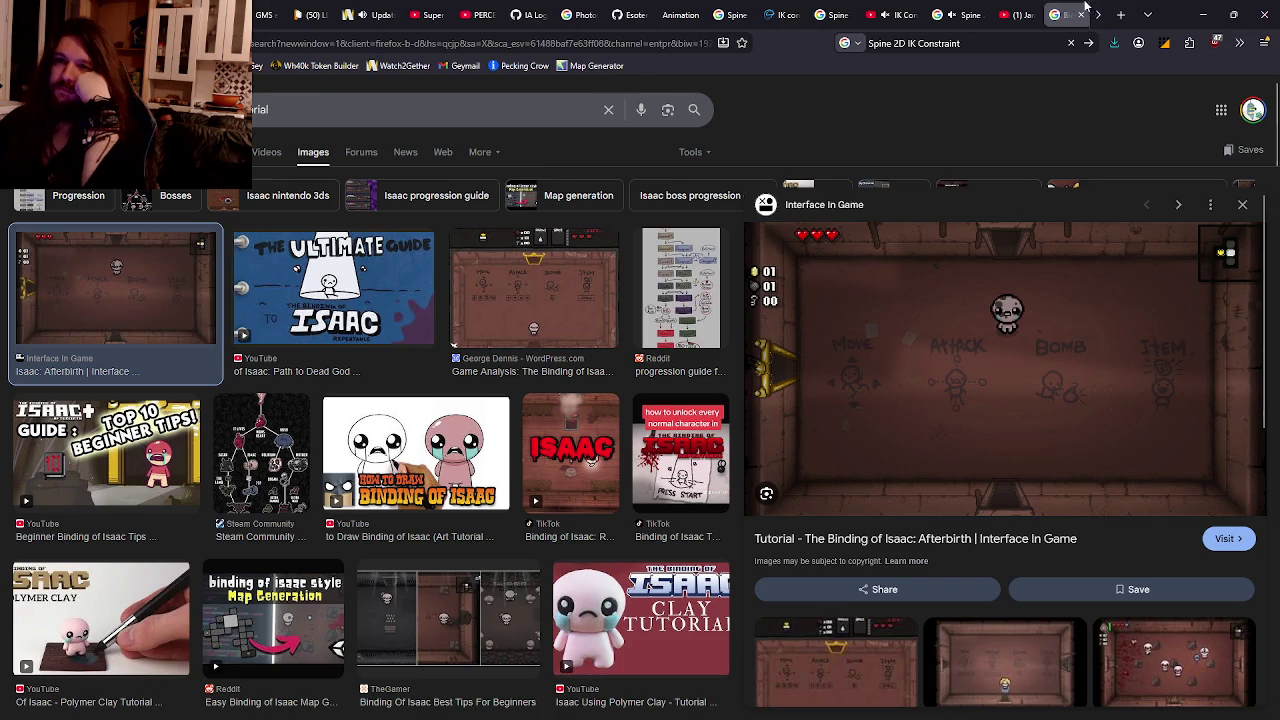
Review the HacknPlan Sprint 1 board's planned, in-progress, testing and completed tasks.
left_click(355, 14)
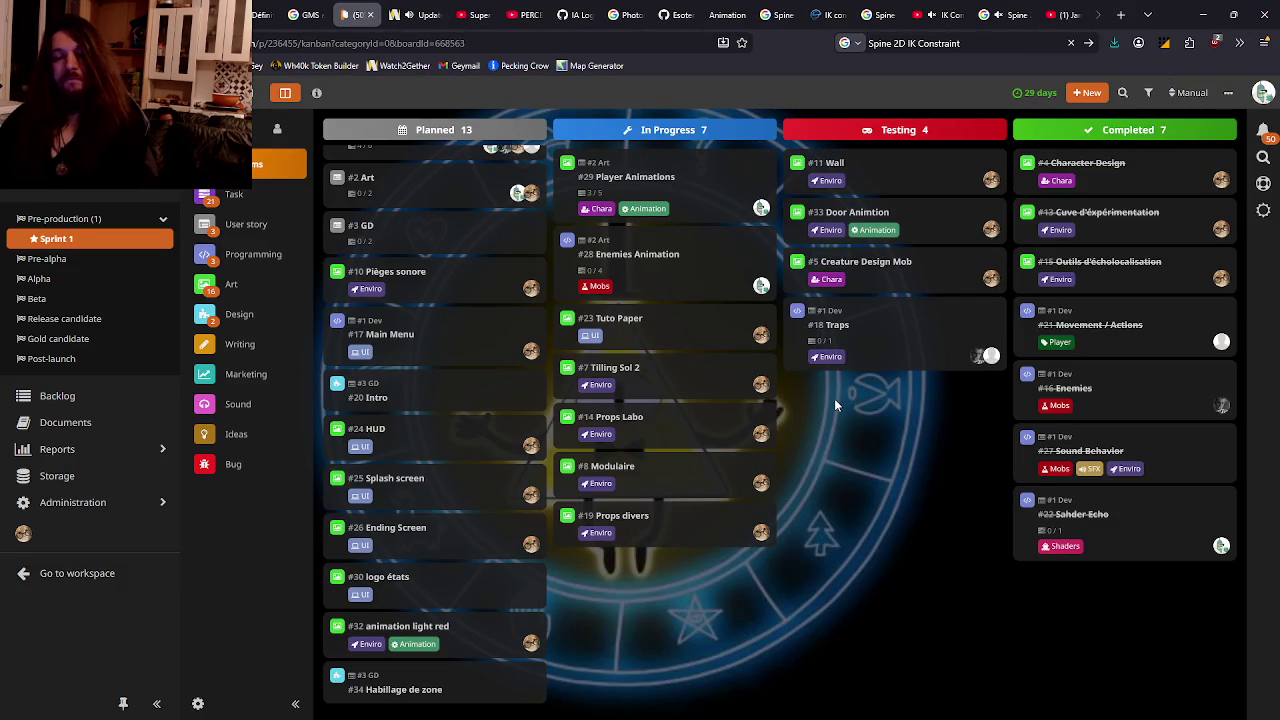
key("ctrl+Tab")
key("ctrl+Tab")
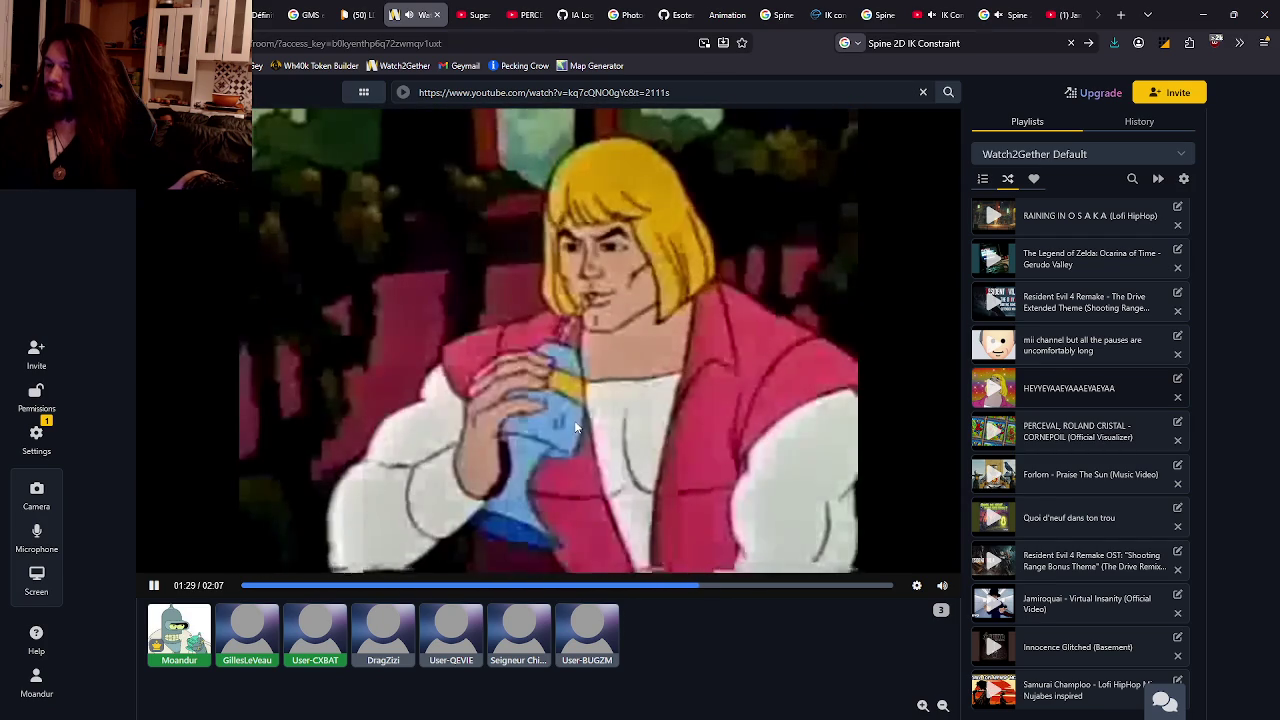
mouse_move(548, 340)
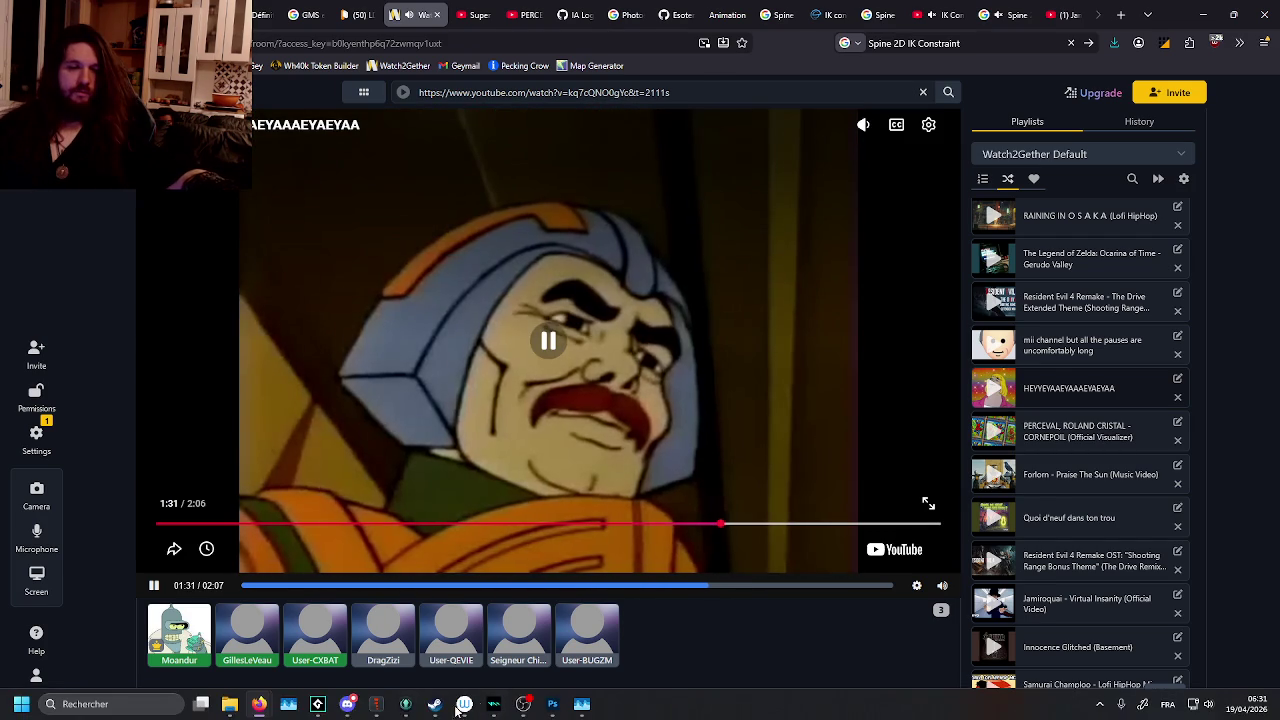
left_click(347, 704)
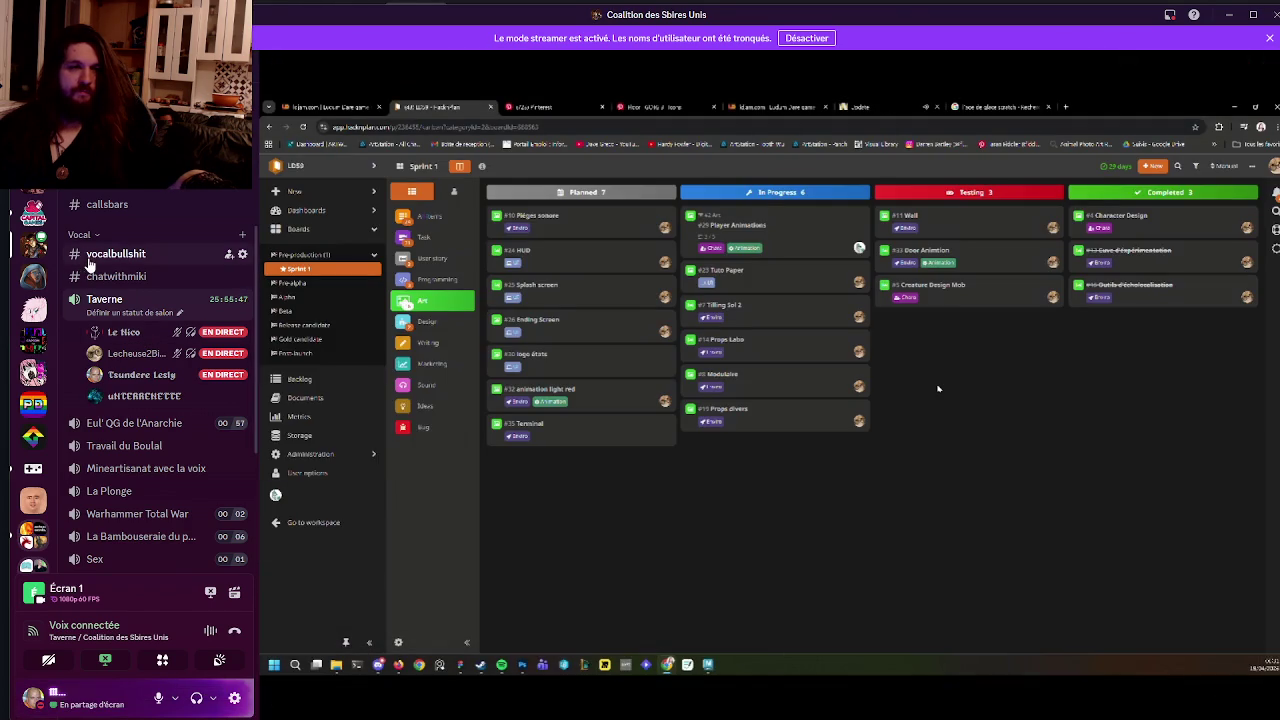
Download CHAT.psd from Discord's #ld59 channel and save it as CHAT in the LD59 folder.
left_click(115, 253)
scroll(129, 403, "down", 5)
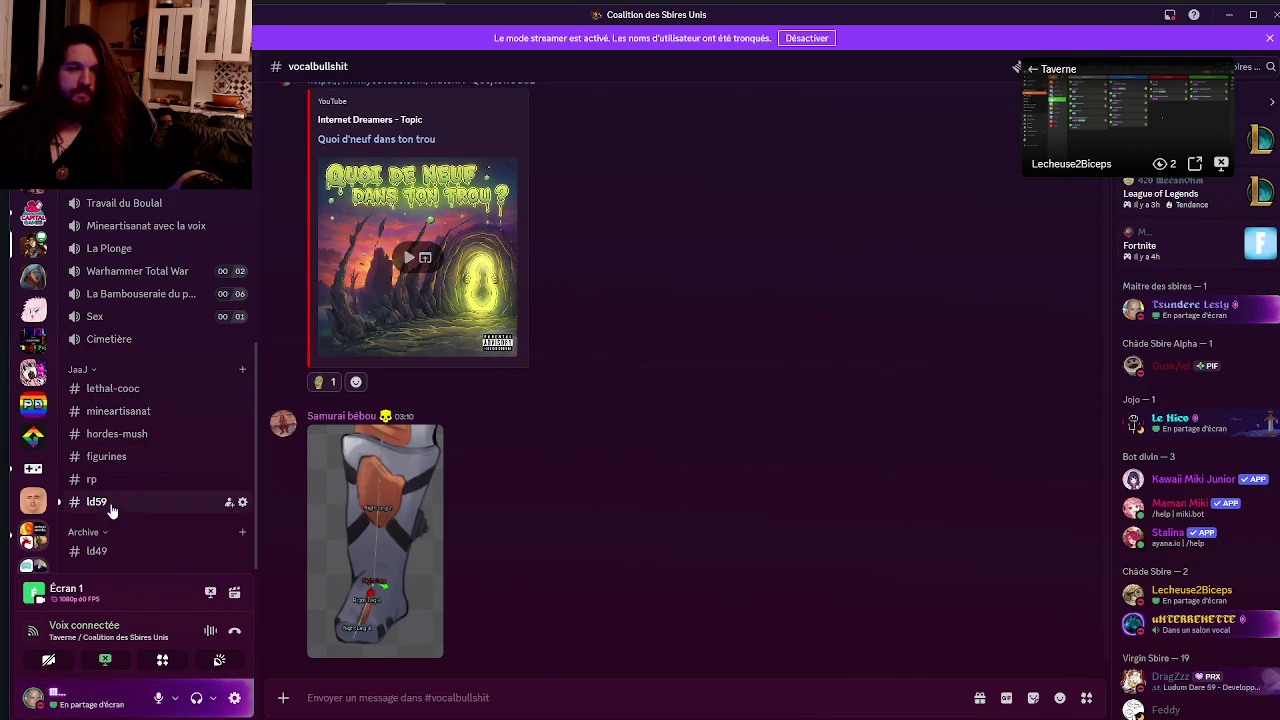
left_click(111, 507)
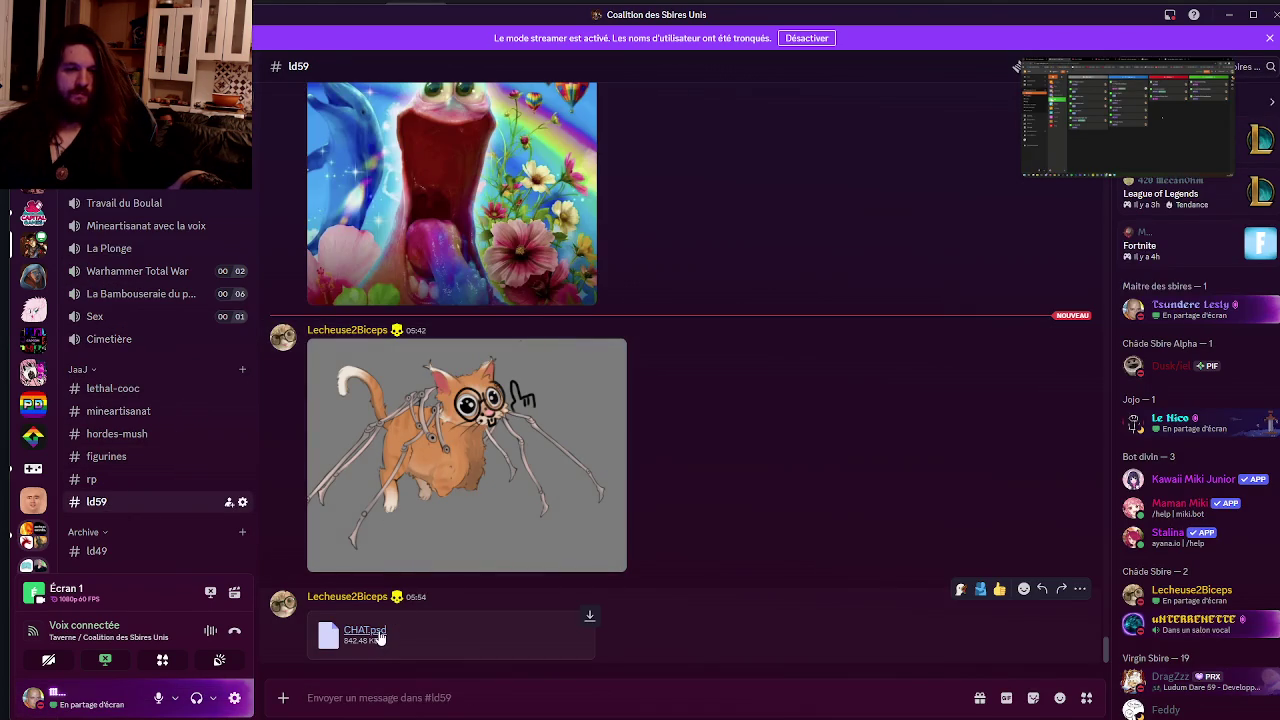
left_click(379, 634)
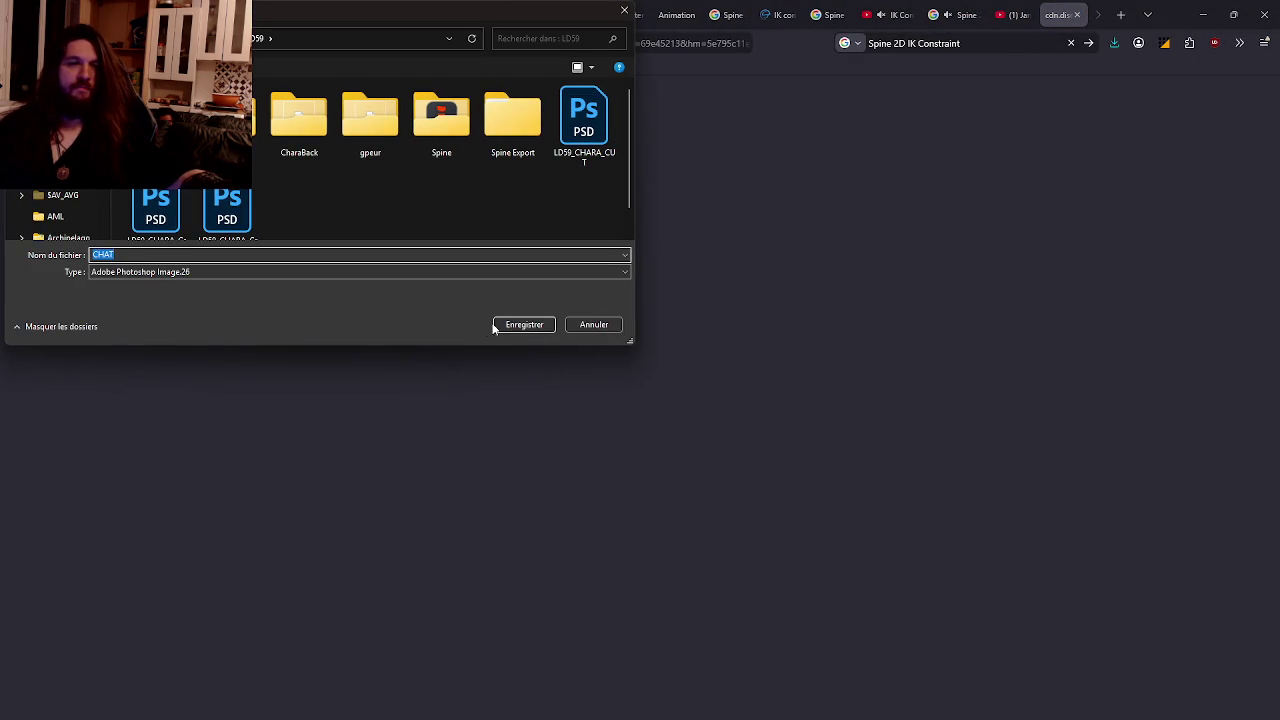
left_click(526, 326)
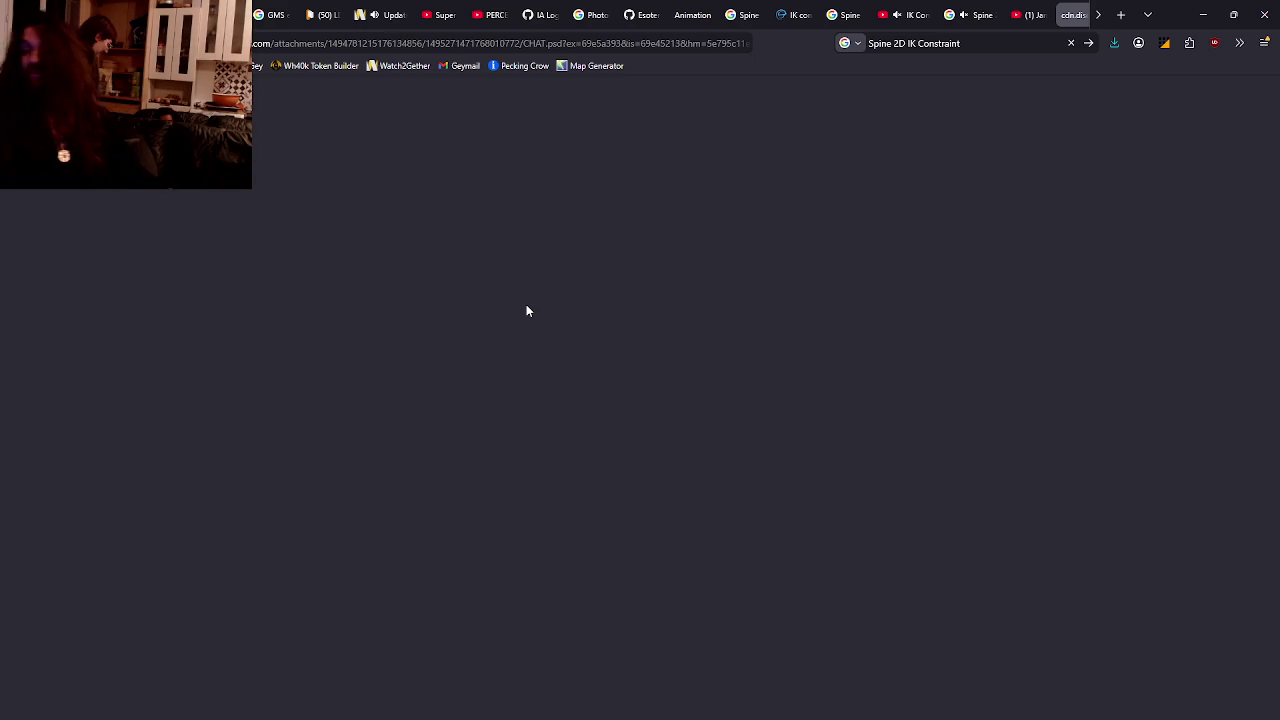
left_click(1083, 14)
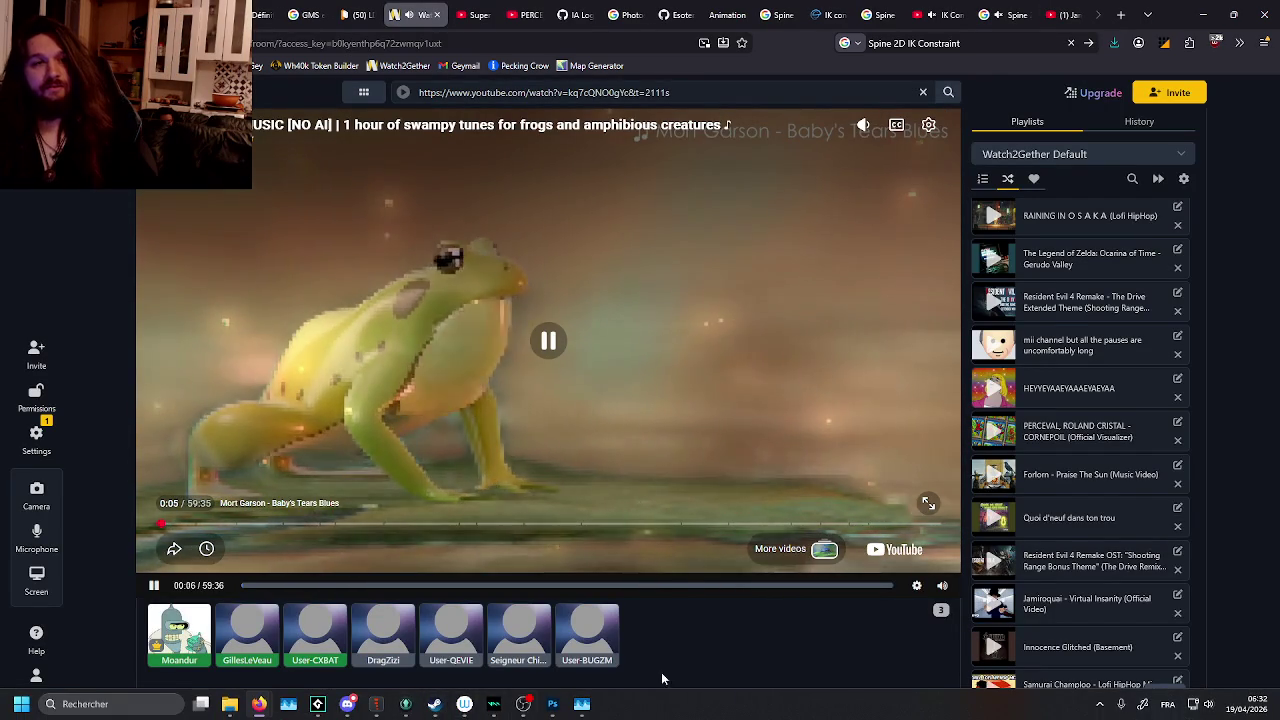
Look through the open browser tabs and close the frog music YouTube tab.
scroll(1115, 497, "down", 1)
scroll(1110, 505, "up", 5)
scroll(1090, 515, "up", 5)
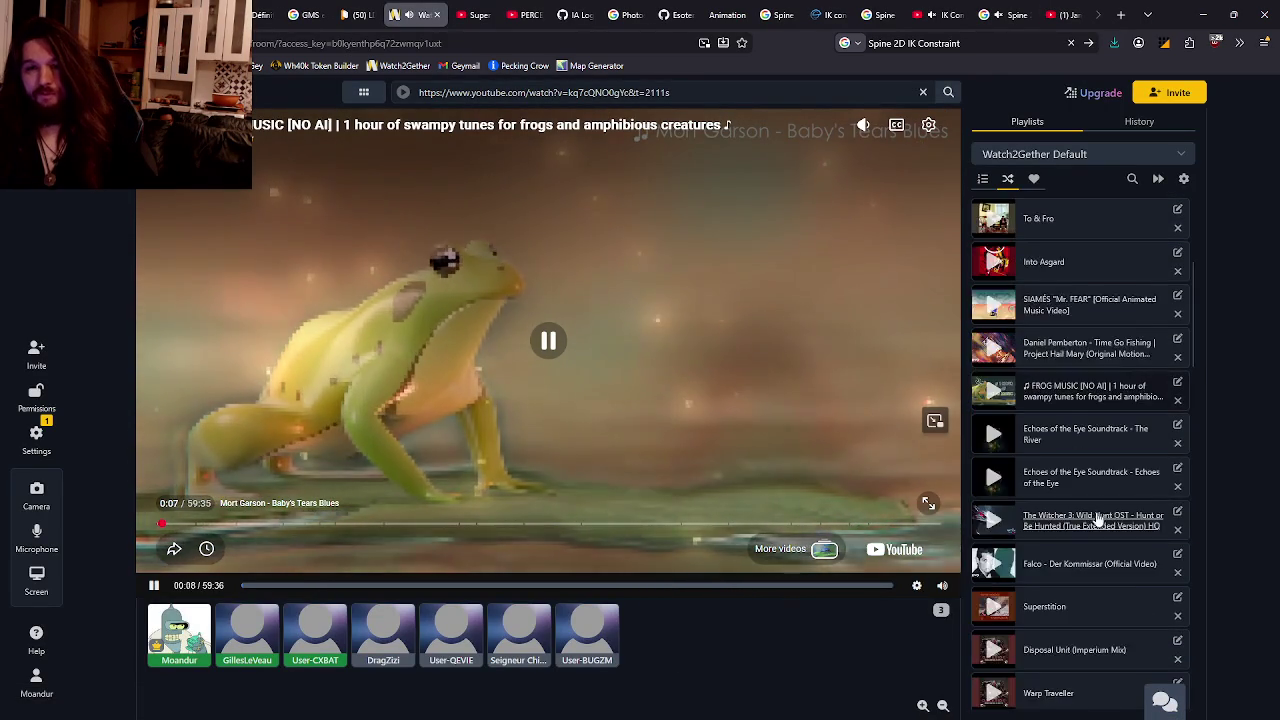
scroll(1068, 528, "up", 5)
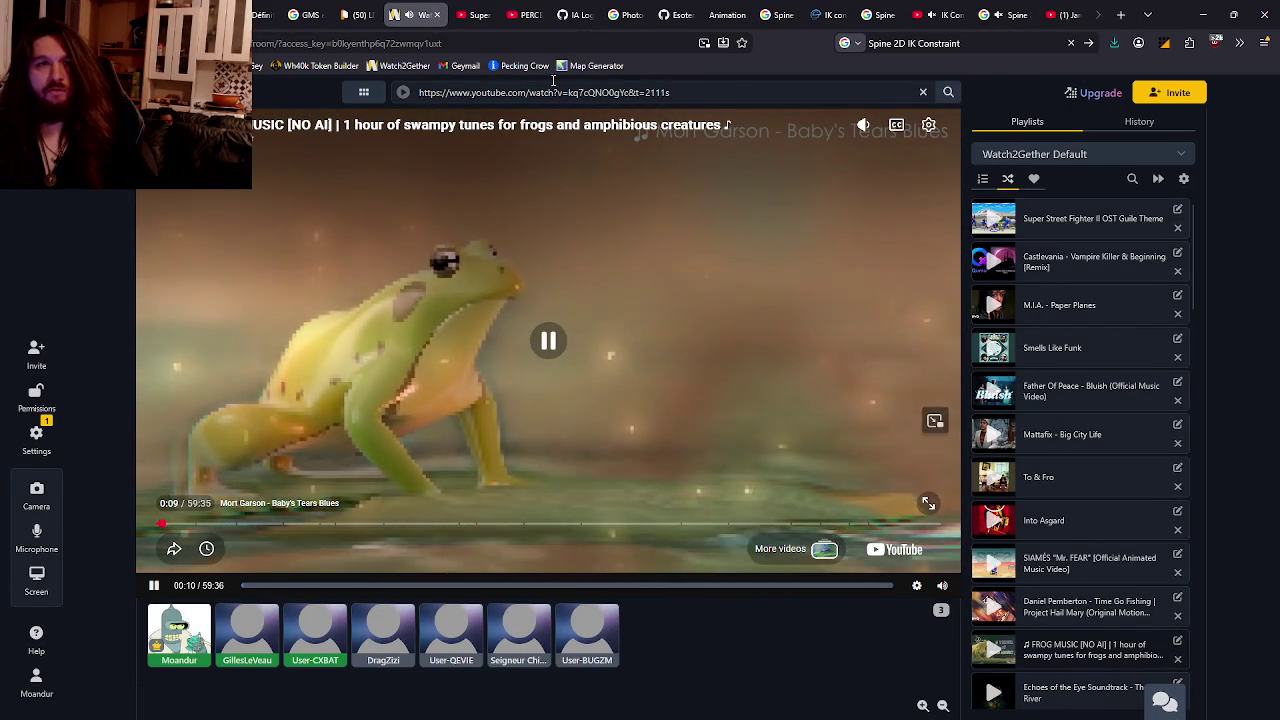
left_click(987, 8)
scroll(393, 8, "up", 3)
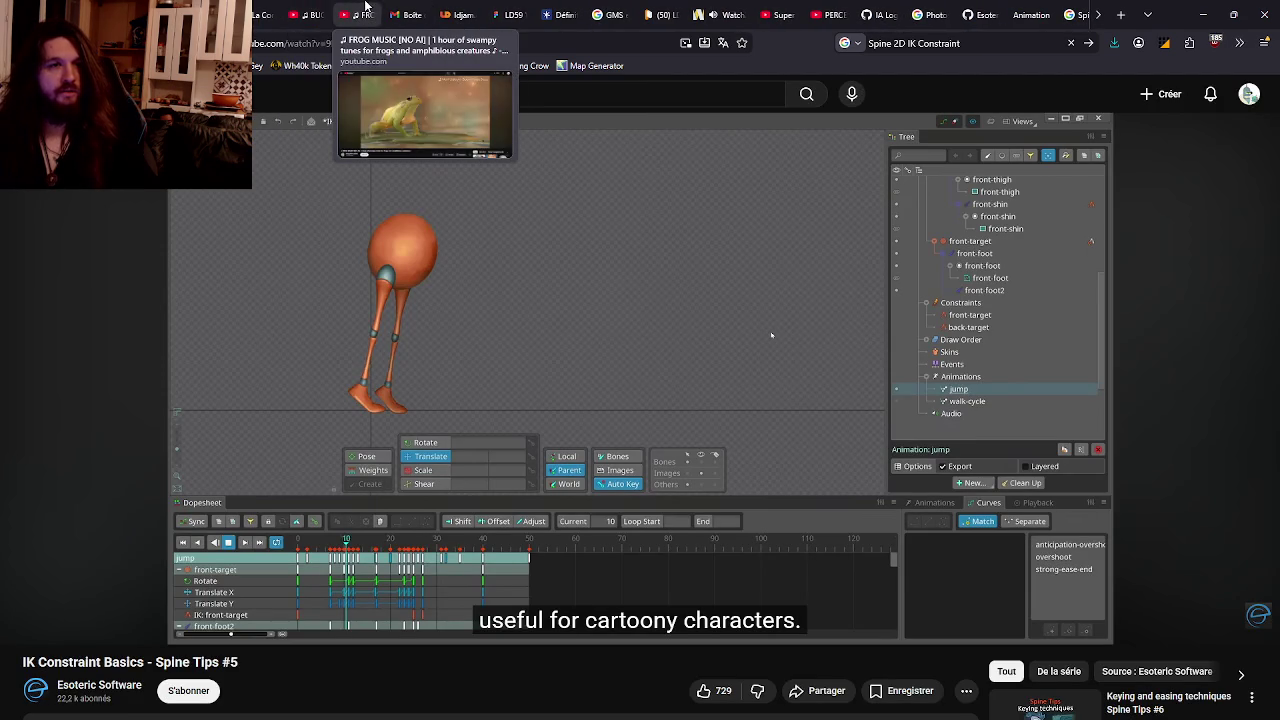
middle_click(362, 14)
Open the other BUG MUSIC video from YouTube recommendations and pause it.
left_click(303, 14)
scroll(1075, 445, "down", 1)
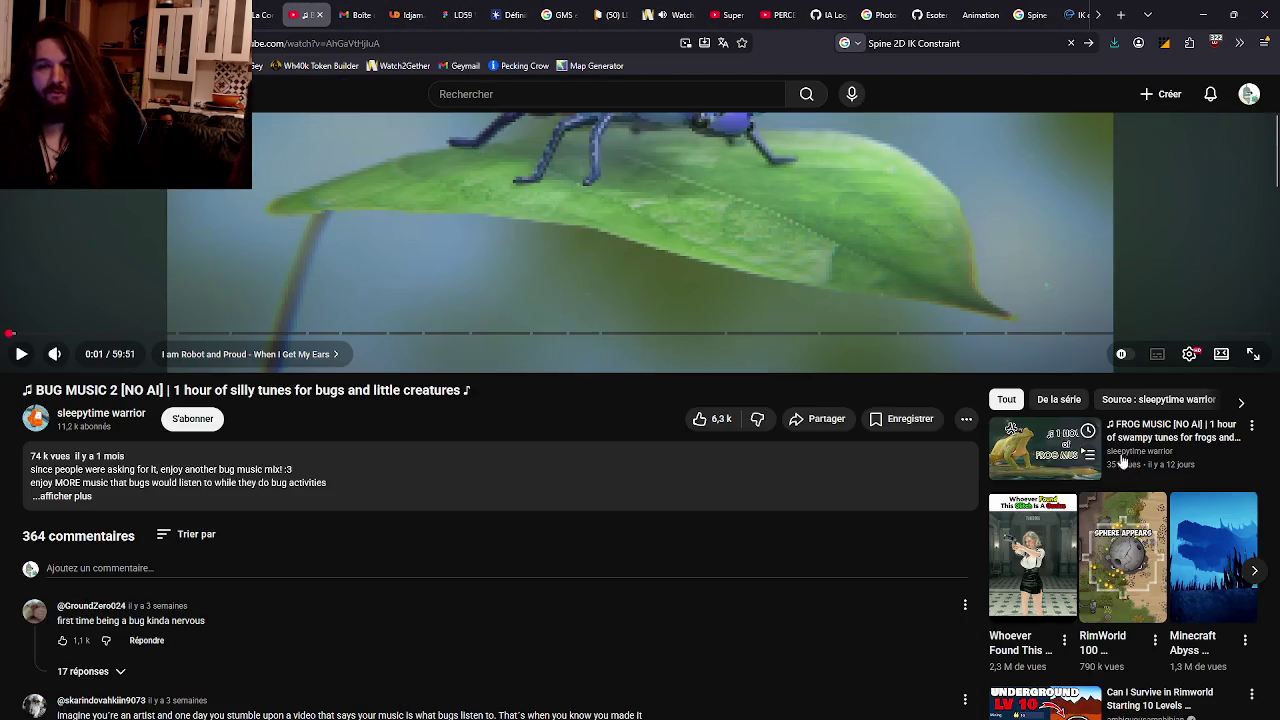
scroll(1087, 453, "down", 3)
scroll(1087, 453, "down", 3)
scroll(1035, 397, "down", 2)
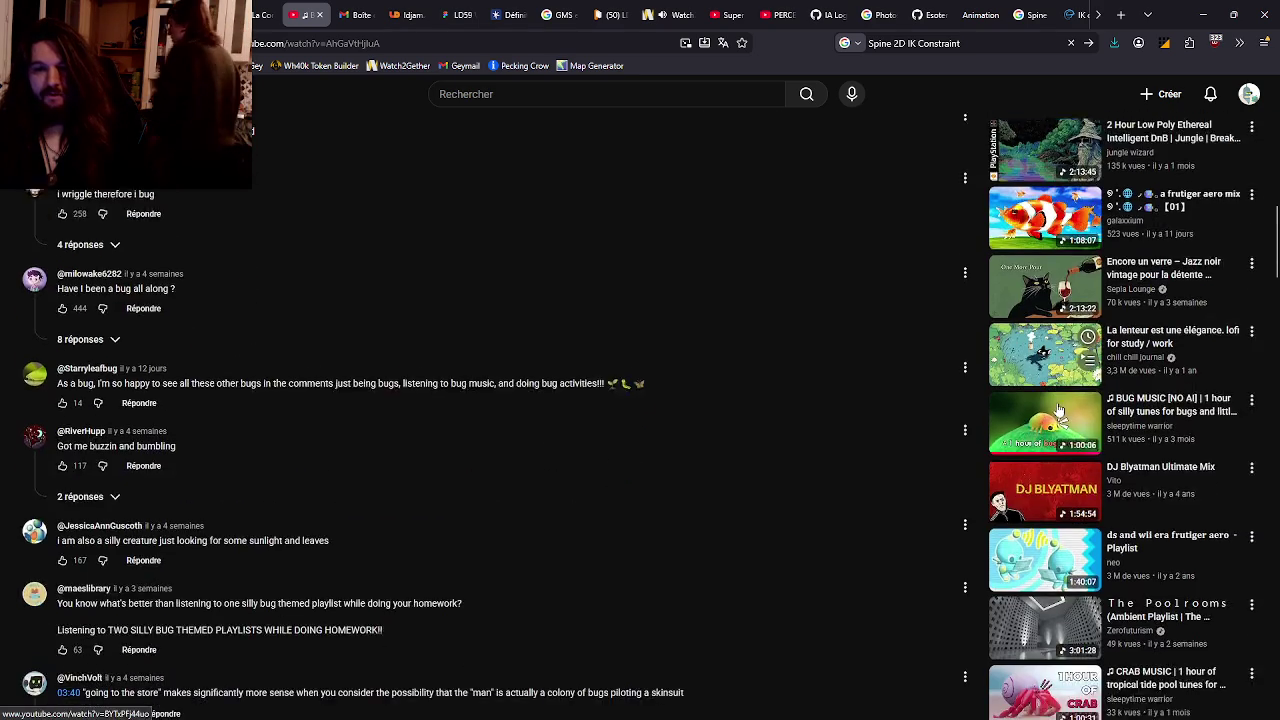
left_click(1035, 397)
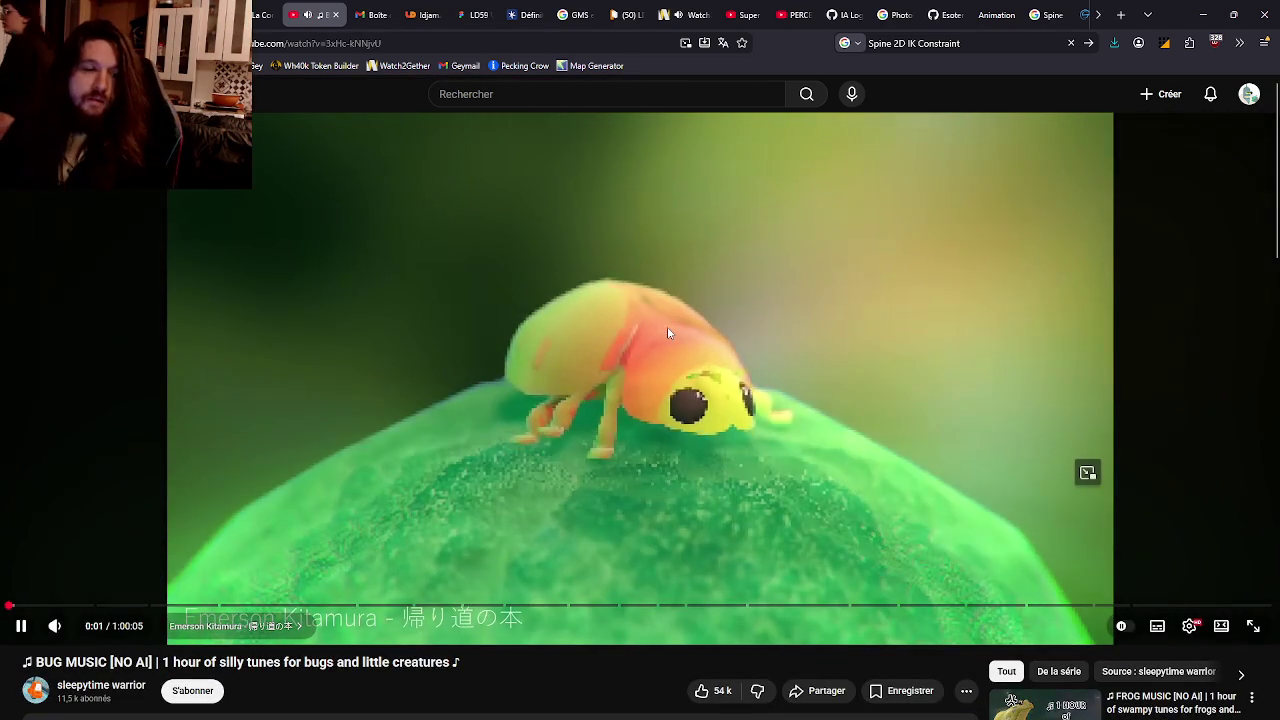
left_click(667, 326)
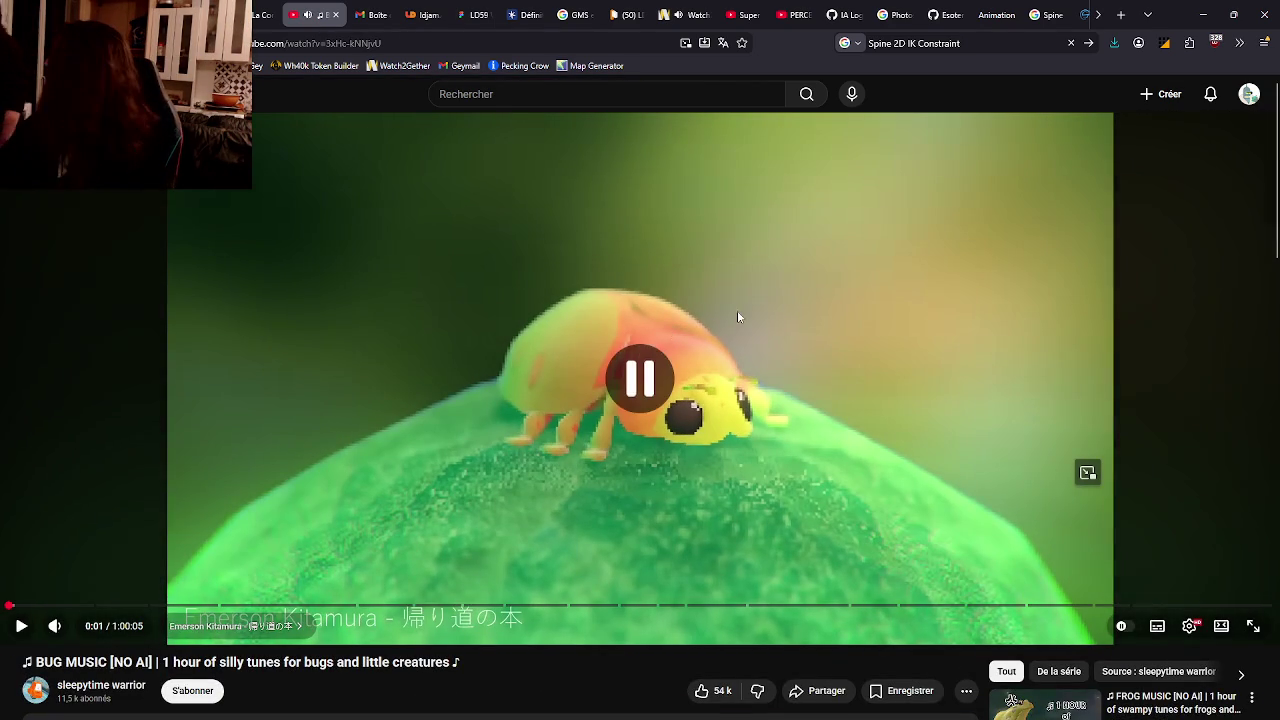
Copy the BUG MUSIC video URL and load it into the Watch2Gether room's player.
left_click(330, 43)
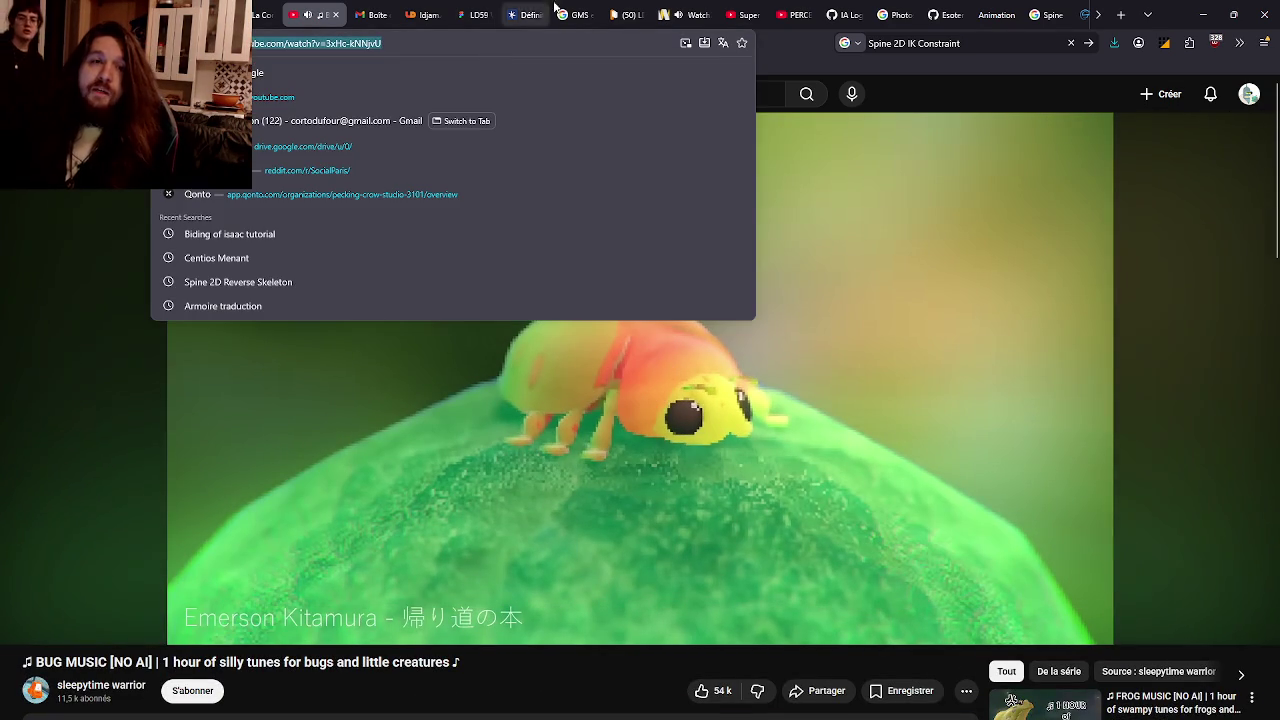
scroll(985, 14, "down", 3)
scroll(985, 14, "down", 2)
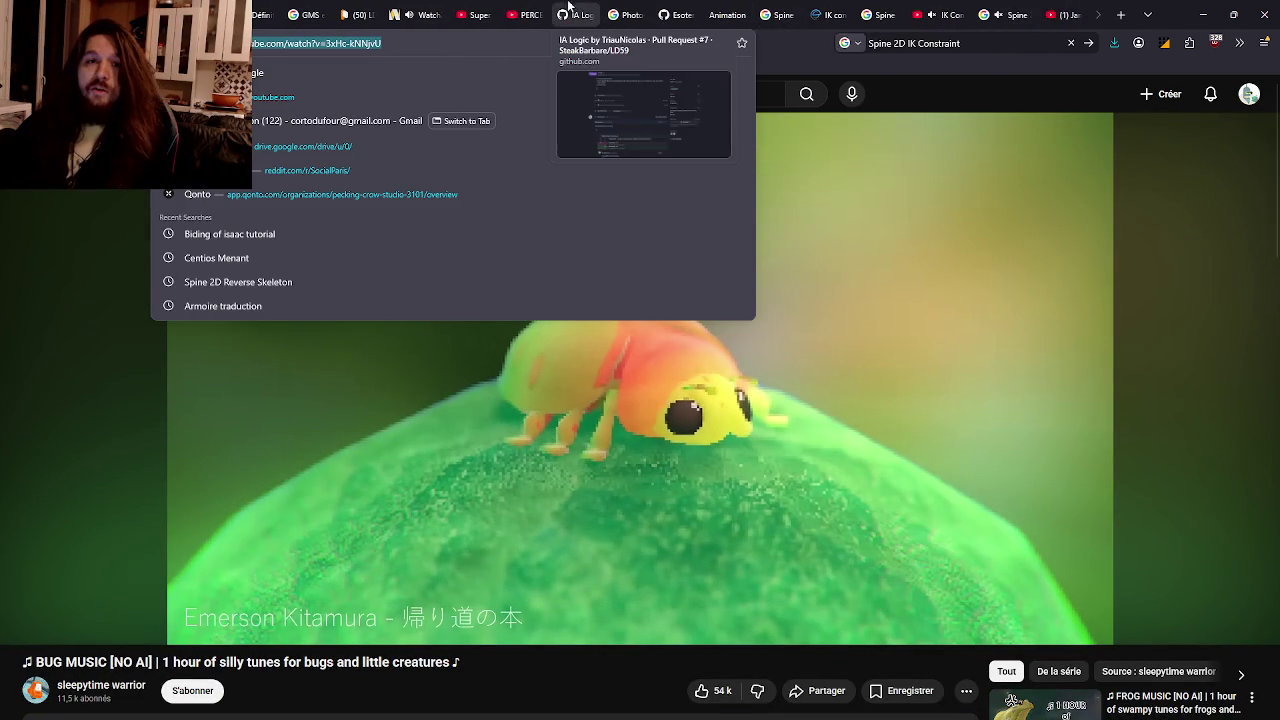
left_click(1015, 10)
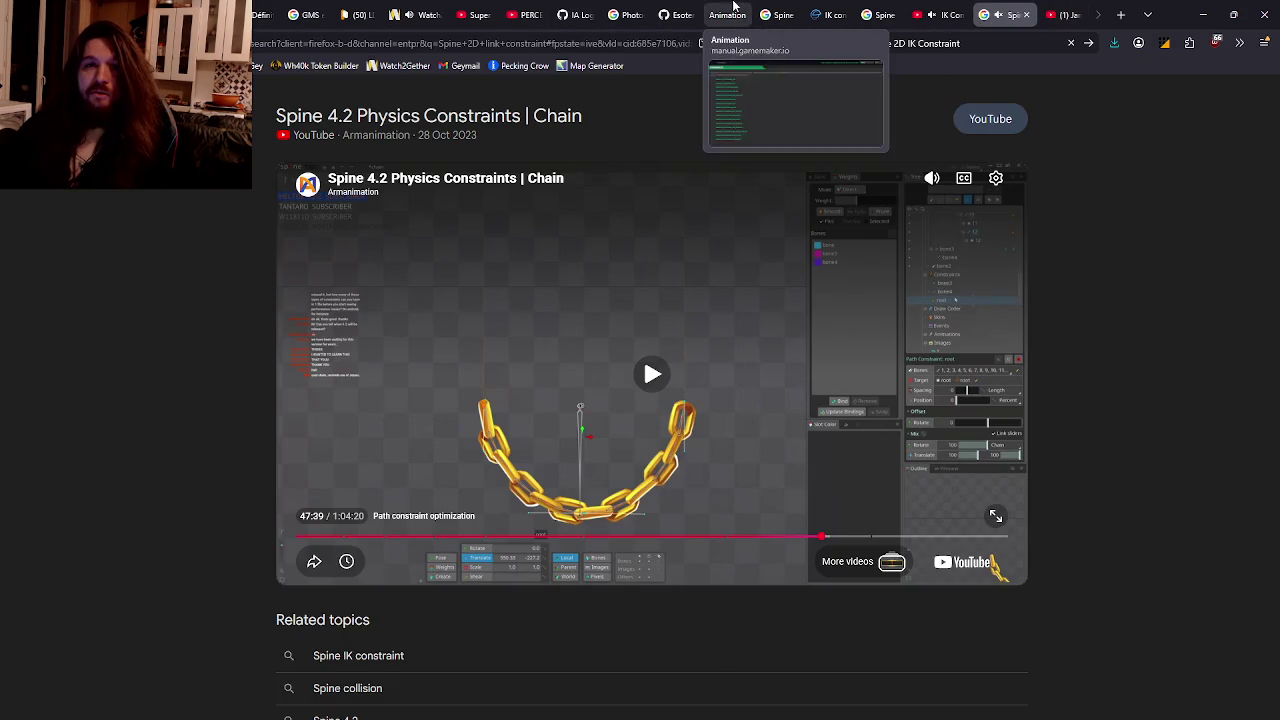
left_click(392, 14)
left_click(560, 92)
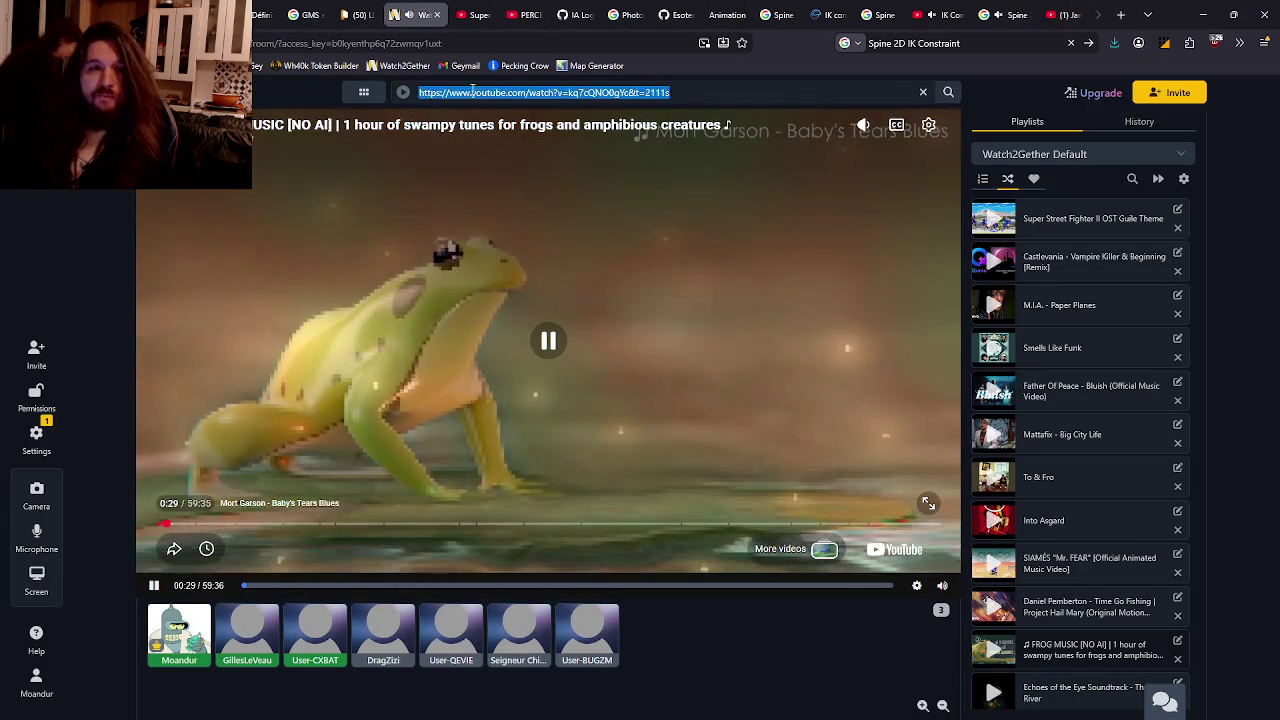
type("https://www.youtube.com/watch?v=3xHc-kNNjvU")
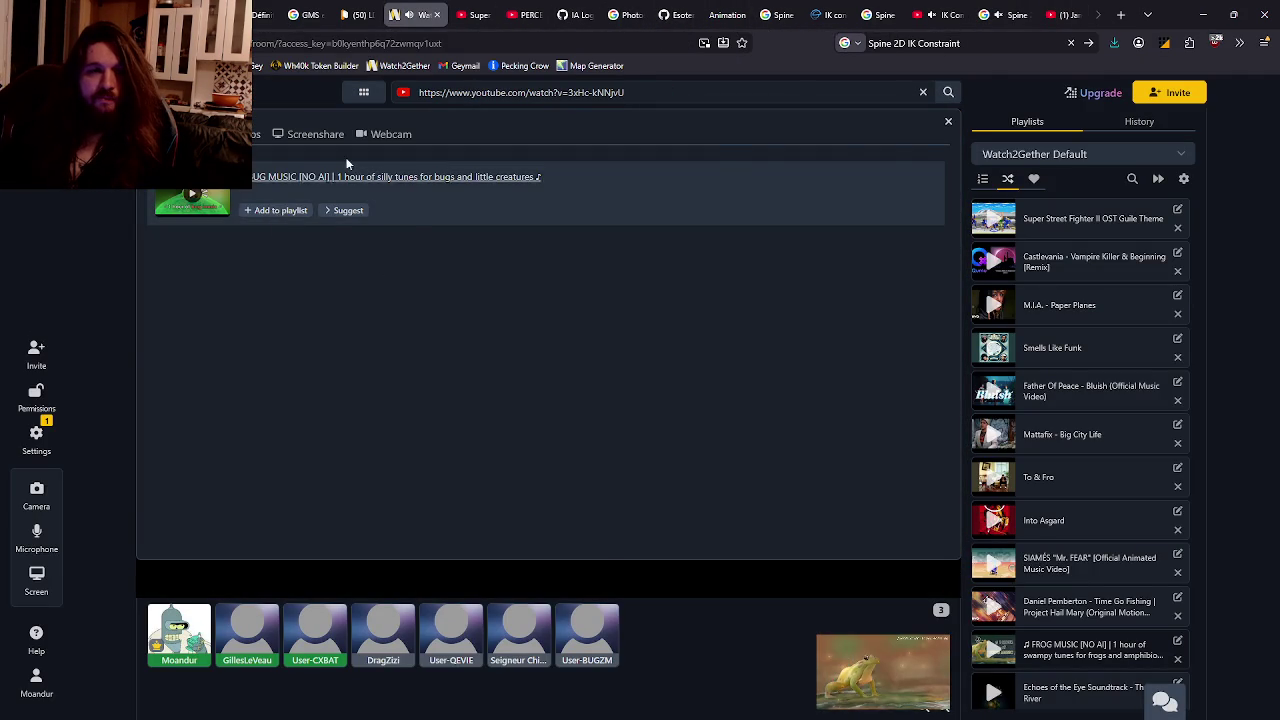
left_click(349, 177)
Start the bug music video playing in the shared Watch2Gether room.
left_click(735, 243)
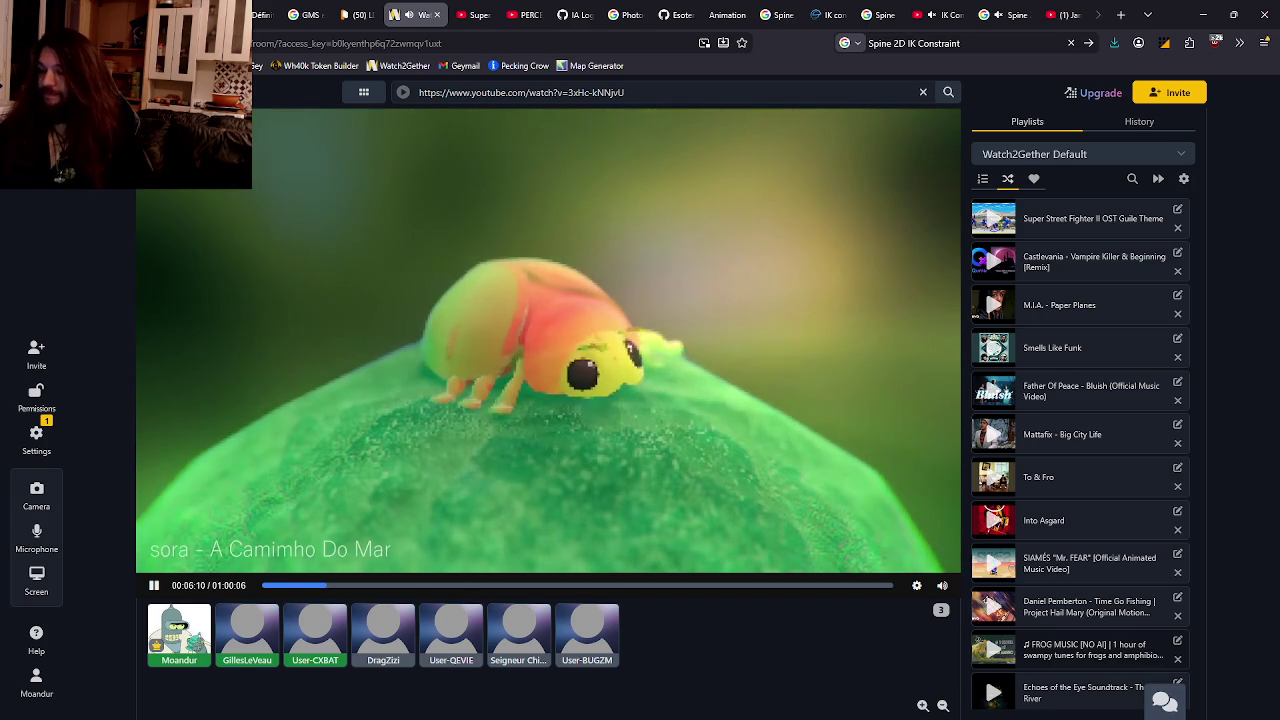
key("alt+Tab")
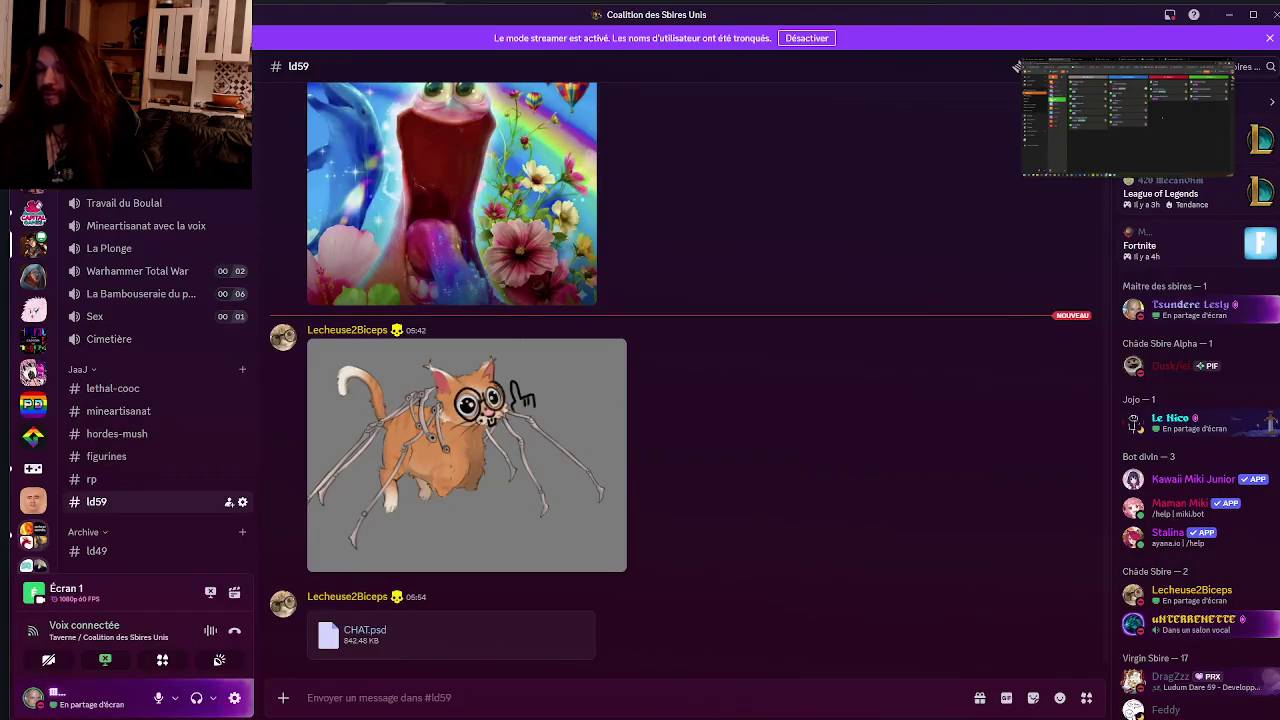
mouse_move(612, 330)
scroll(186, 386, "up", 3)
scroll(175, 312, "up", 2)
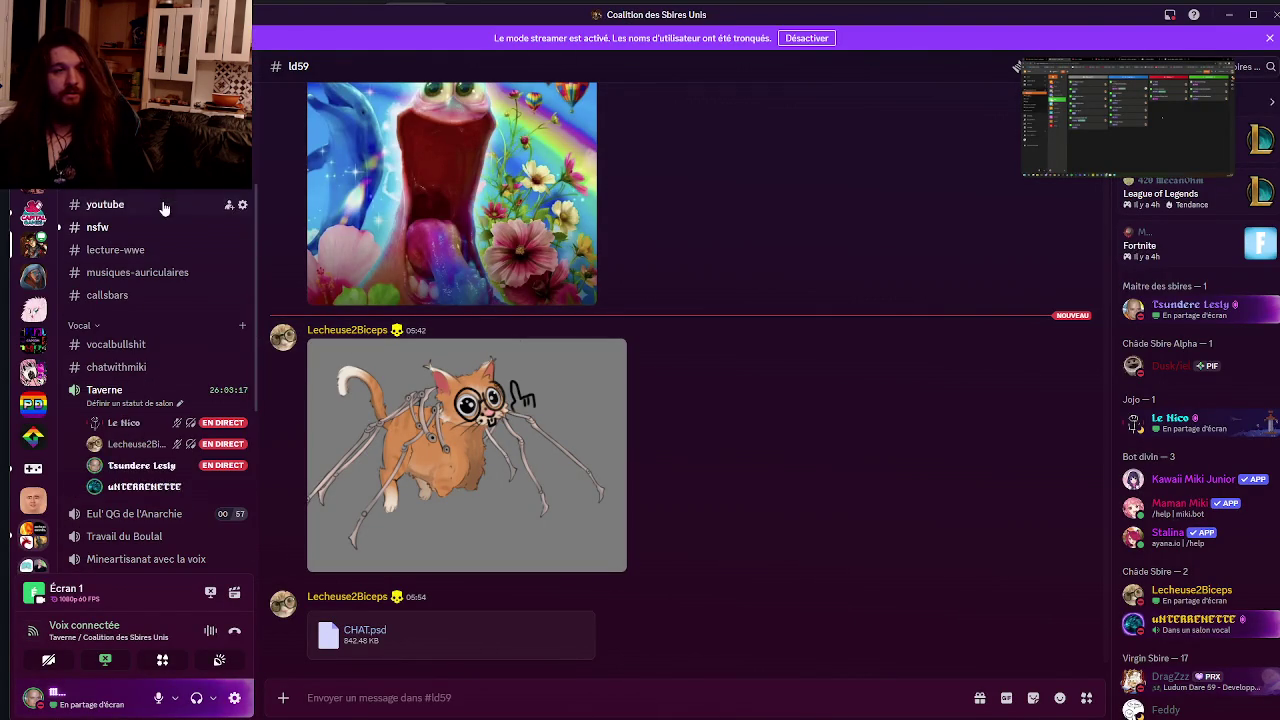
scroll(165, 215, "up", 3)
scroll(166, 235, "down", 2)
scroll(163, 251, "down", 3)
scroll(190, 265, "down", 3)
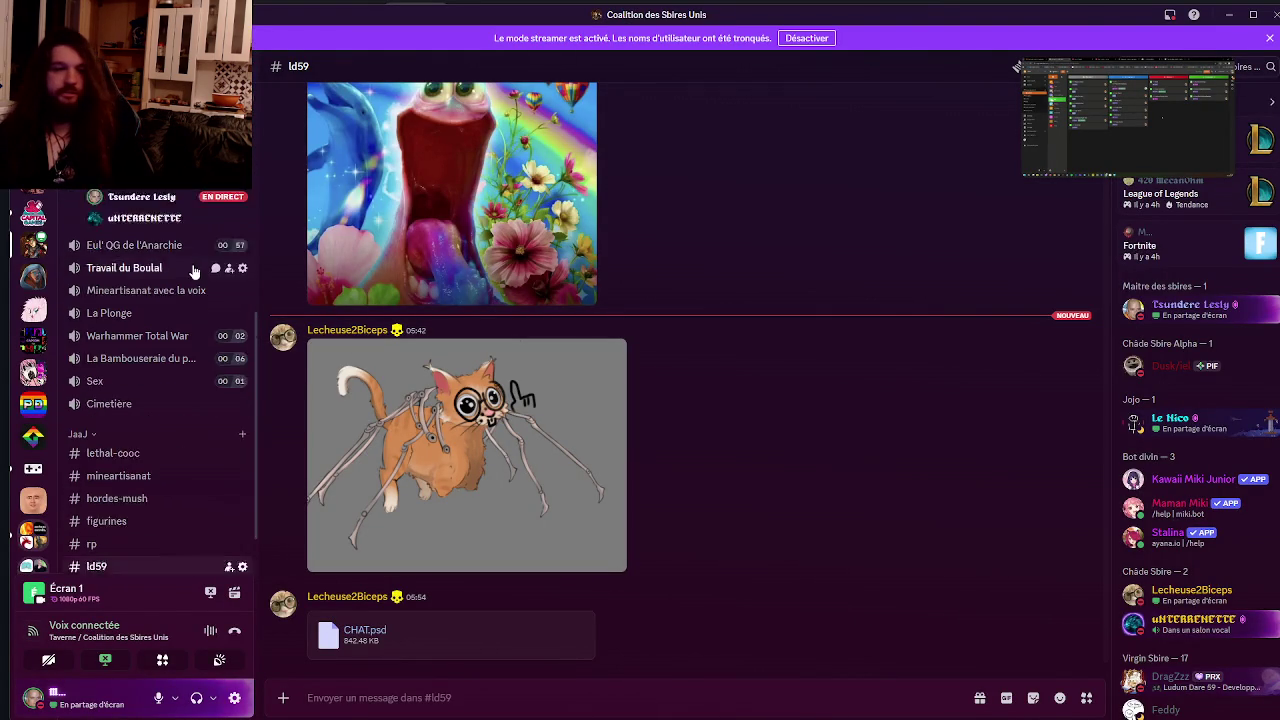
scroll(196, 280, "up", 4)
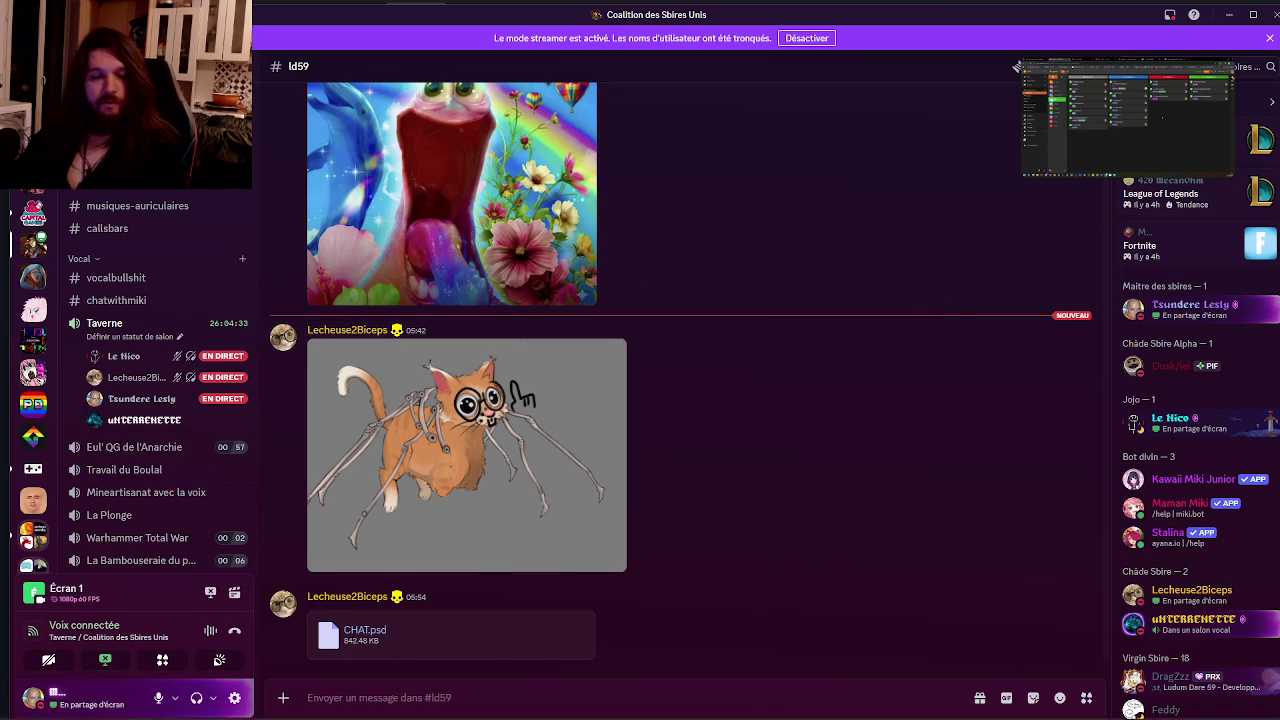
Seek the Watch2Gether bug music video ahead to Rei Harakami's track at 10:38.
mouse_move(259, 714)
left_click(245, 640)
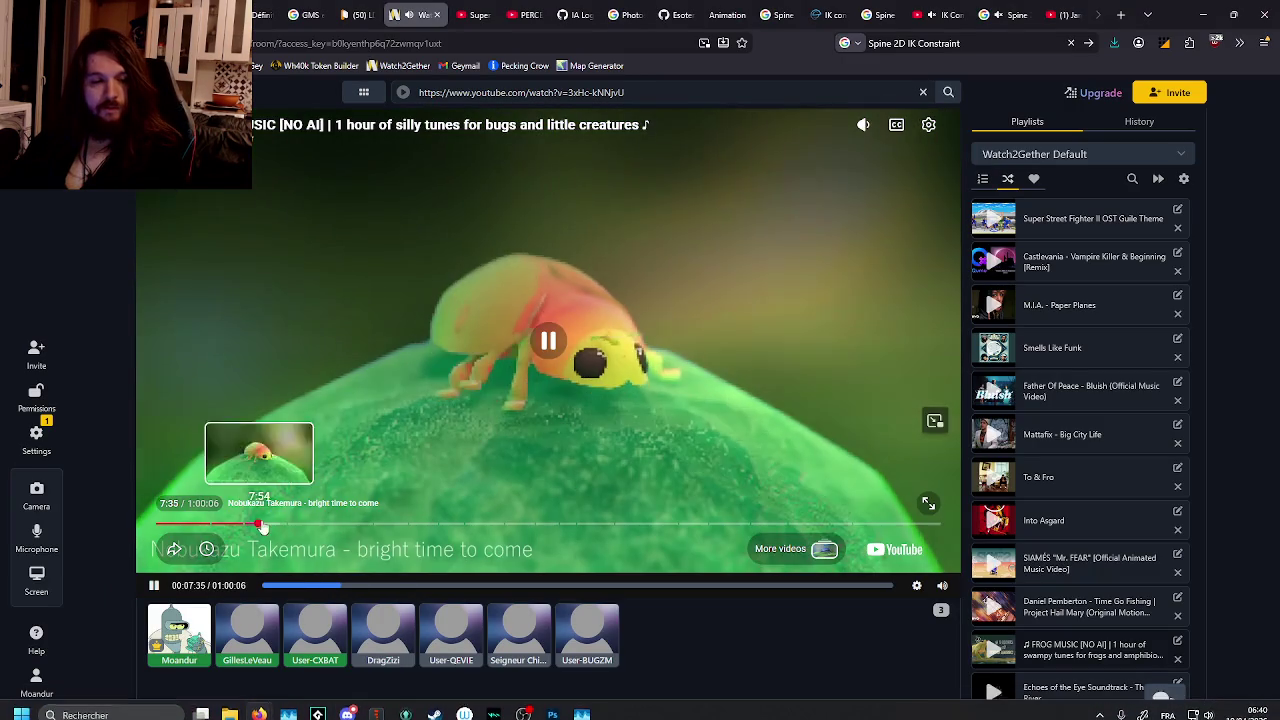
left_click(289, 525)
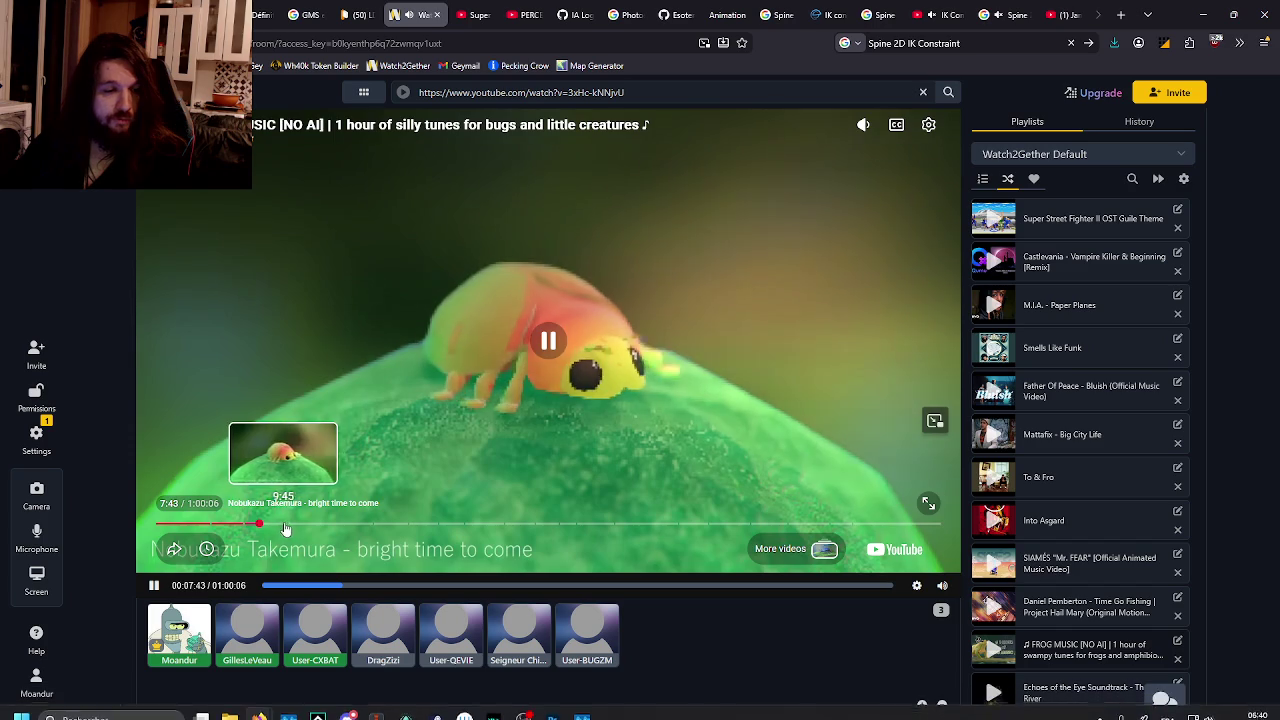
left_click(295, 524)
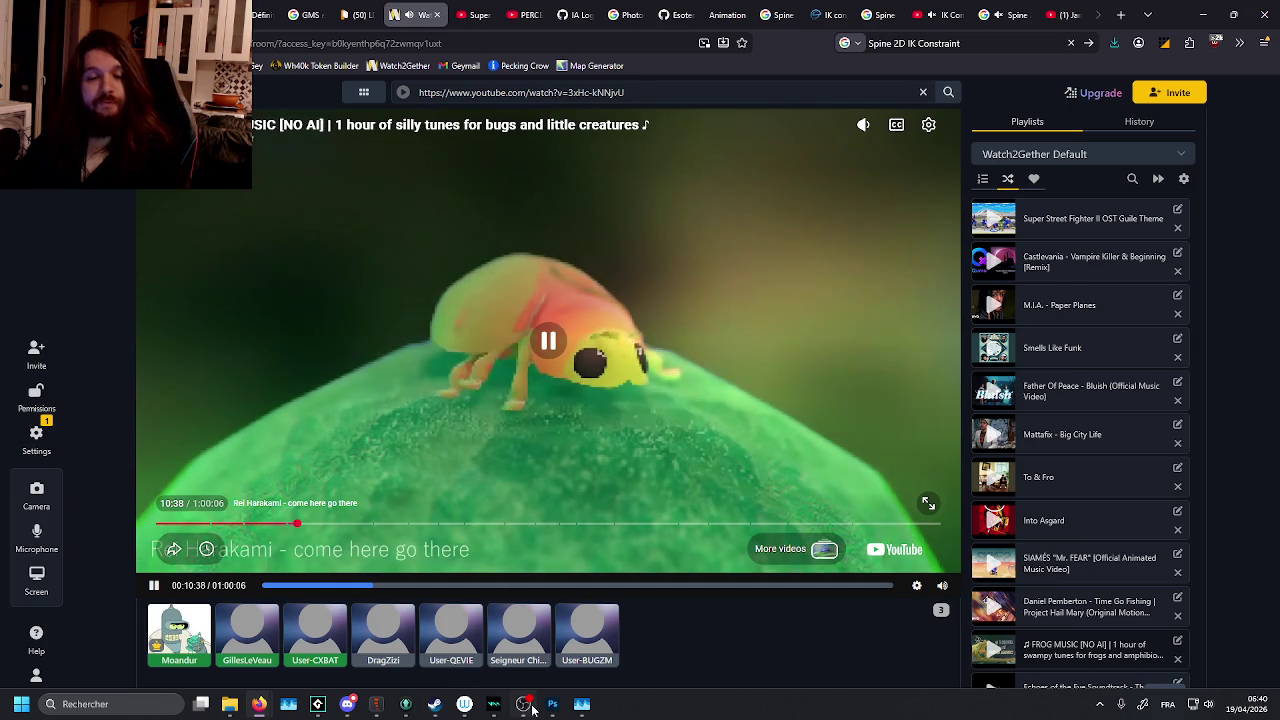
left_click(552, 704)
Open CHAT.psd from the LD59 folder in File Explorer.
key("alt+Tab")
key("alt+Tab")
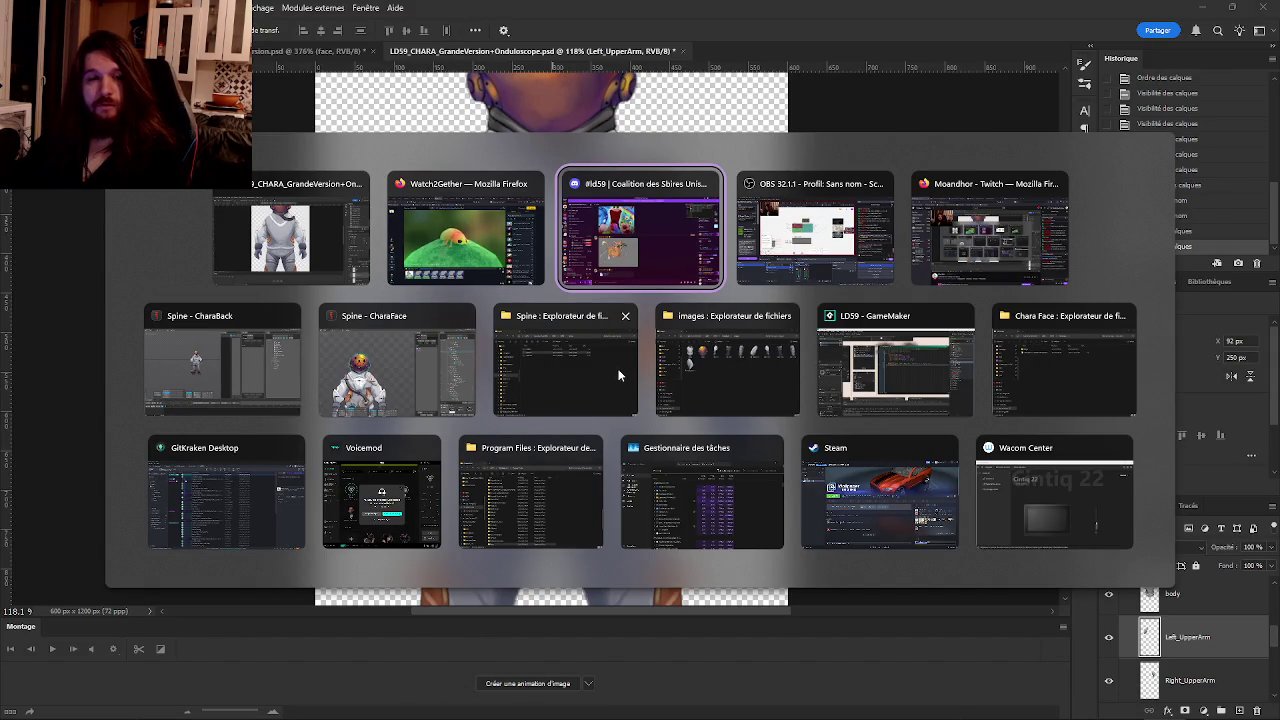
left_click(1045, 356)
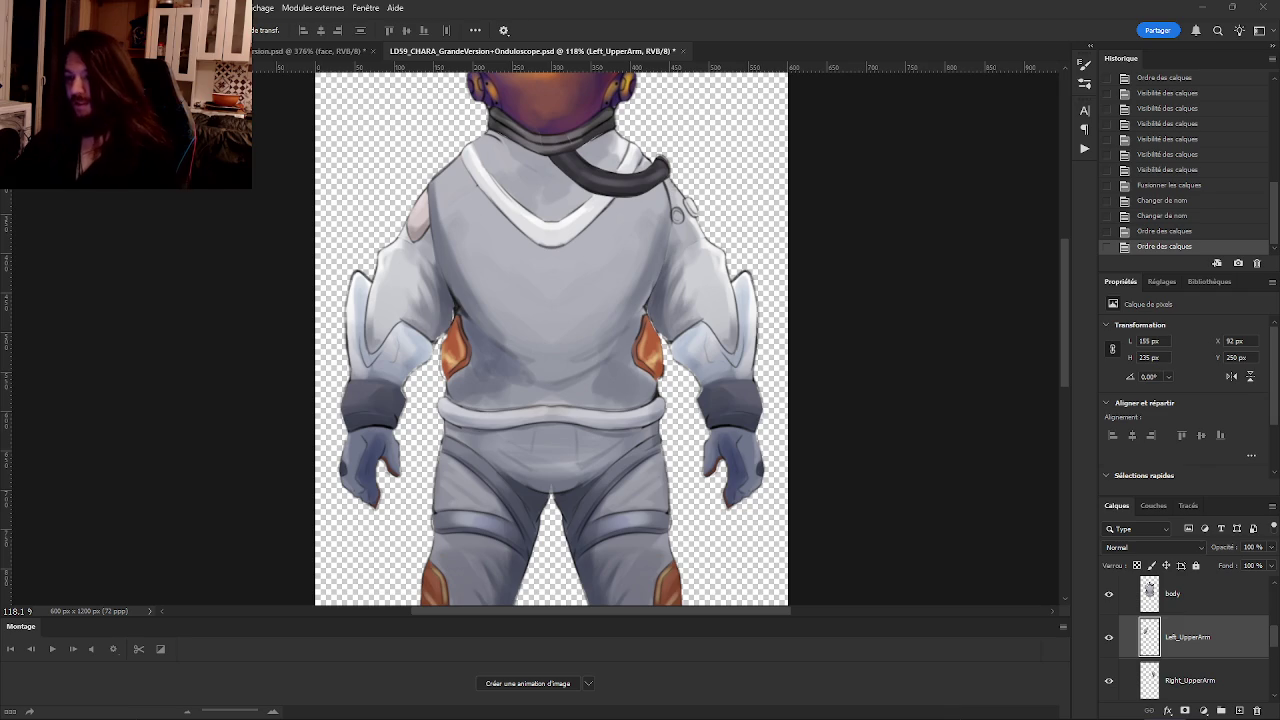
key("super+e")
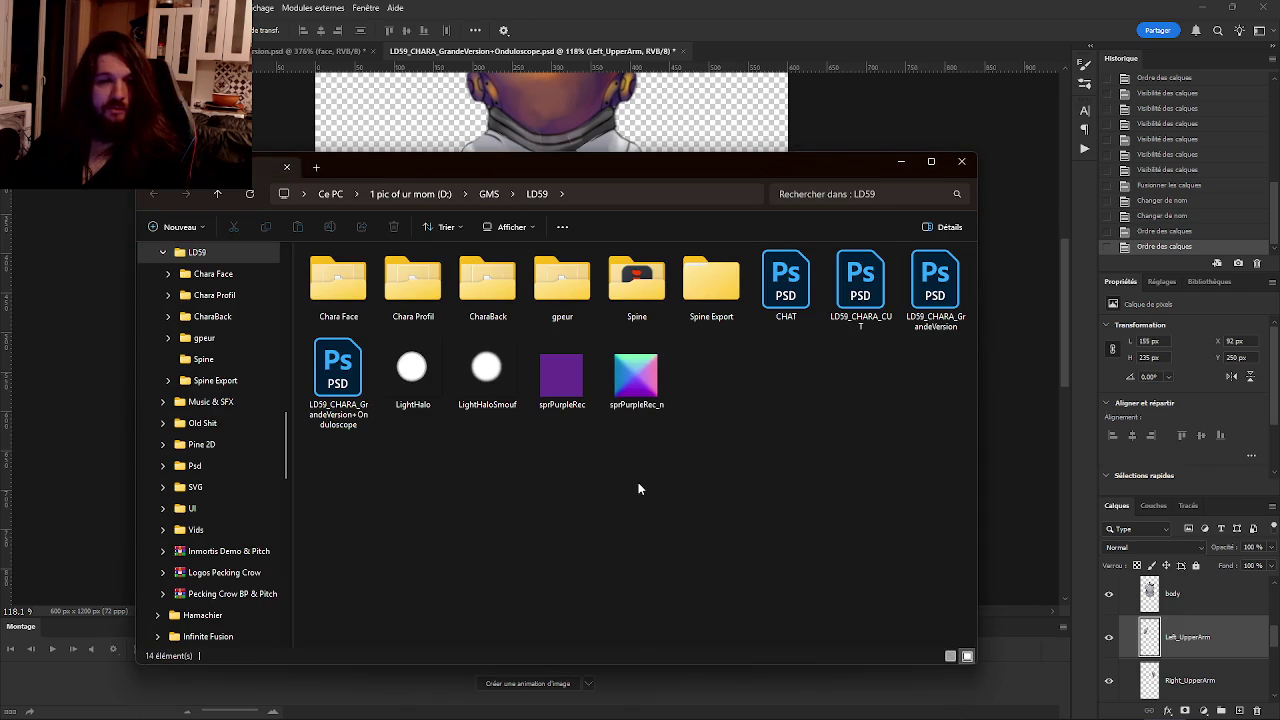
double_click(776, 298)
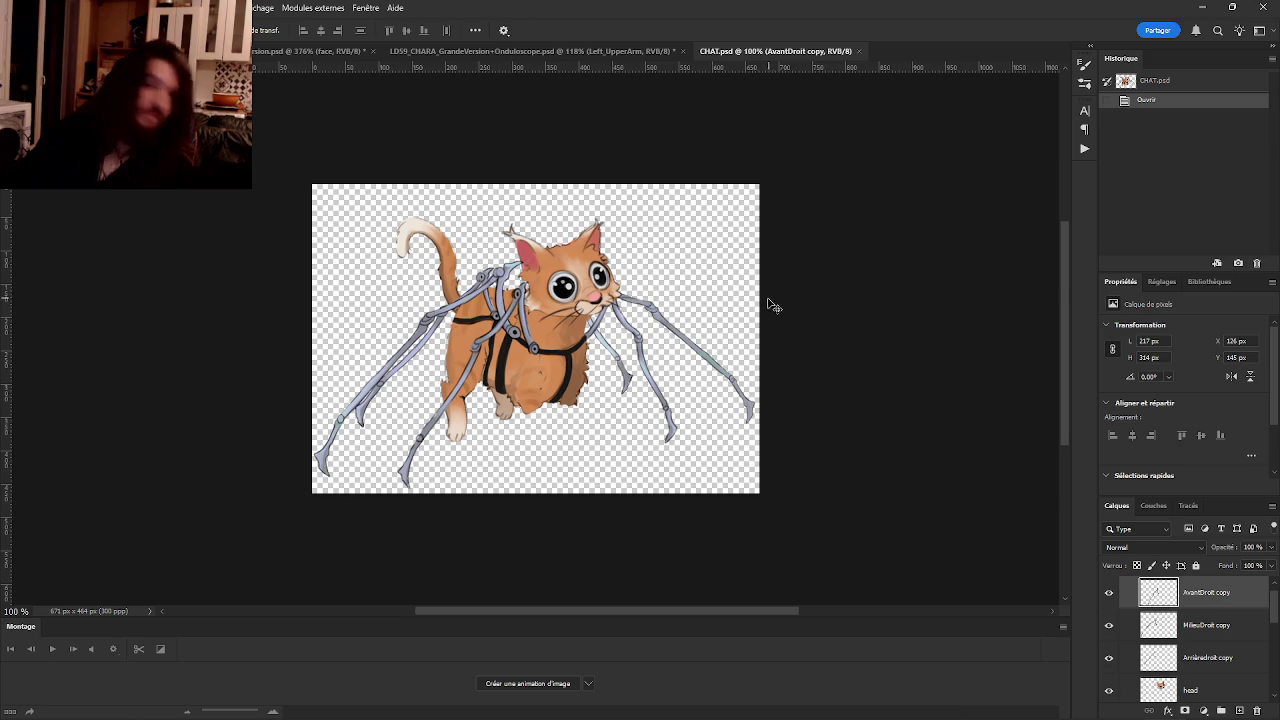
Zoom the CHAT.psd canvas and toggle the front leg layer's visibility to identify it.
scroll(427, 270, "up", 4)
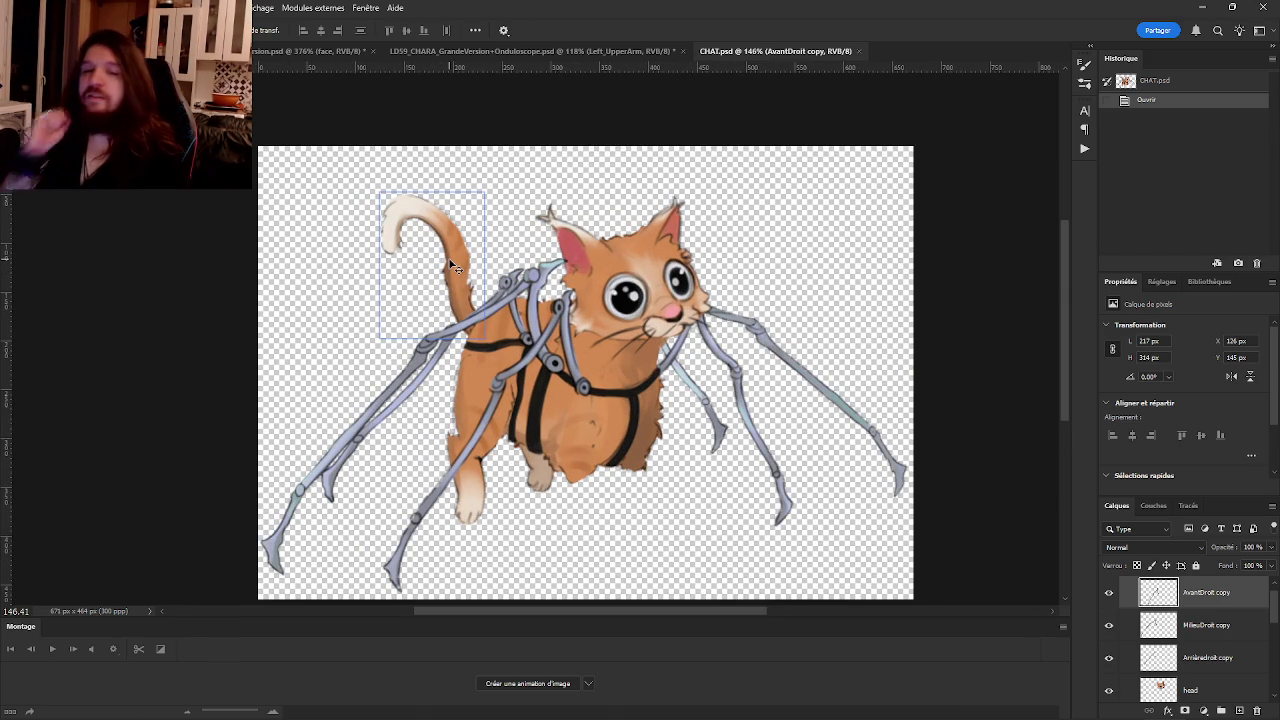
scroll(453, 267, "down", 3)
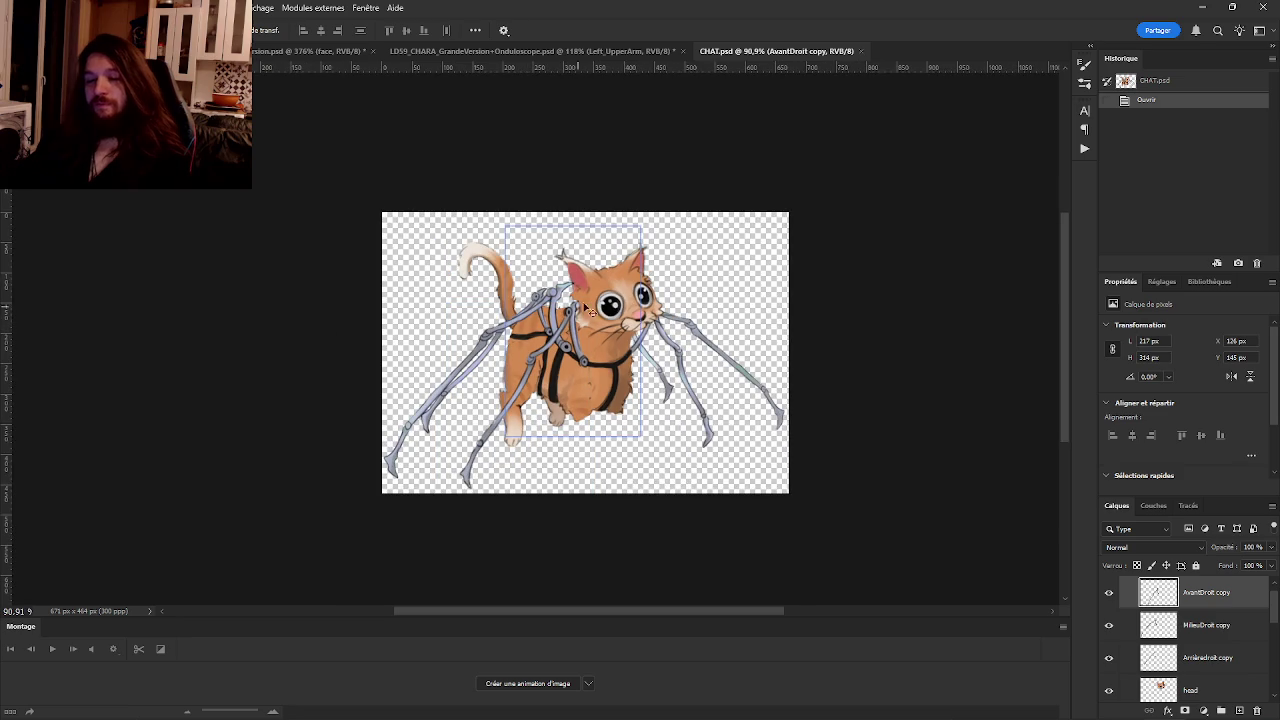
left_click(1200, 625)
scroll(1200, 627, "up", 1)
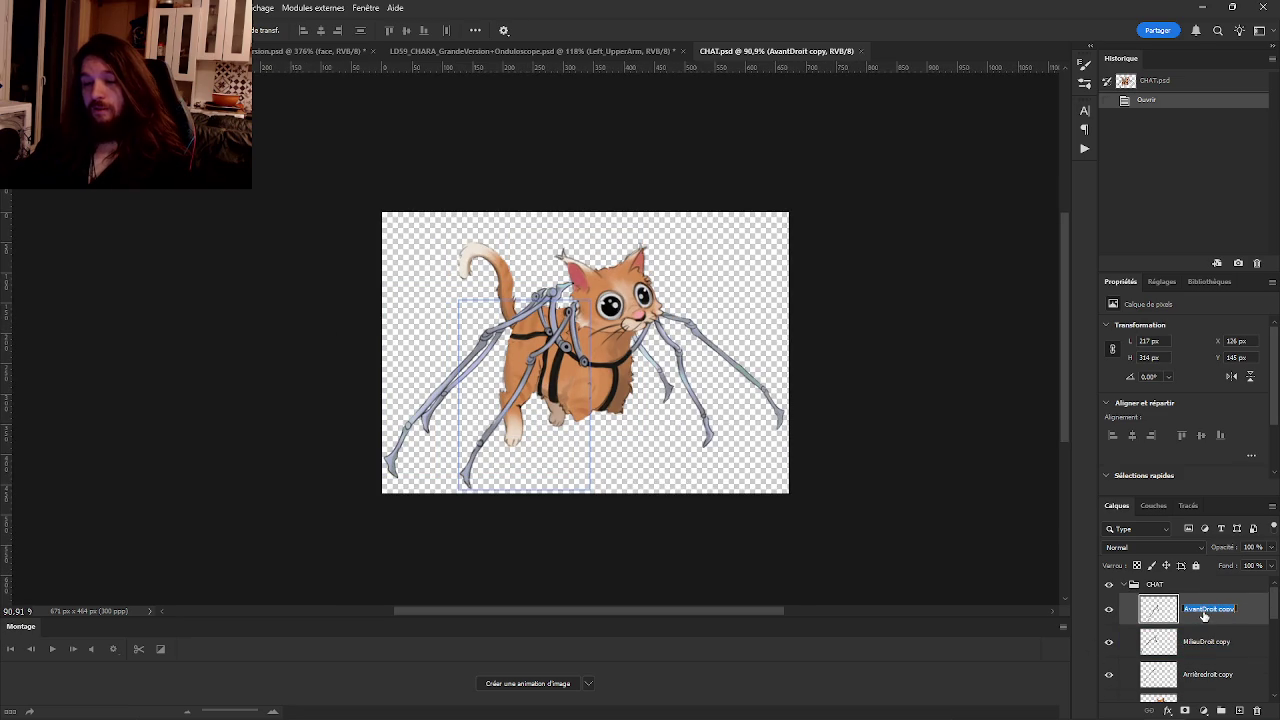
left_click(1109, 611)
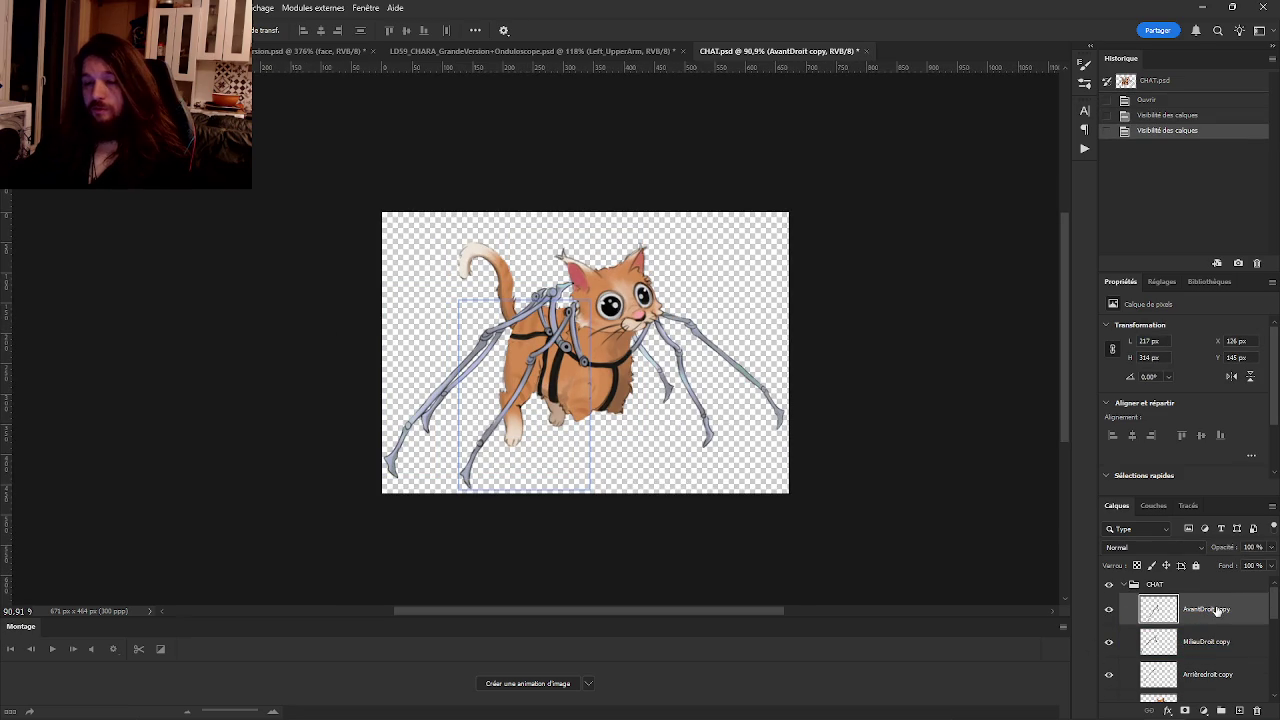
Rename the first two leg layers Front Right Leg and Middle Right Leg.
key("BackSpace")
type("Front Right Leg")
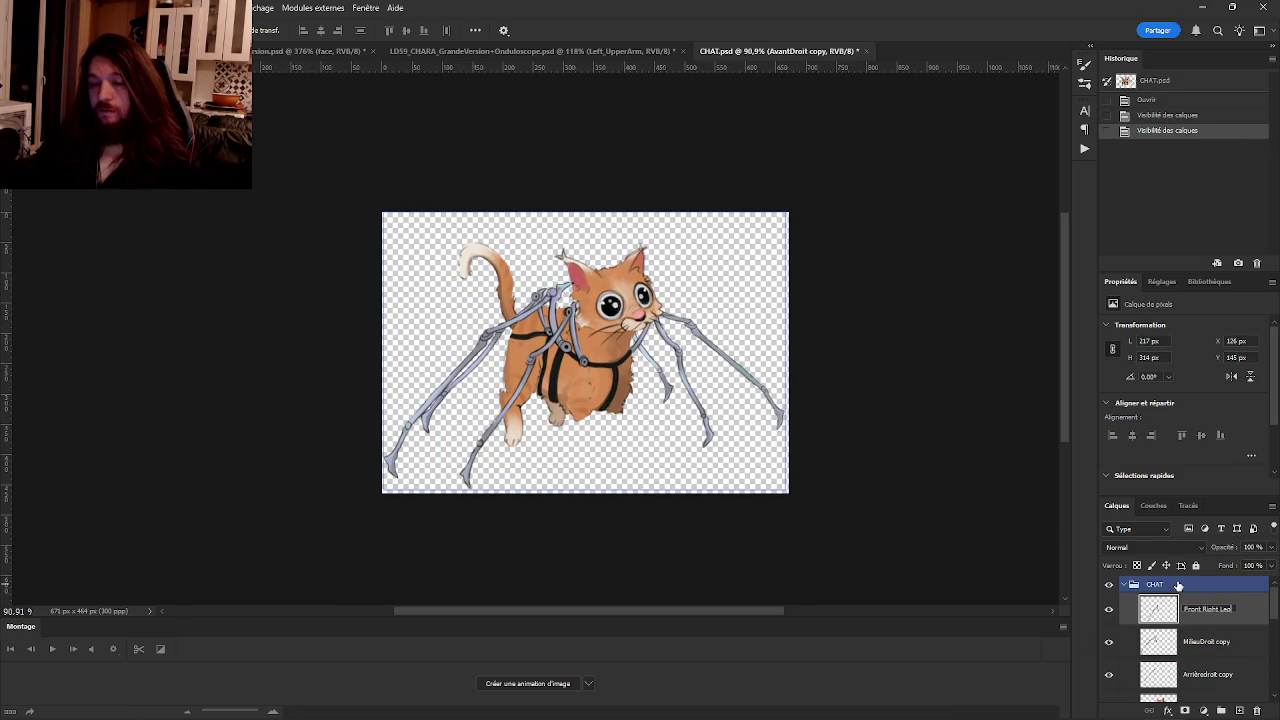
key("Return")
left_click(1206, 650)
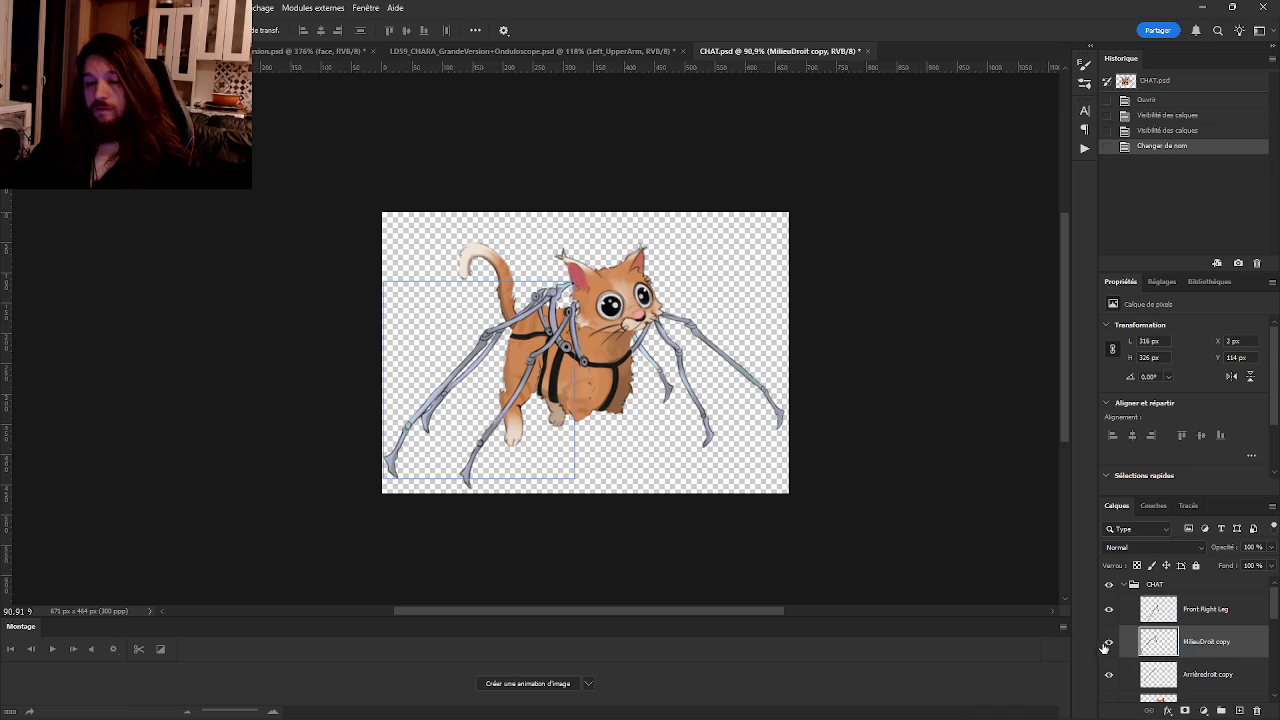
left_click(1108, 642)
type("Middle Right Leg")
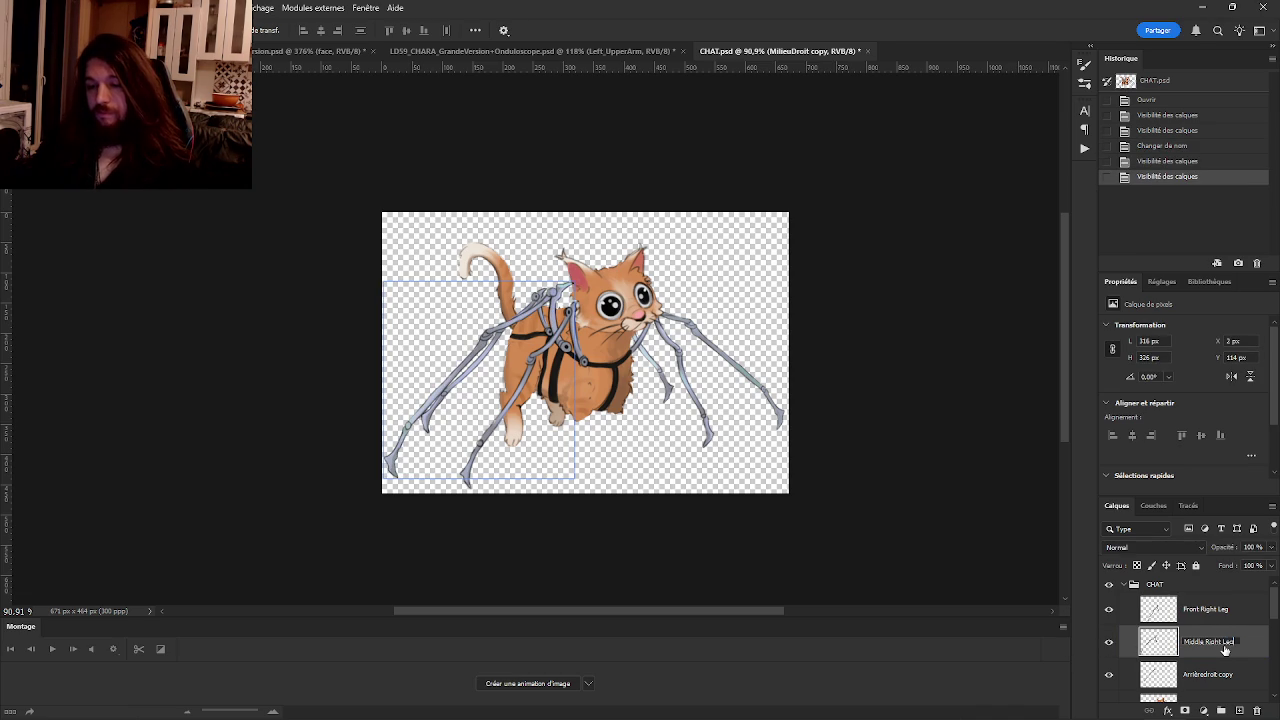
key("Tab")
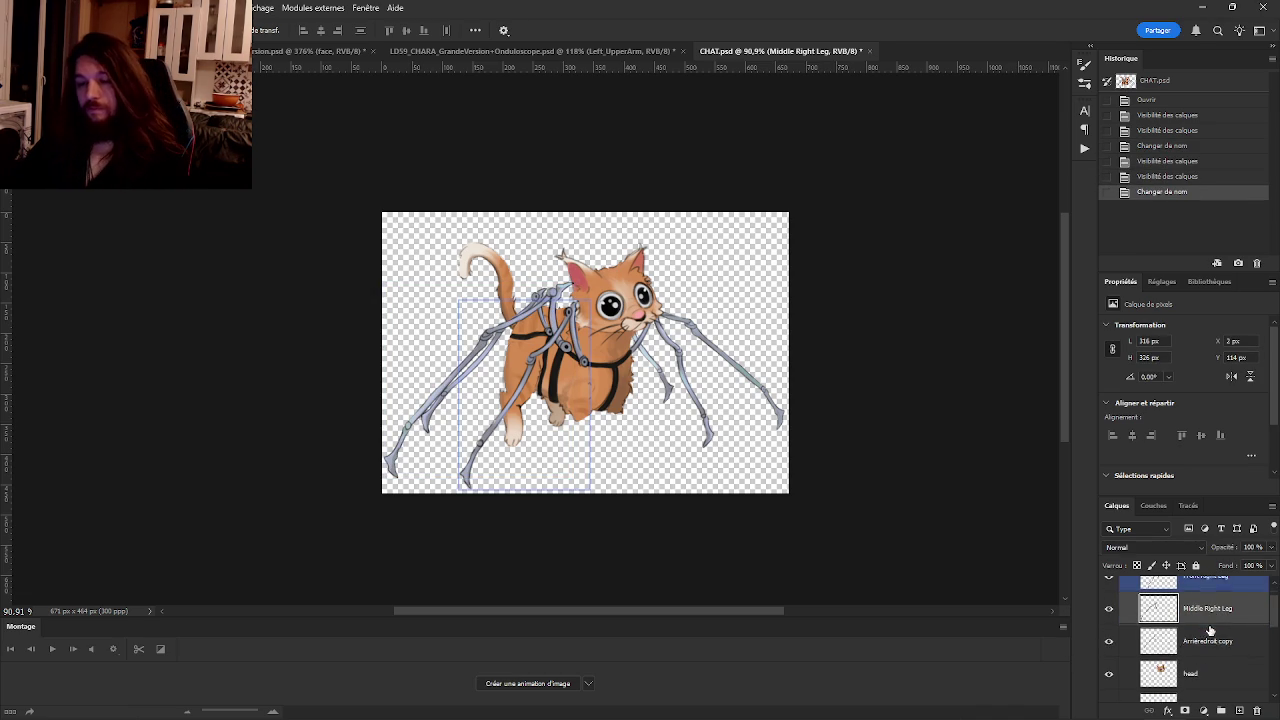
Rename the next layers Back Right Leg, Head, Right Paw and Body.
type("Back")
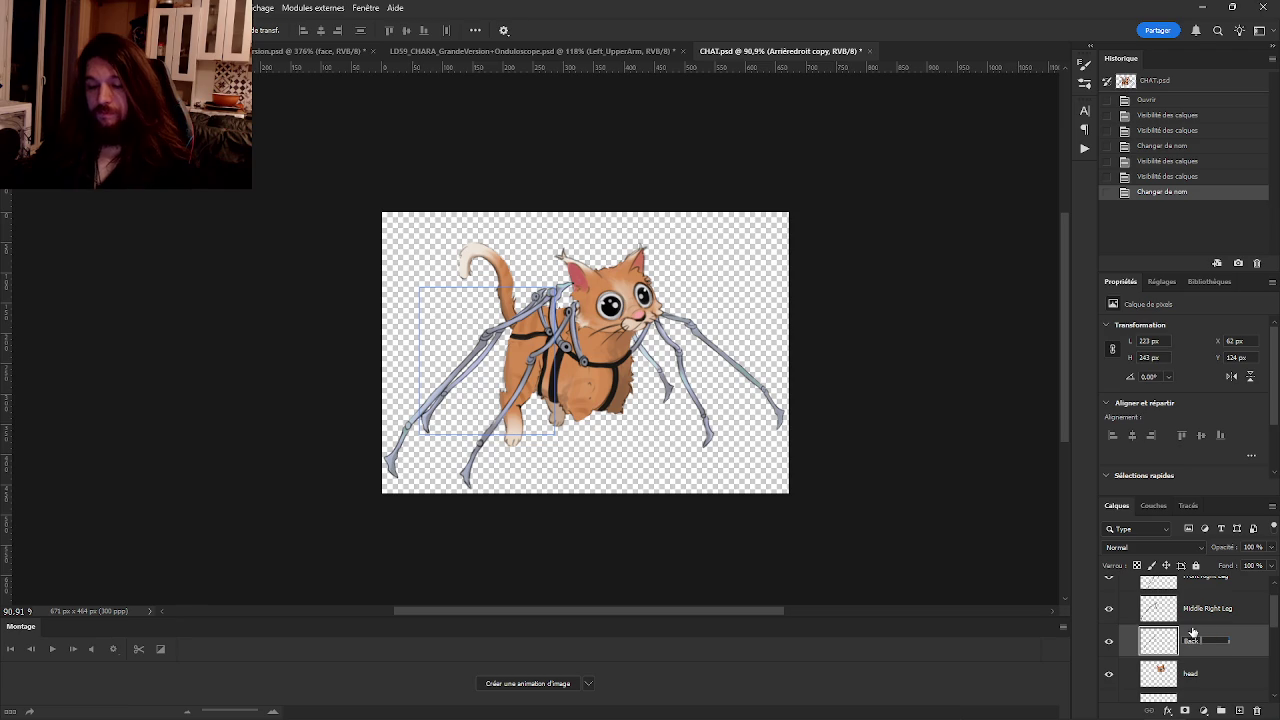
type("eg")
key("Tab")
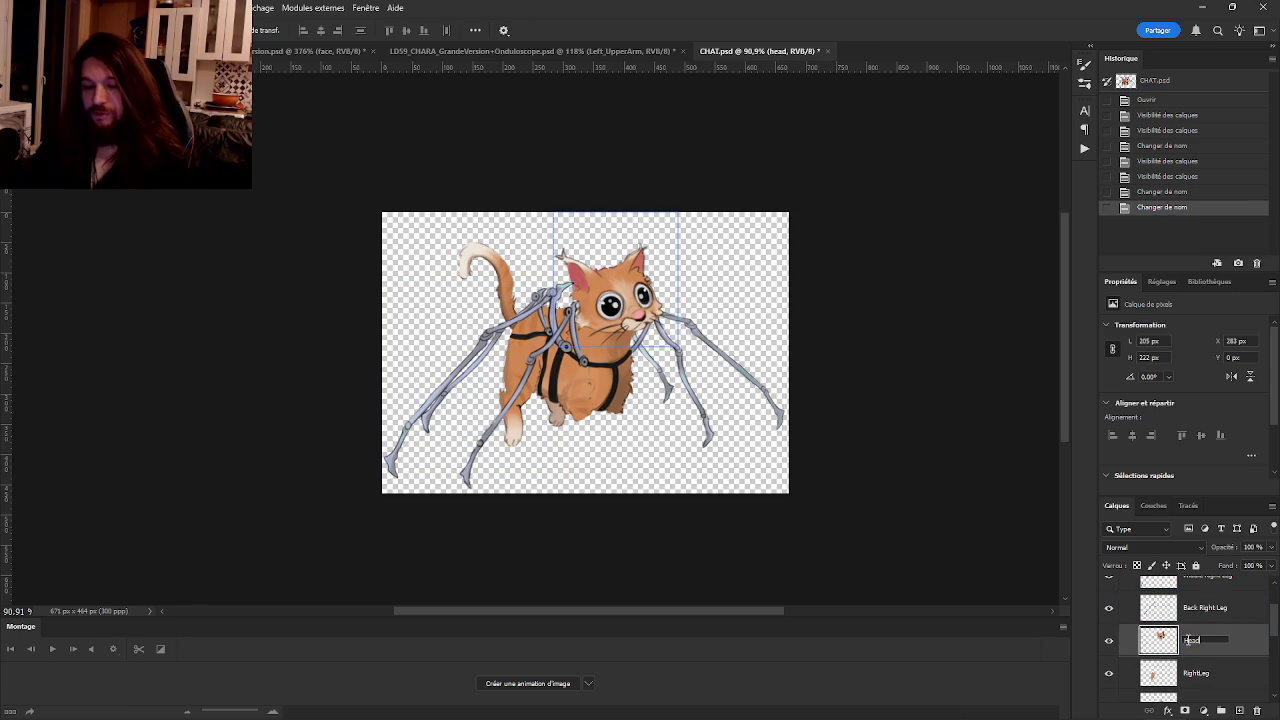
type("Head")
key("Tab")
left_click(1108, 640)
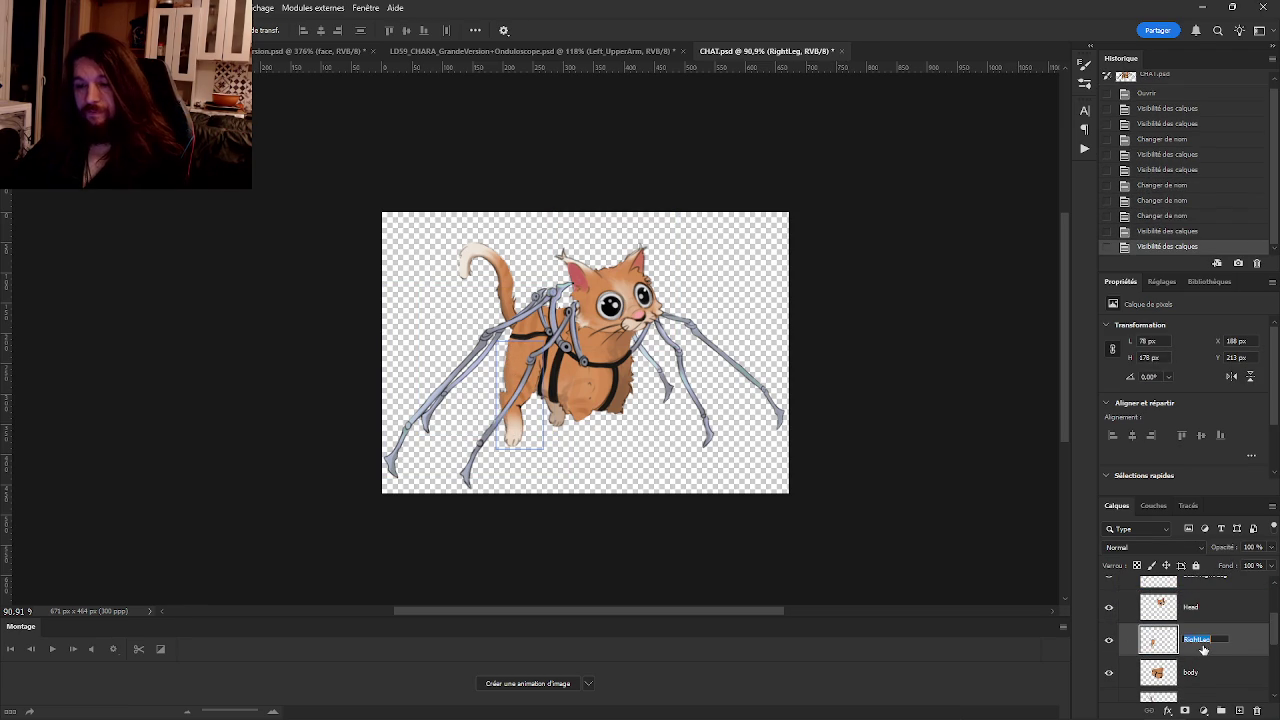
type("Frw")
key("Tab")
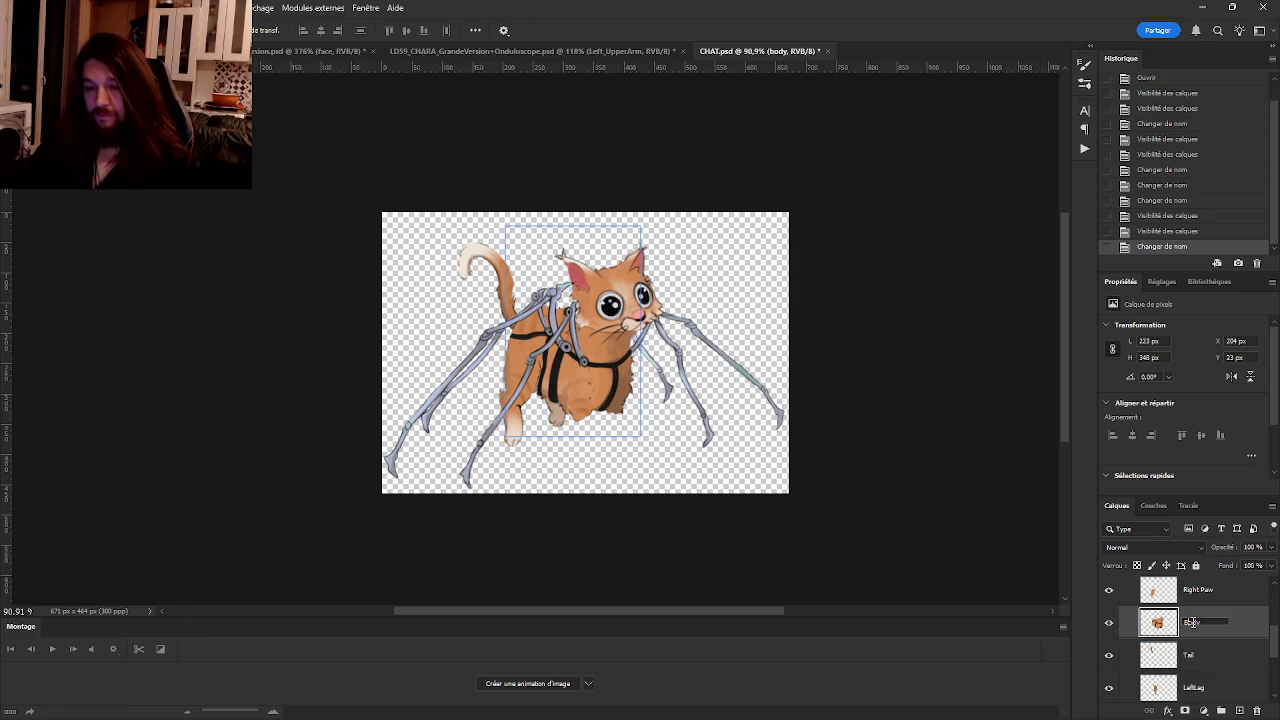
key("Tab")
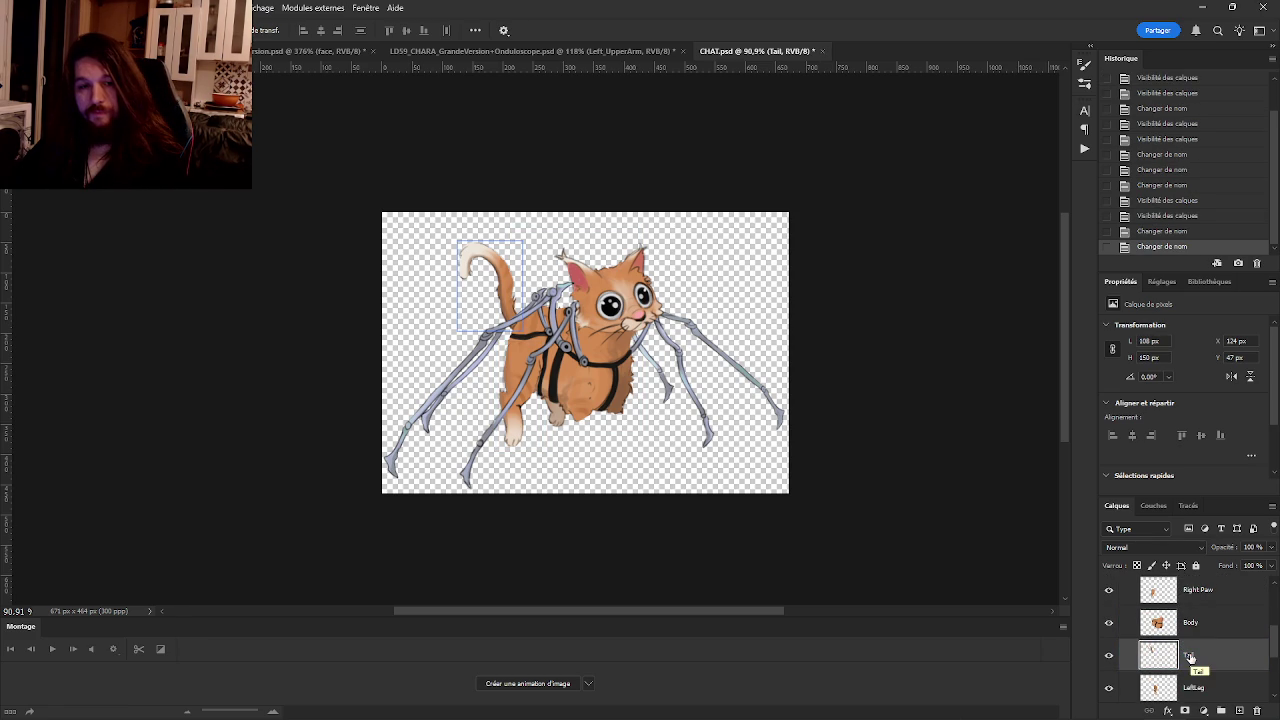
scroll(1193, 655, "up", 2)
left_click(1230, 614)
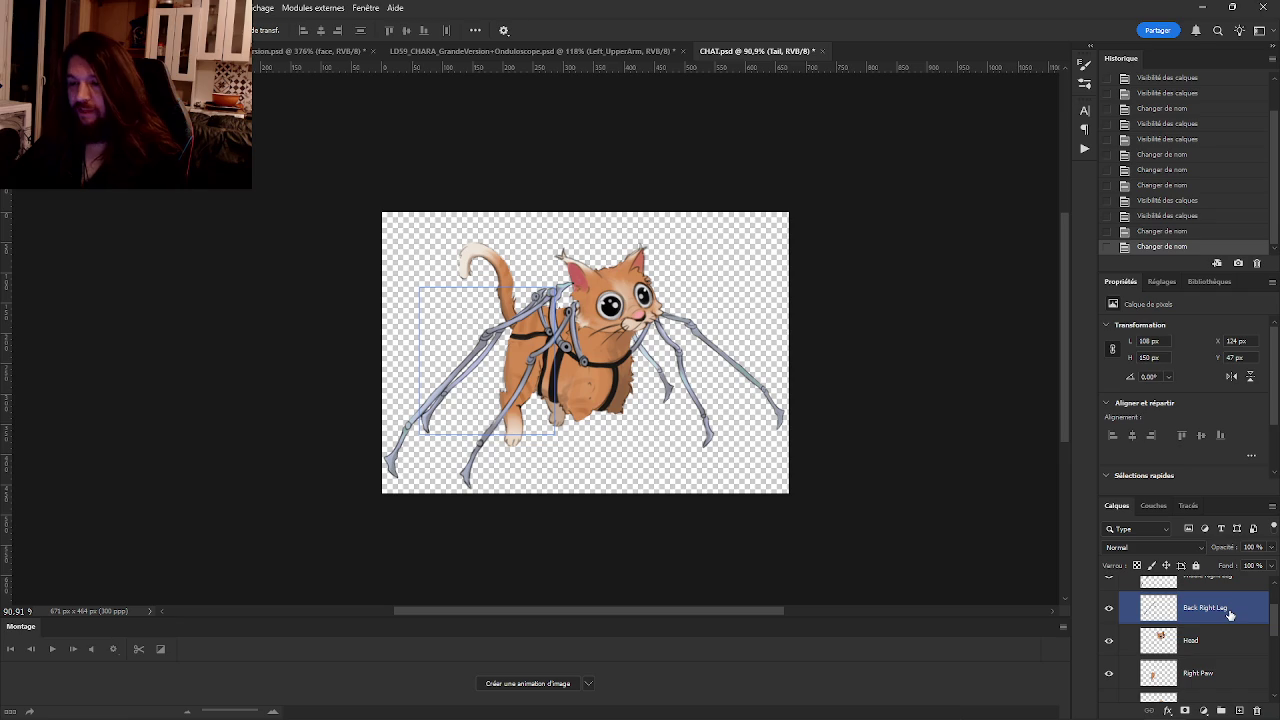
left_click(1226, 618, "ctrl")
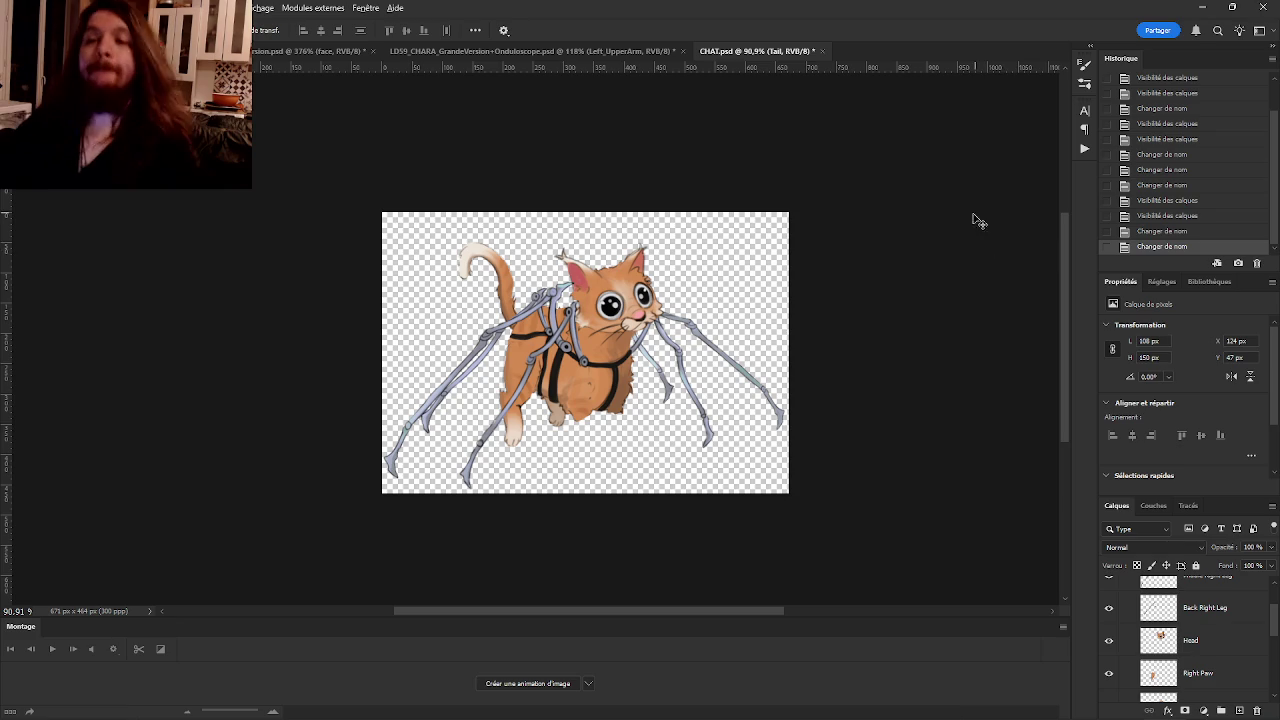
Rename the LeftLeg layer to Left Paw.
scroll(1190, 640, "down", 5)
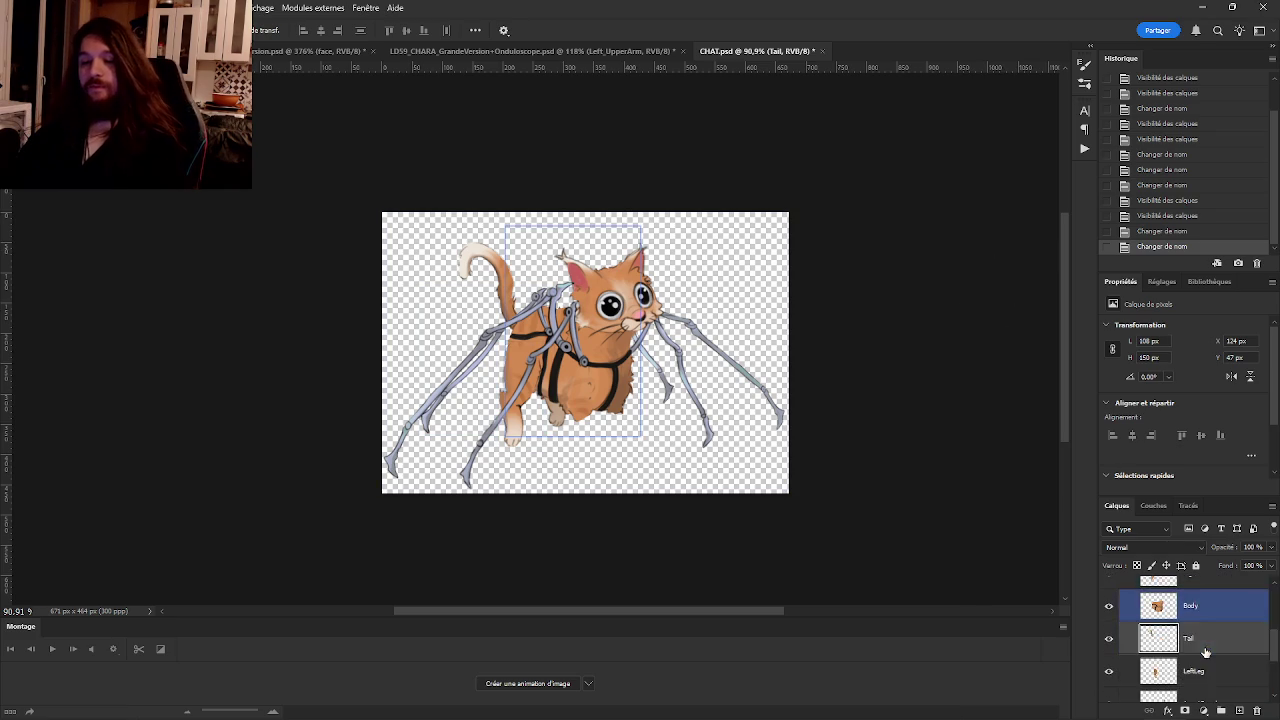
left_click(1200, 642)
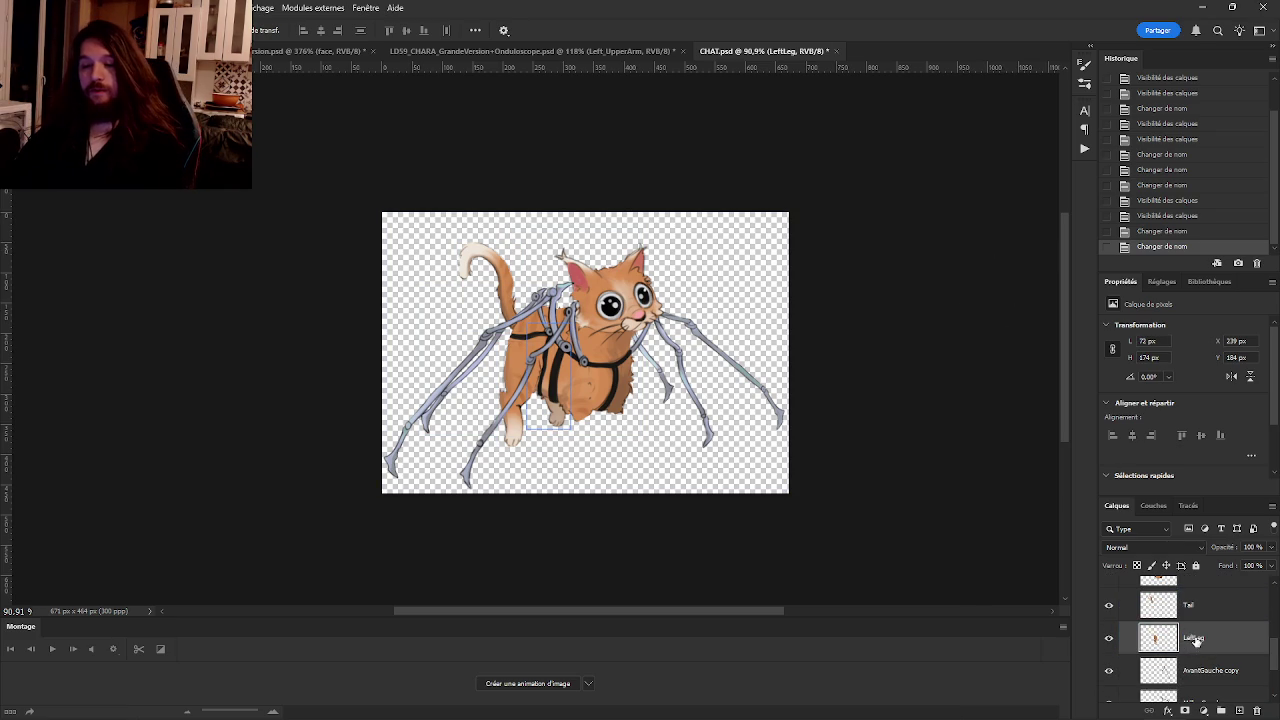
key("BackSpace")
key("BackSpace")
key("BackSpace")
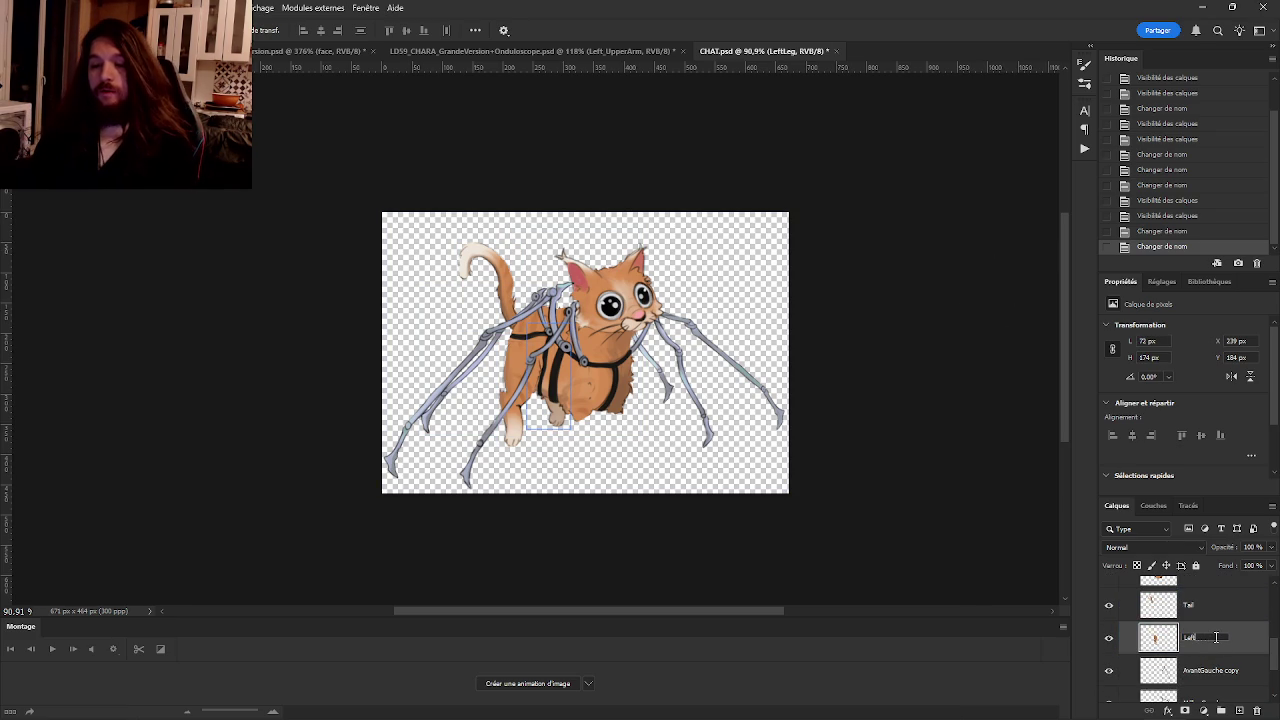
type(" Paw")
key("Return")
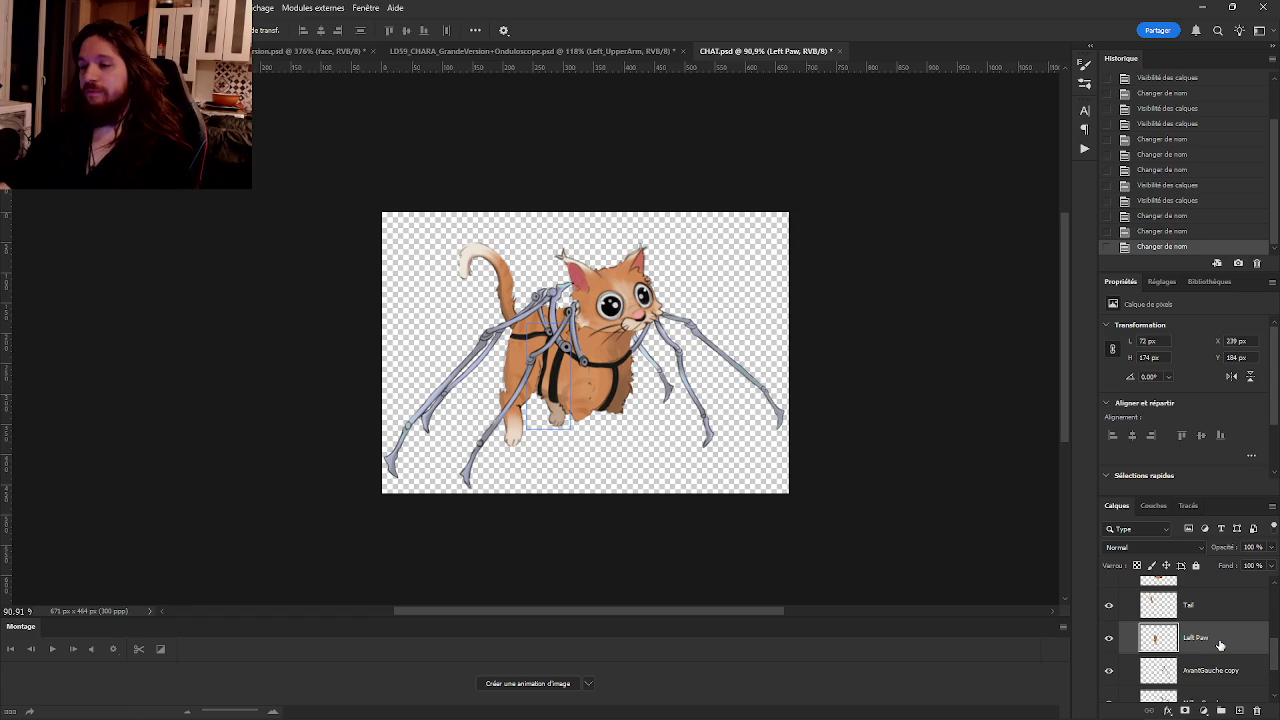
Inspect the AvantGauche copy and MilieuGauche copy leg layers, then reselect Left Paw.
left_click(1205, 670)
scroll(1203, 668, "down", 1)
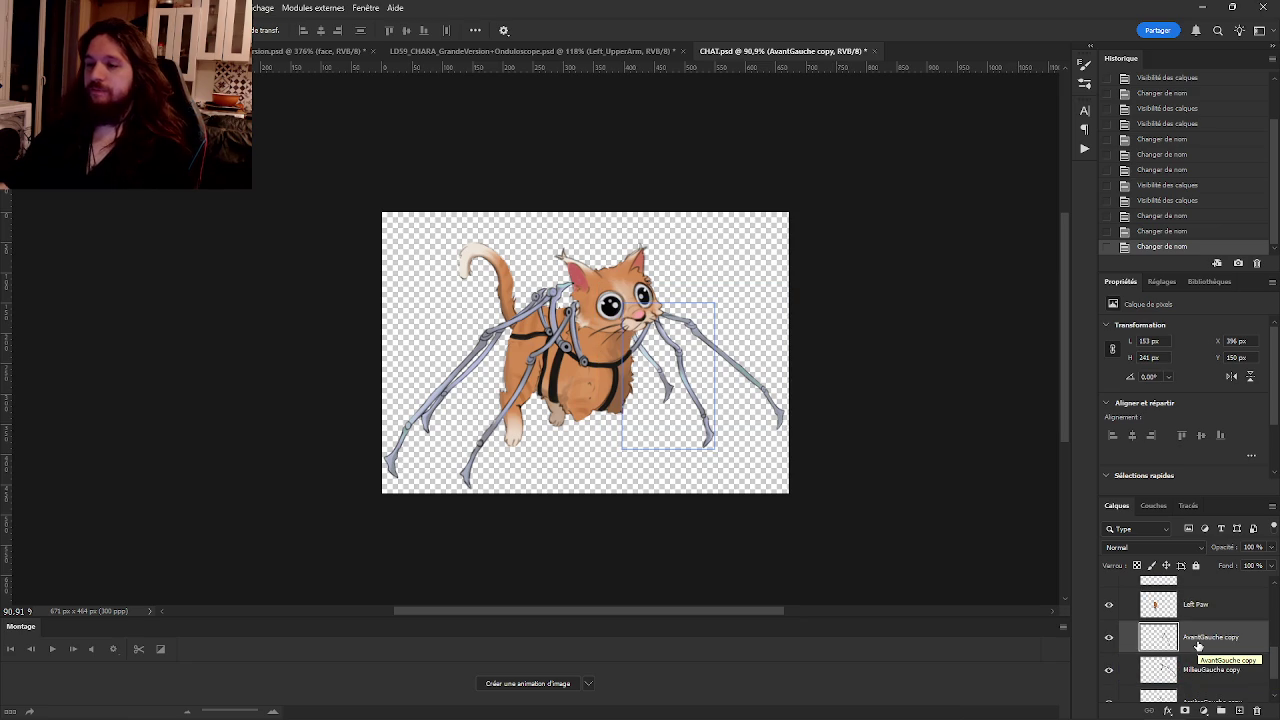
left_click(1186, 665)
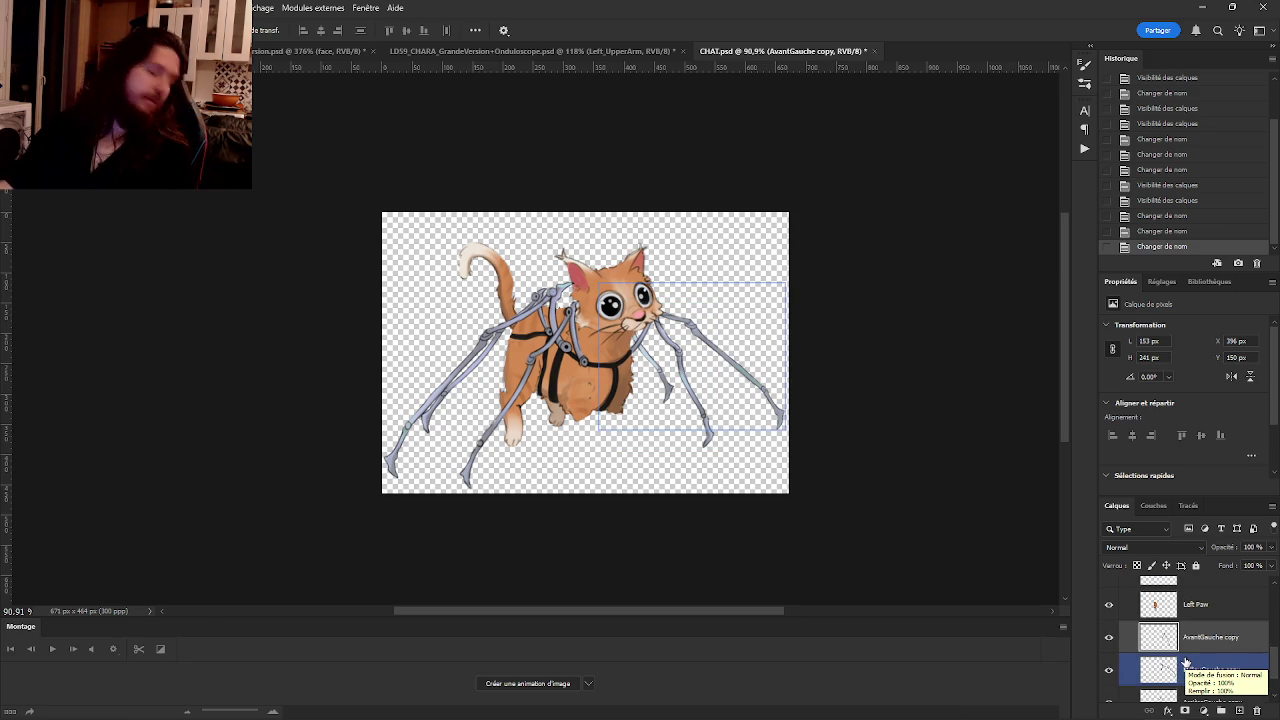
left_click(1190, 651)
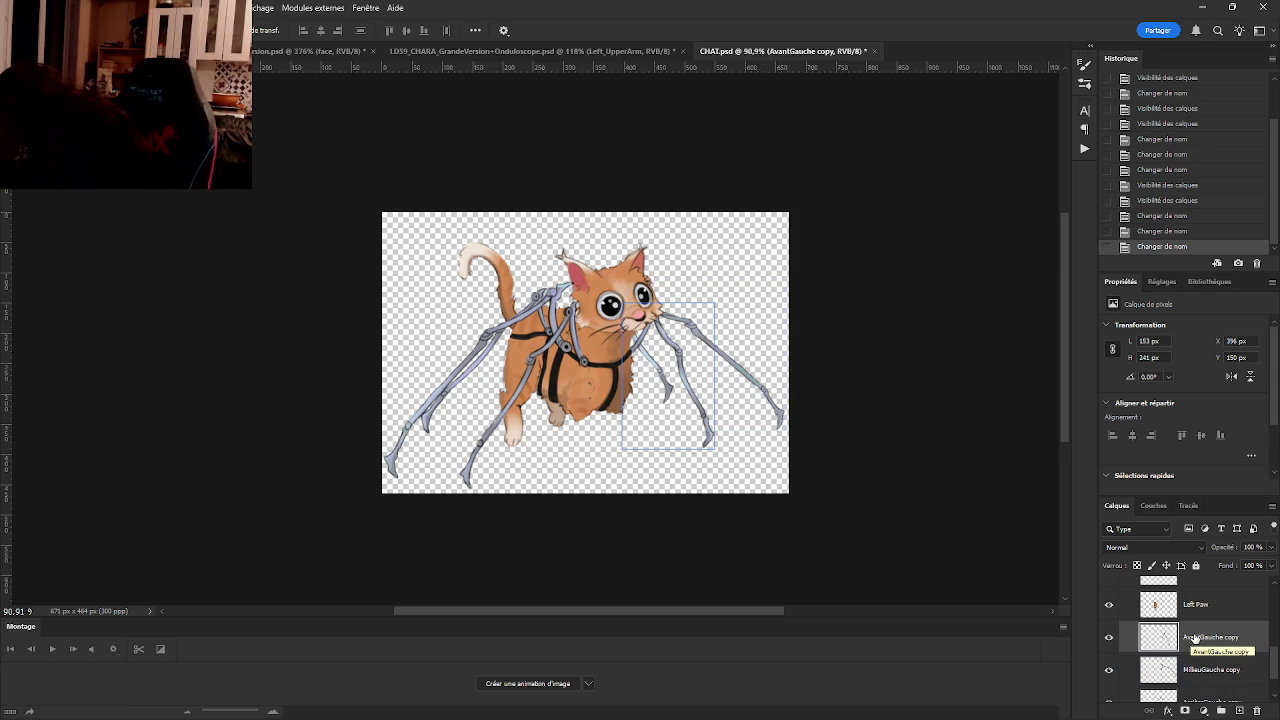
left_click(1176, 616)
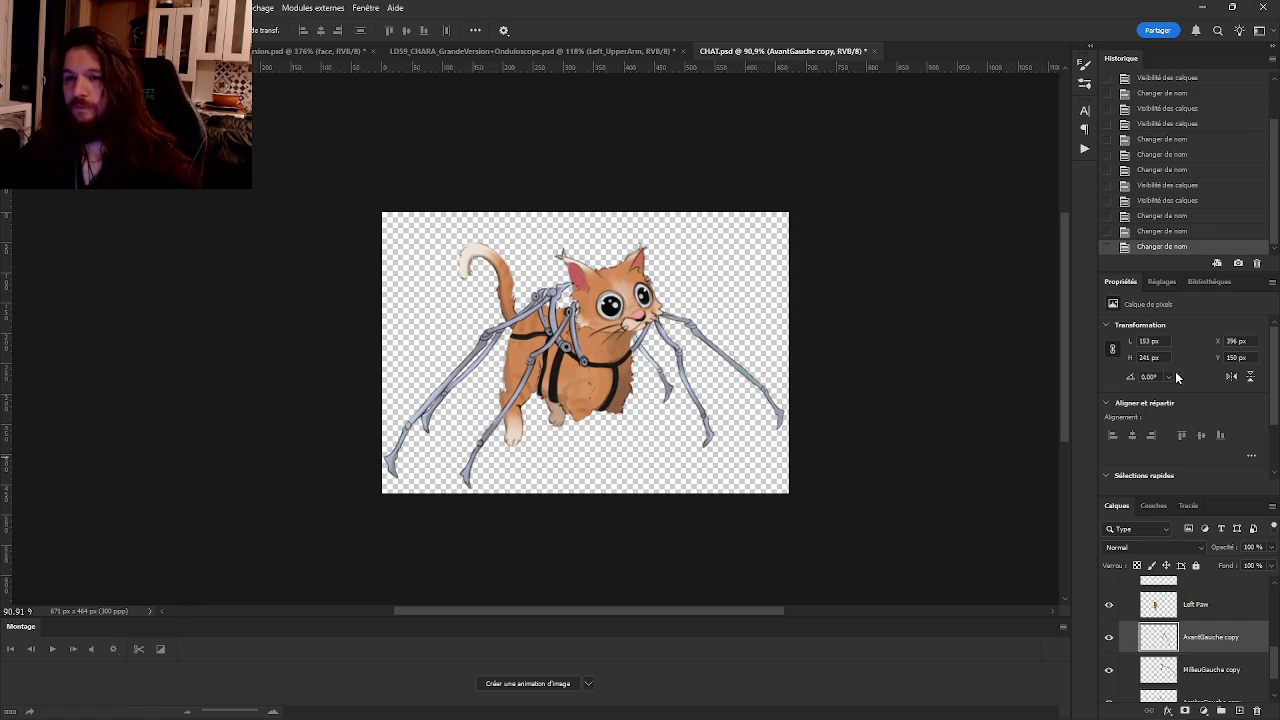
scroll(1220, 620, "down", 1)
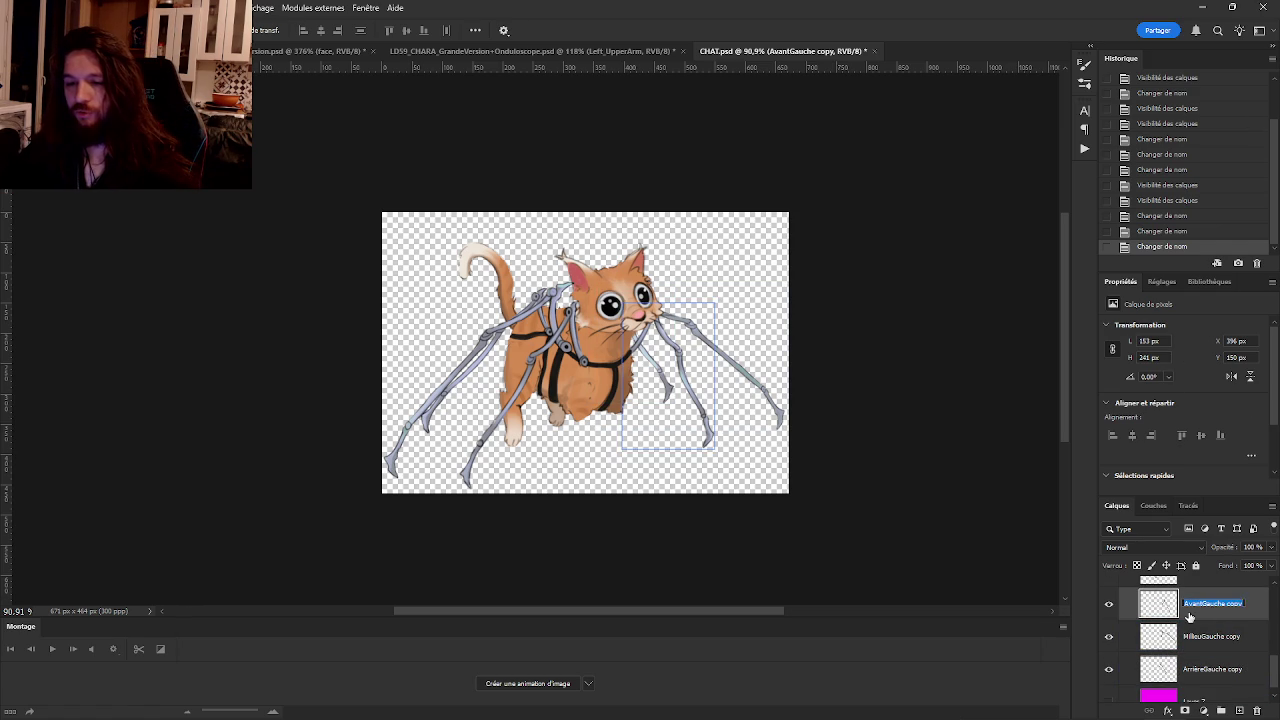
Identify the left legs and rename them Front Left Leg and Middle Left Leg.
left_click(1108, 604)
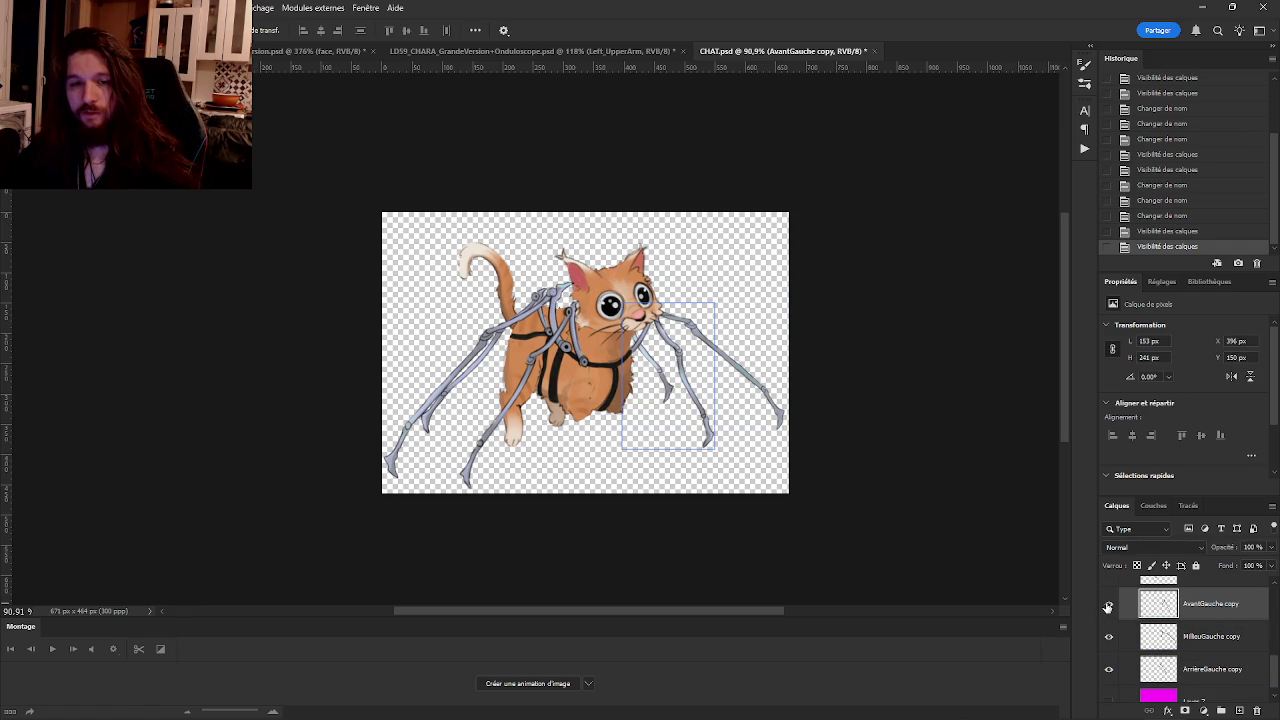
left_click(1108, 605)
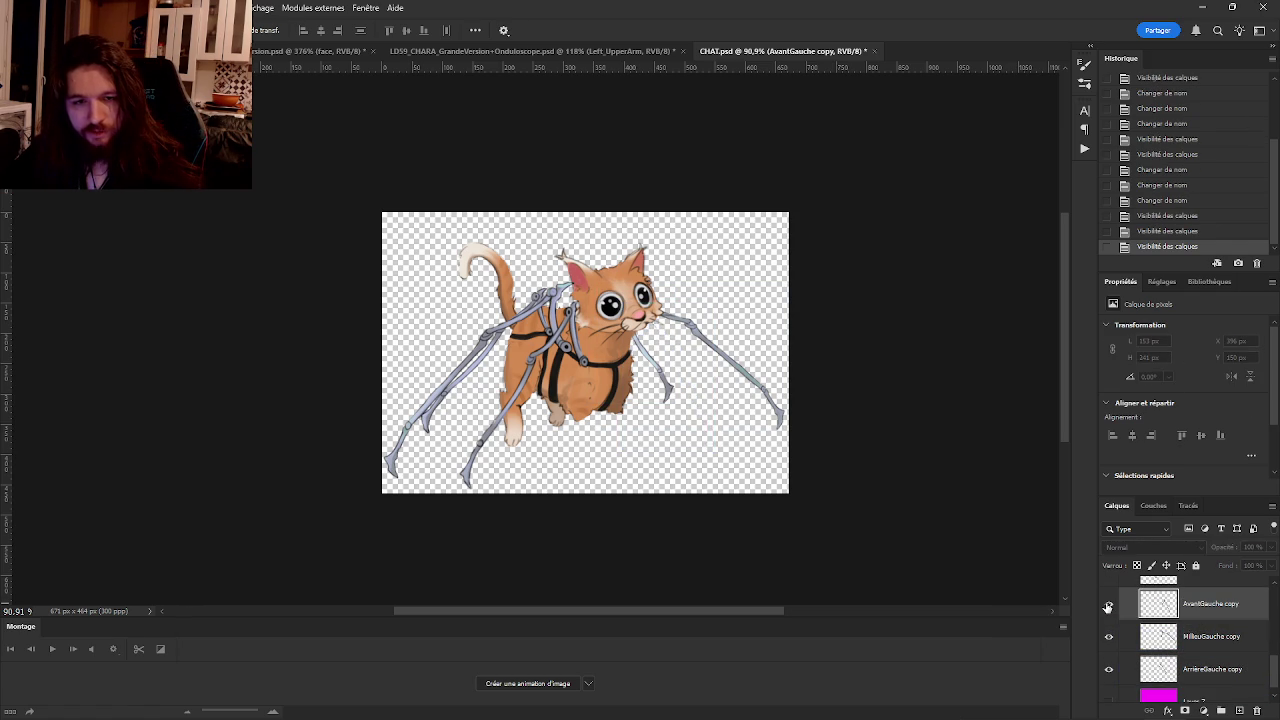
left_click(1108, 636)
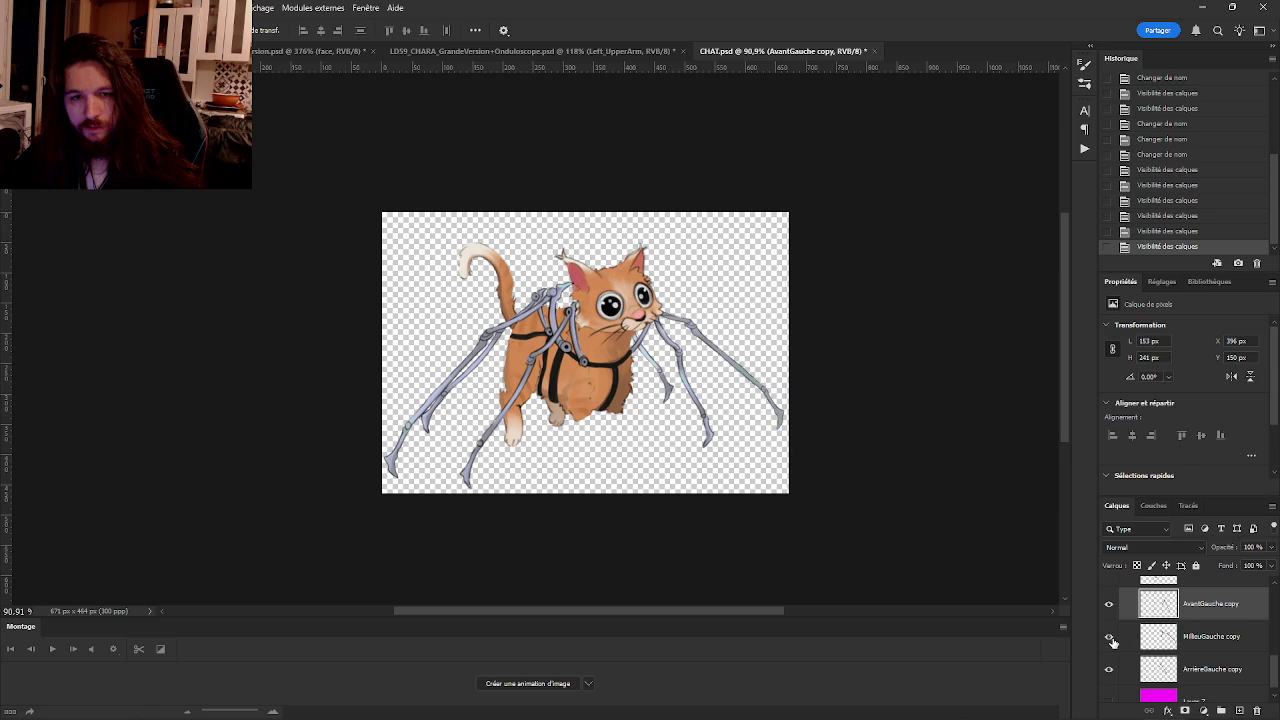
double_click(1222, 604)
type("F")
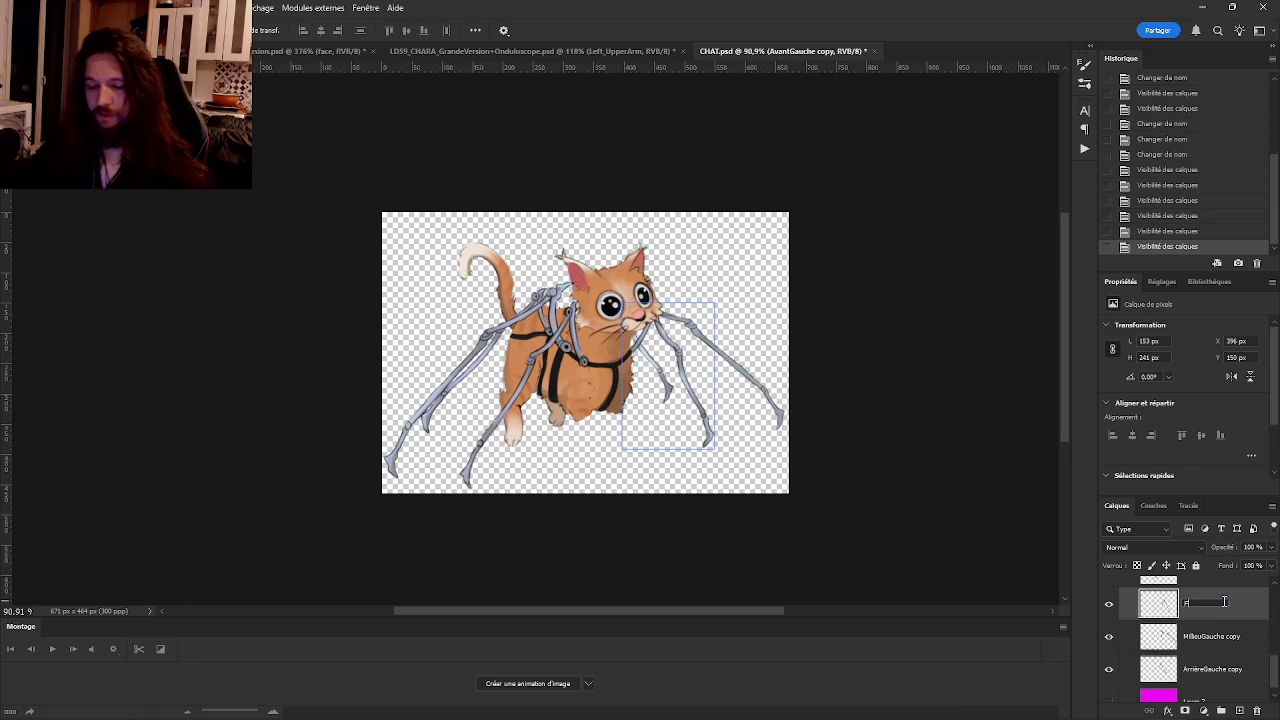
type("ront Left Leg")
double_click(1202, 636)
type("Middle Lef")
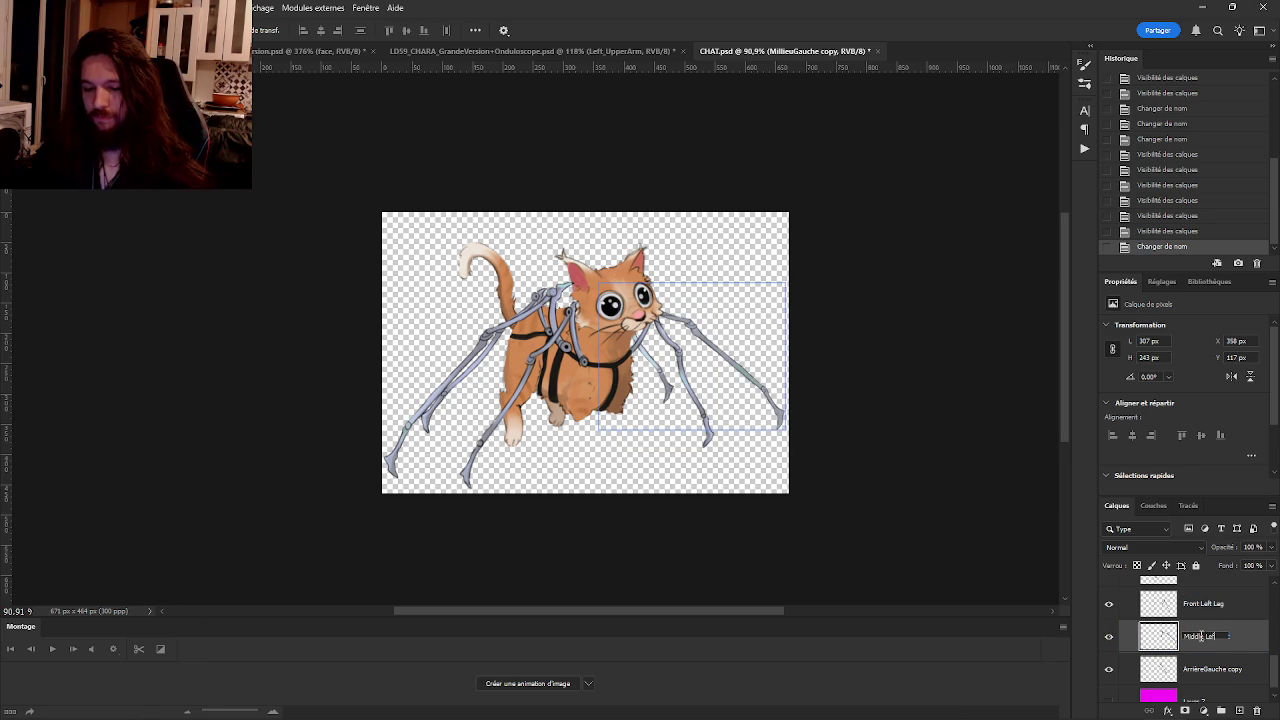
type("t Leg")
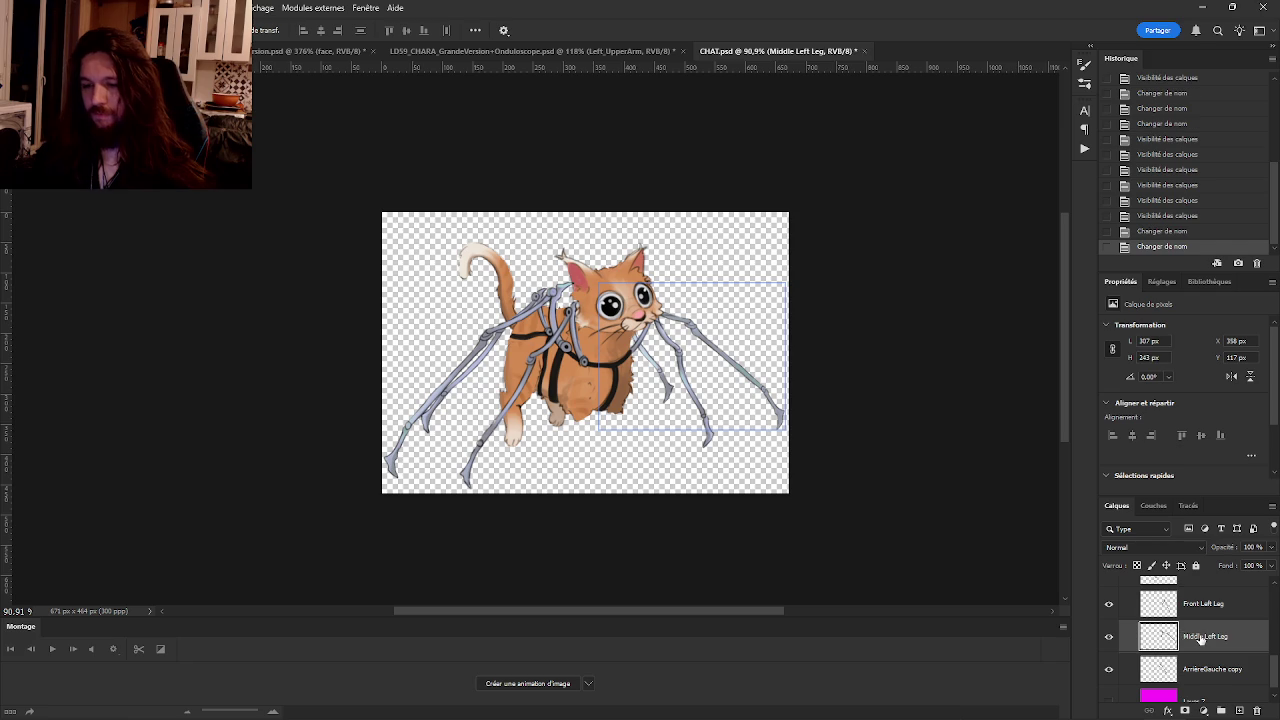
Rename ArrièreGauche copy to Back Left Leg and briefly toggle the magenta Layer 7 background.
double_click(1216, 653)
type("Back Left Leg")
key("Return")
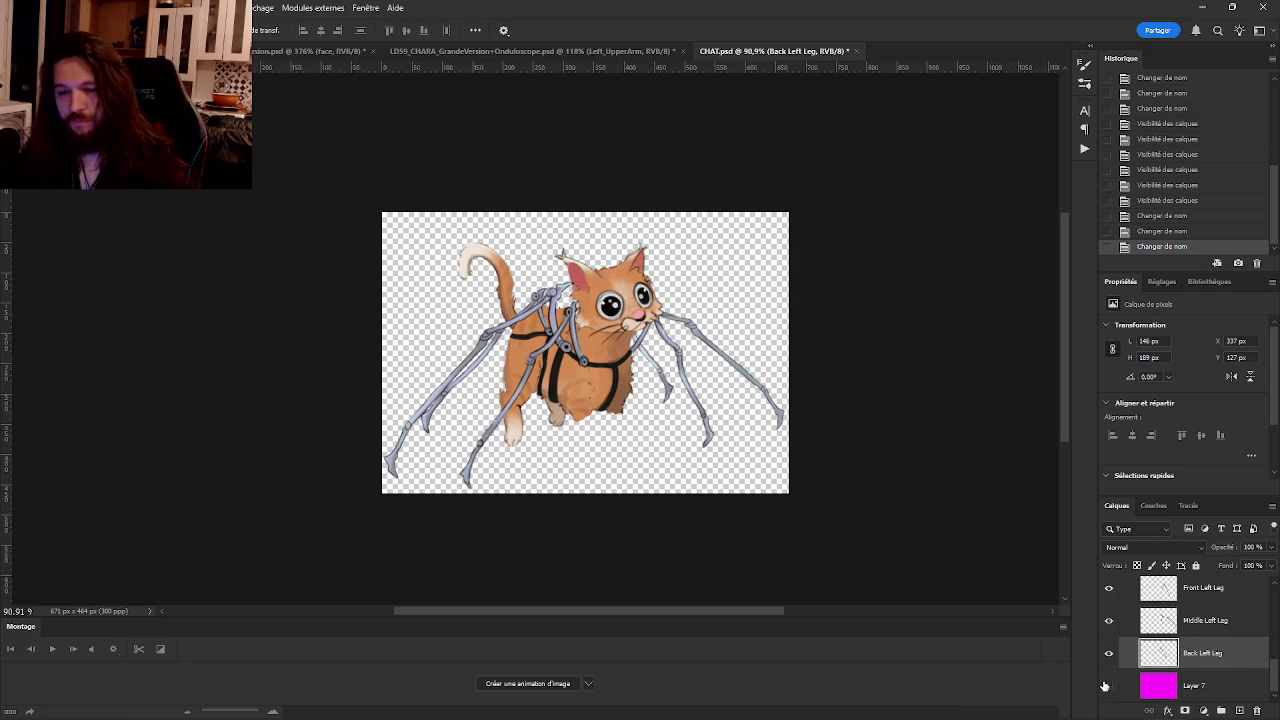
left_click(1106, 686)
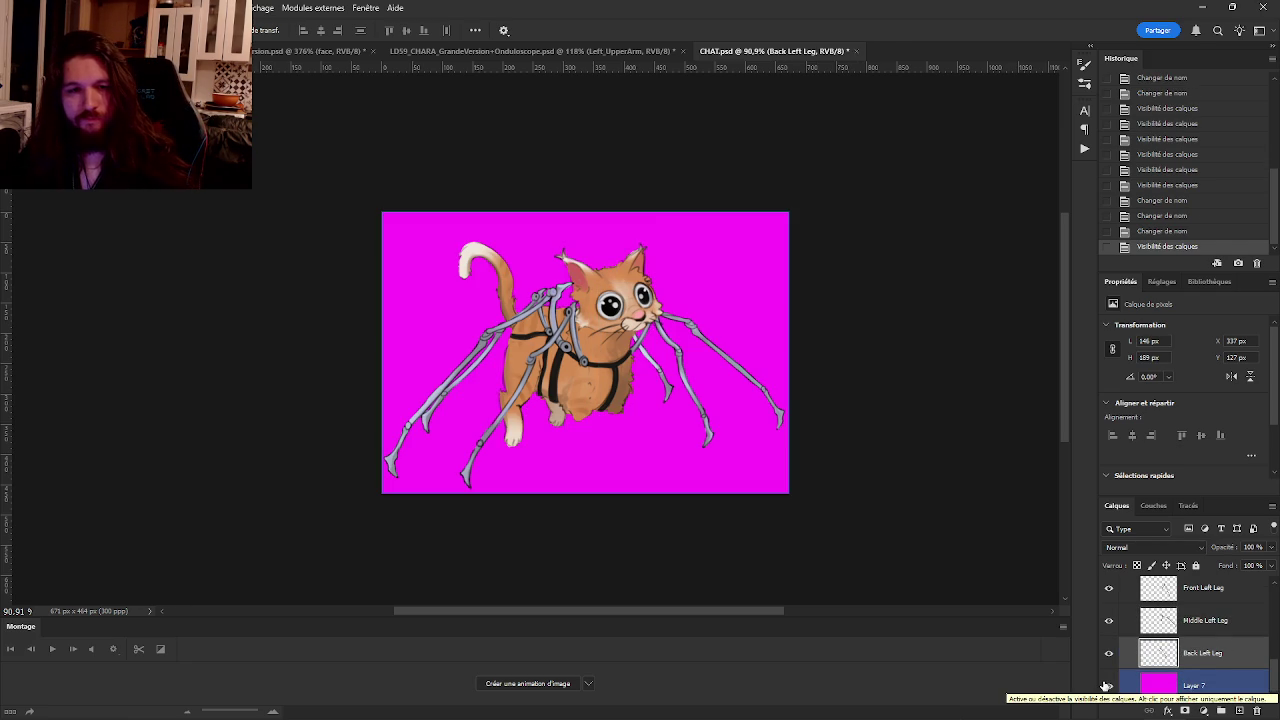
left_click(1106, 686)
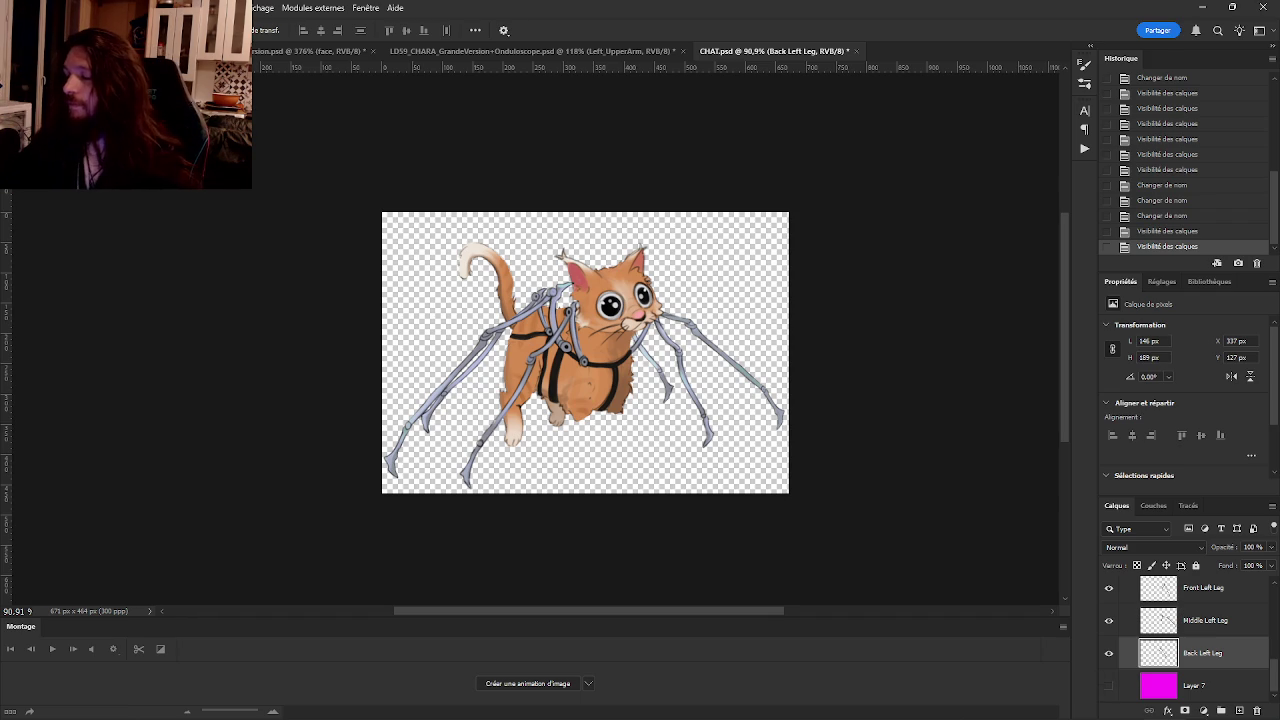
scroll(1161, 581, "up", 5)
left_click(1178, 612)
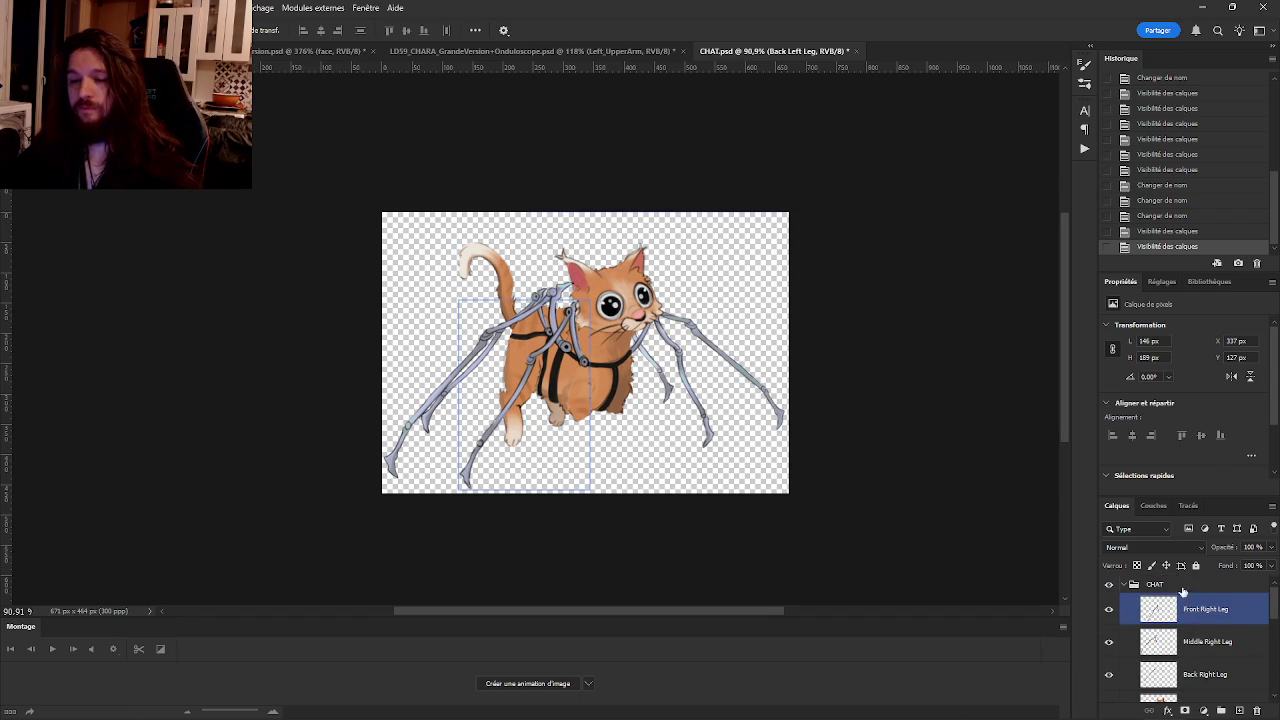
key("alt+Tab")
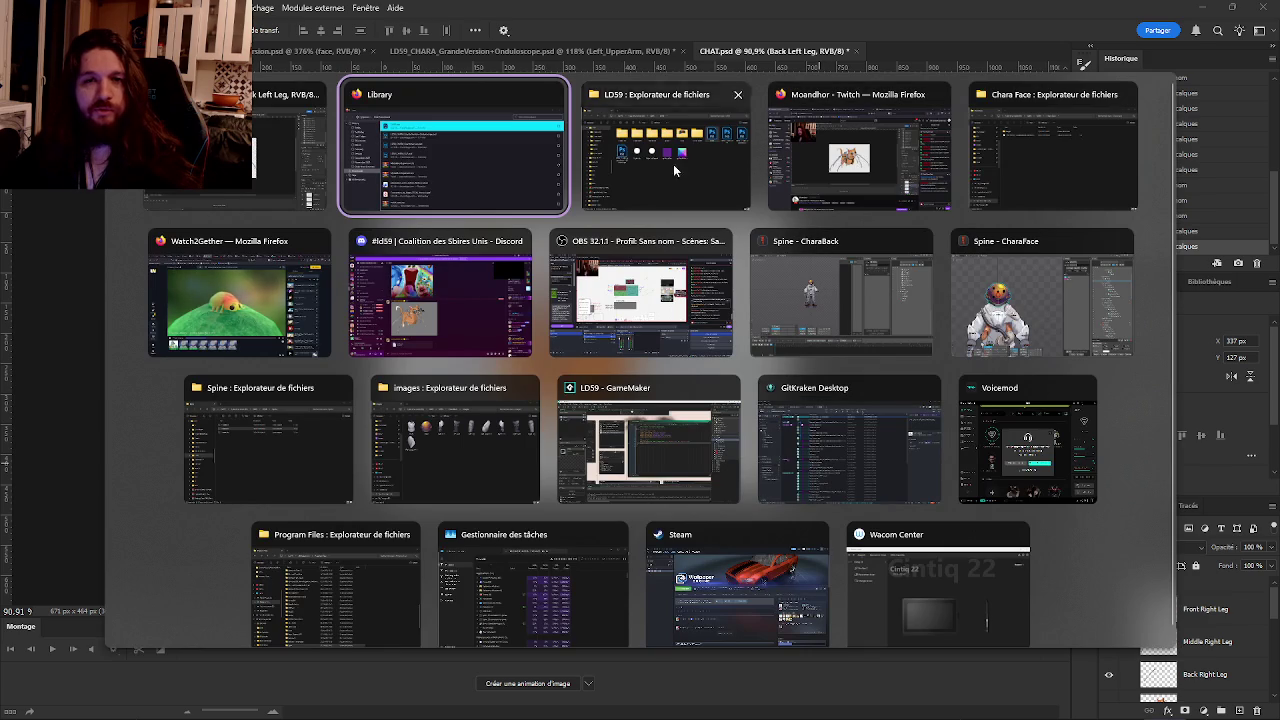
Return to the Watch2Gether browser window and scroll through the page.
key("Escape")
key("alt+Tab")
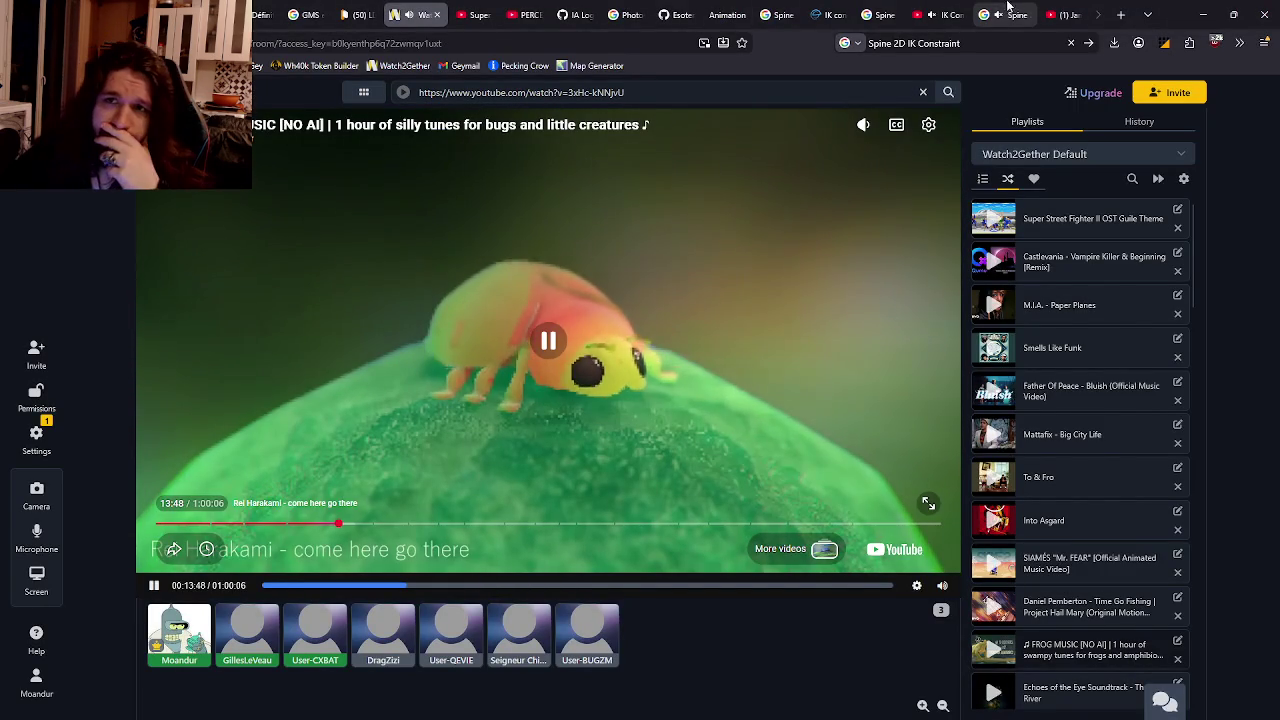
scroll(900, 12, "down", 3)
scroll(800, 12, "down", 2)
scroll(690, 10, "down", 2)
scroll(675, 10, "down", 2)
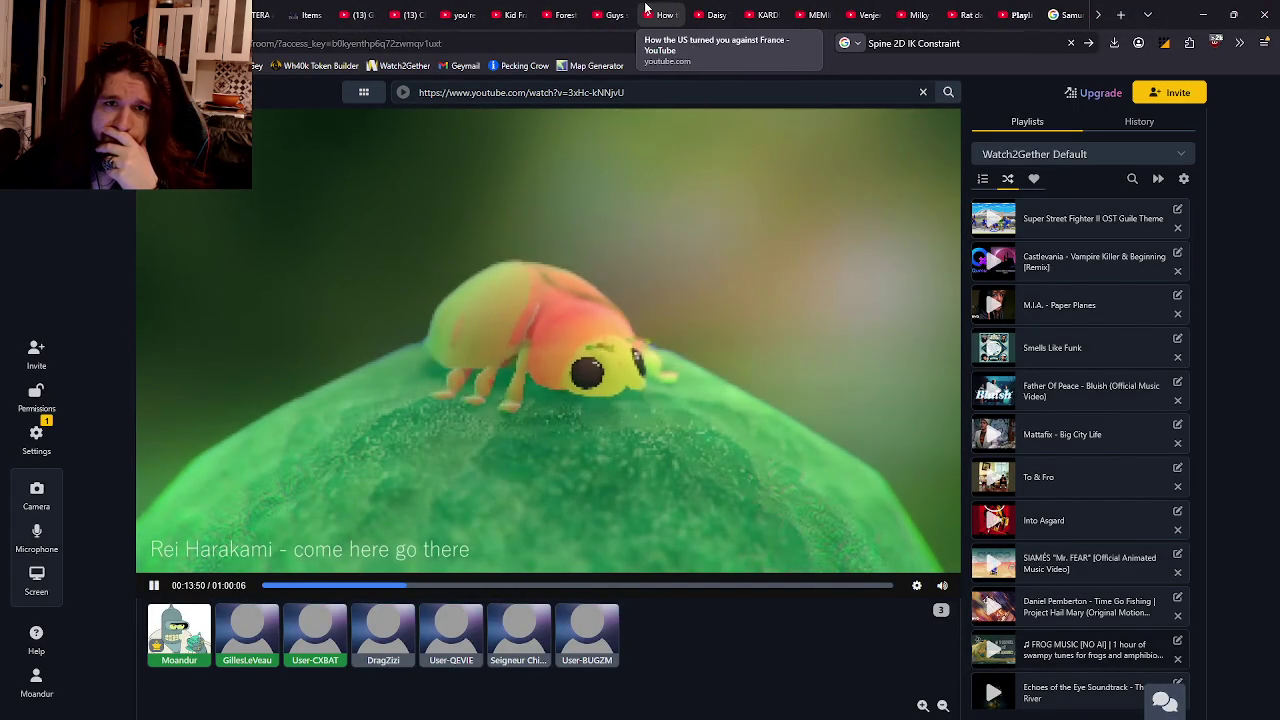
scroll(660, 10, "down", 2)
scroll(640, 10, "down", 2)
scroll(614, 8, "down", 2)
scroll(605, 8, "down", 2)
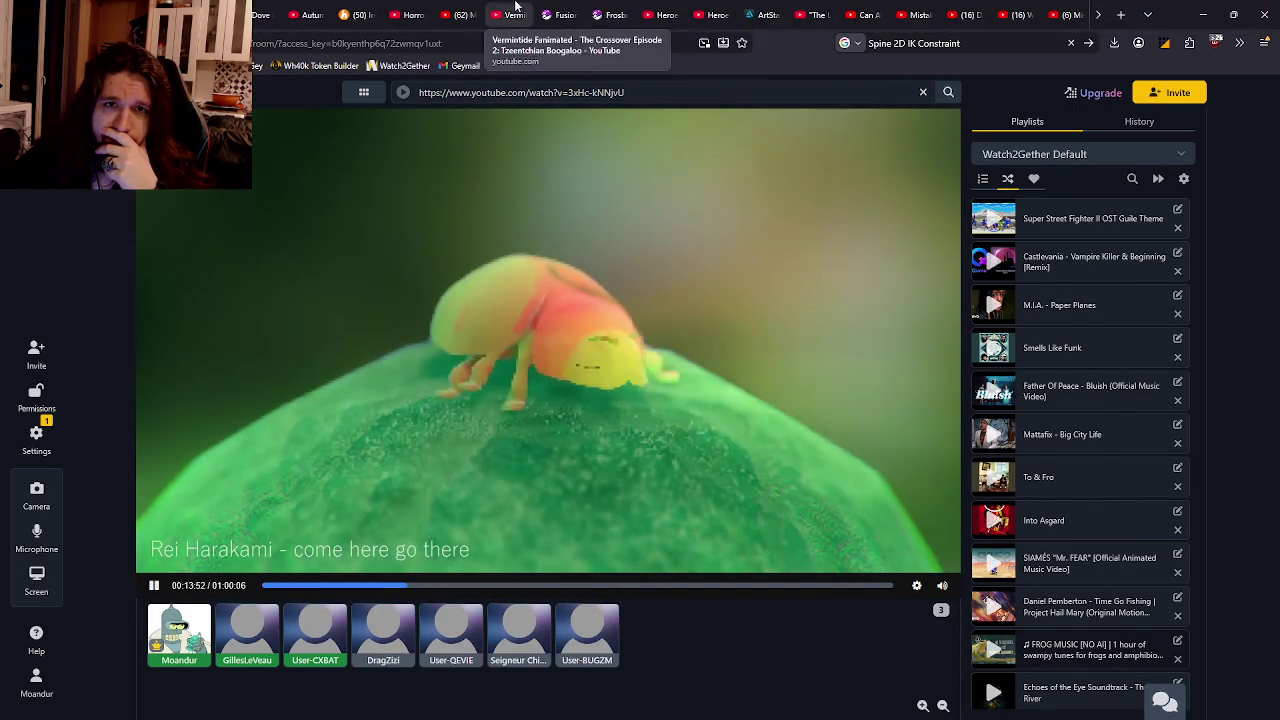
scroll(595, 8, "down", 2)
scroll(575, 7, "down", 2)
scroll(500, 8, "down", 2)
scroll(430, 8, "down", 2)
scroll(330, 8, "down", 2)
scroll(279, 7, "down", 2)
scroll(350, 8, "up", 2)
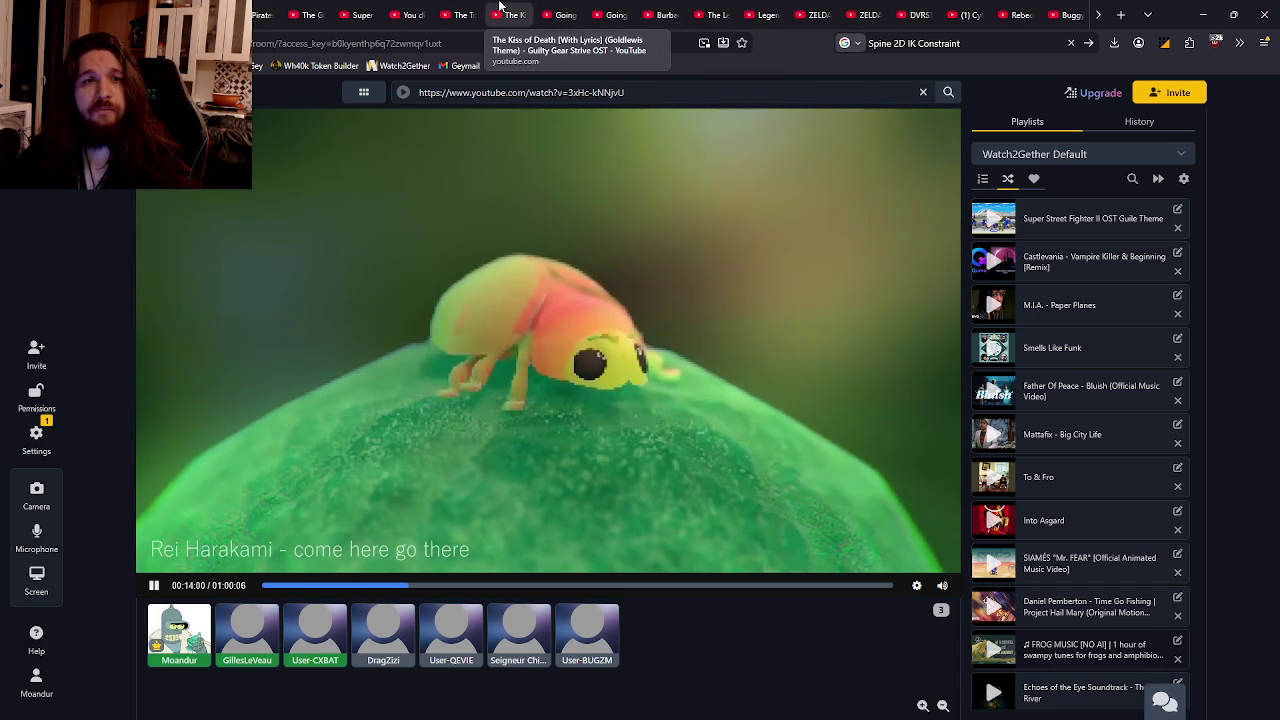
Copy the YouTube playlist video's link and load it into the Watch2Gether room's main player.
left_click(558, 14)
left_click(533, 45)
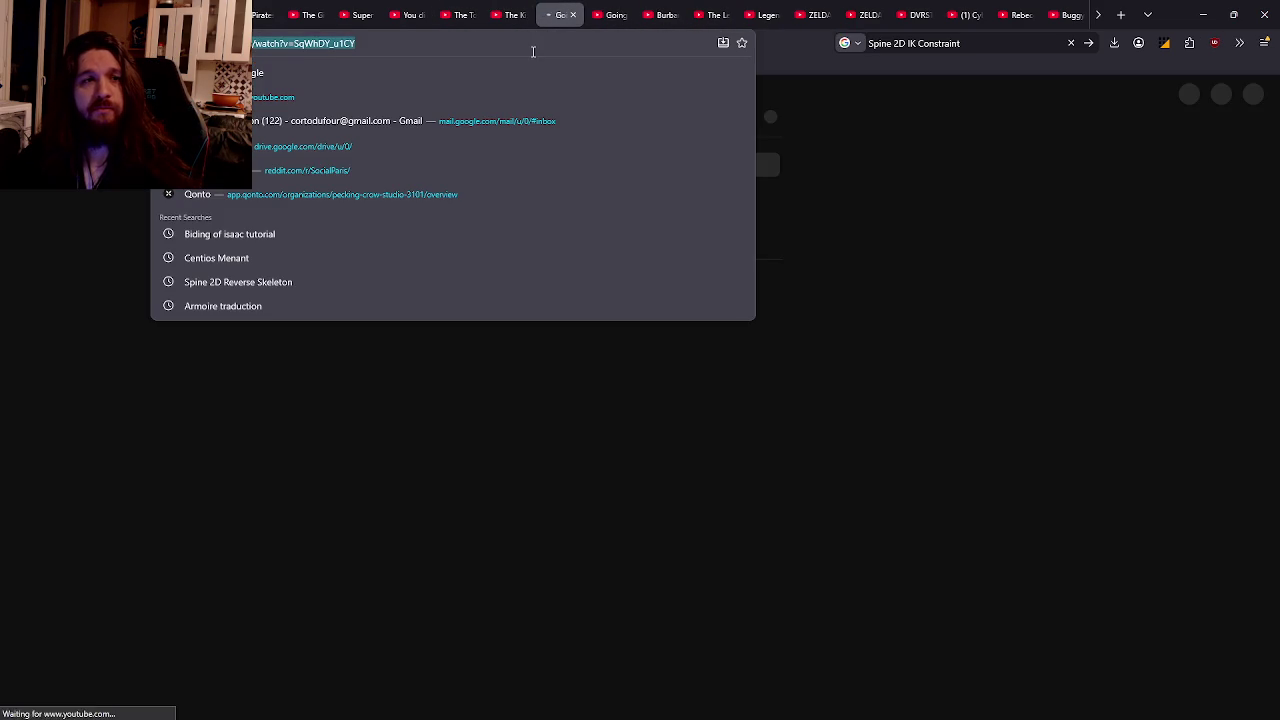
key("ctrl+Tab")
key("ctrl+Tab")
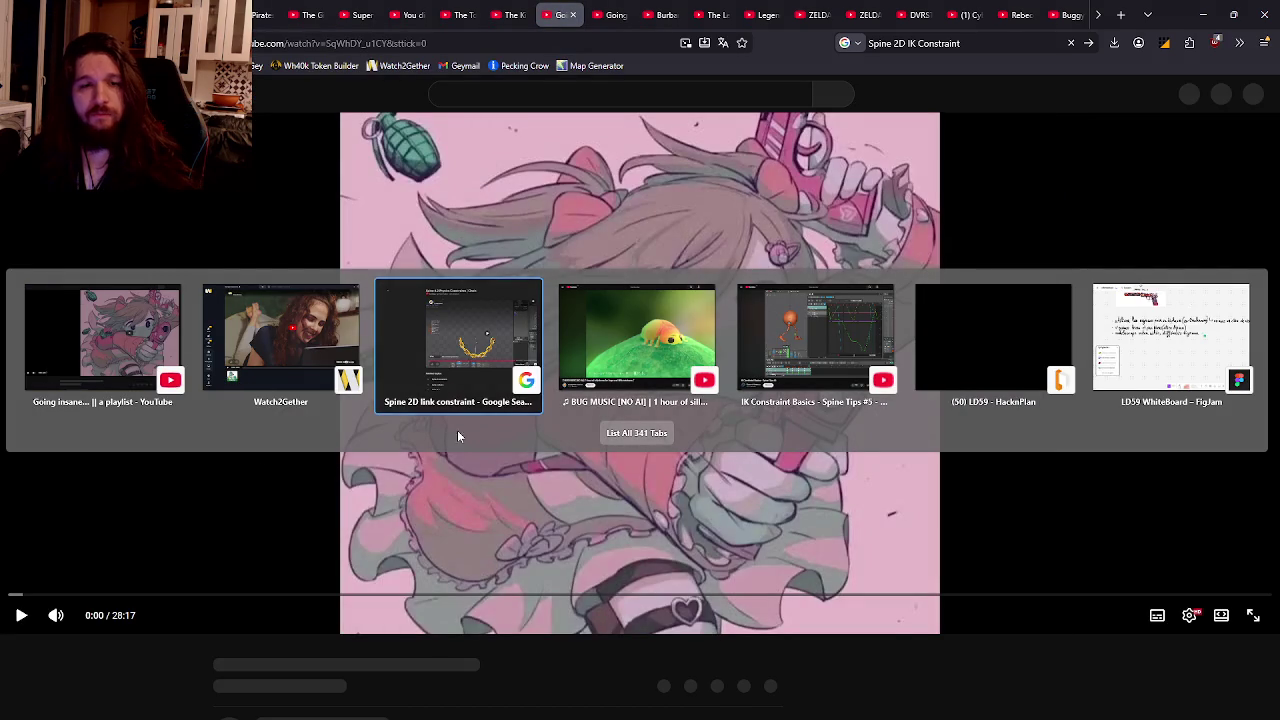
left_click(292, 370)
key("ctrl+v")
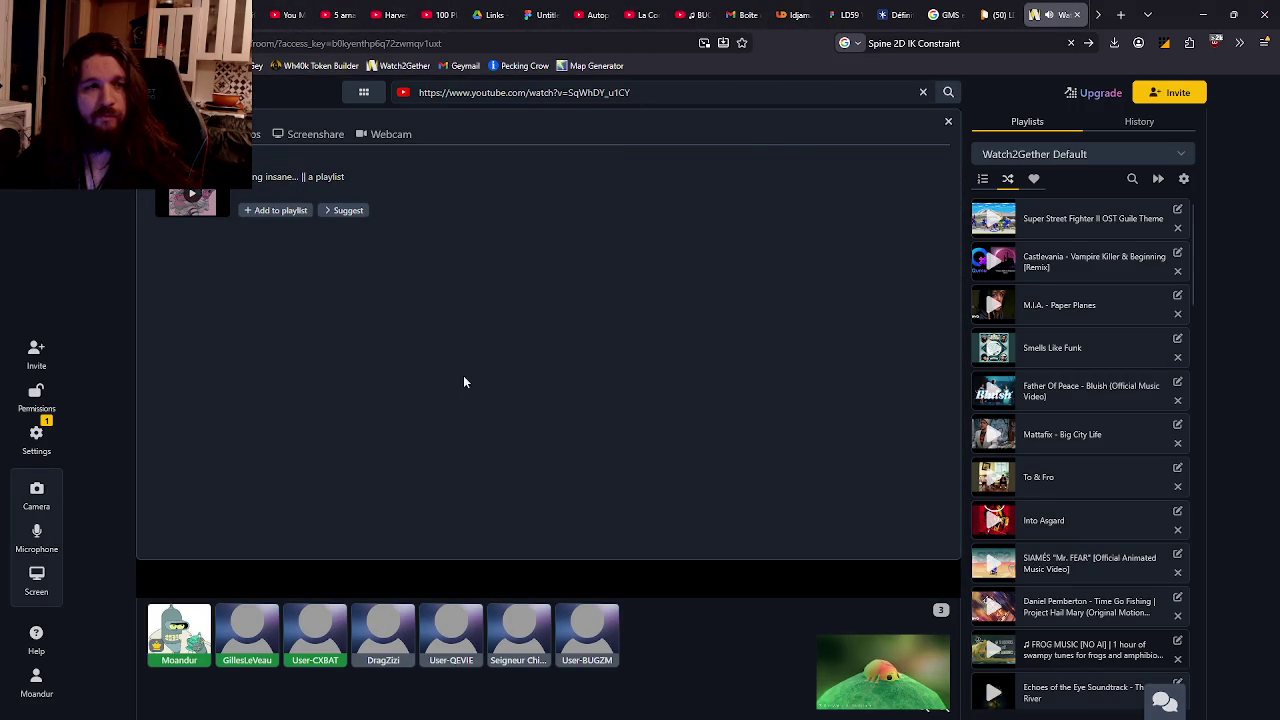
left_click(280, 178)
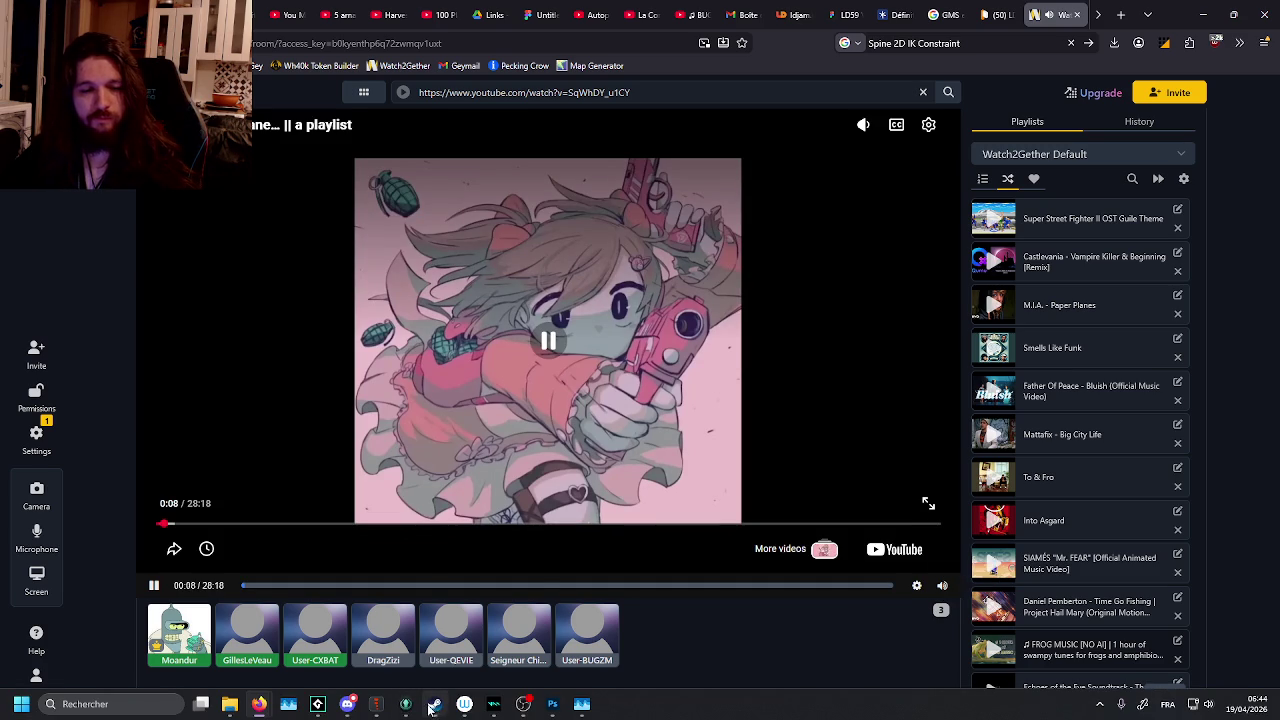
left_click(318, 704)
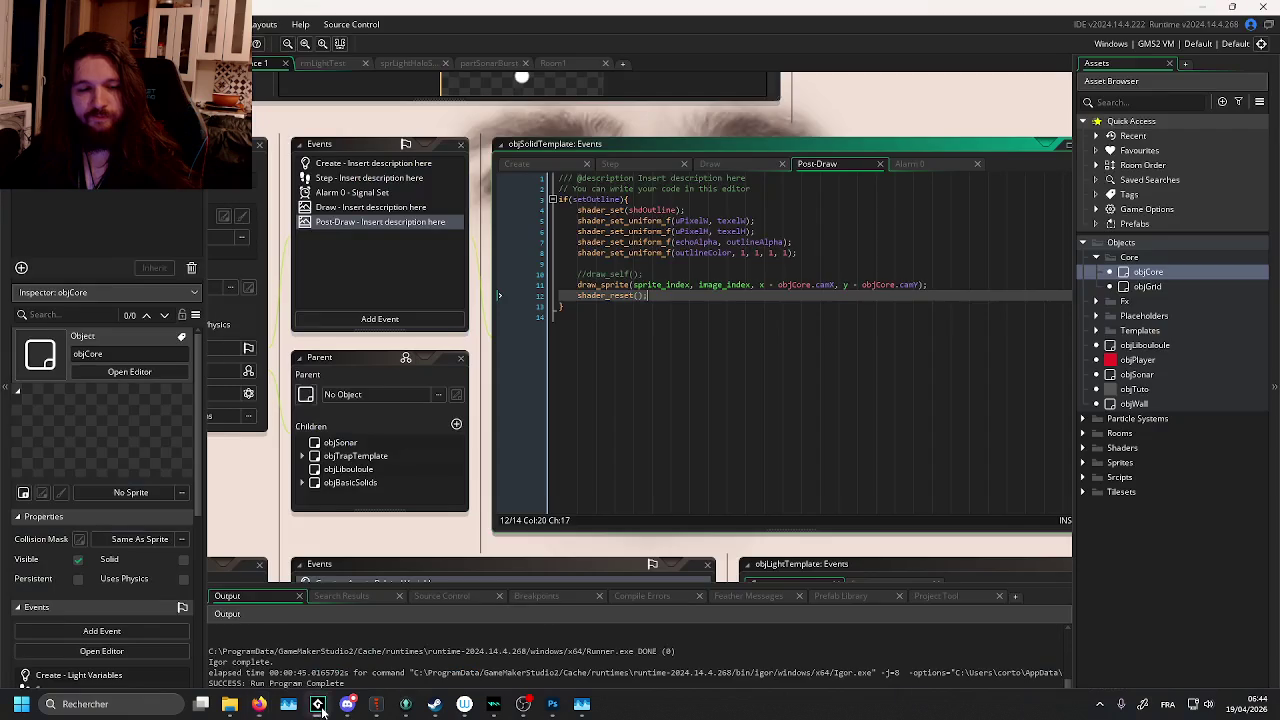
Check the leg and Body layers' extents, then delete the unused magenta Layer 7.
left_click(552, 704)
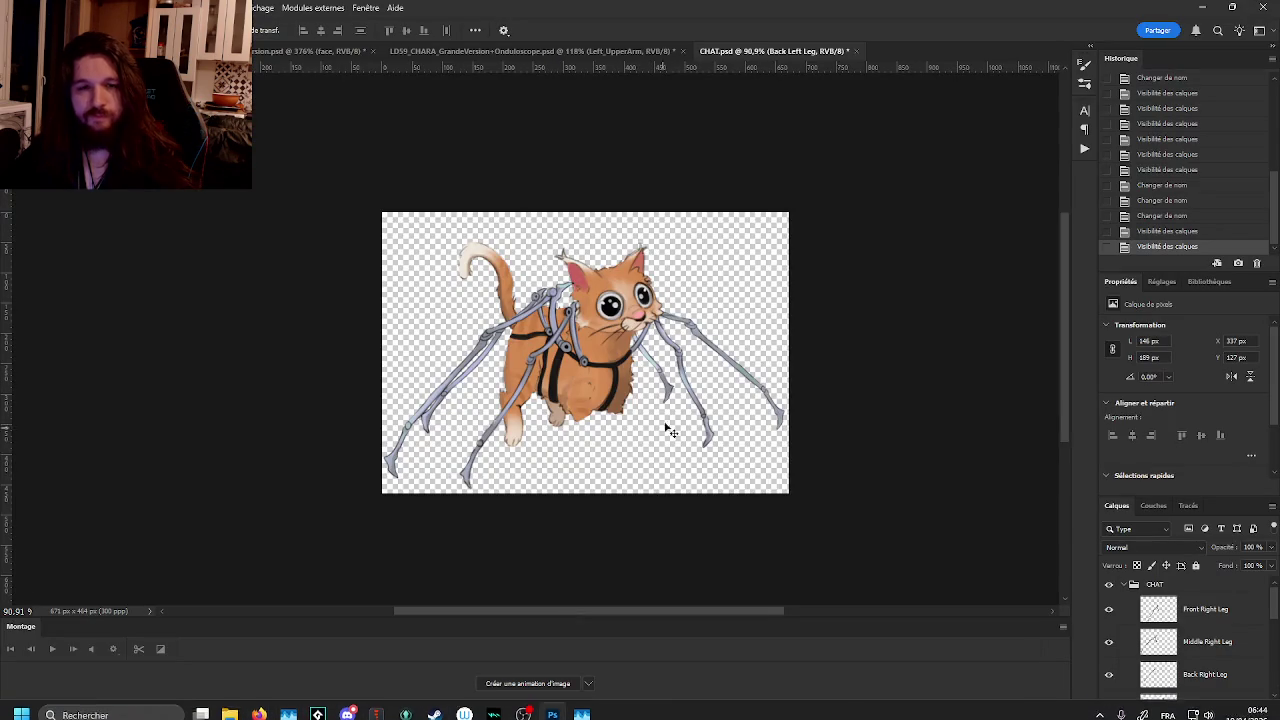
left_click(1205, 674)
scroll(1224, 640, "down", 2)
scroll(1224, 640, "down", 3)
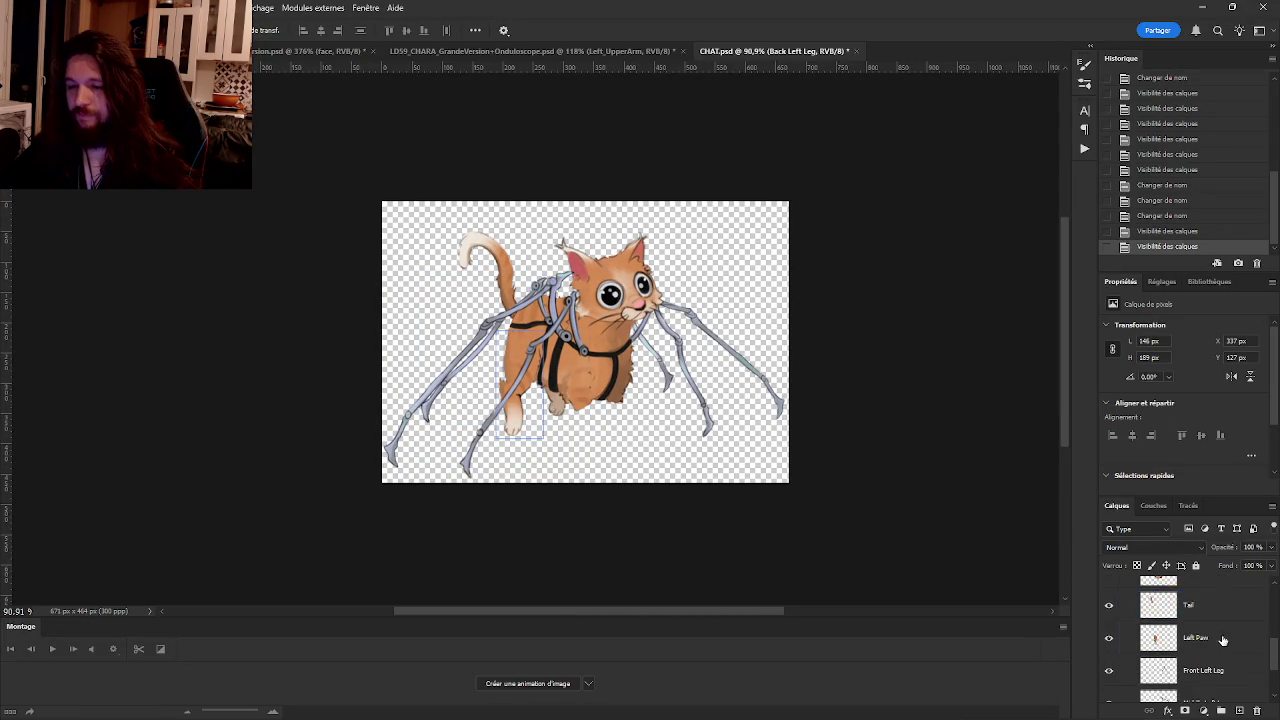
left_click(1198, 654)
scroll(1198, 654, "down", 2)
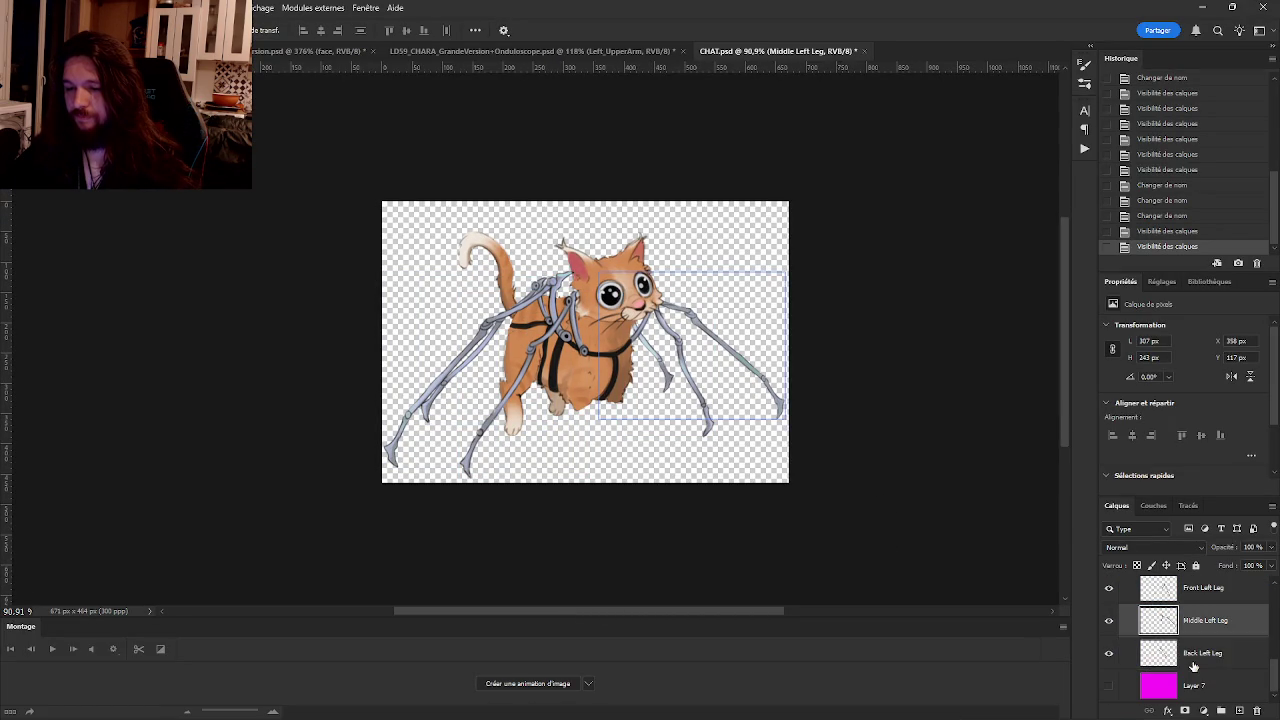
left_click(1198, 654)
scroll(1198, 654, "up", 1)
left_click(1194, 657)
scroll(1194, 657, "down", 3)
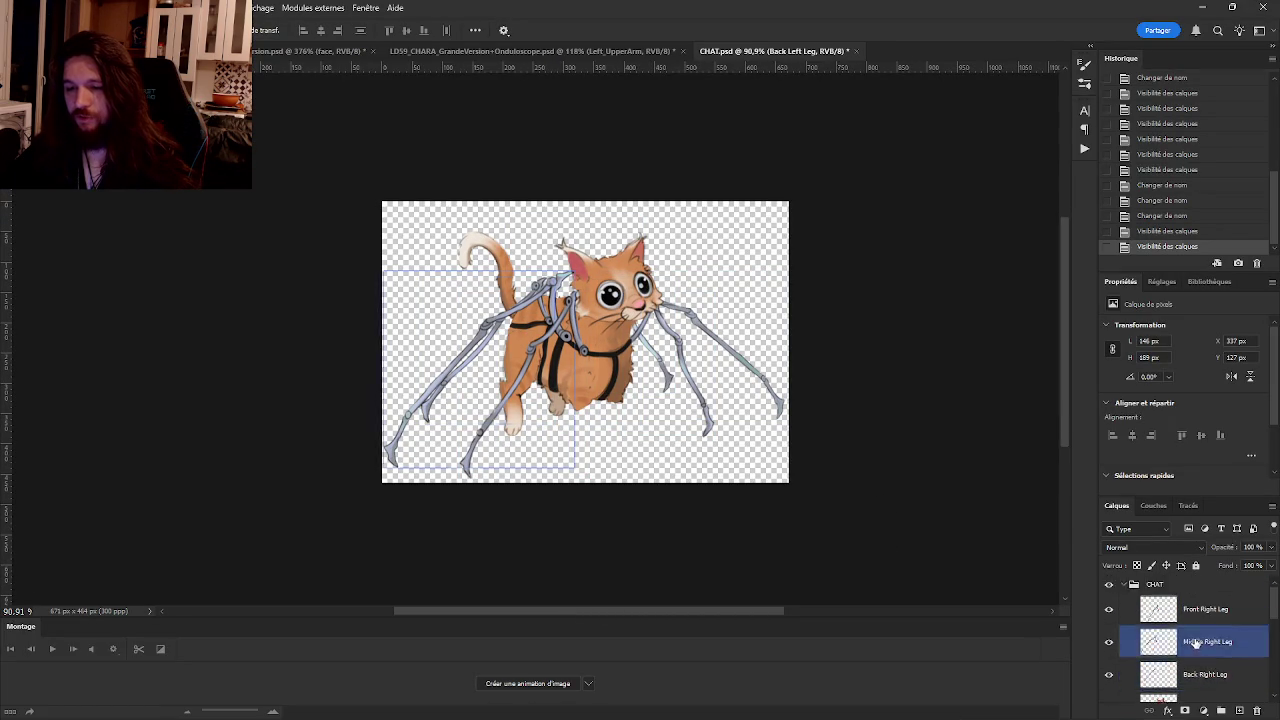
left_click(1200, 686)
left_click(1257, 710)
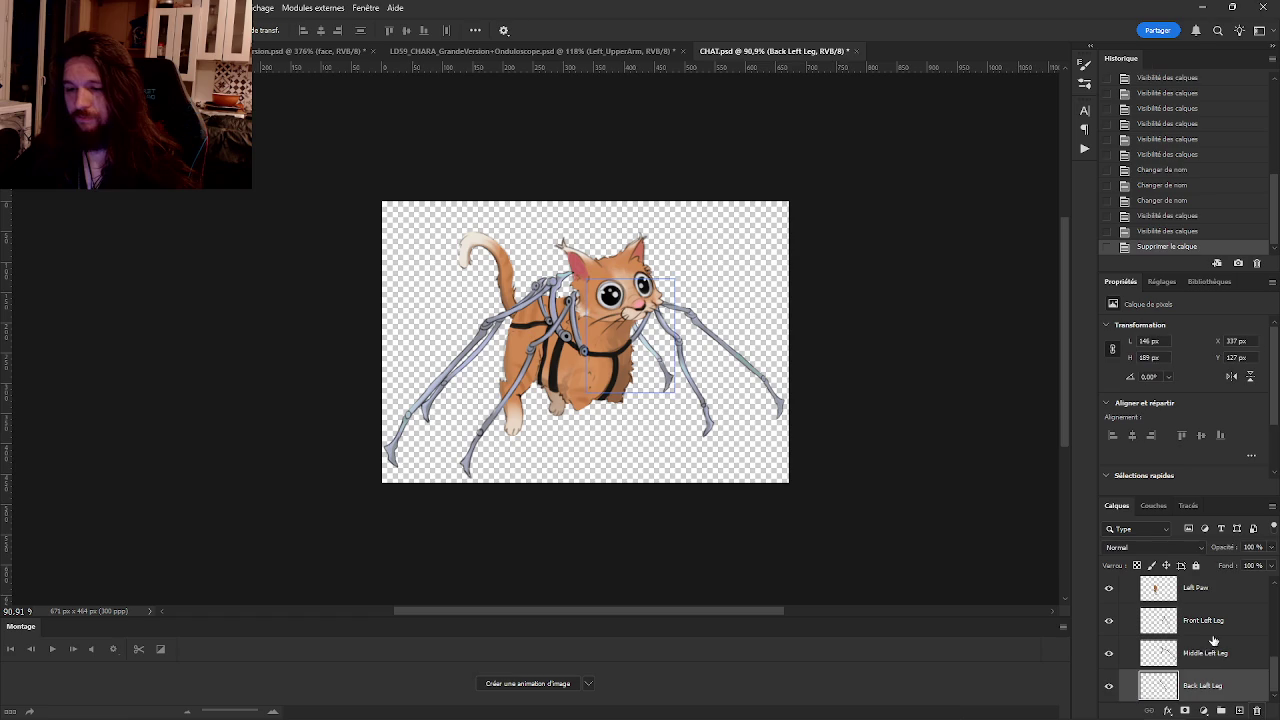
Run the PhotoshopToSpine script, exporting images to ./images/ and CHAT.json to ./.
left_click(22, 7)
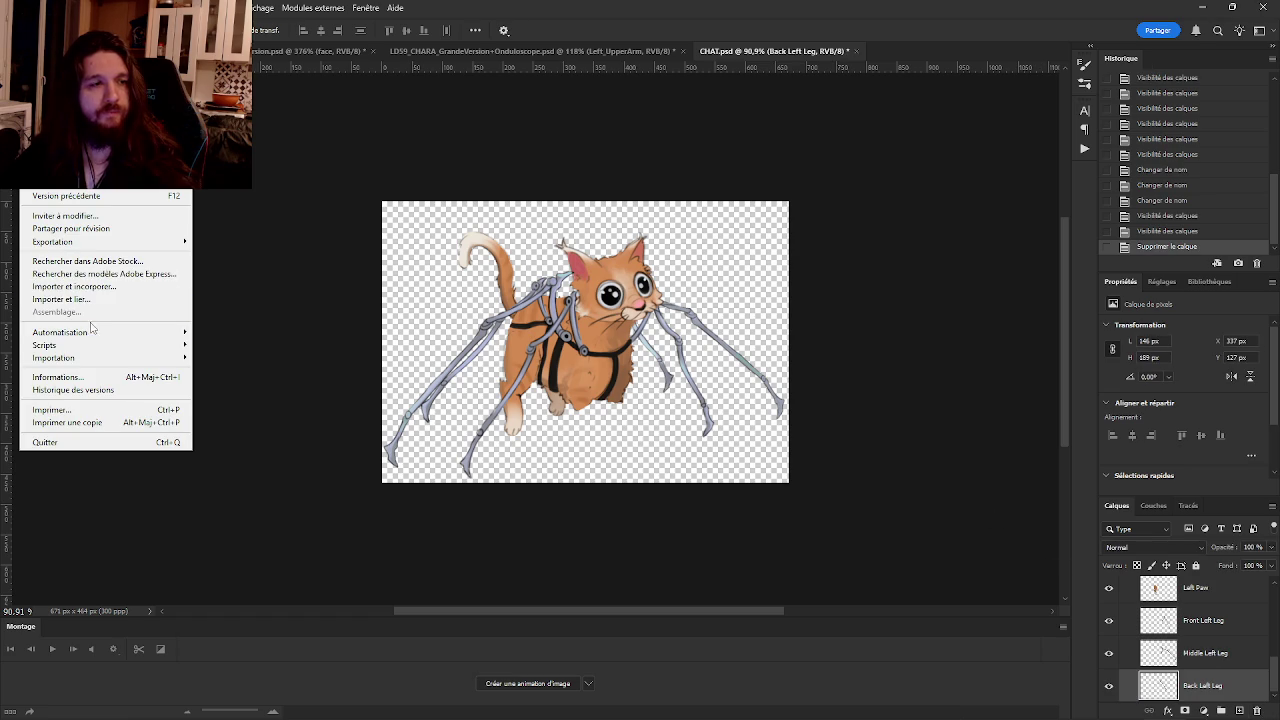
mouse_move(44, 345)
left_click(287, 482)
double_click(300, 107)
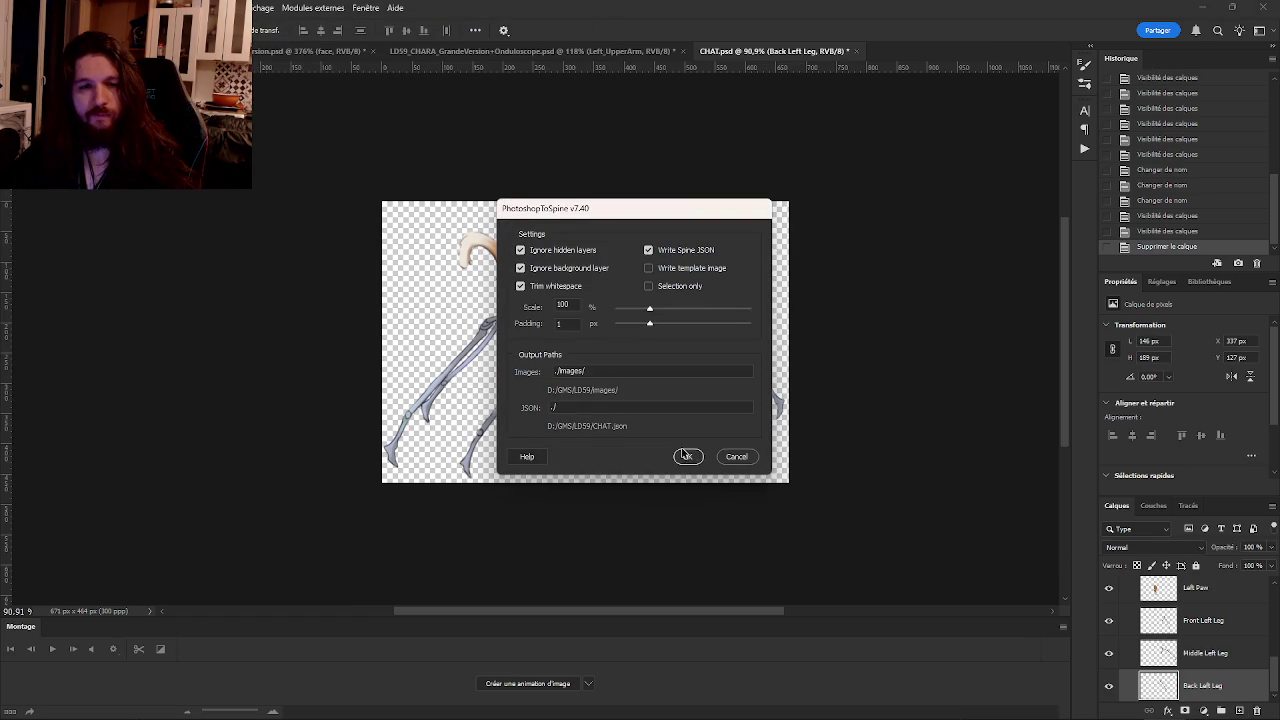
left_click(688, 456)
key("super+Tab")
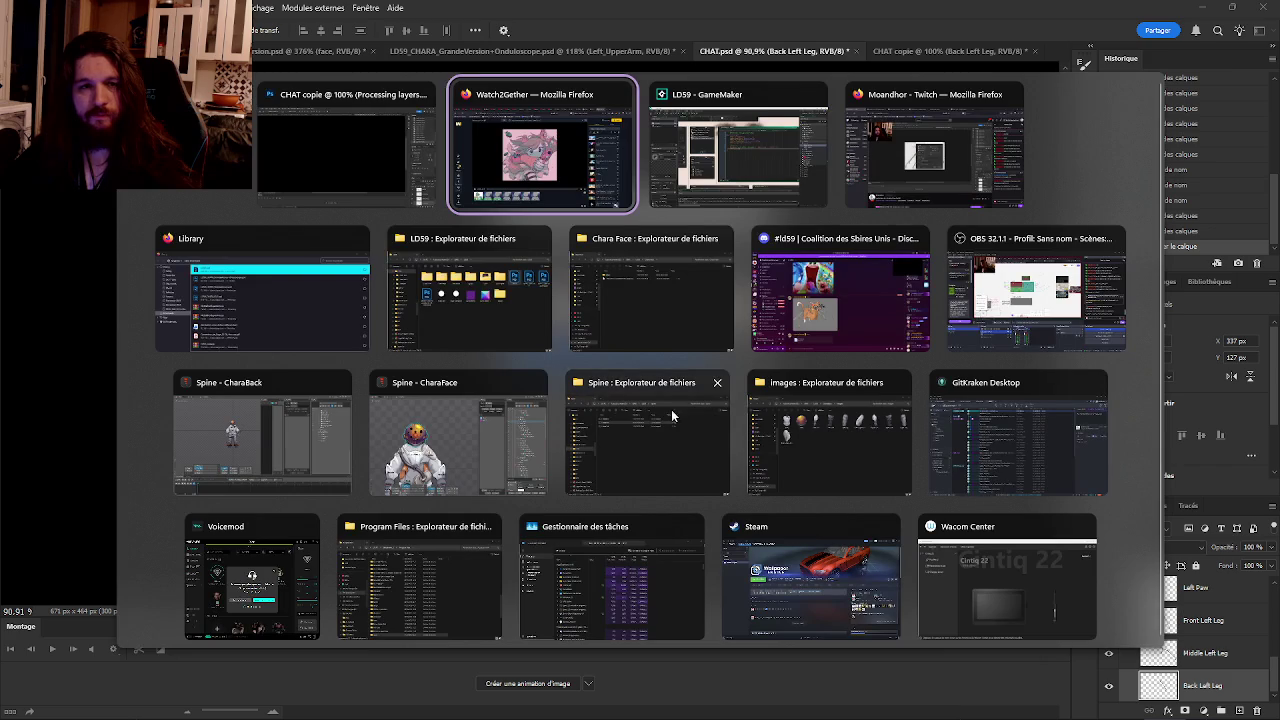
Create a new folder named Cat Spine inside LD59.
left_click(400, 309)
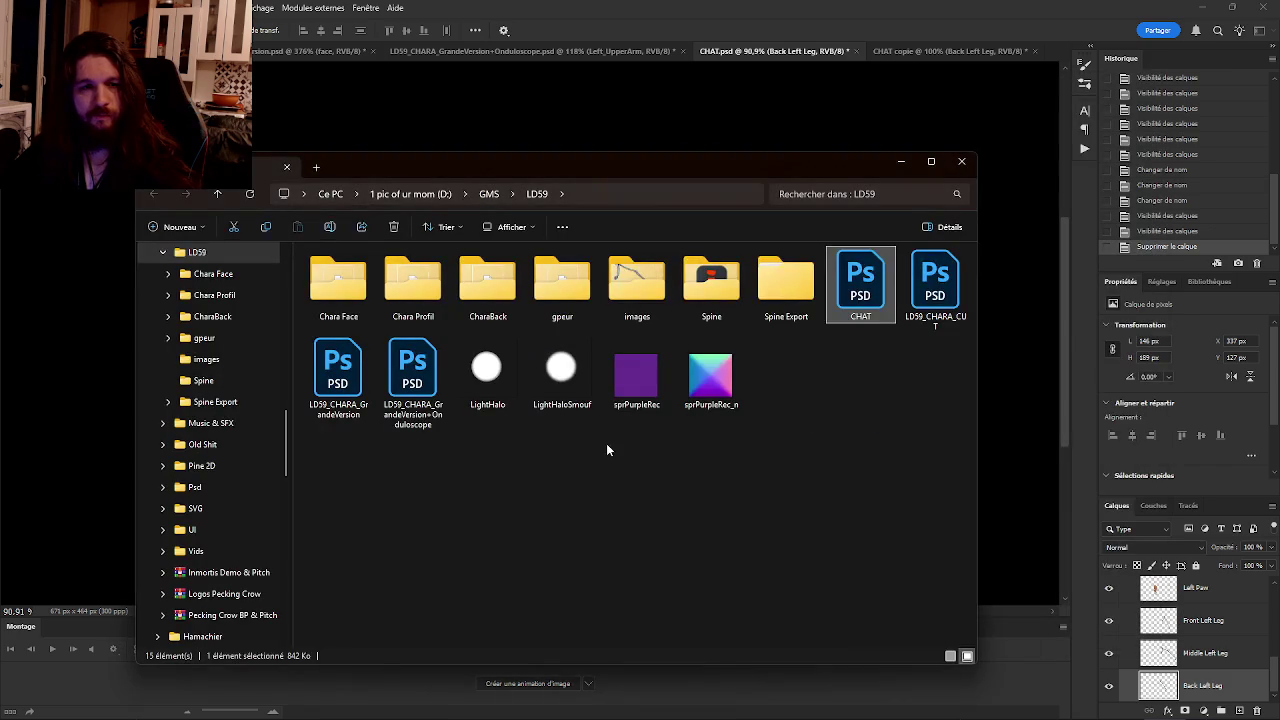
right_click(596, 470)
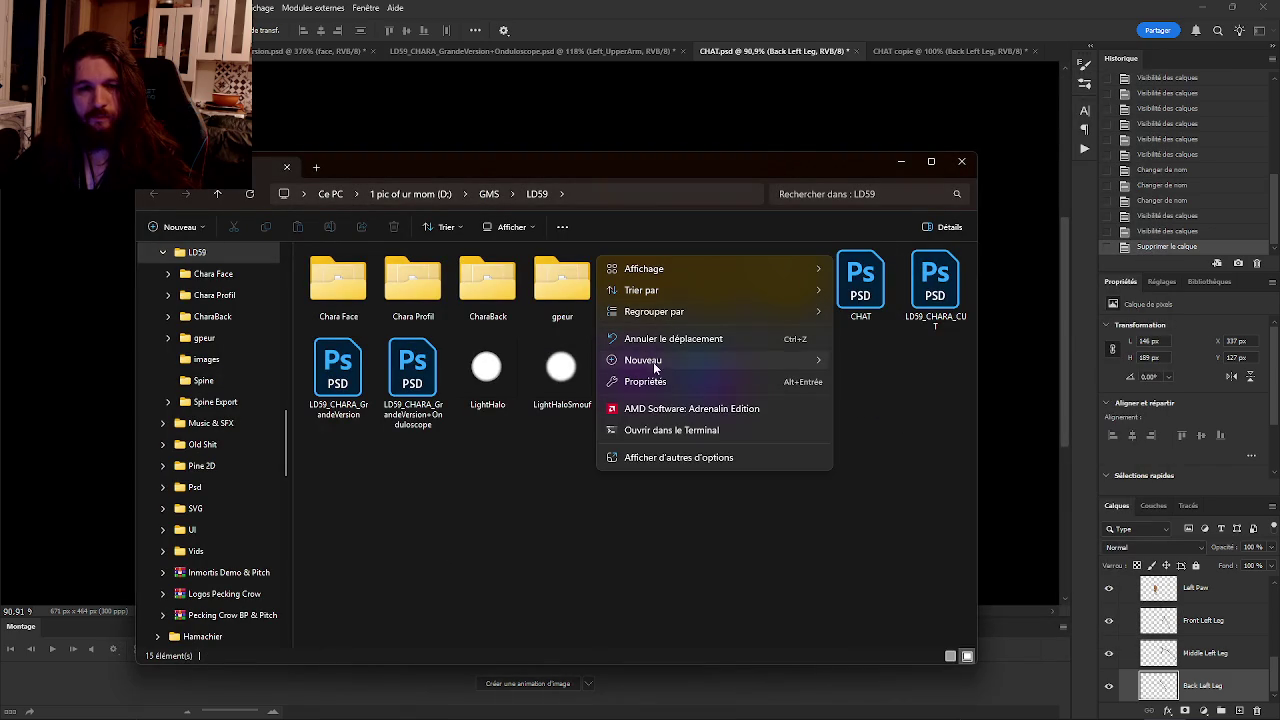
left_click(855, 362)
type("Cat Spine")
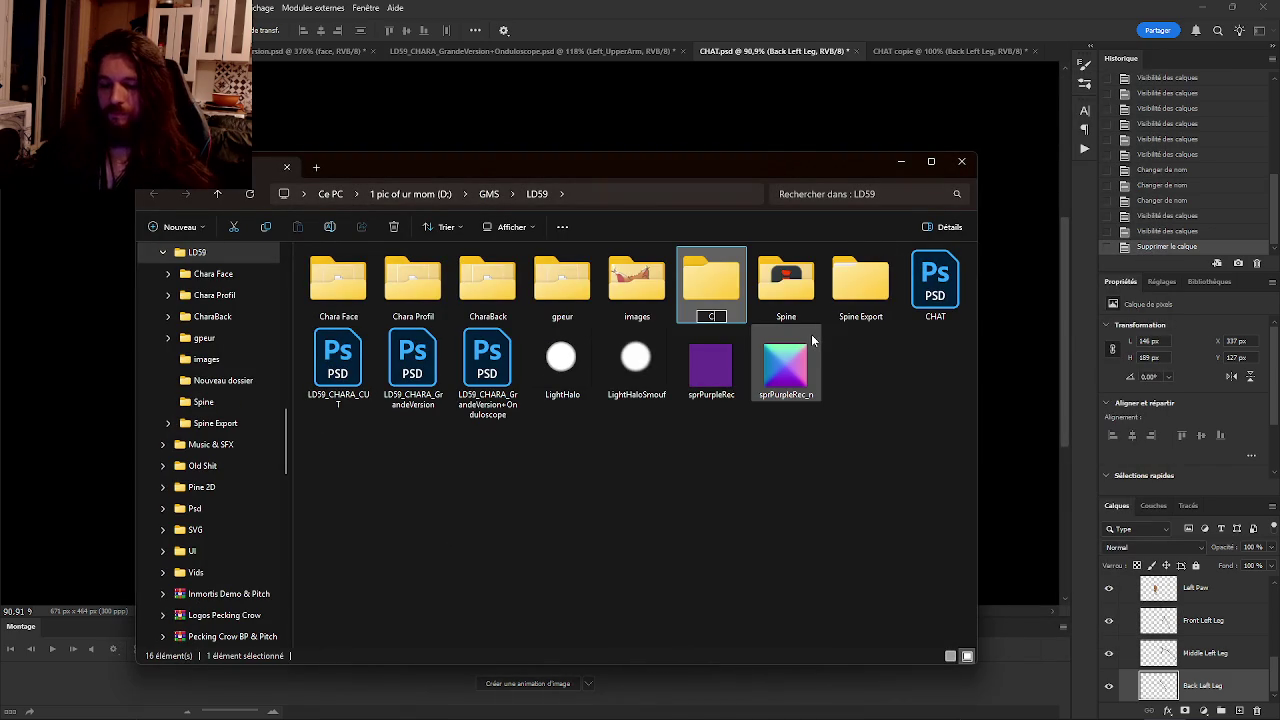
key("Return")
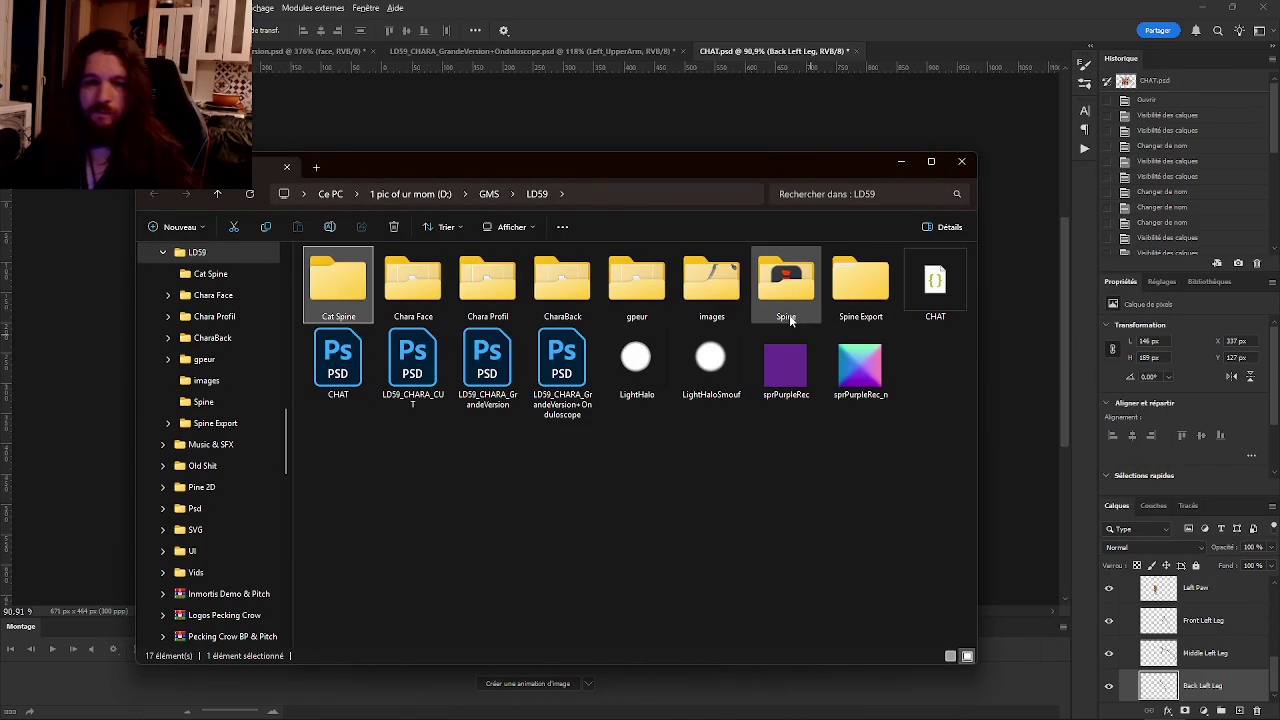
Move the images folder and CHAT JSON file into Cat Spine and open it.
left_click(928, 312)
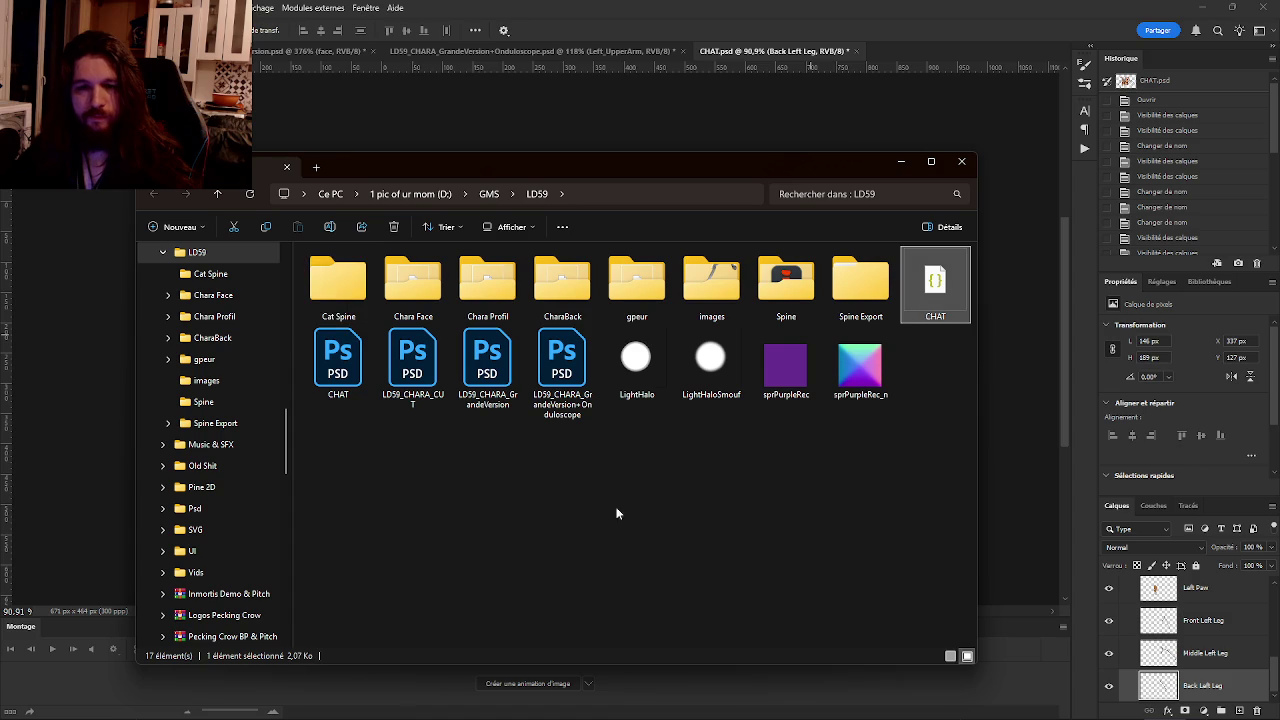
left_click(710, 306, "ctrl")
left_click_drag(710, 306, 338, 285)
double_click(338, 285)
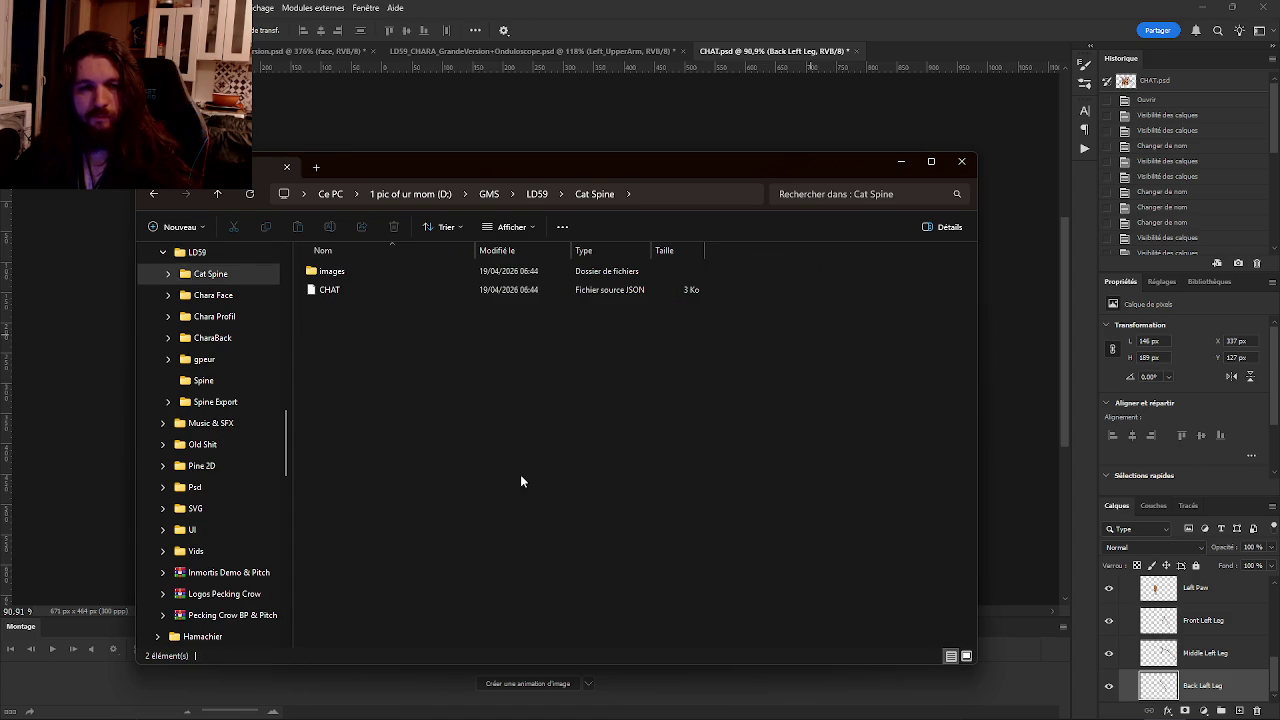
key("super")
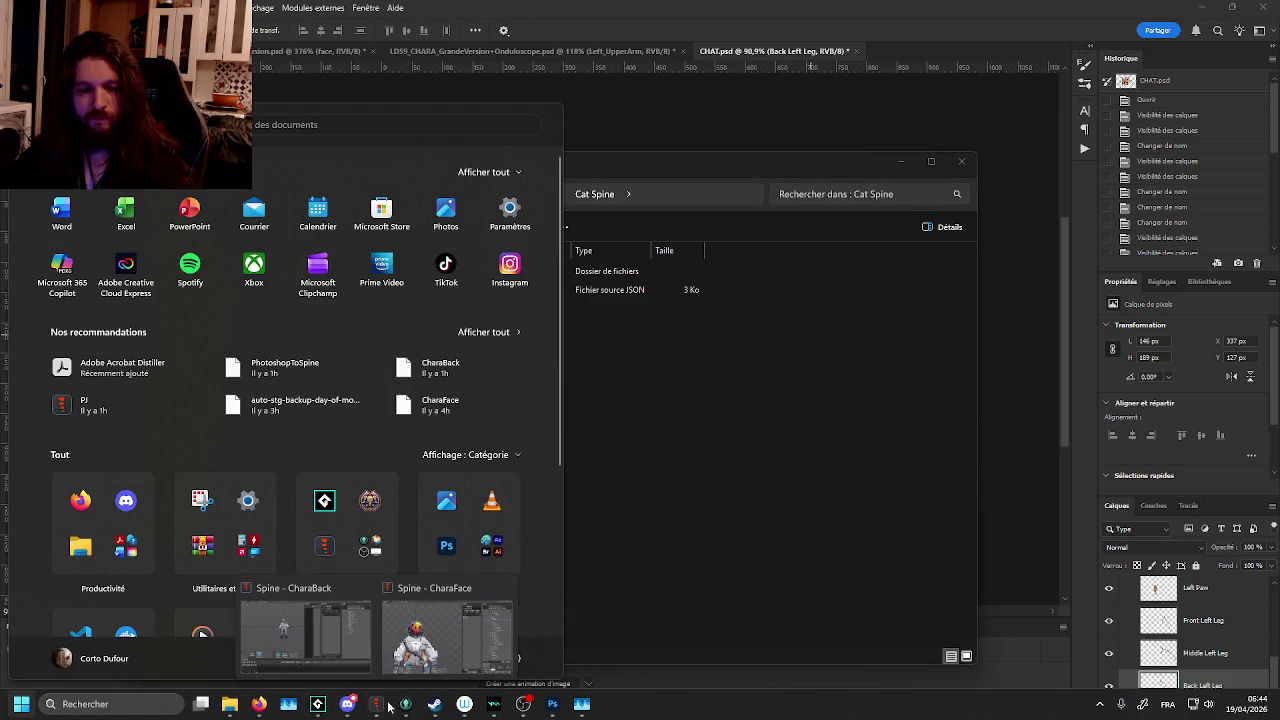
Close the CharaBack and CharaFace Spine windows, relaunch Spine and start a new empty project.
mouse_move(434, 630)
left_click(362, 589)
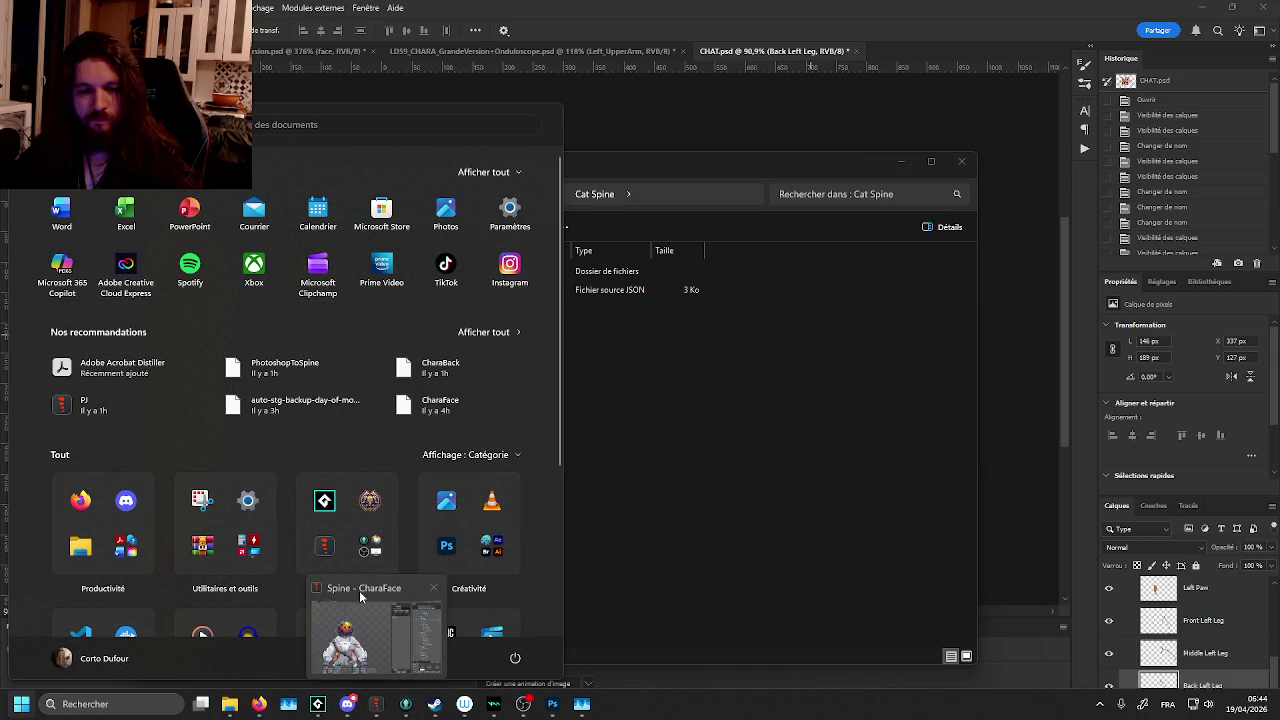
left_click(432, 589)
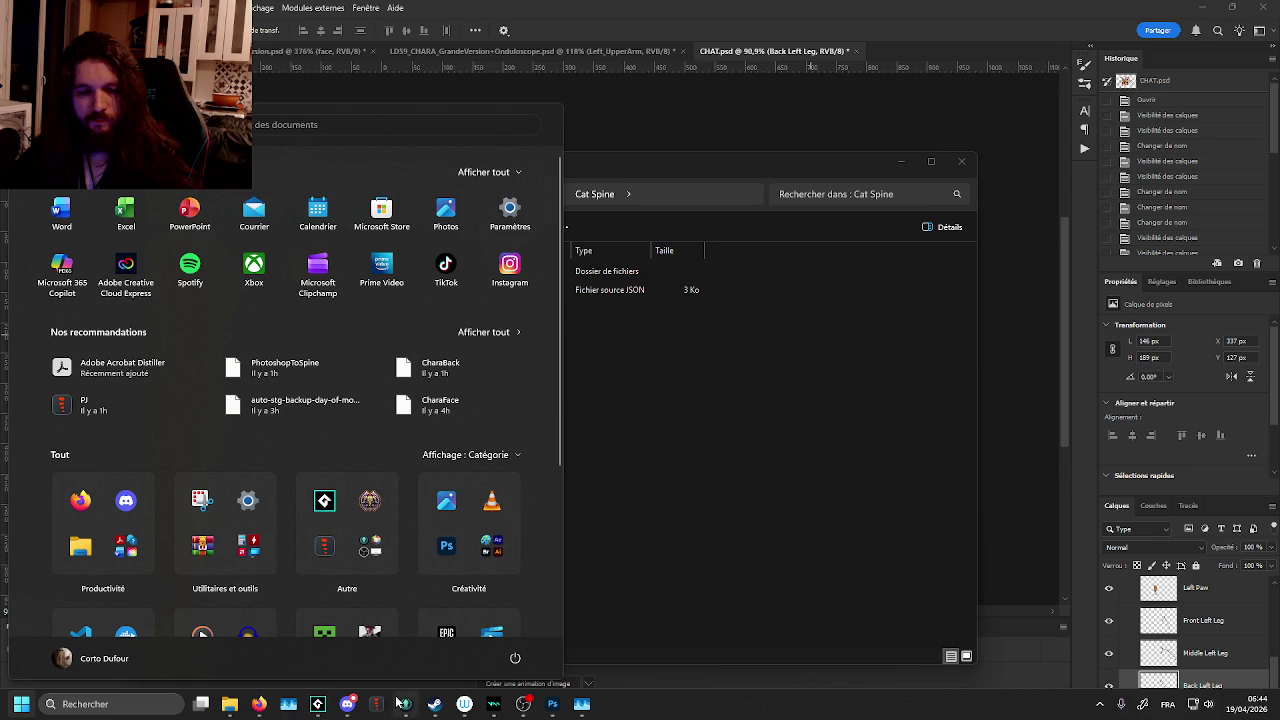
left_click(720, 495)
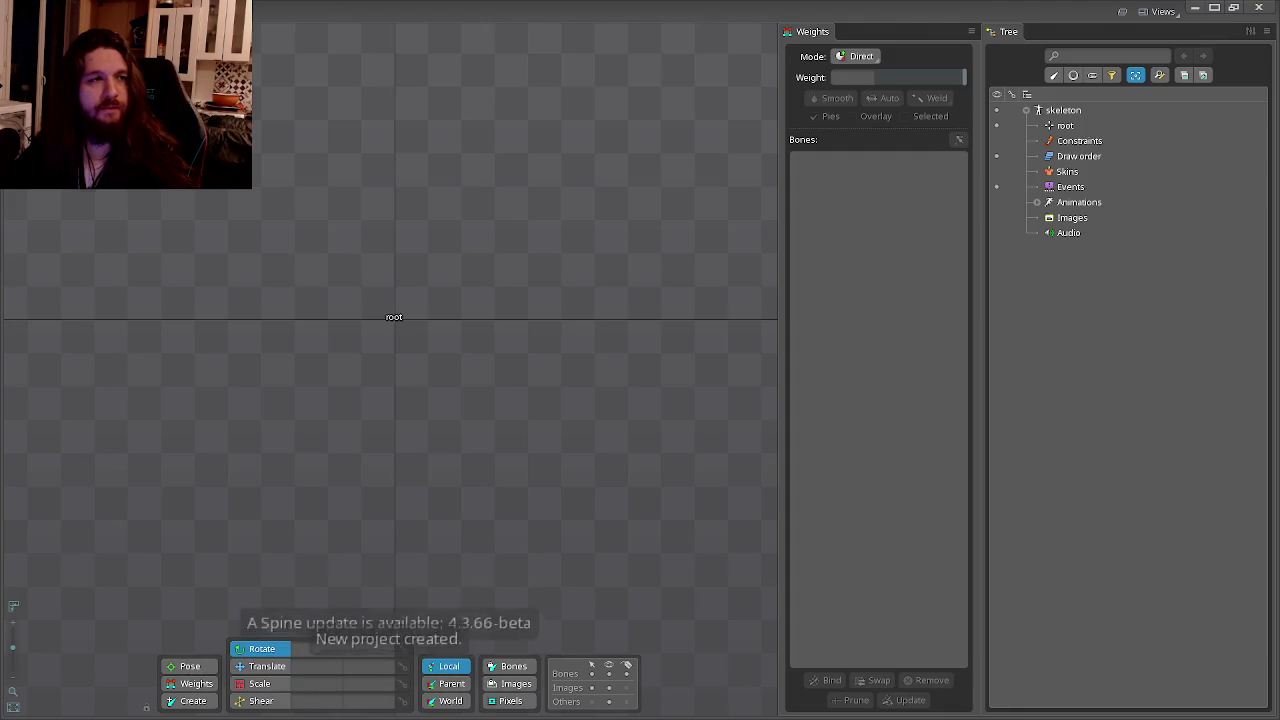
left_click(14, 12)
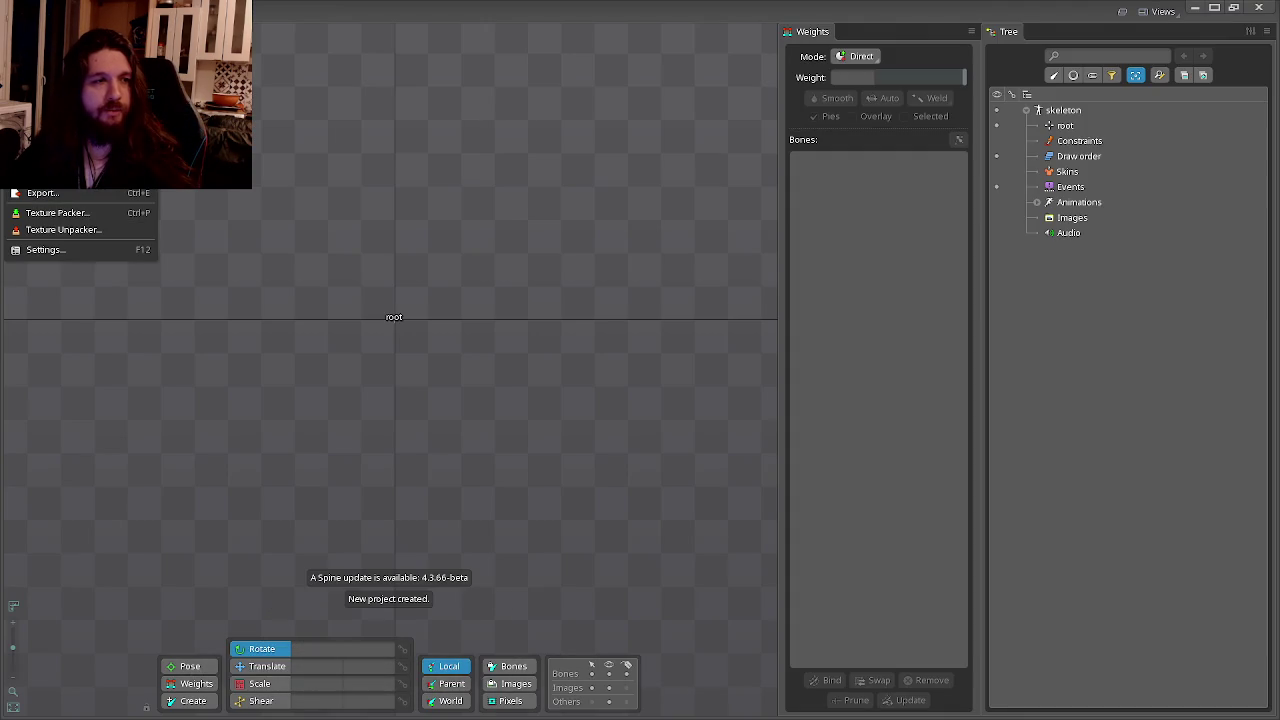
Import the CHAT JSON from LD59/Cat Spine and begin browsing for its images folder.
left_click(70, 160)
left_click(533, 343)
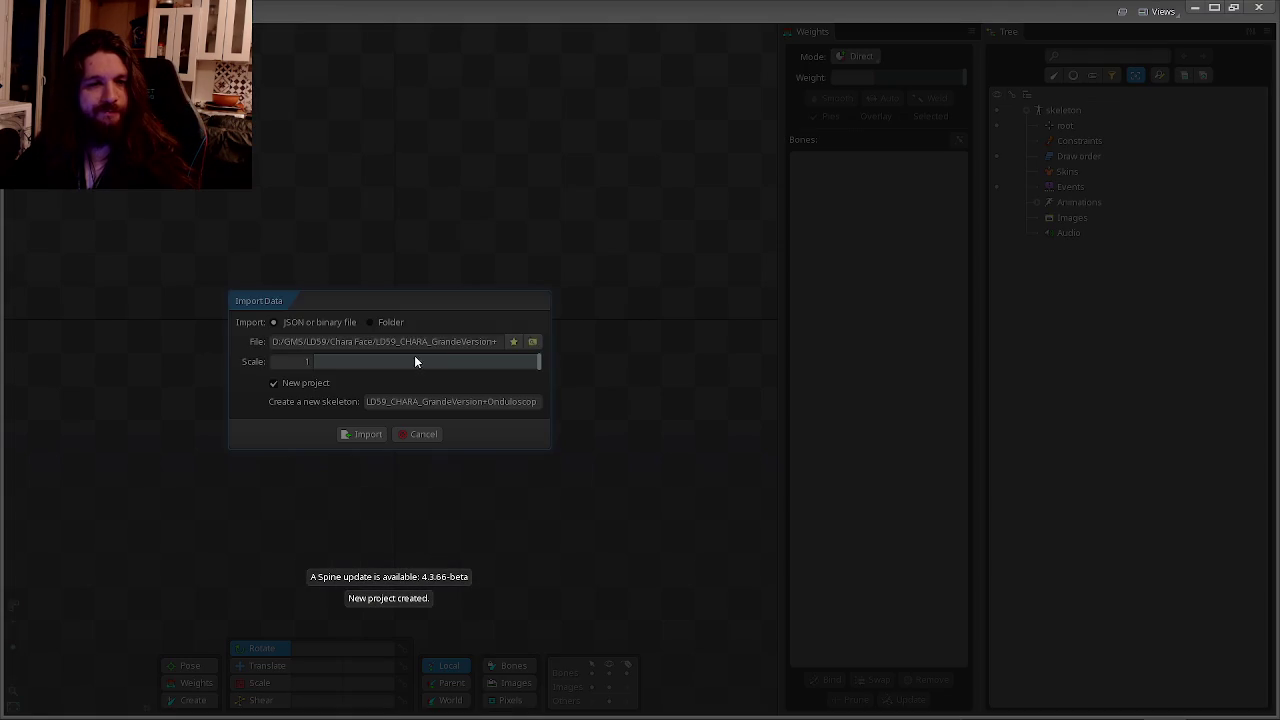
left_click(258, 38)
double_click(214, 115)
left_click(330, 125)
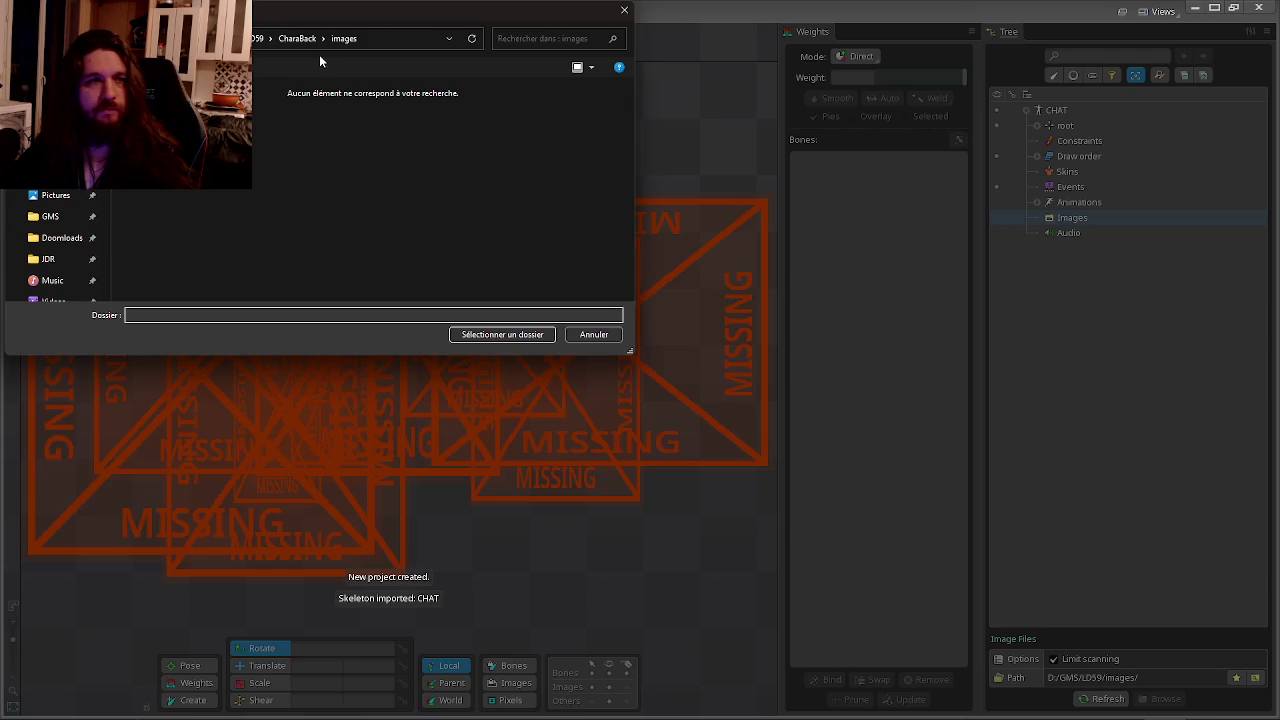
left_click(297, 38)
double_click(300, 107)
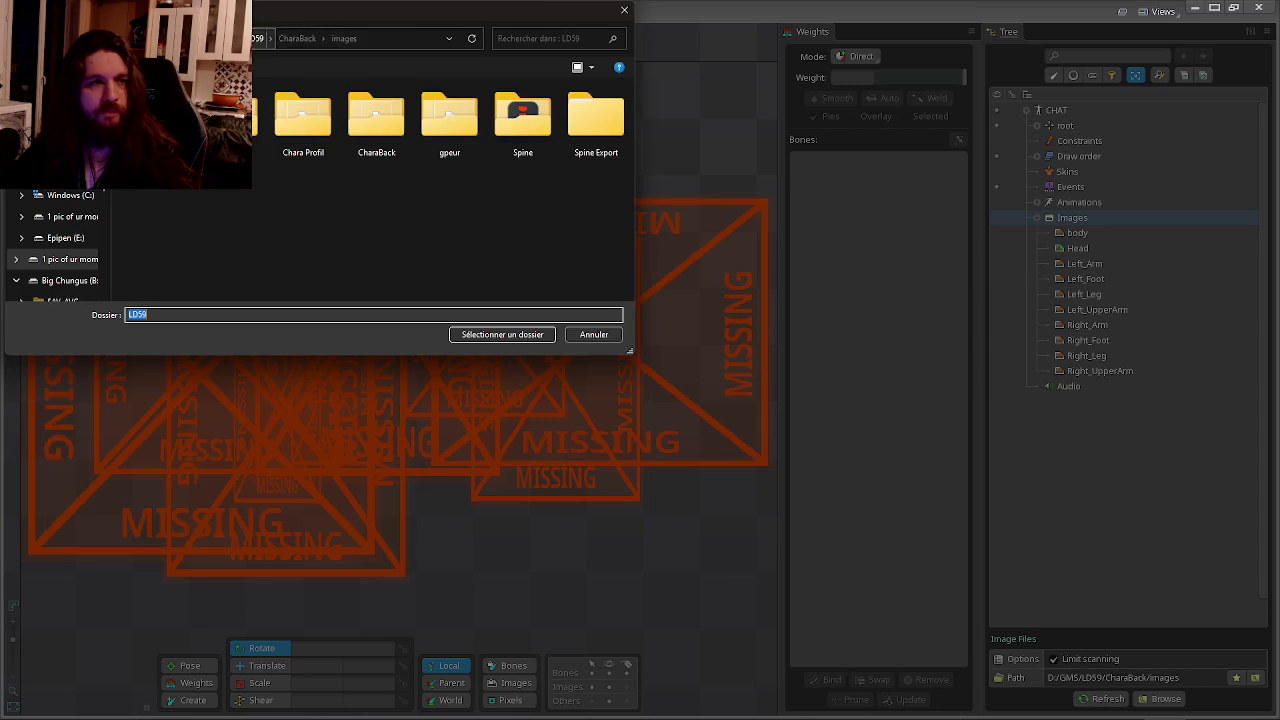
Point the skeleton's images path at the Cat Spine/Images folder.
type("Cat Spine")
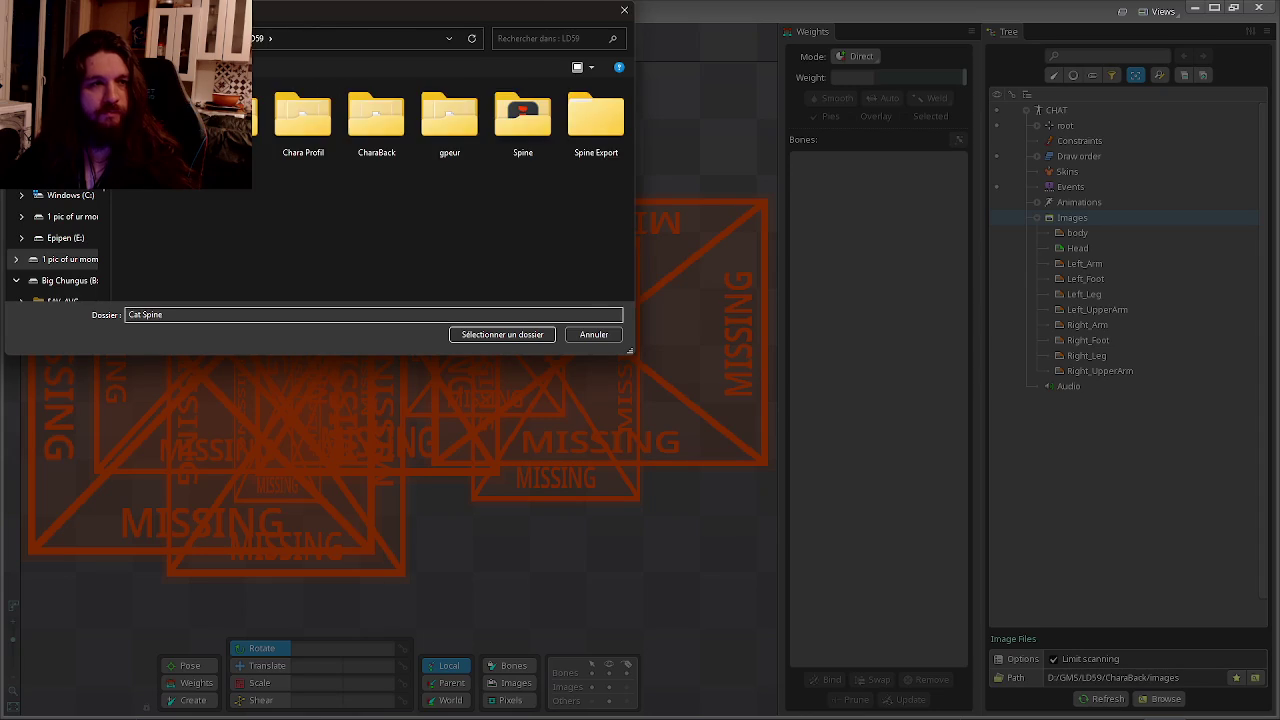
key("Return")
type("Images")
key("Return")
key("Return")
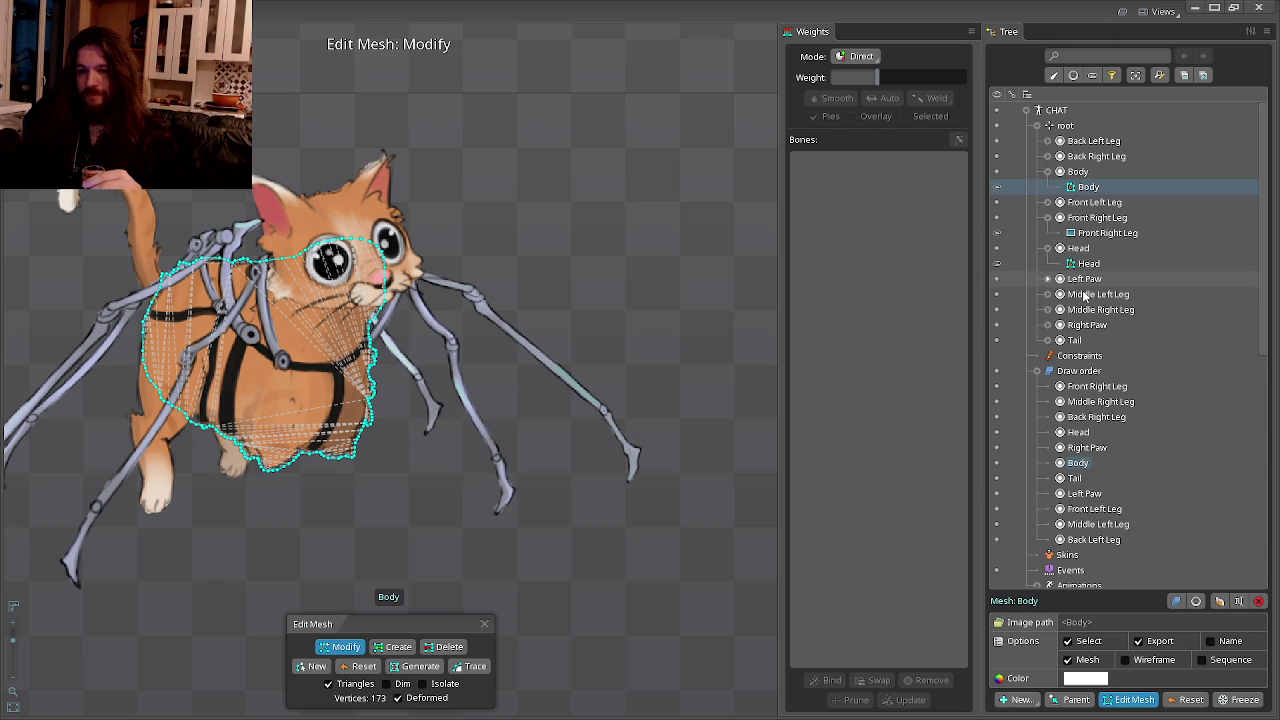
Leave Body mesh editing and select the Left Paw region attachment.
left_click(1084, 281)
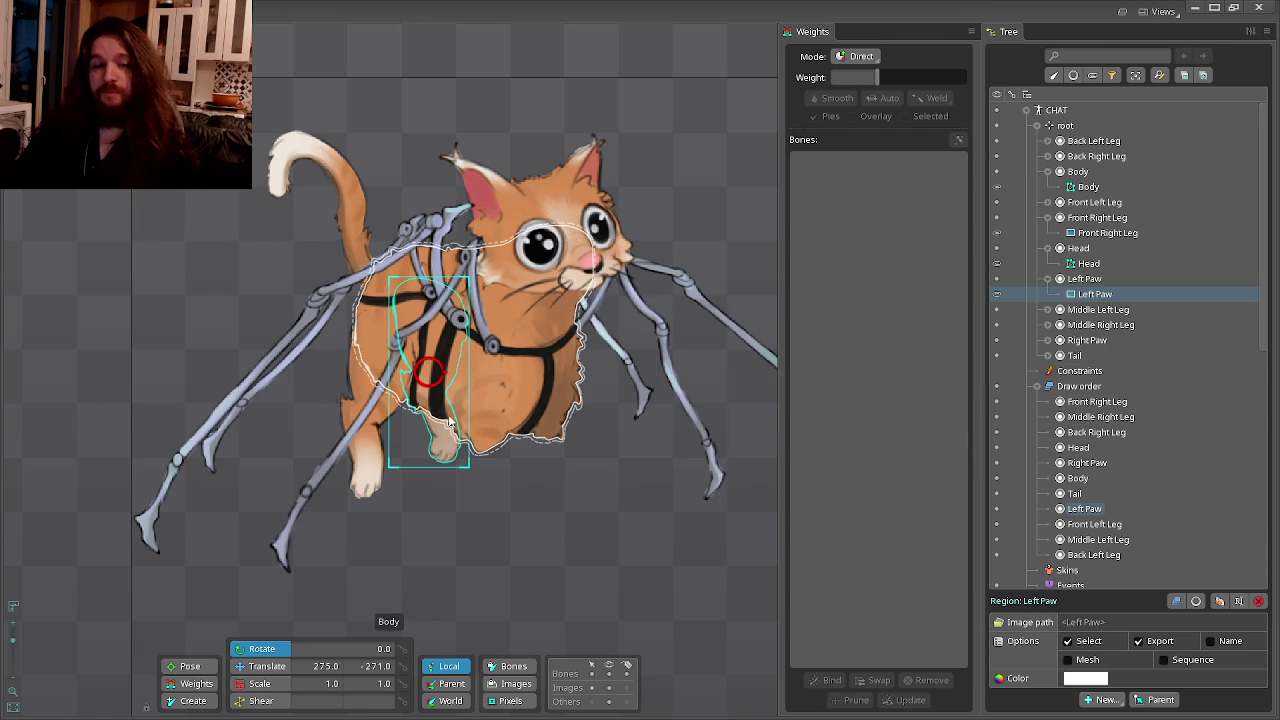
Convert the Left Paw image to a mesh and start its hull around the paw's underside.
left_click(1068, 660)
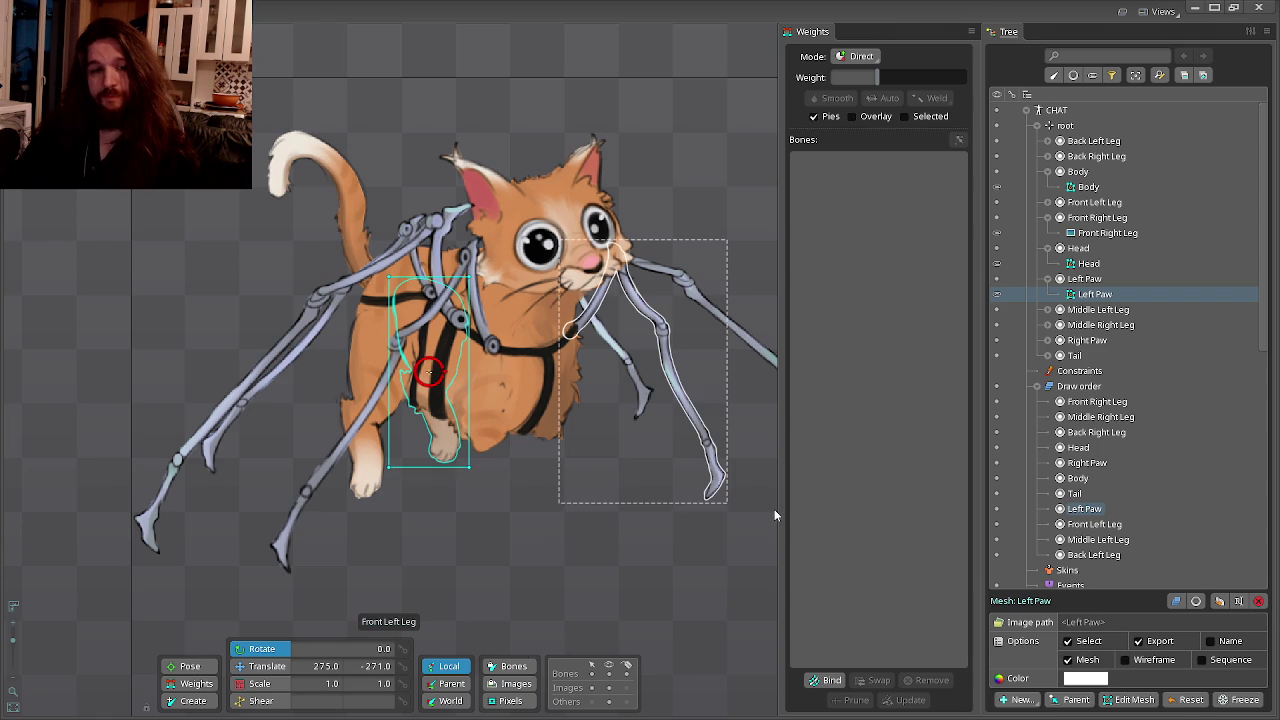
key("ctrl+m")
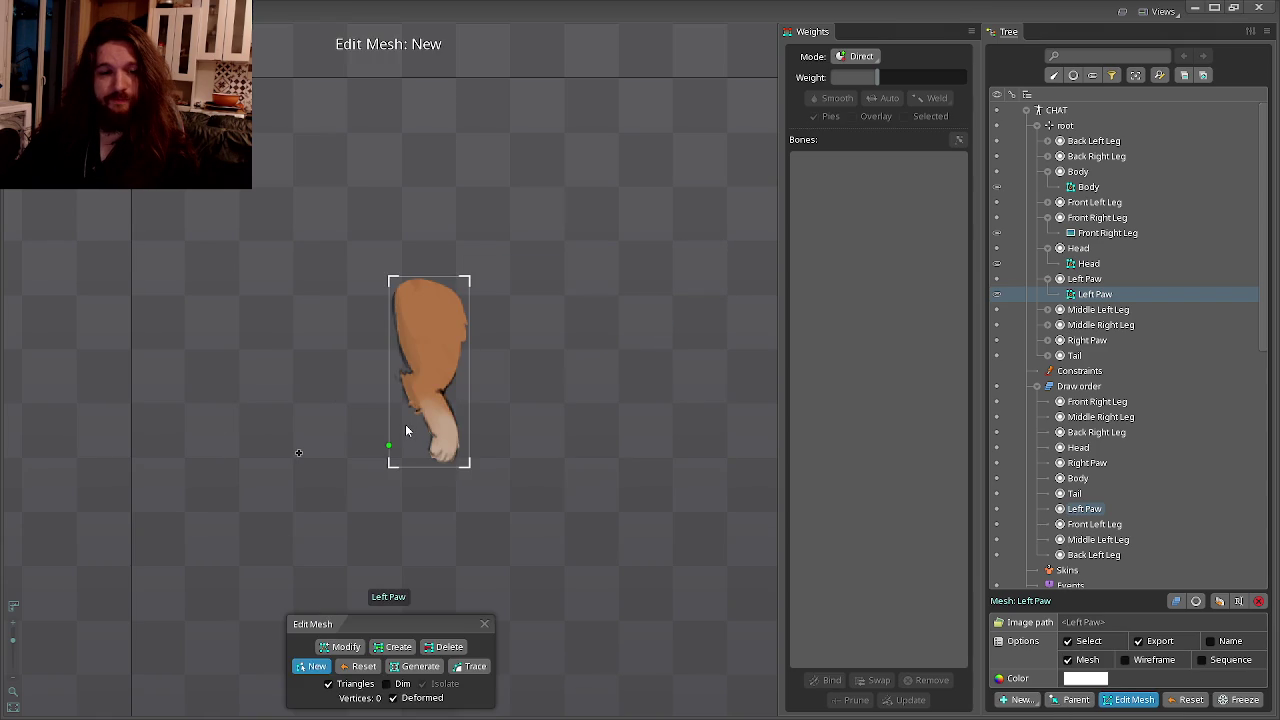
scroll(405, 424, "up", 5)
left_click(484, 569)
left_click(471, 563)
left_click(444, 520)
left_click(421, 474)
left_click(426, 432)
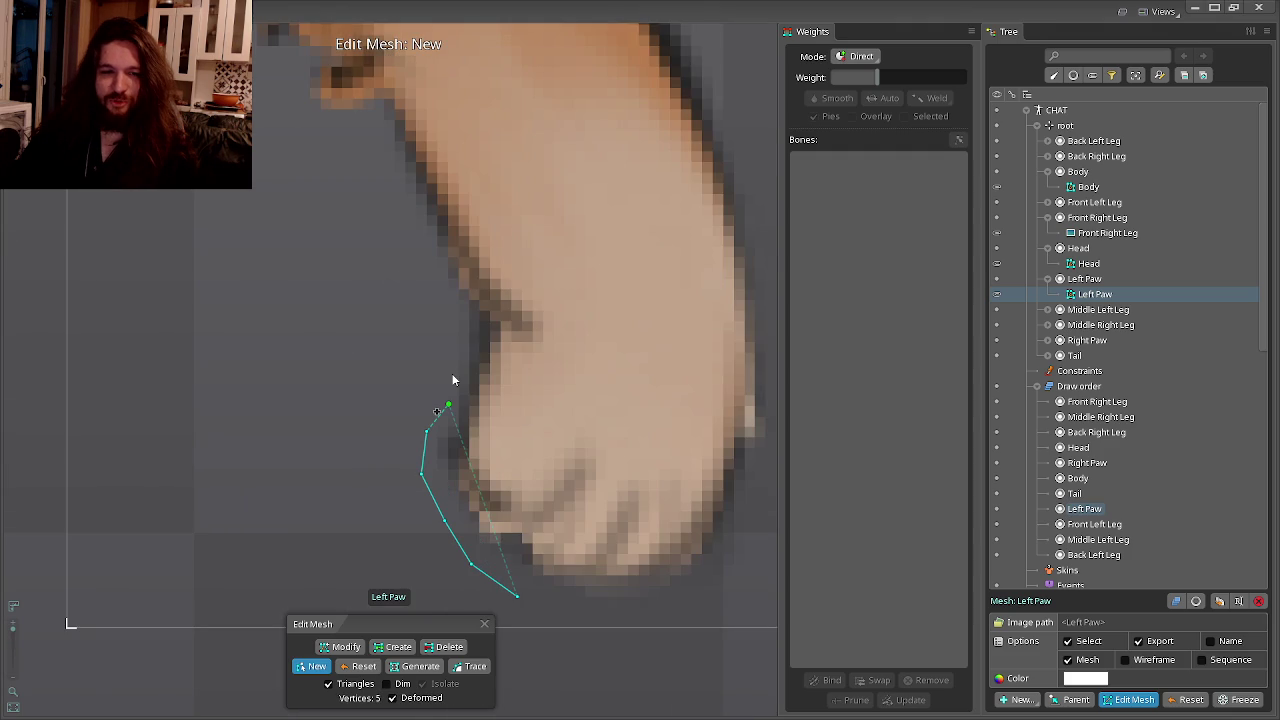
Trace hull vertices up the paw and leg's left edge to the notch in the fur.
left_click(448, 404)
left_click(457, 319)
left_click(443, 293)
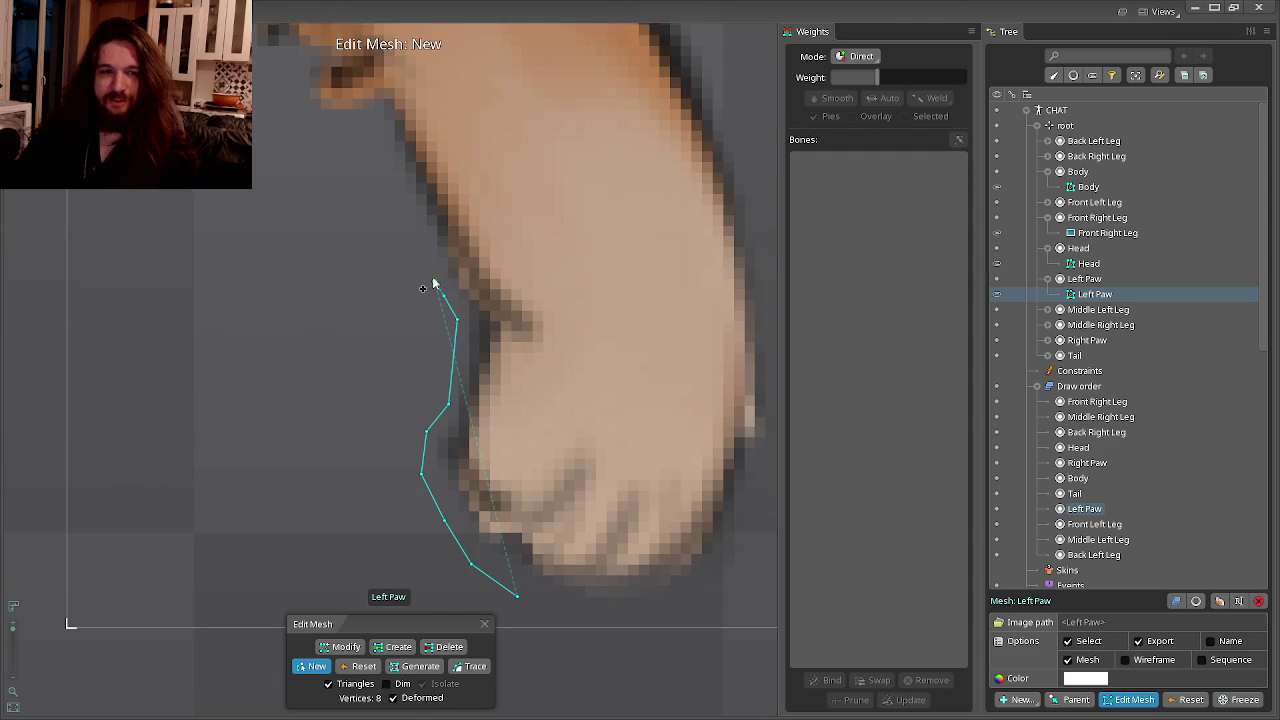
left_click(428, 267)
left_click(409, 214)
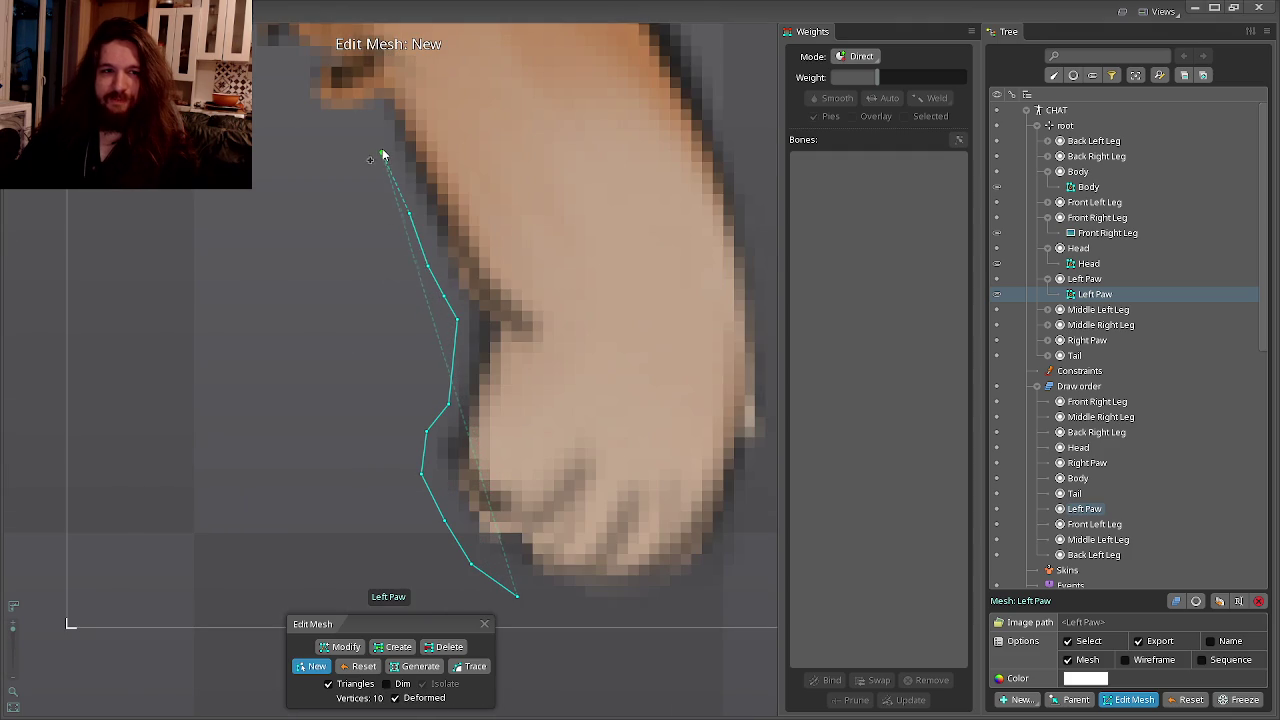
left_click(382, 143)
left_click(342, 126)
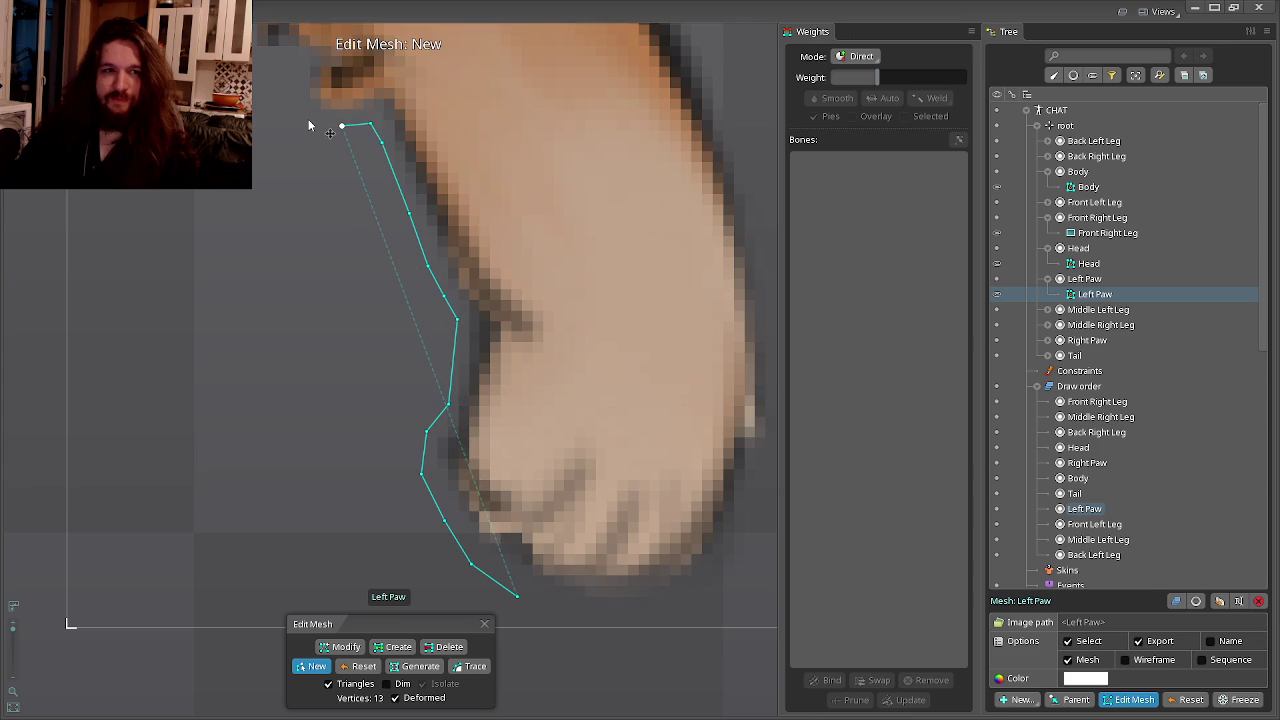
Continue the hull along the fur edge around the first fur tuft.
left_click_drag(308, 119, 446, 376)
left_click(446, 376)
left_click(432, 350)
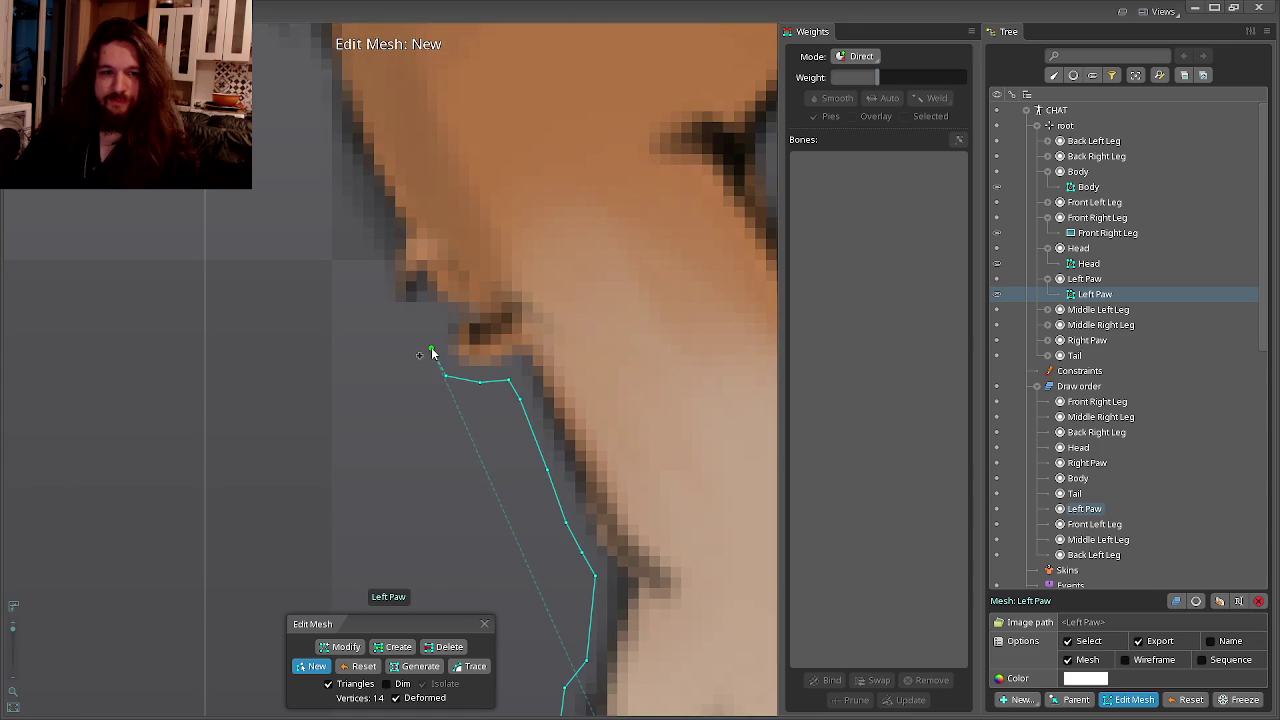
left_click(427, 314)
left_click(391, 315)
left_click(374, 270)
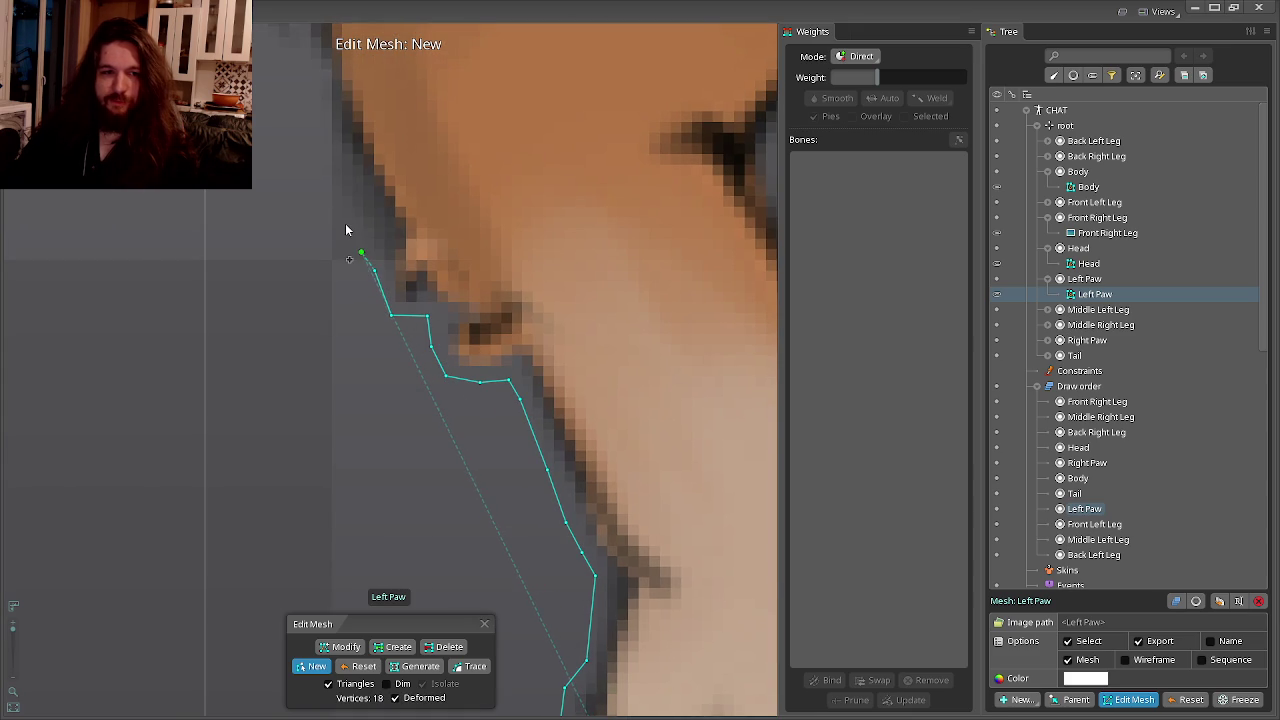
left_click(329, 180)
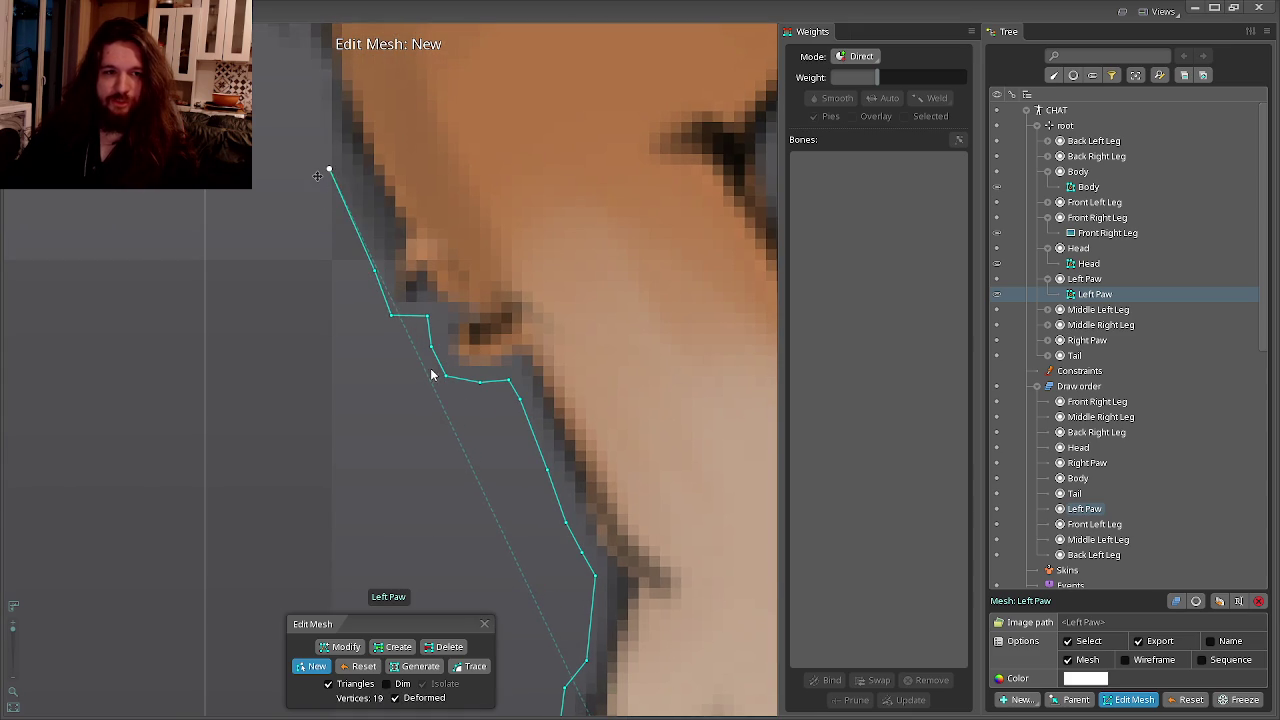
Outline the next fur tuft and extend the hull up toward the top of the leg.
left_click_drag(332, 200, 477, 445)
left_click(457, 363)
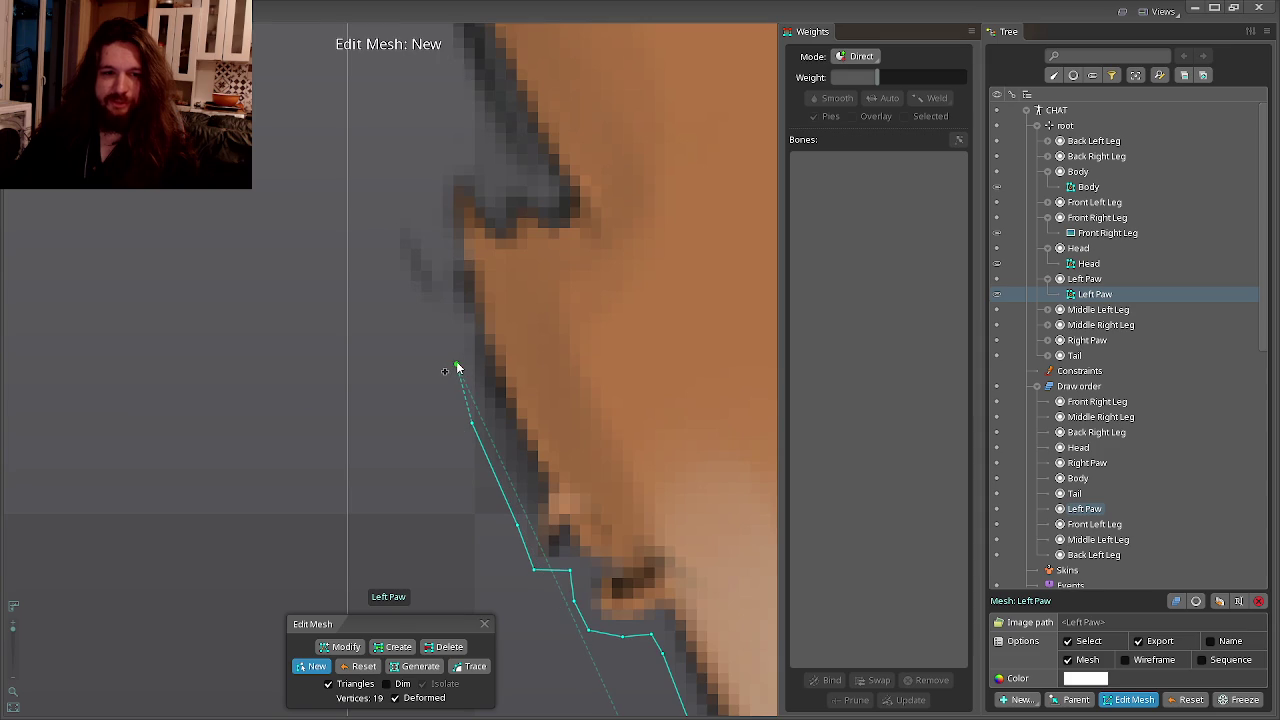
left_click(435, 298)
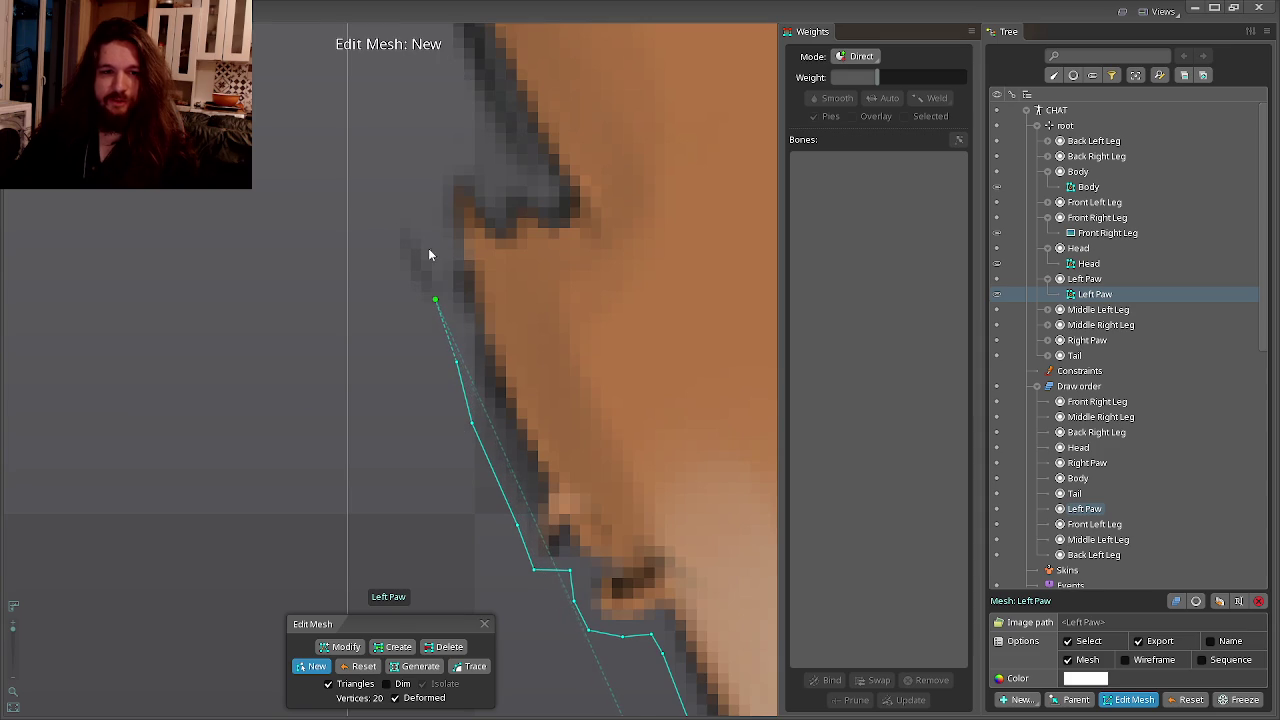
left_click(435, 186)
left_click(443, 158)
left_click(475, 159)
left_click(480, 135)
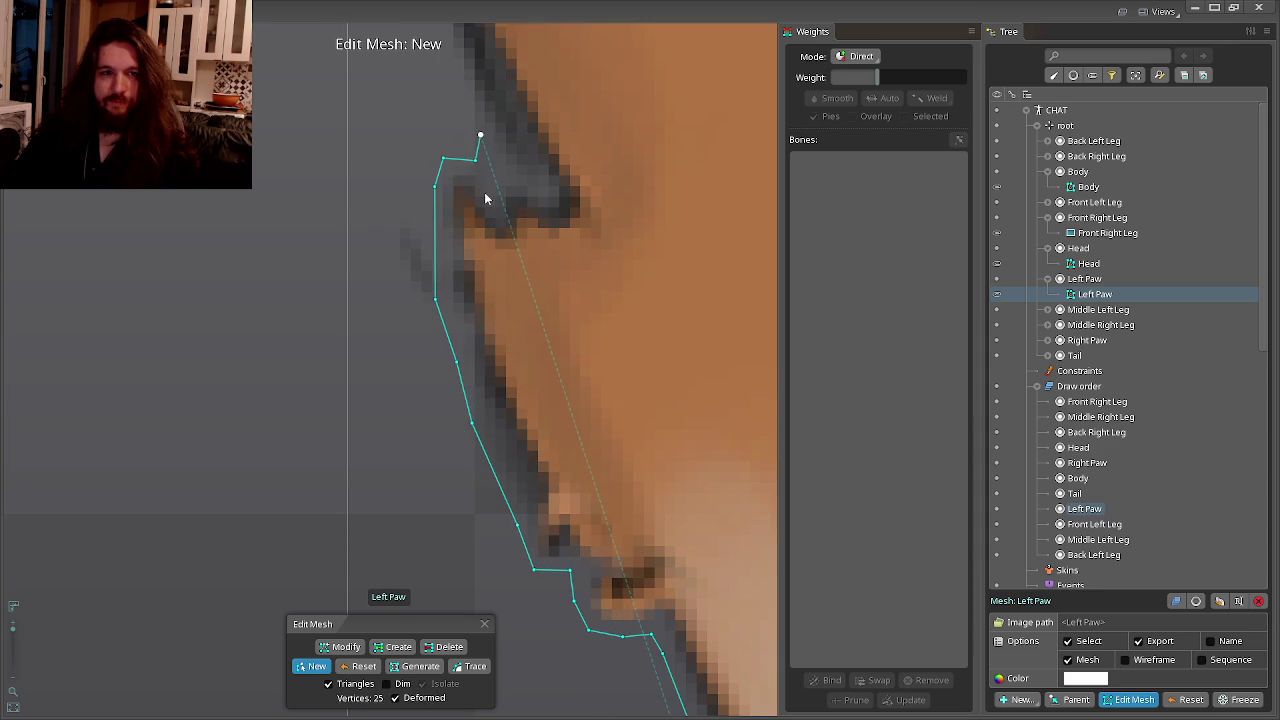
left_click(485, 325)
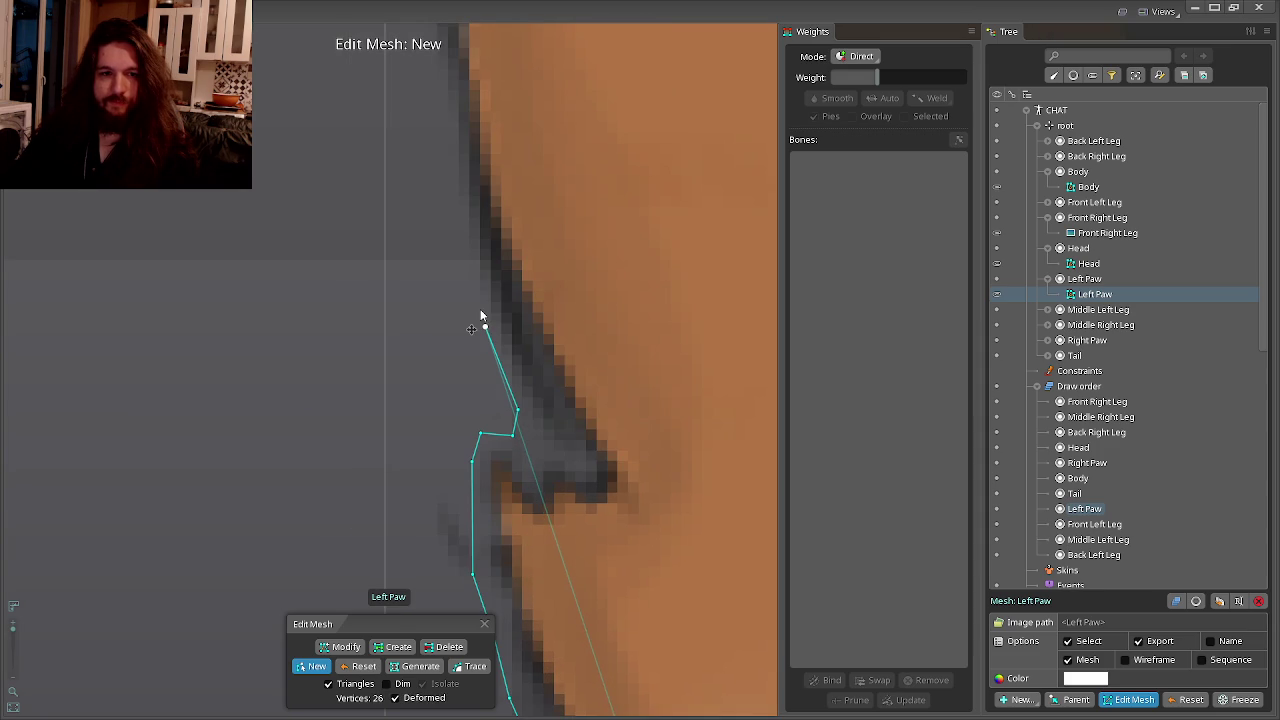
left_click(463, 389)
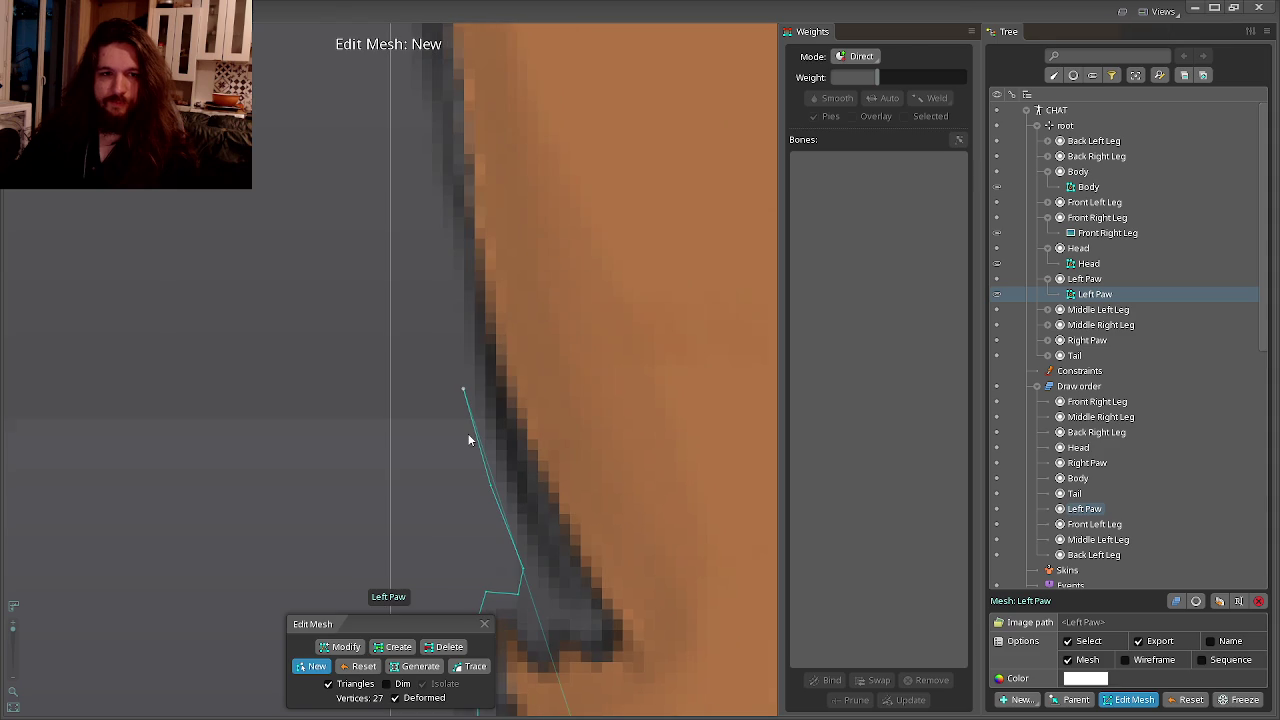
left_click(448, 305)
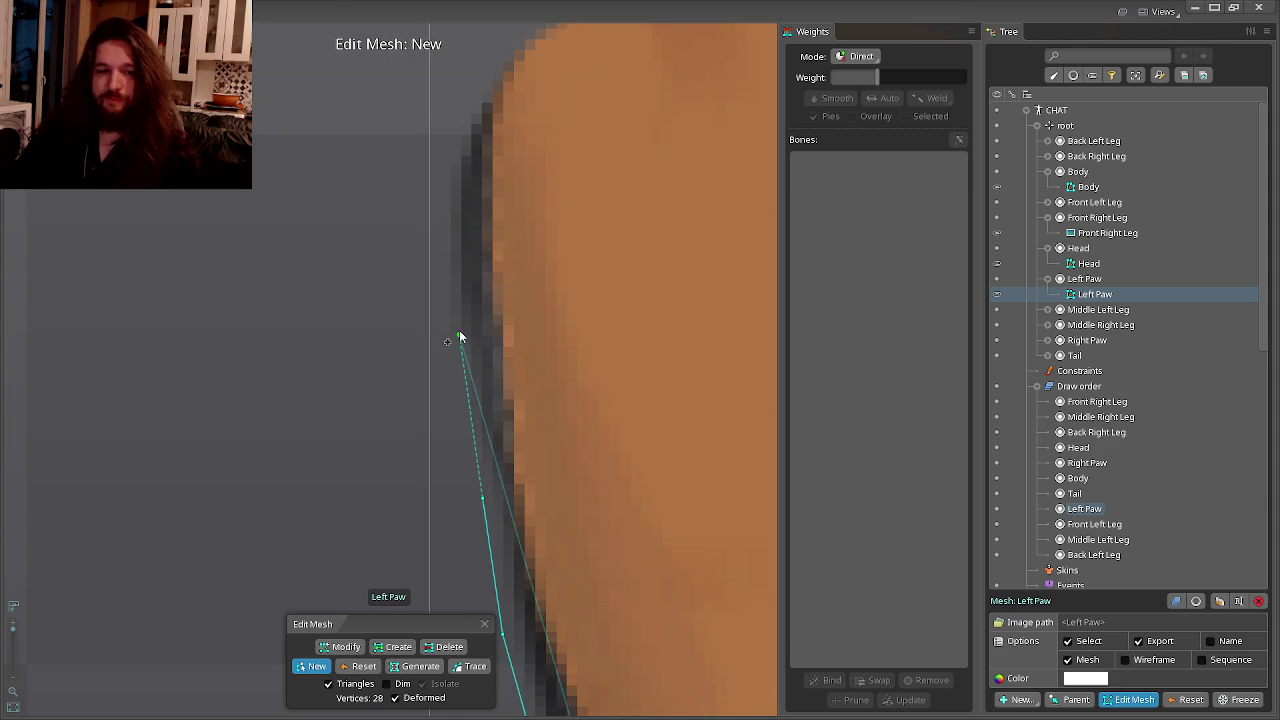
left_click(448, 265)
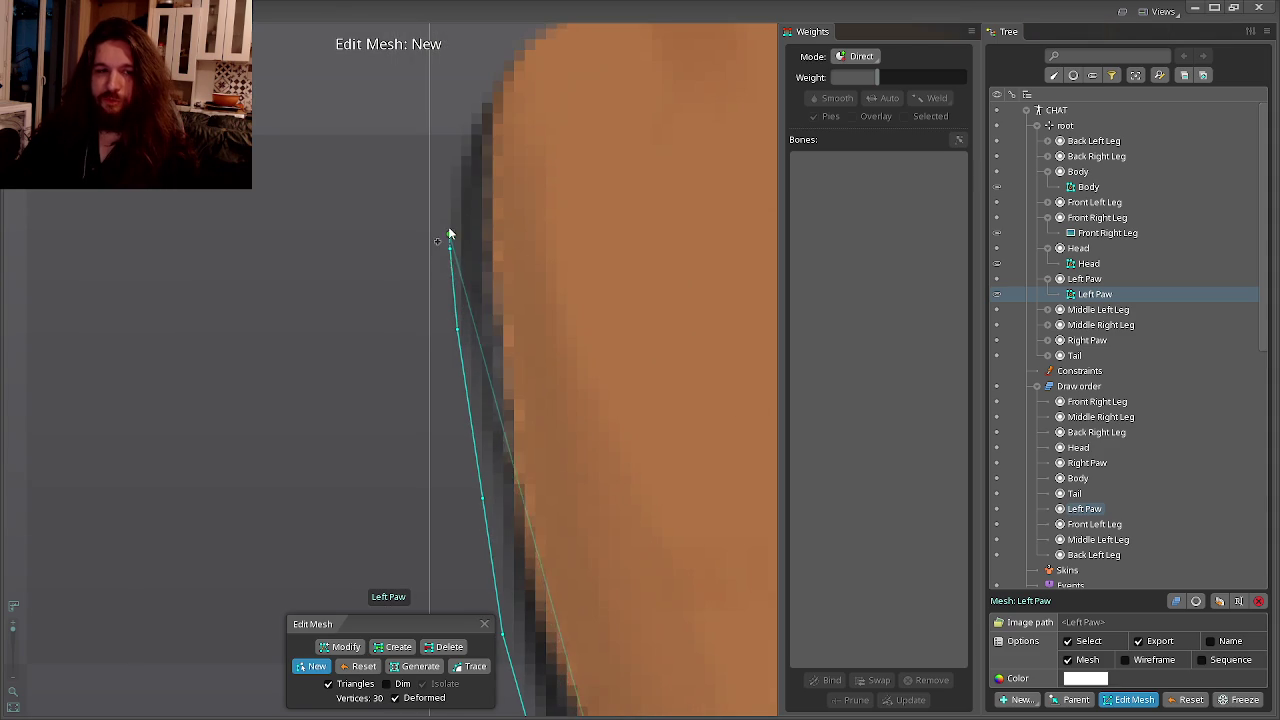
left_click(450, 155)
left_click(468, 104)
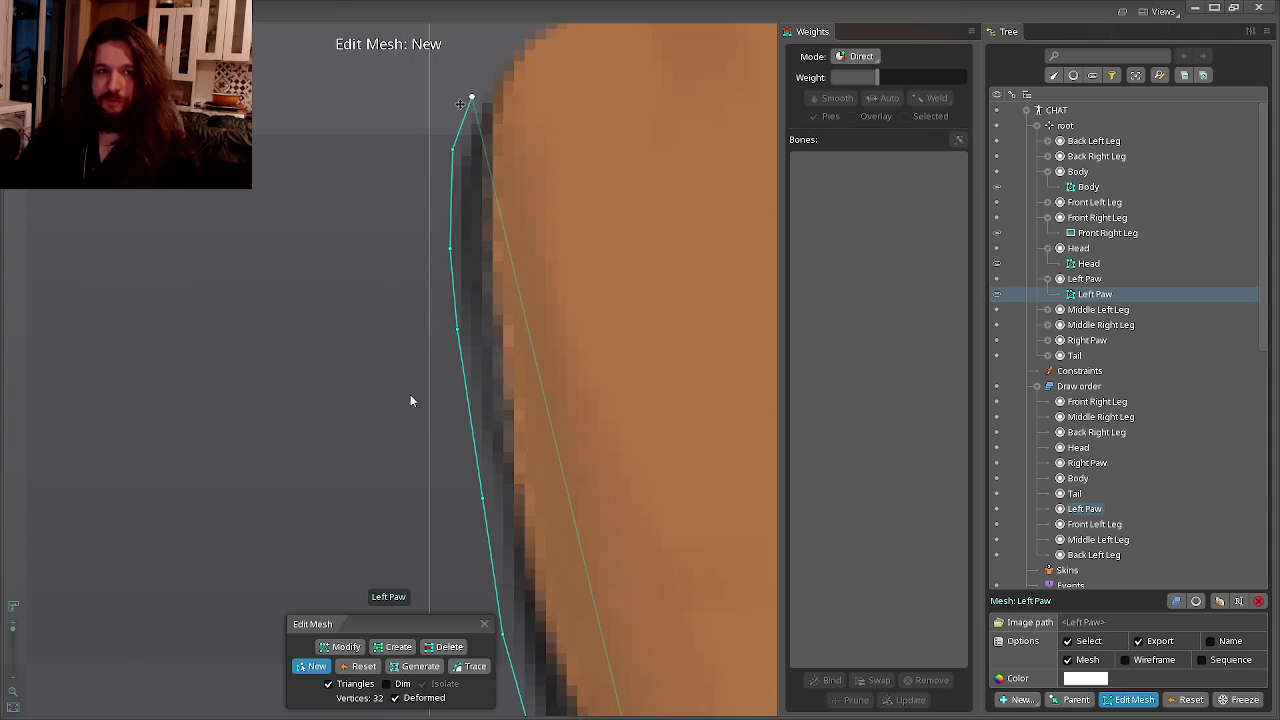
left_click(437, 373)
Add hull vertices across the leg's rounded top to the top-right corner.
left_click(459, 335)
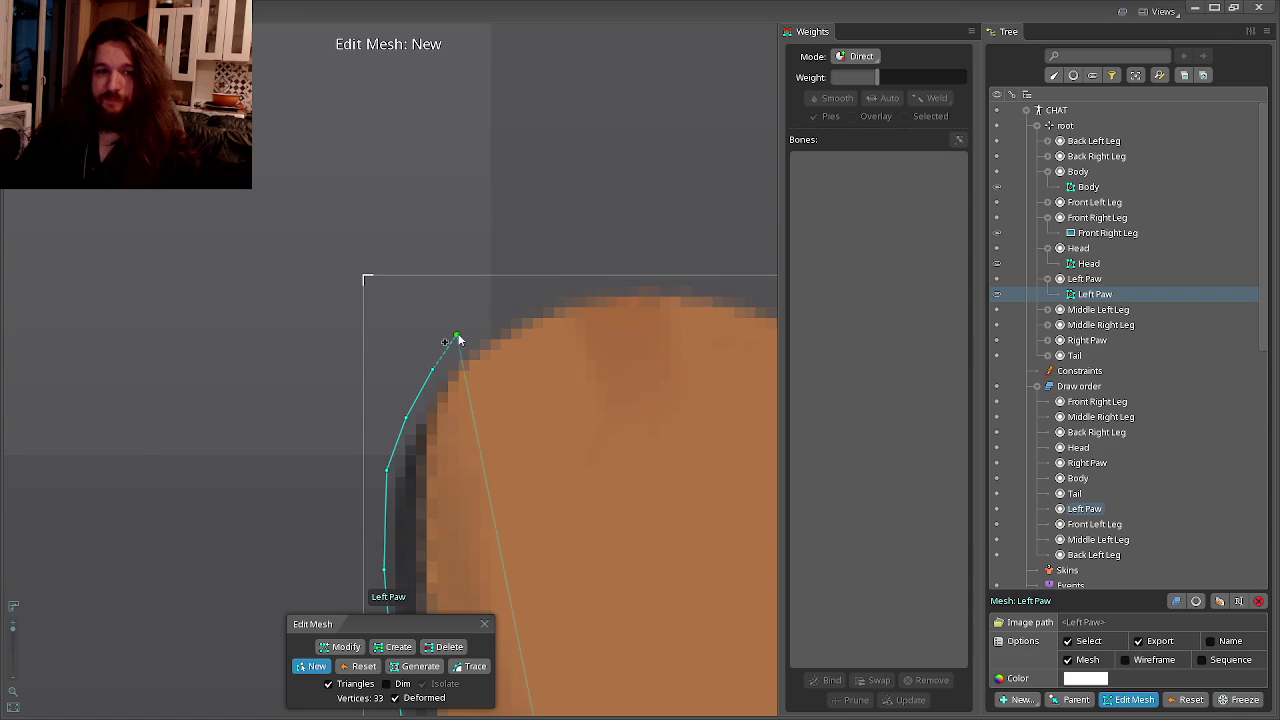
left_click(503, 305)
left_click(539, 294)
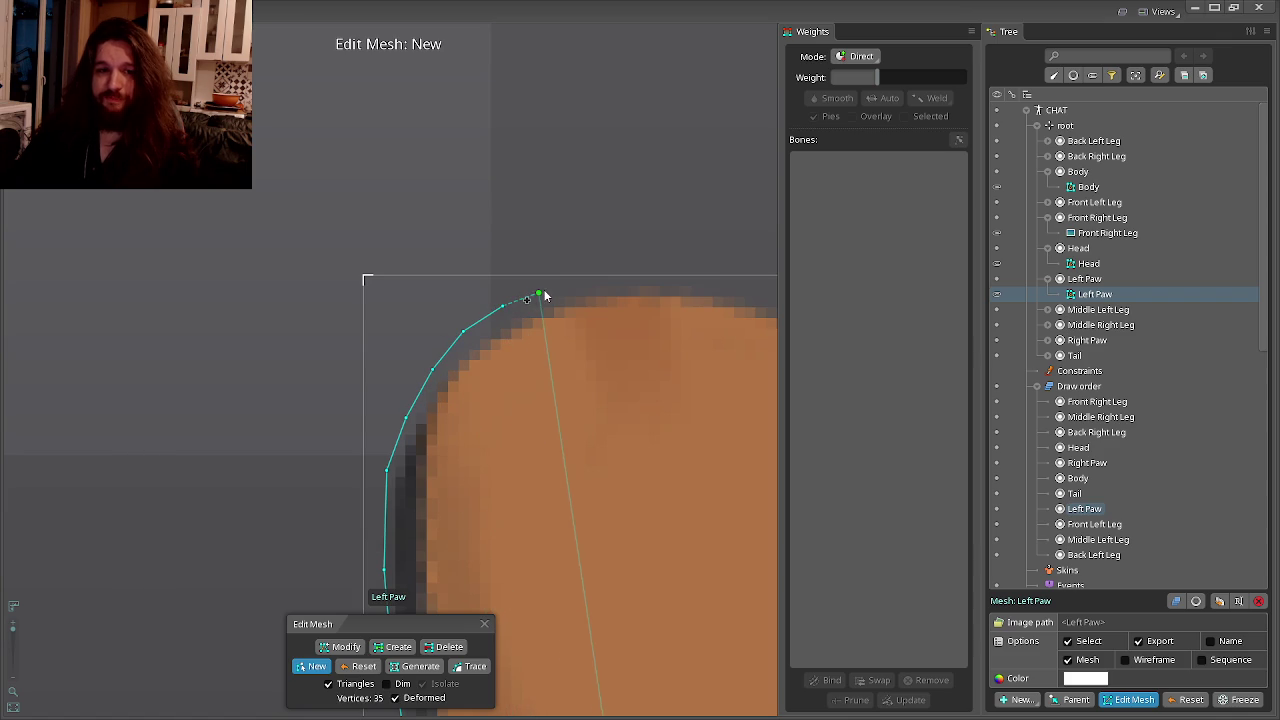
left_click(583, 276)
left_click(681, 280)
left_click(682, 277)
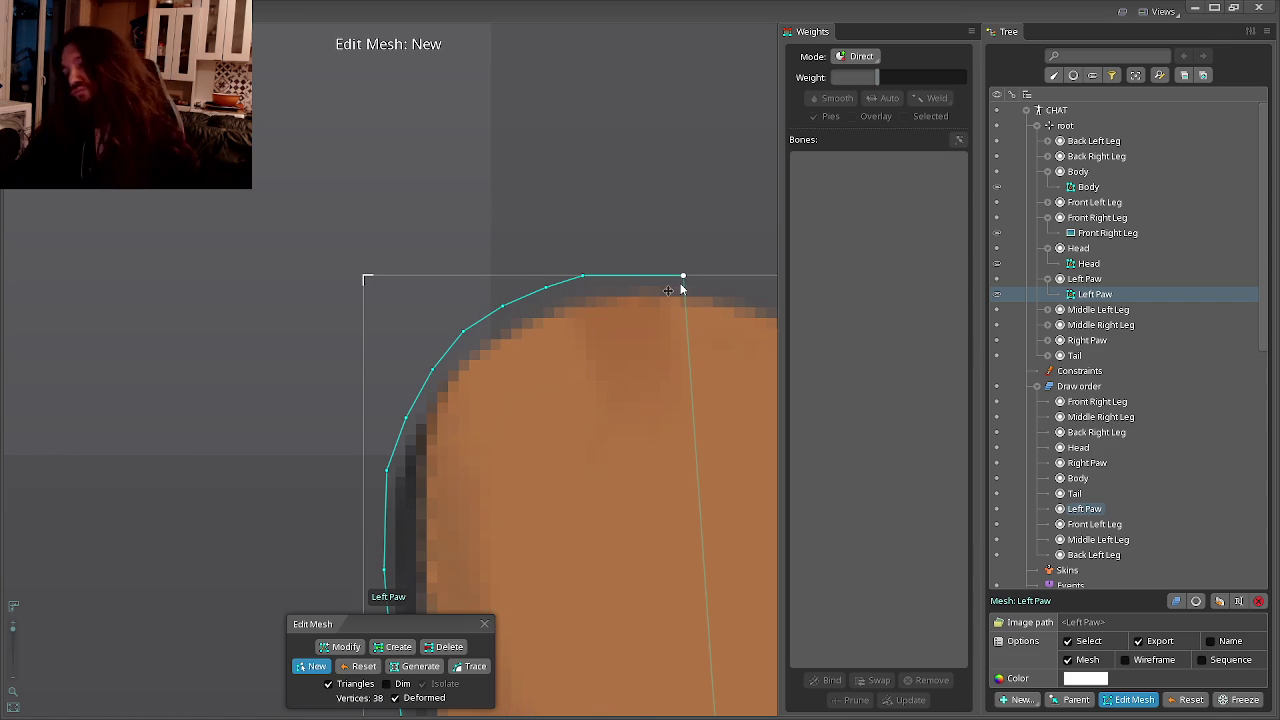
left_click_drag(590, 359, 217, 390)
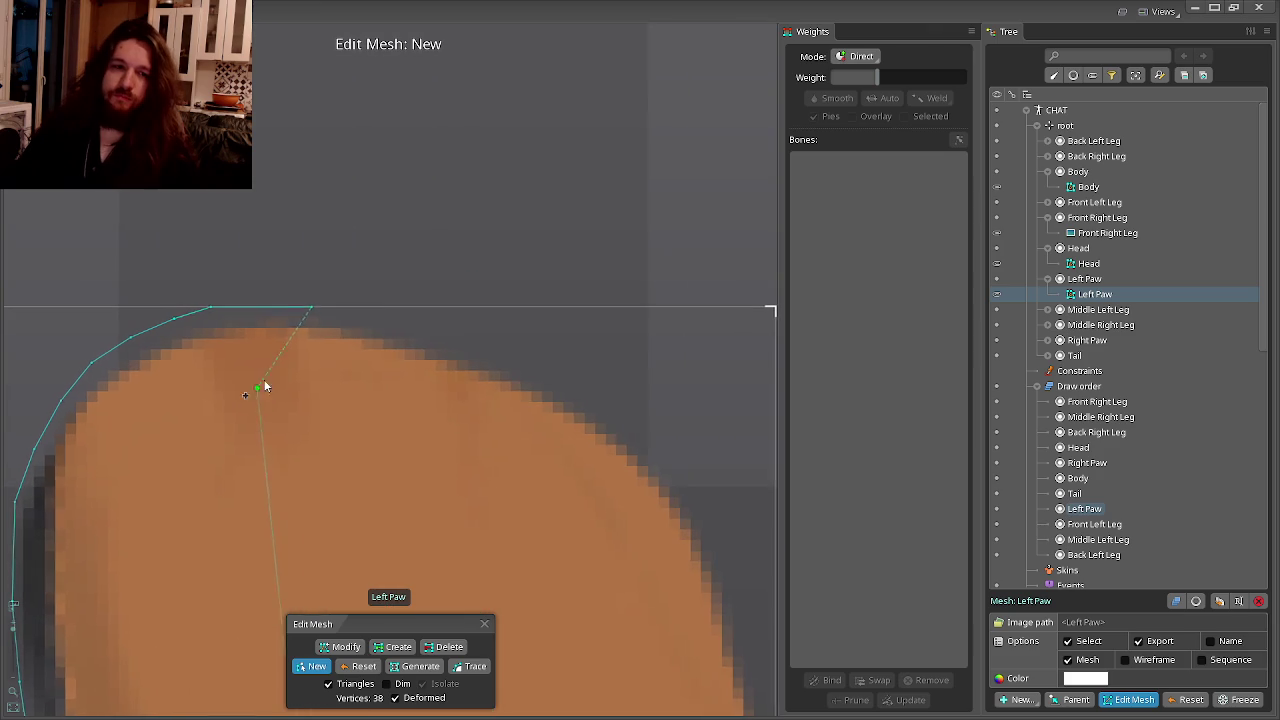
Add hull vertices down the paw's right curve, nudging the last one onto the edge.
left_click(382, 316)
left_click(452, 334)
left_click(525, 358)
left_click(614, 404)
left_click(669, 462)
left_click(706, 514)
left_click_drag(706, 518, 490, 321)
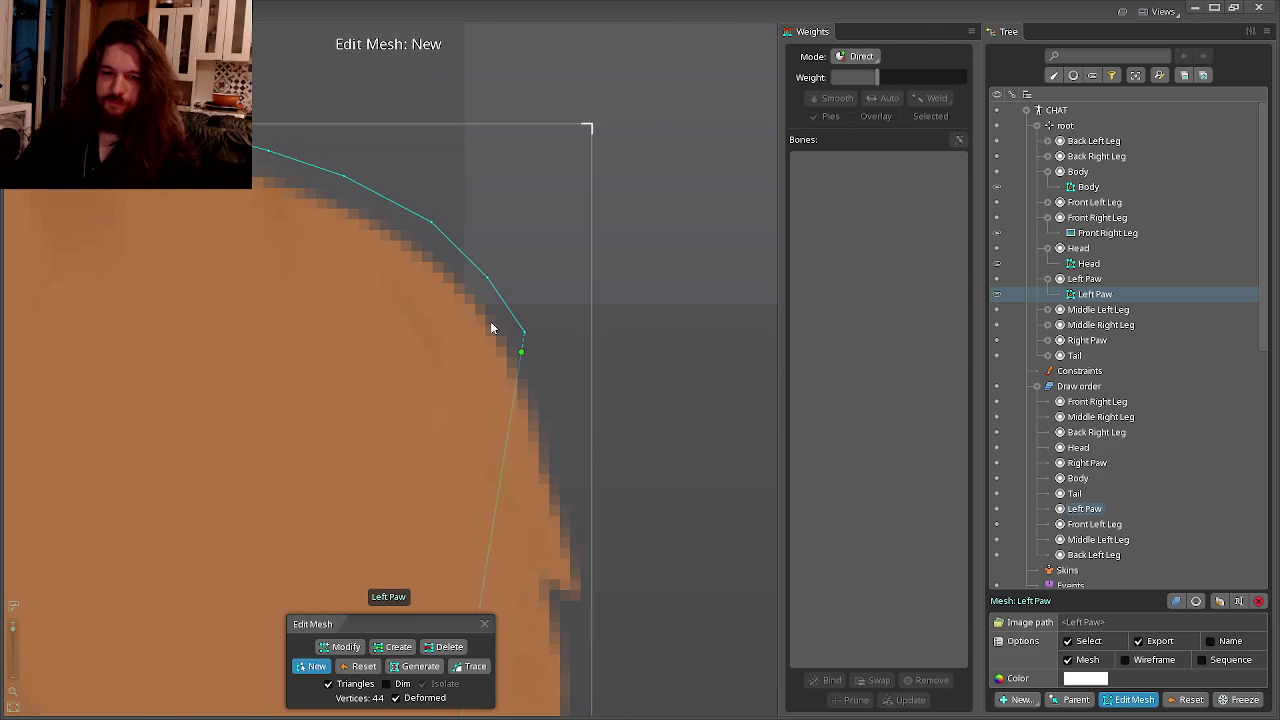
left_click_drag(538, 376, 527, 397)
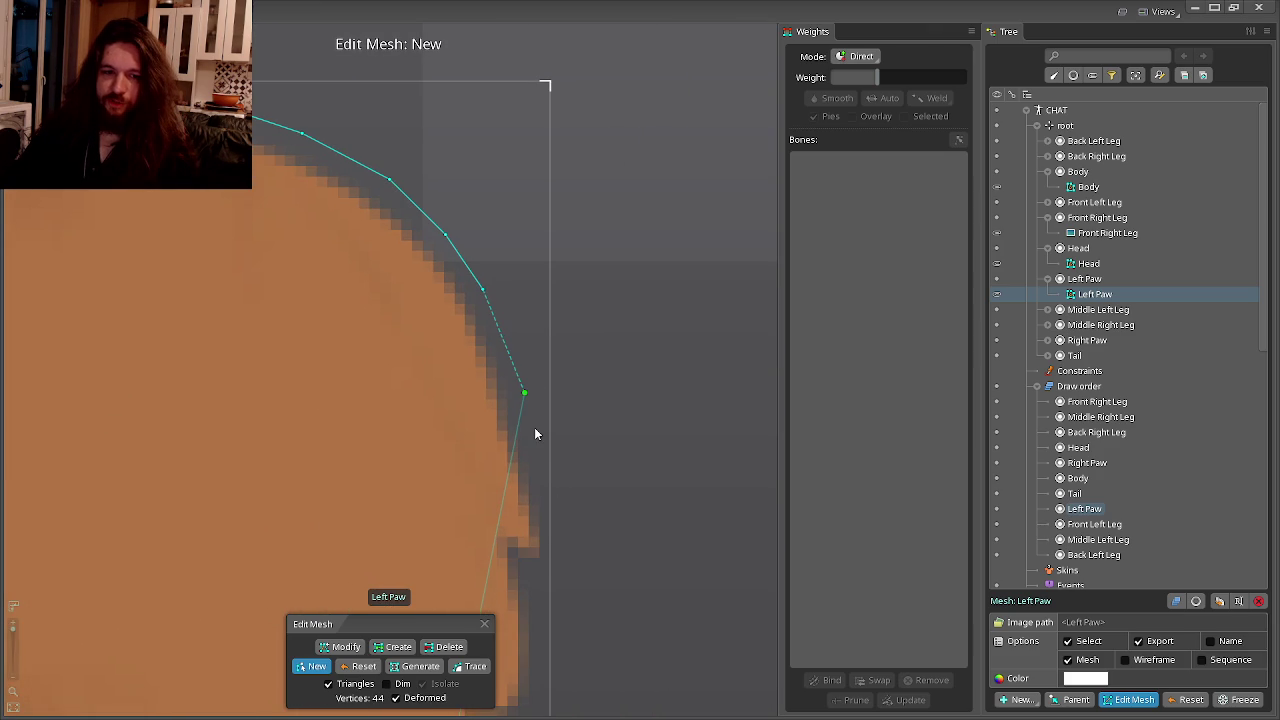
Outline the notch on the paw's right edge with hull vertices.
left_click(543, 474)
left_click(550, 561)
left_click(545, 586)
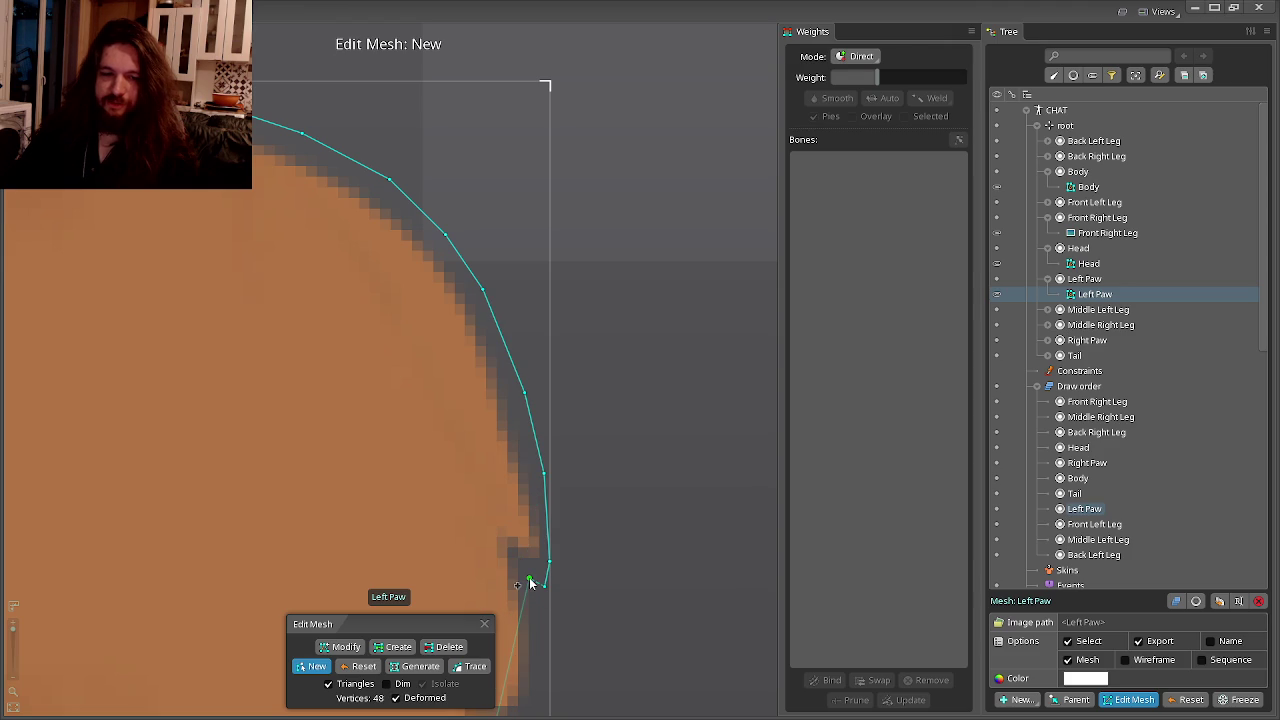
left_click(538, 640)
left_click(588, 503)
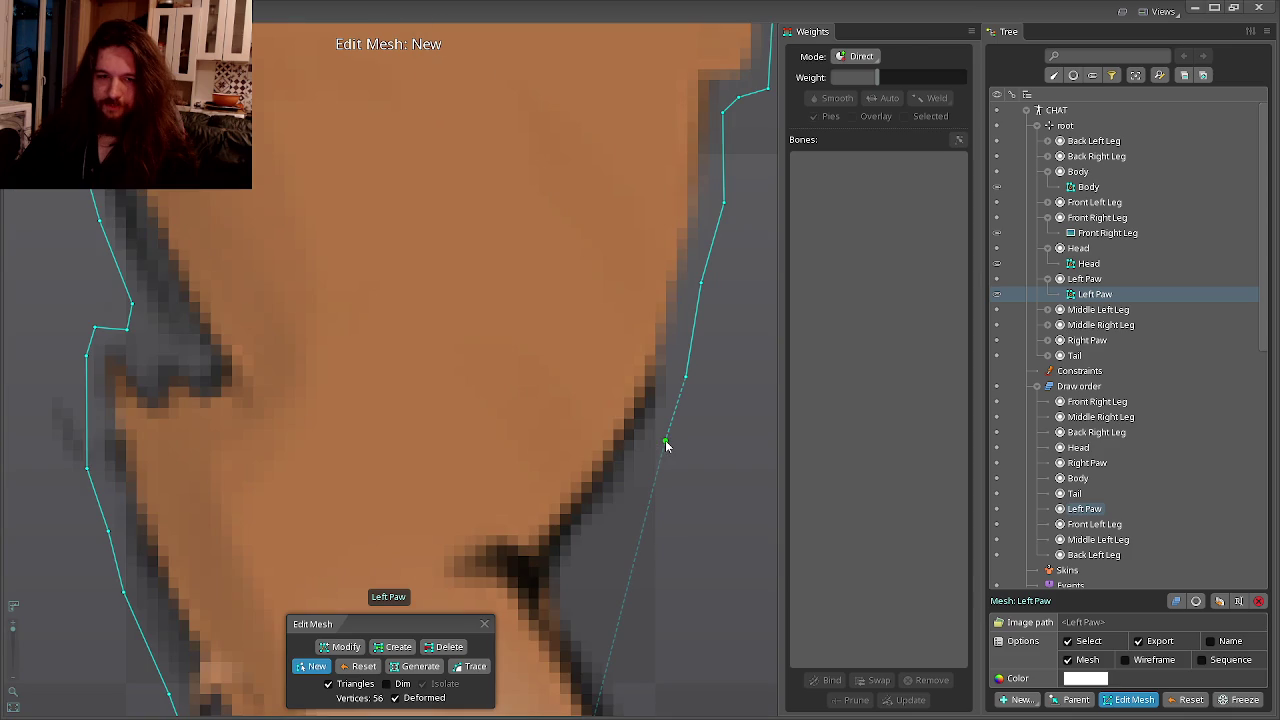
Place hull vertices down to the foot's right edge, closing the hull at 72 vertices.
left_click(665, 440)
left_click(637, 493)
left_click(587, 549)
left_click(568, 597)
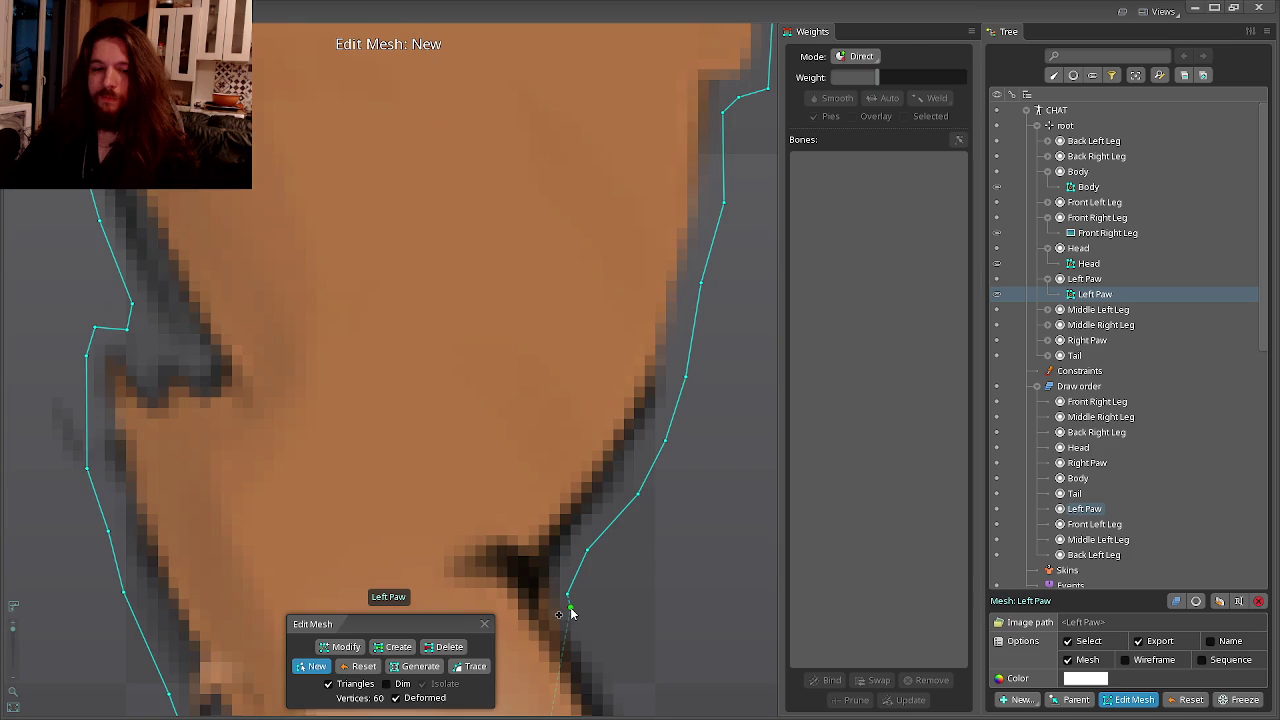
left_click(629, 549)
left_click(600, 434)
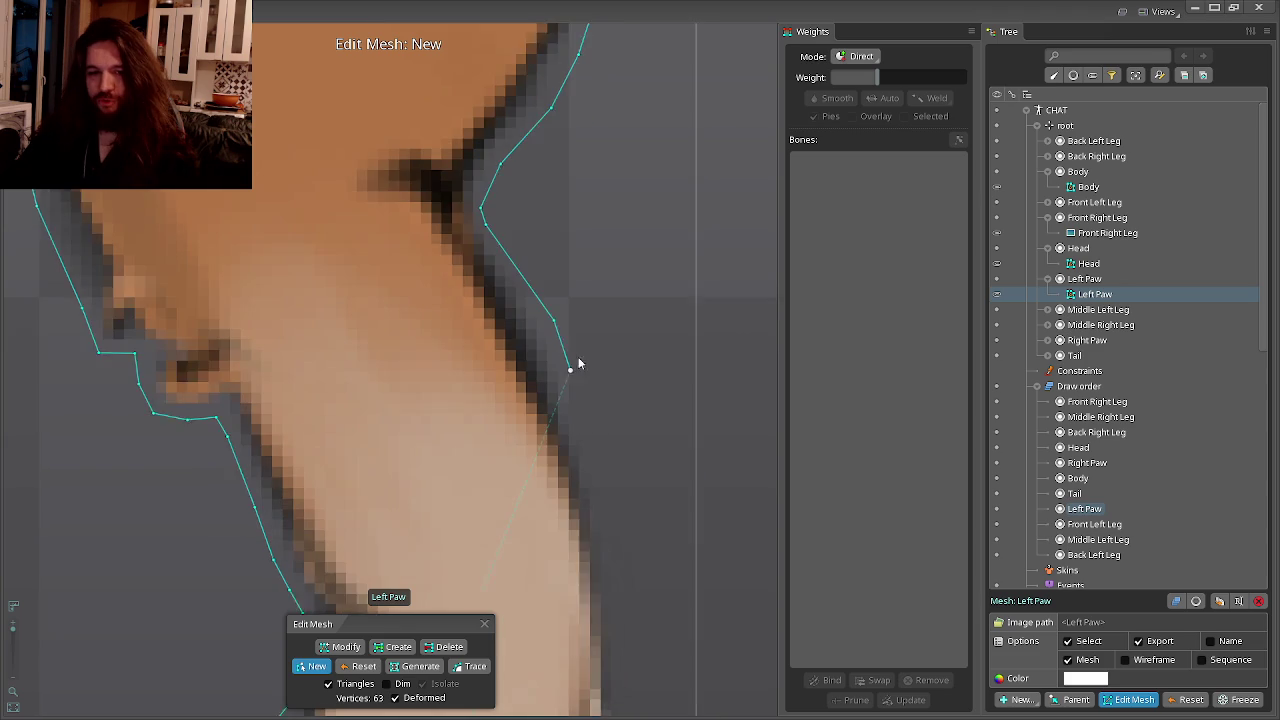
left_click_drag(595, 432, 577, 360)
left_click(593, 438)
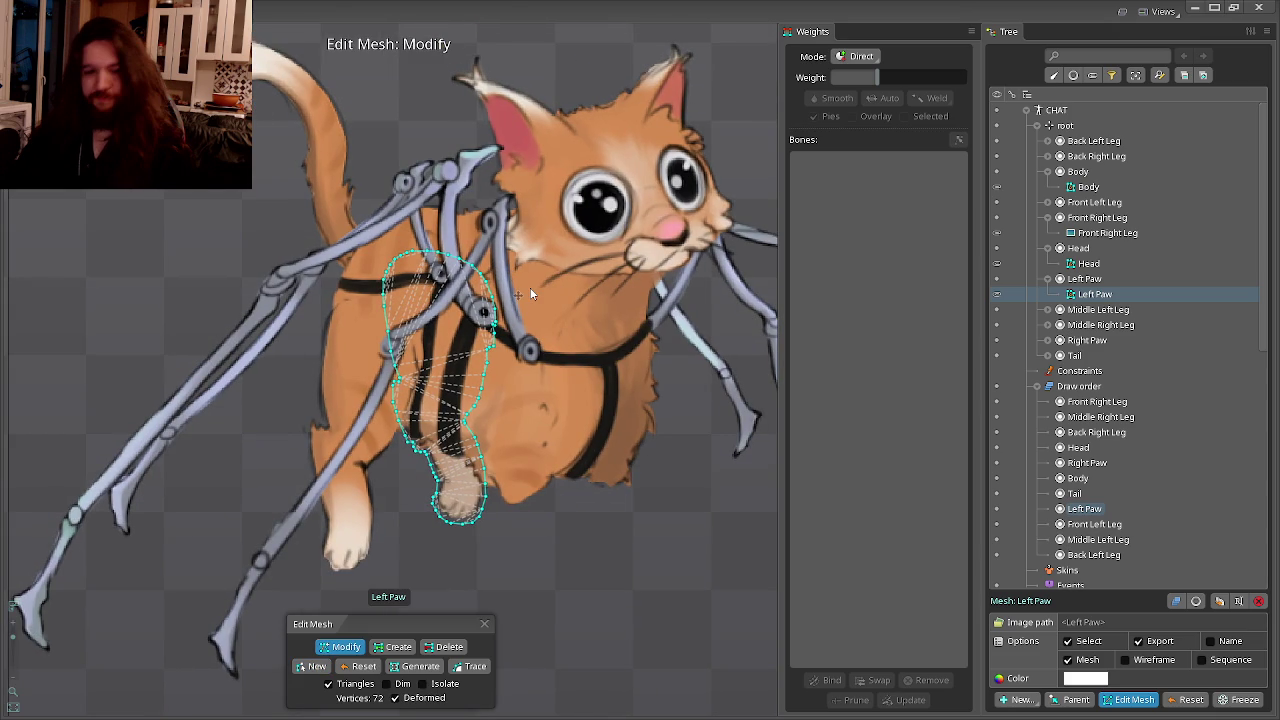
Save the Spine project as Chat in the Spine folder.
key("ctrl+s")
left_click(380, 481)
left_click(369, 507)
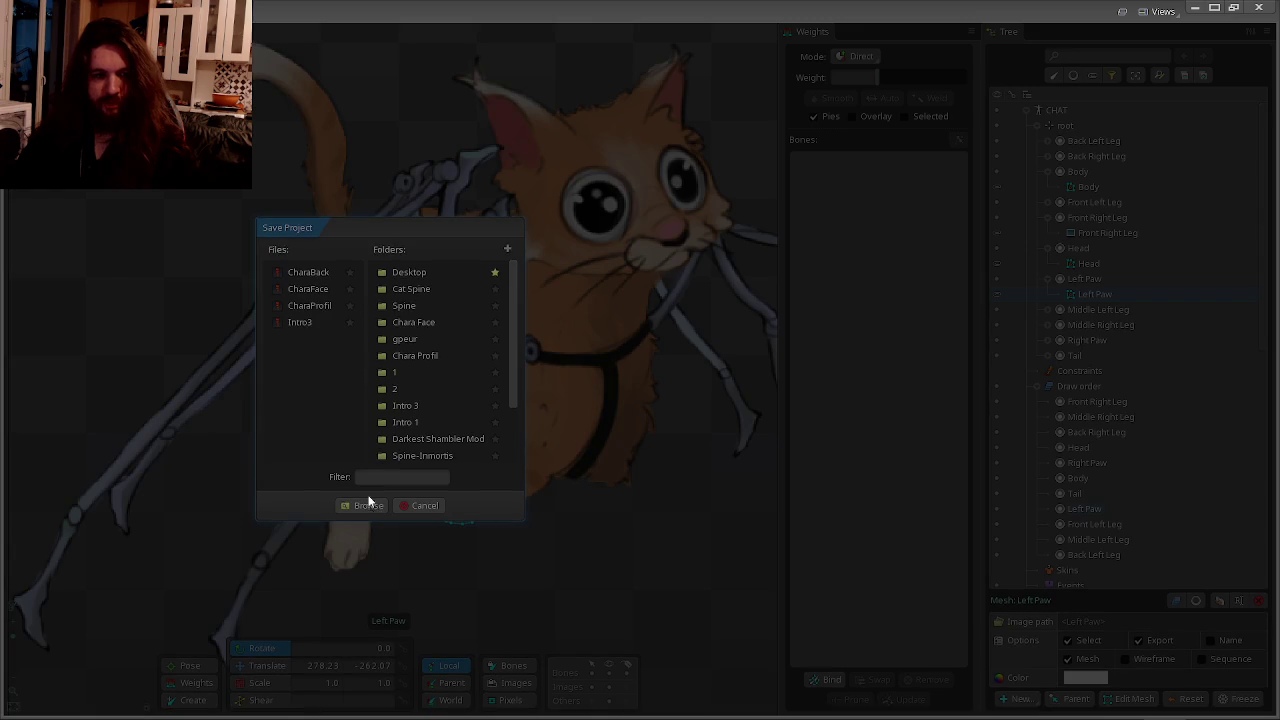
type("Ch")
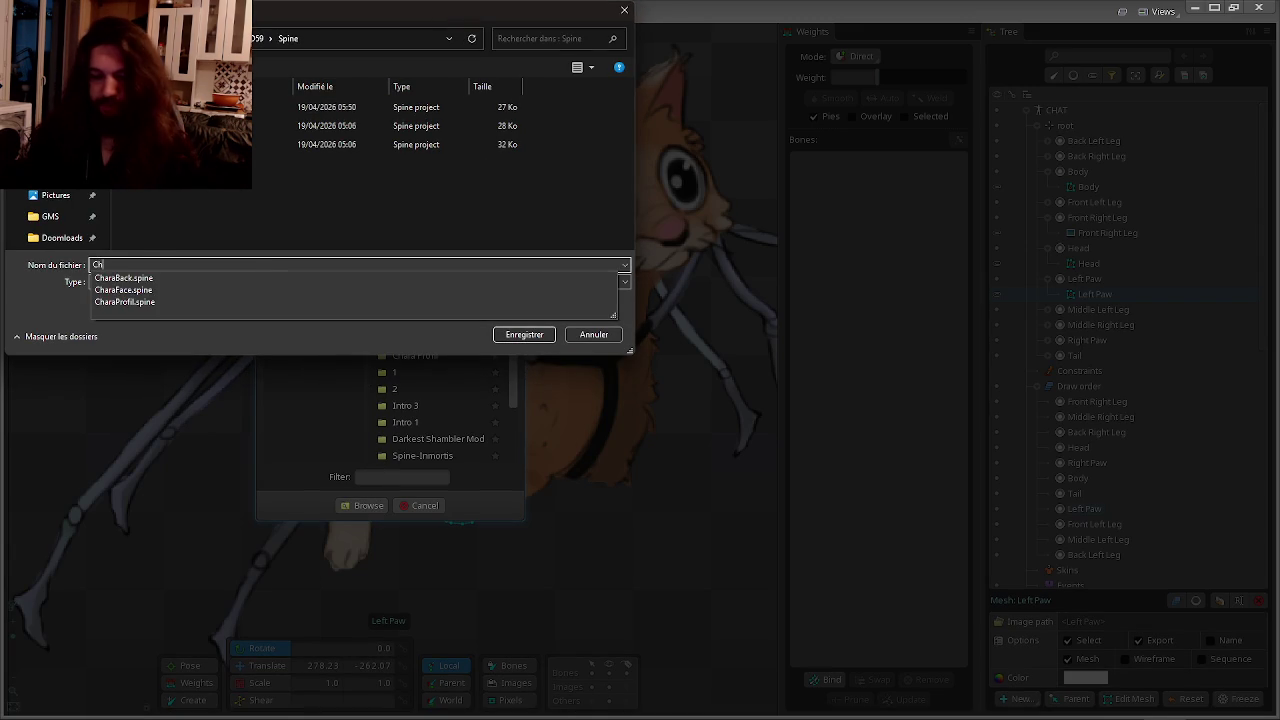
type("at")
key("BackSpace")
type("t")
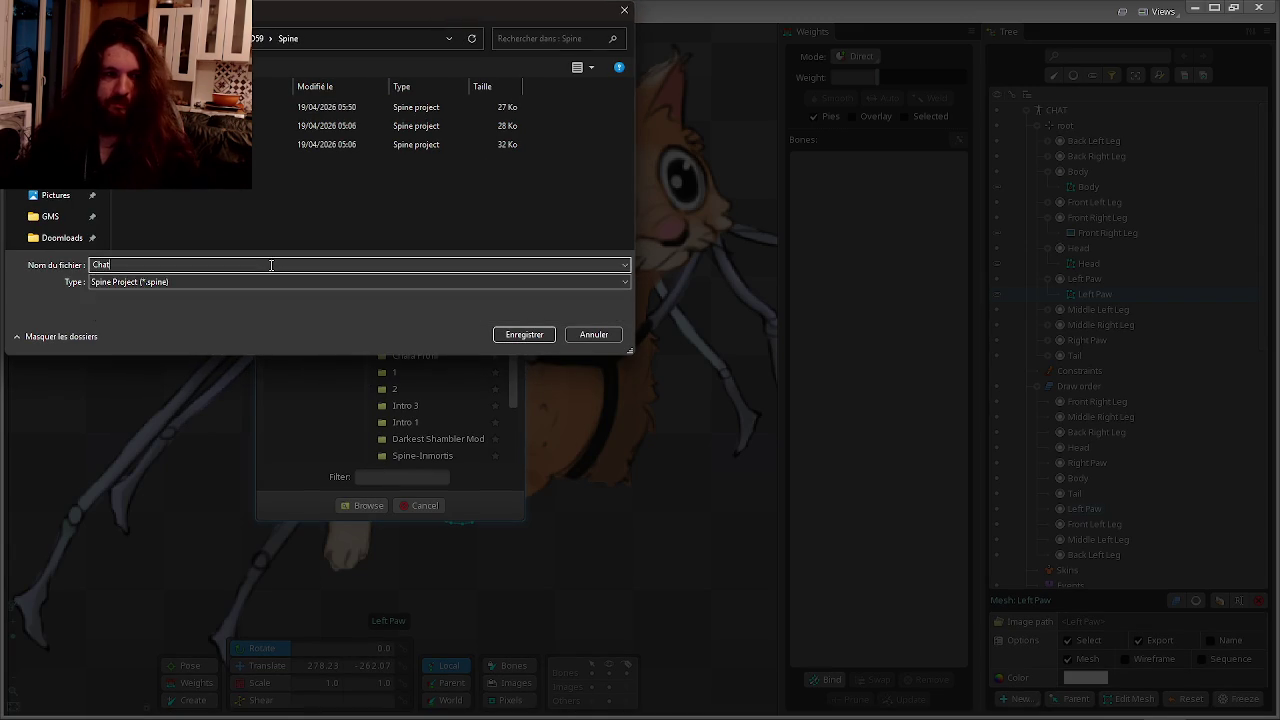
key("Return")
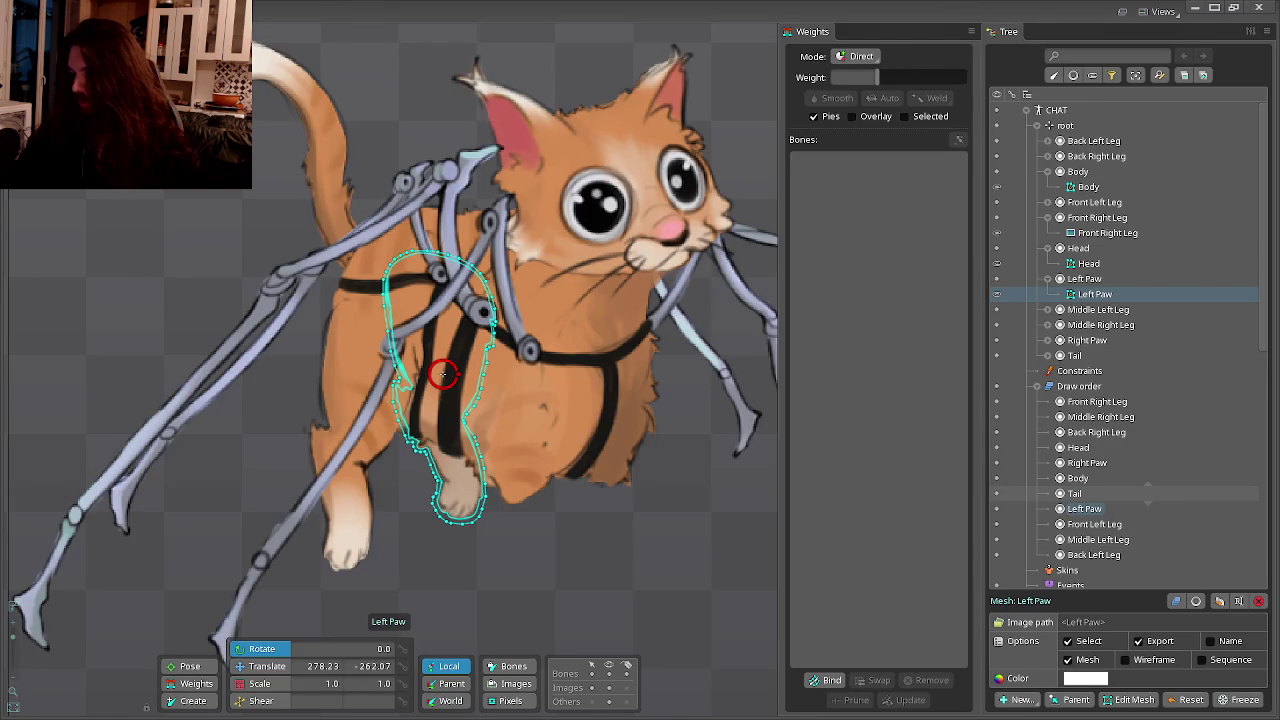
Quit Photoshop after saving CHAT.psd, the Onduloscope document and LD59_CHARA_GrandeVersion.psd.
key("alt+Tab")
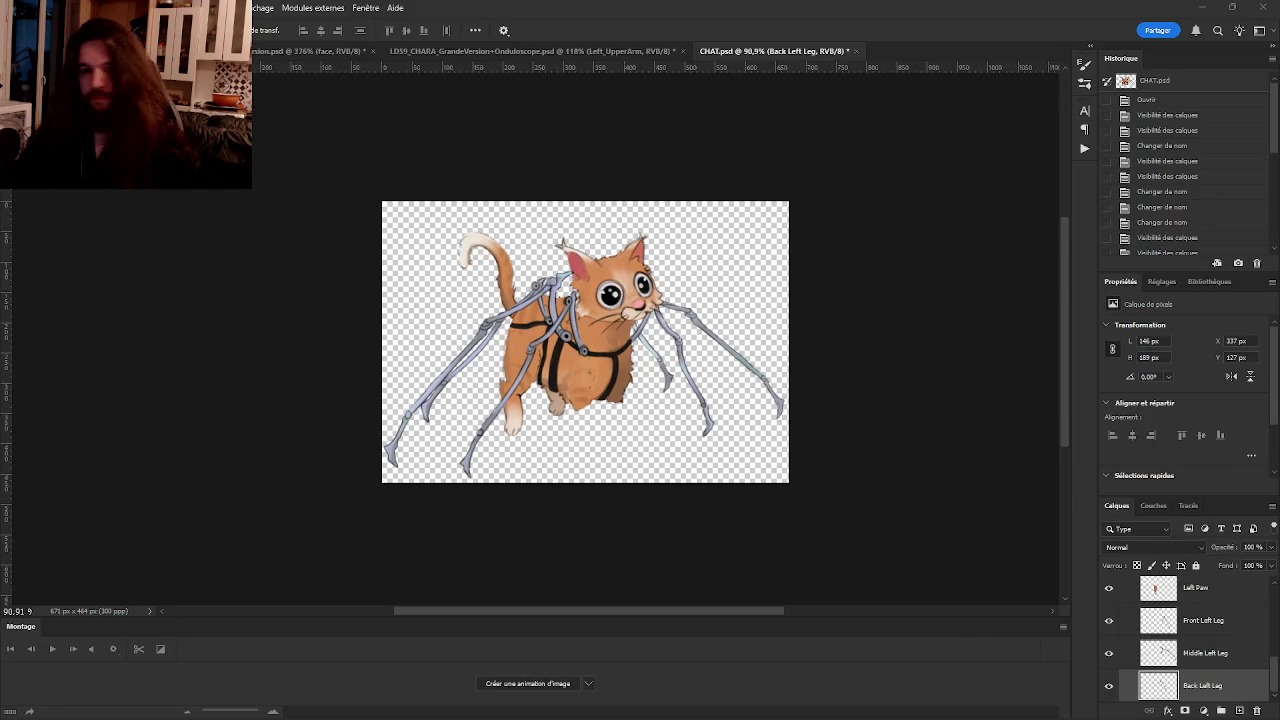
key("ctrl+q")
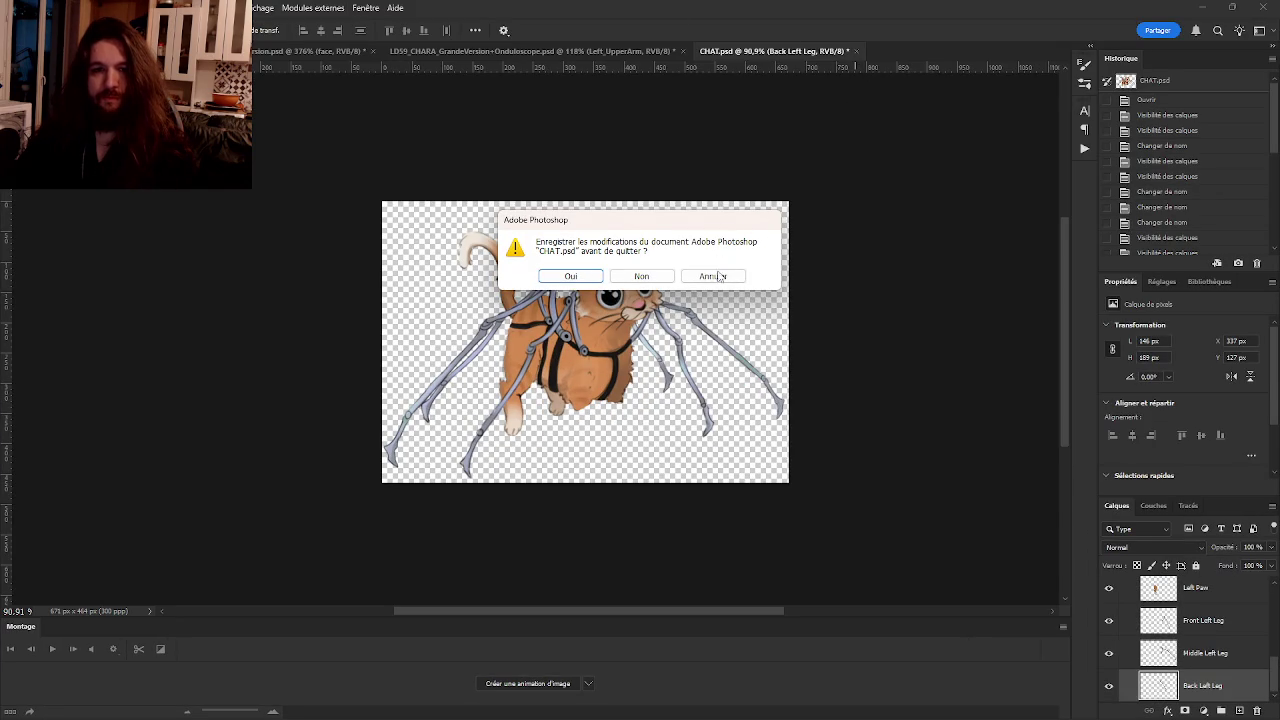
left_click(595, 279)
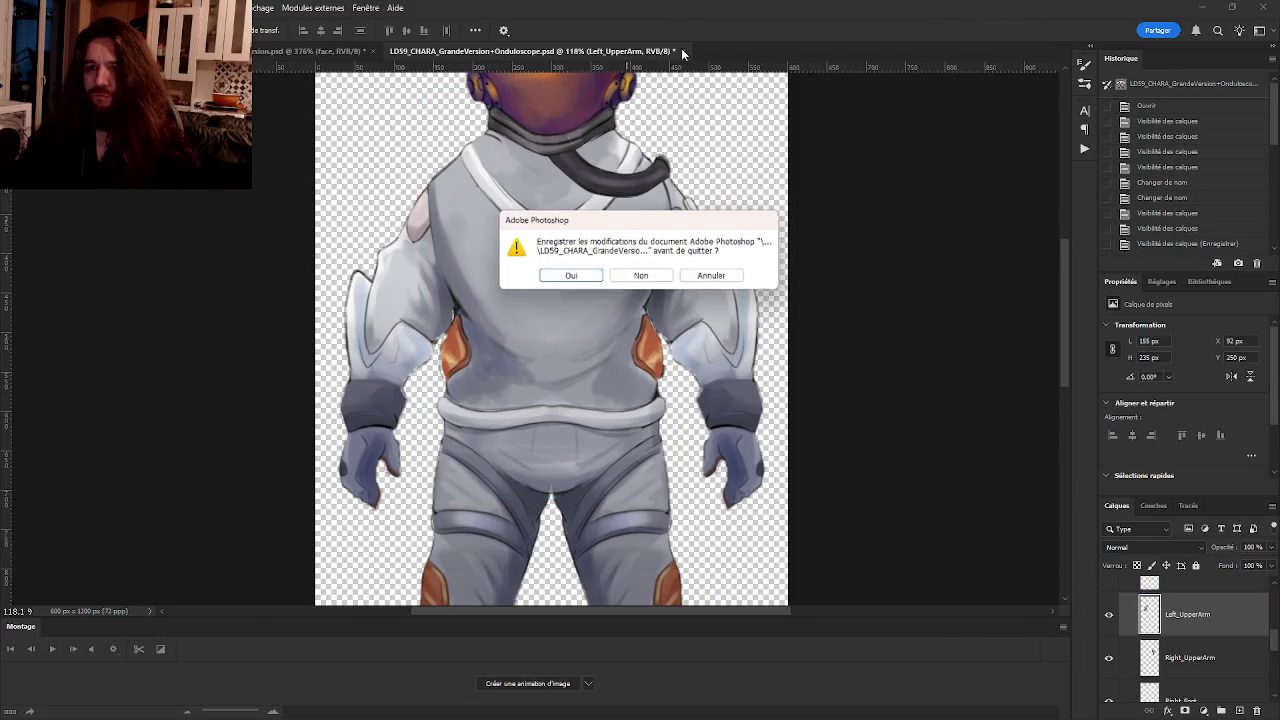
left_click(583, 276)
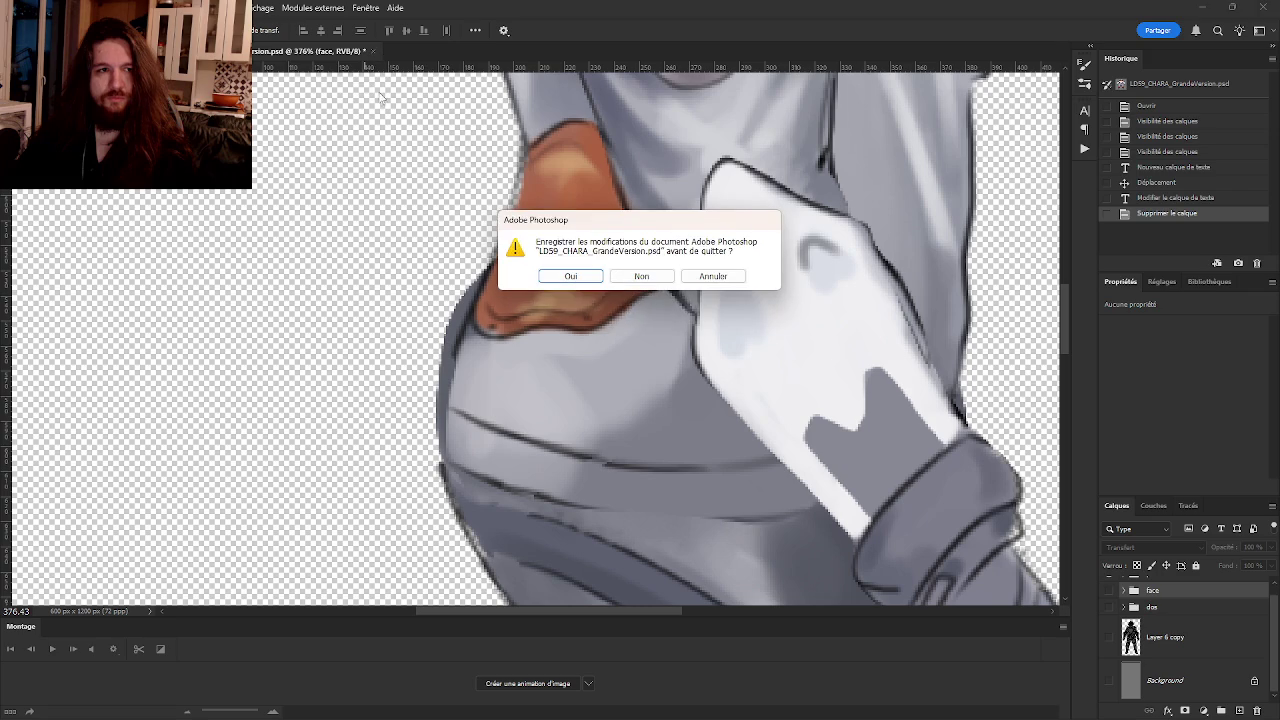
left_click(556, 277)
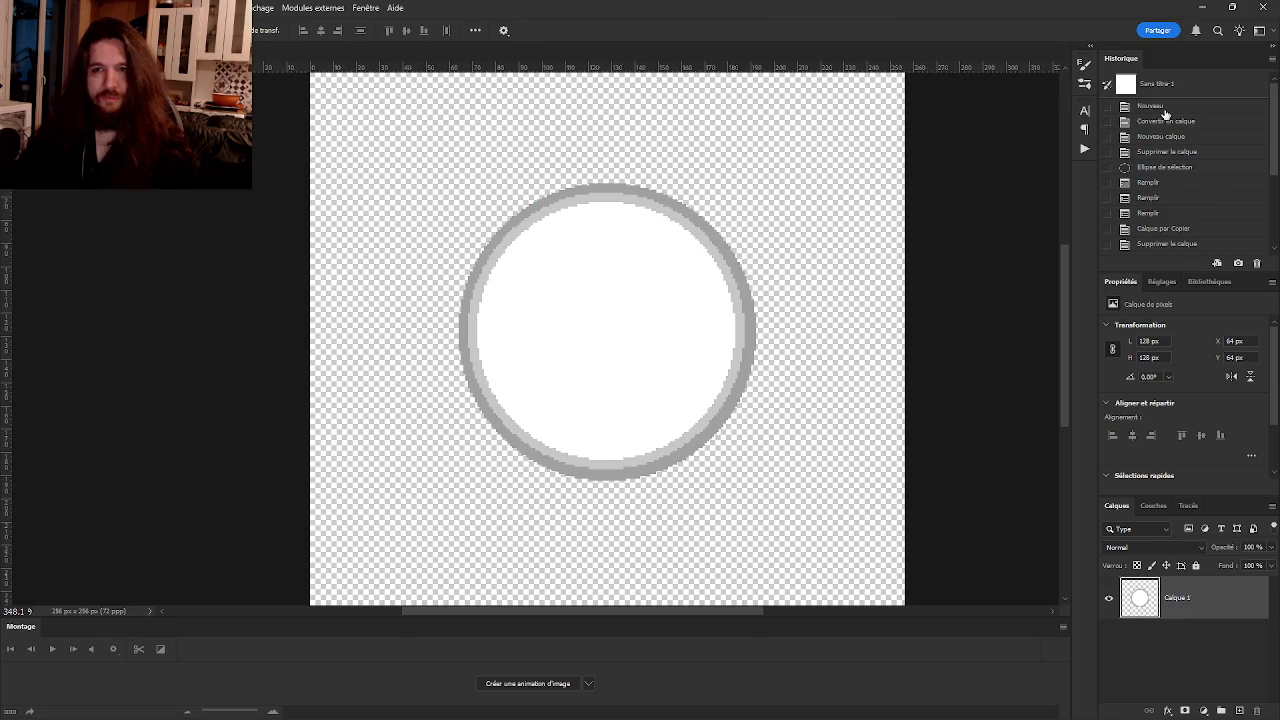
left_click(1272, 6)
left_click(645, 280)
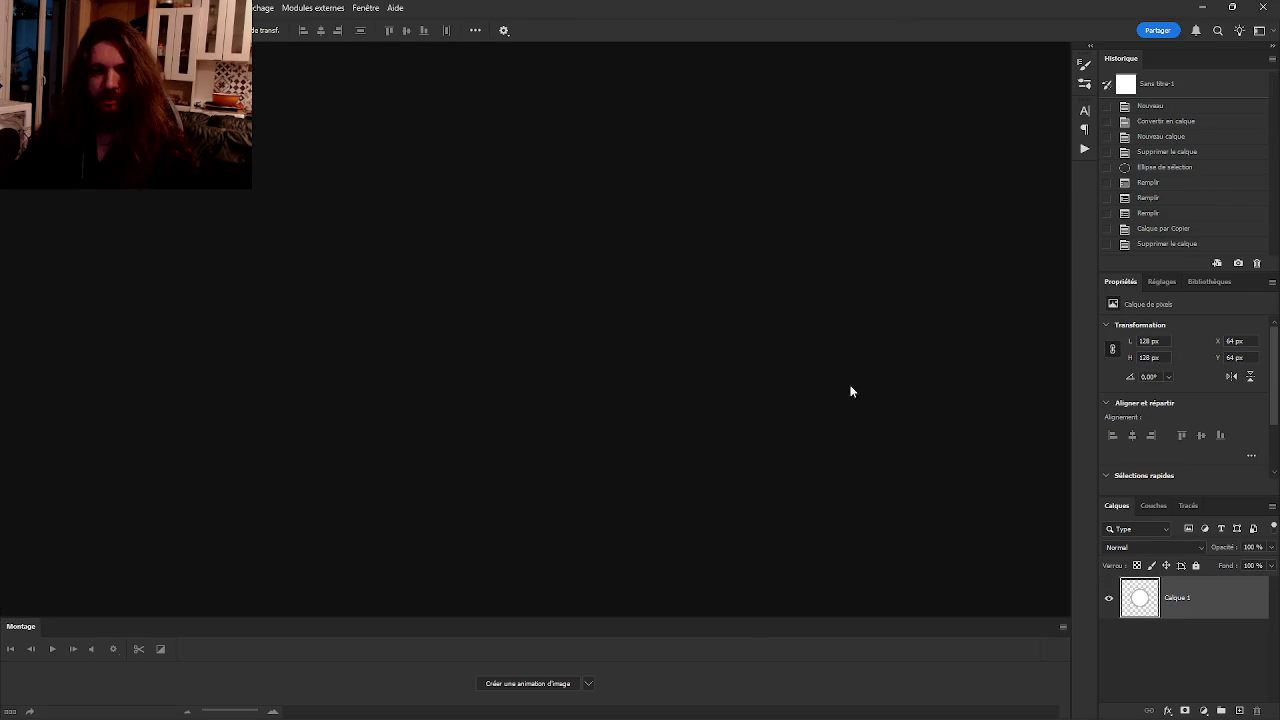
scroll(740, 402, "down", 2)
scroll(696, 411, "down", 2)
scroll(605, 404, "down", 2)
scroll(598, 370, "down", 1)
left_click_drag(596, 372, 669, 387)
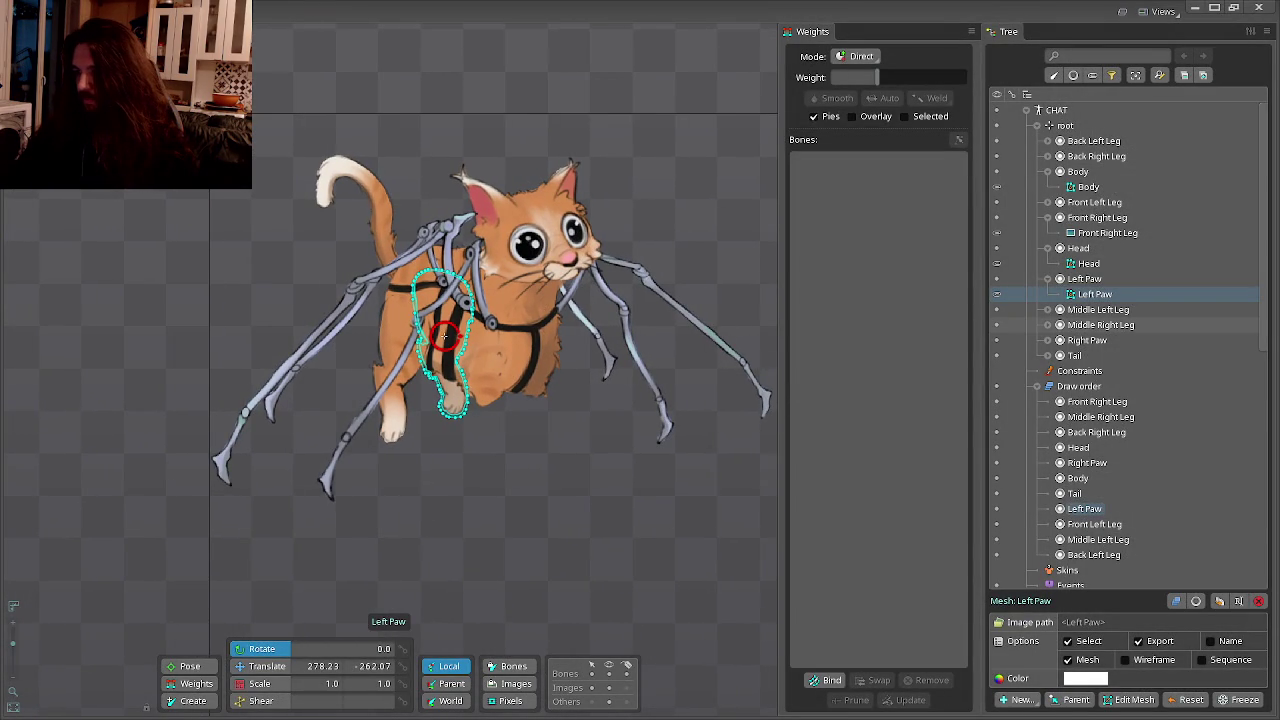
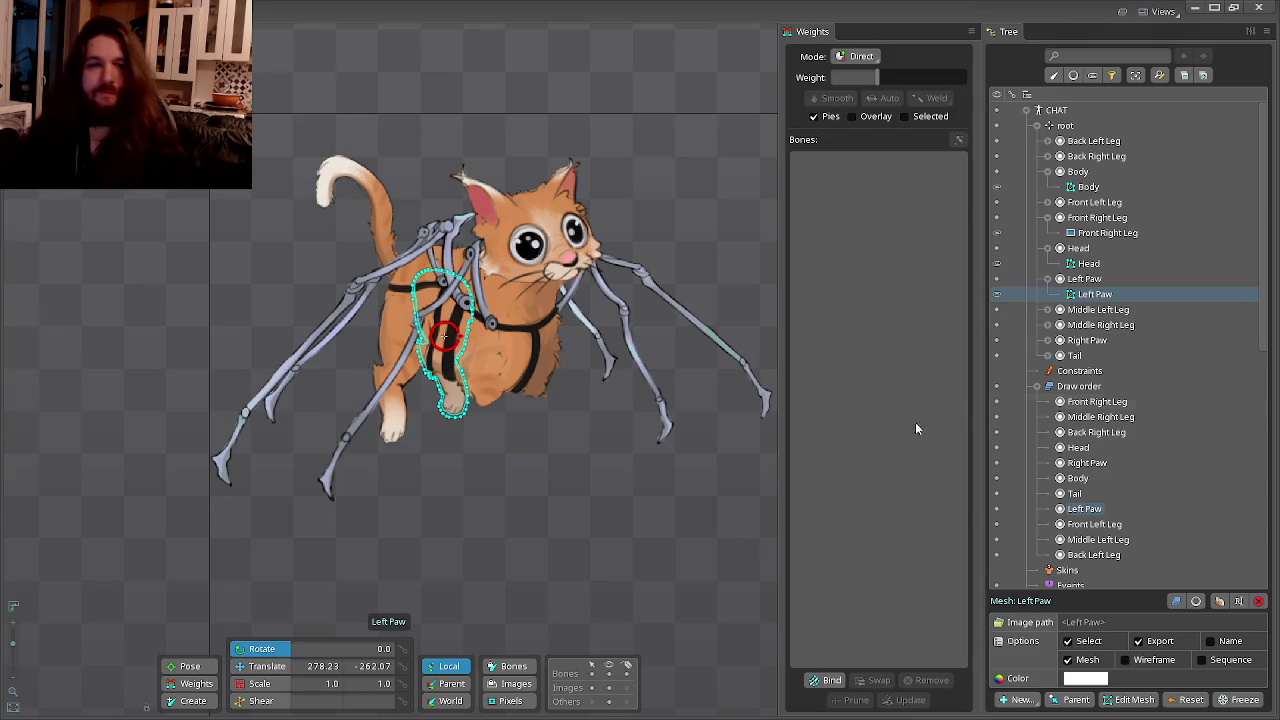
Leave Spine for the Watch2Gether window in Firefox via the task switcher.
mouse_move(654, 468)
left_mouse_down()
mouse_move(460, 407)
mouse_move(587, 546)
left_mouse_up()
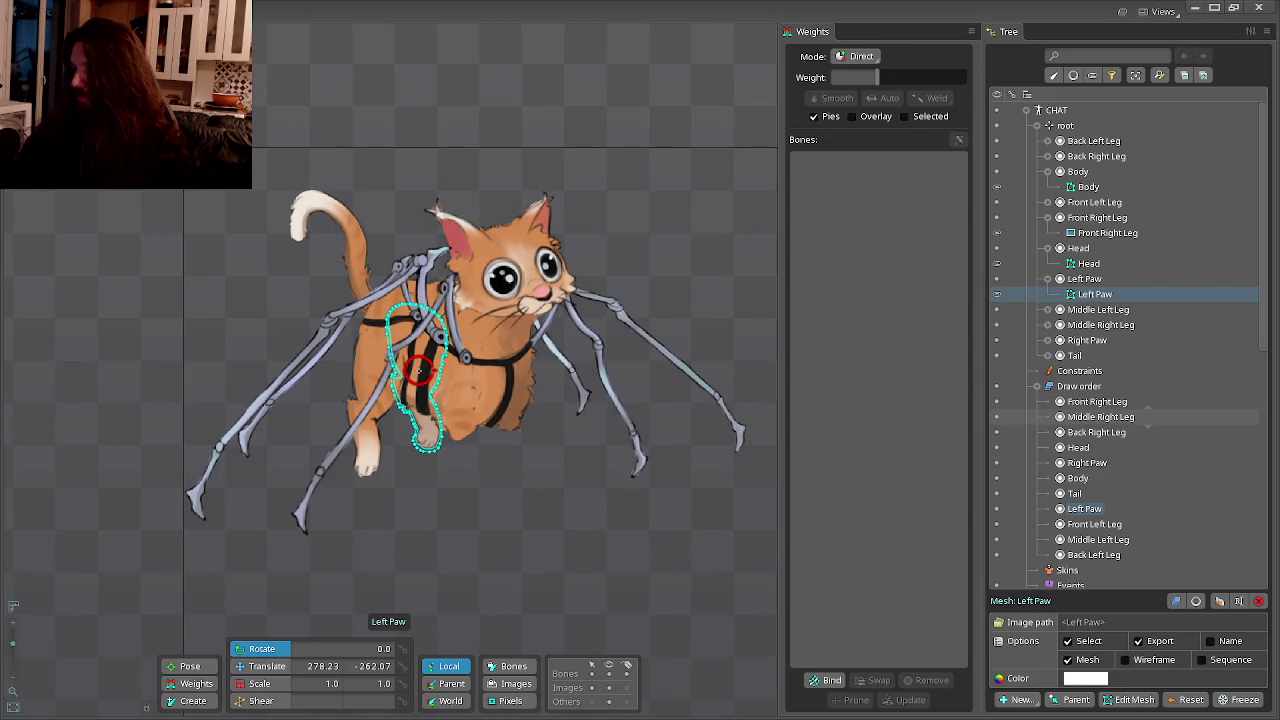
key("alt+Tab")
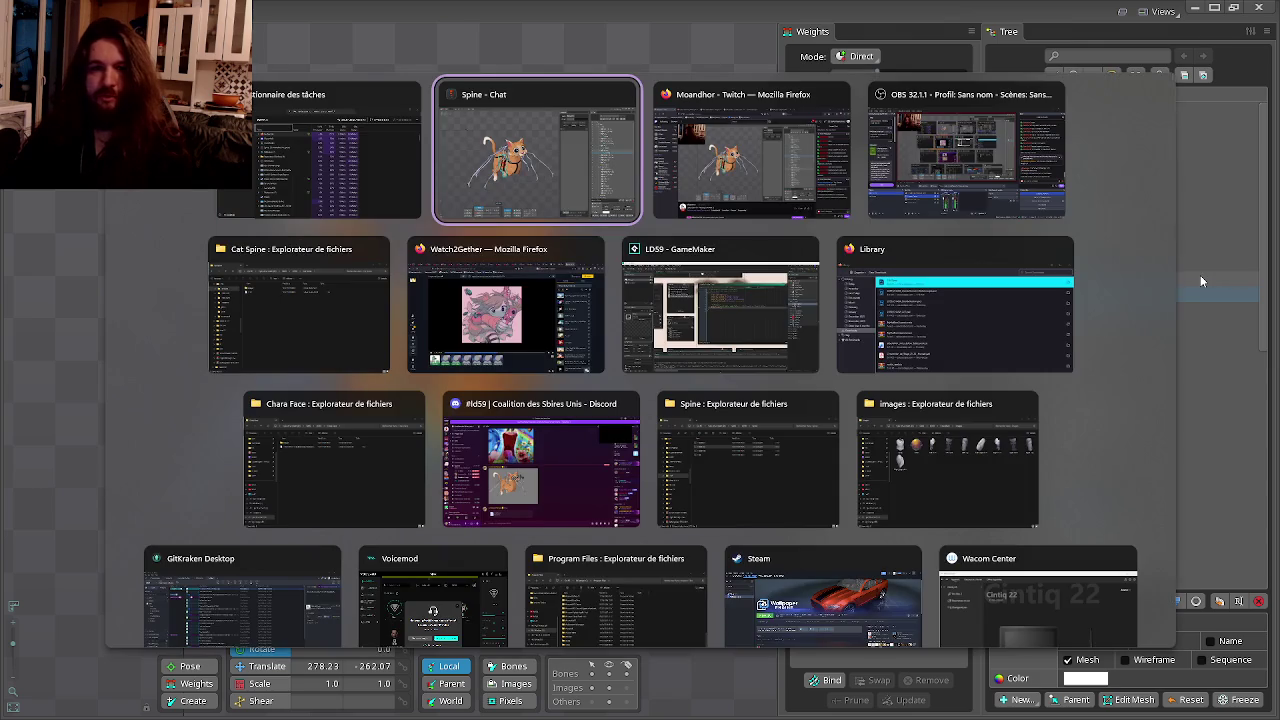
key("alt+Tab")
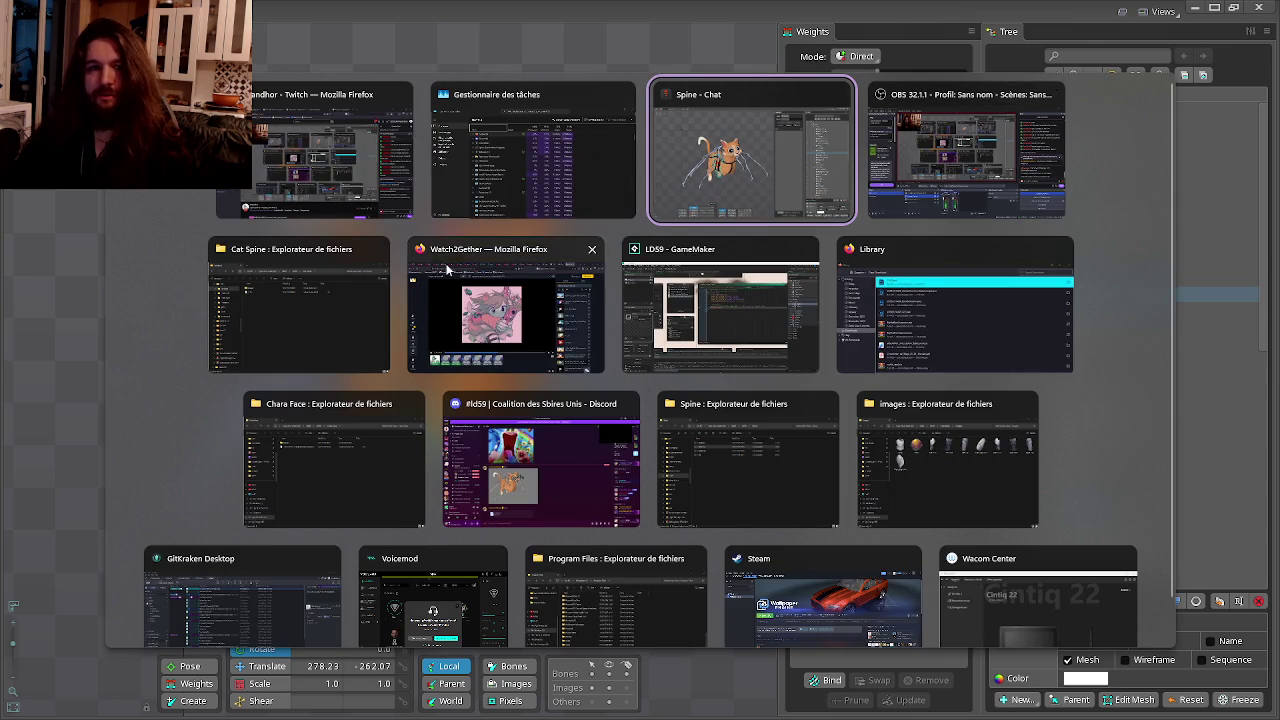
left_click(505, 305)
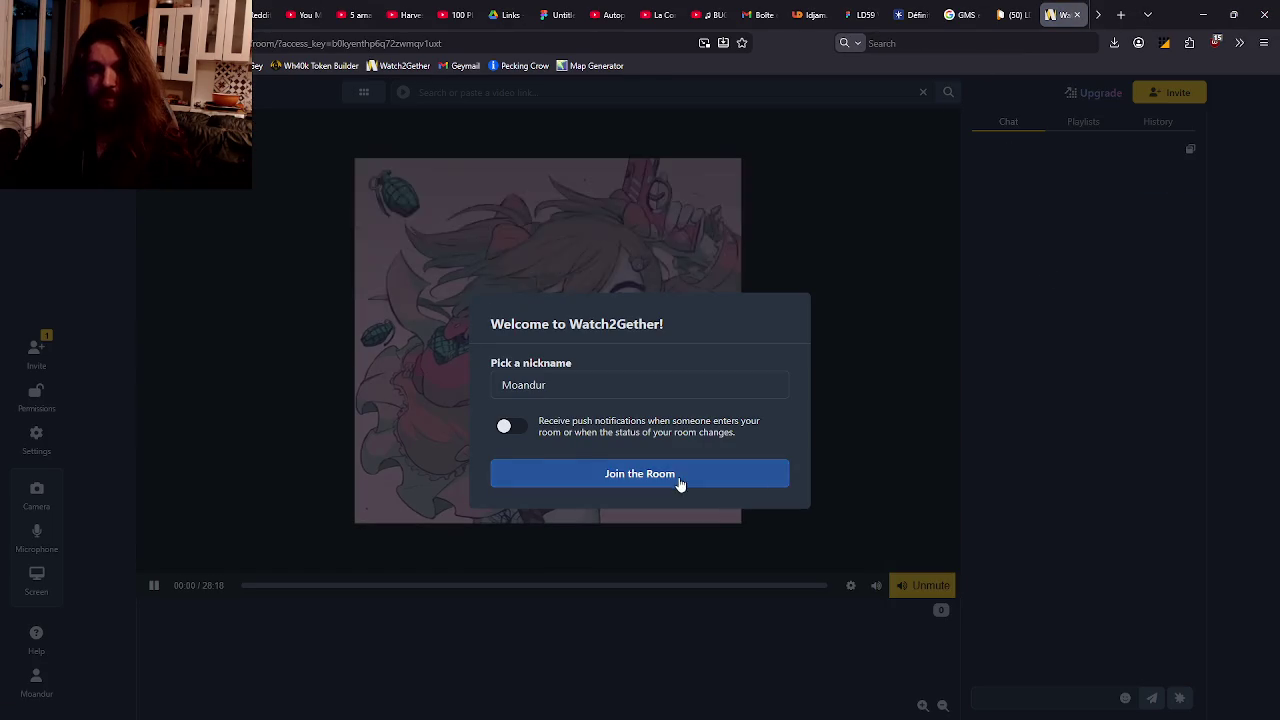
Enter the Watch2Gether room from its welcome dialog and seek the video to 14:08.
left_click(677, 480)
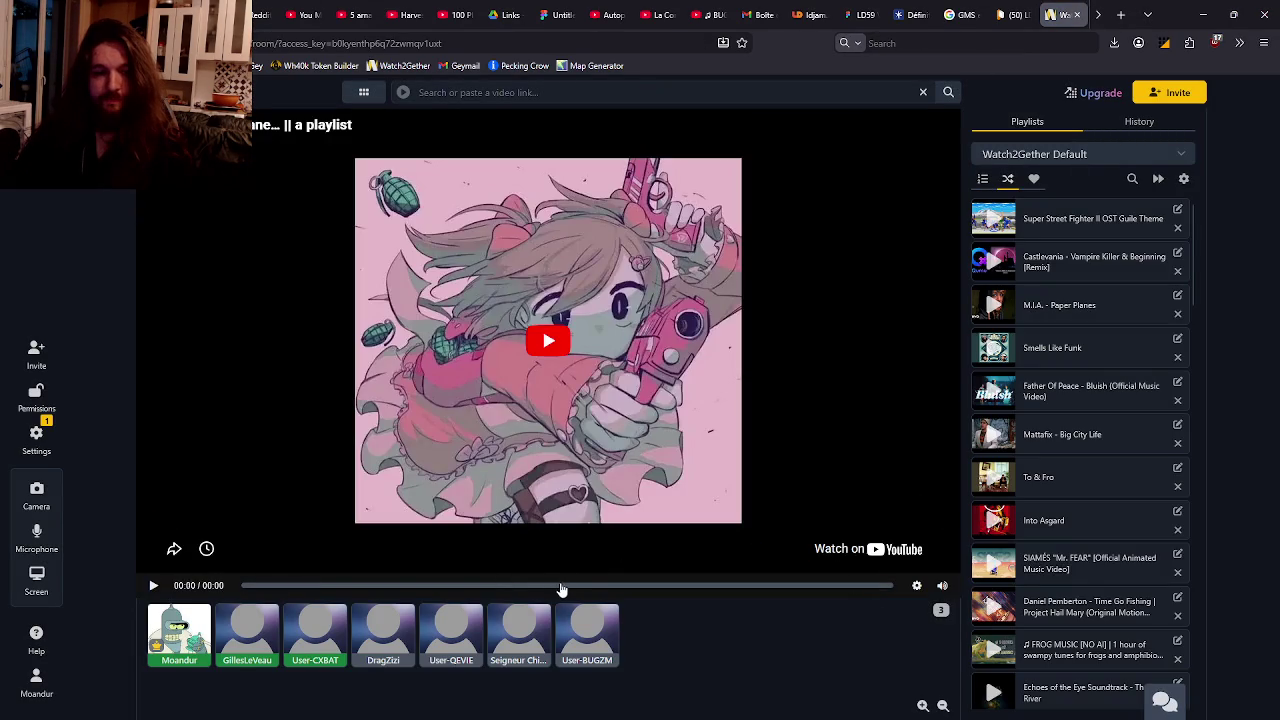
left_click(566, 586)
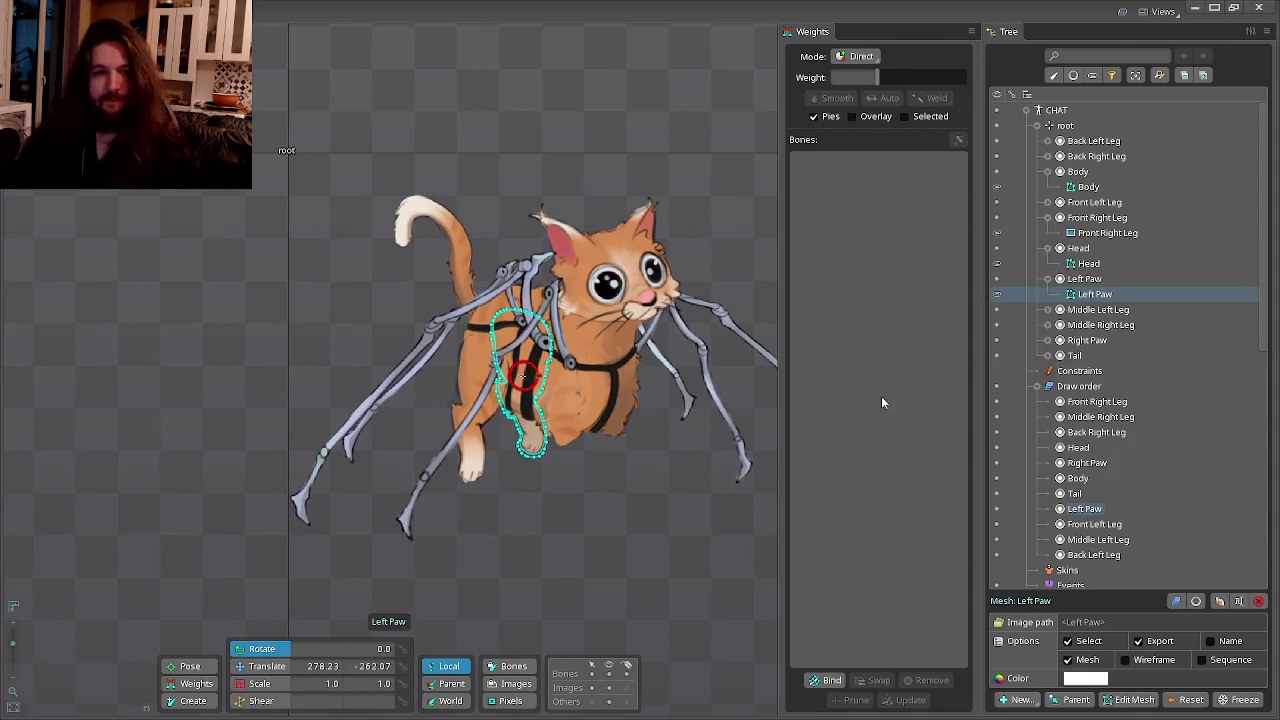
Select the Right Paw attachment, convert it to a mesh, and start a new mesh outline.
left_click(1066, 312)
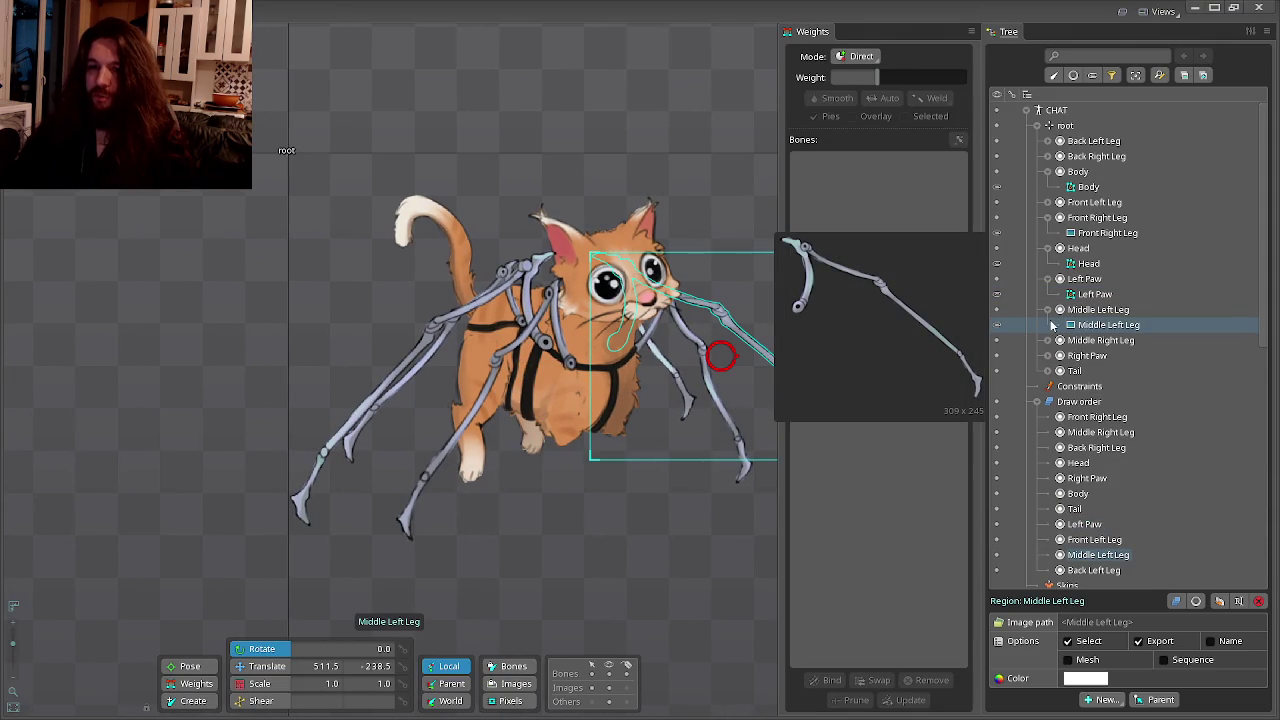
left_click(1048, 312)
mouse_move(1108, 325)
left_click(1048, 340)
left_click(1097, 355)
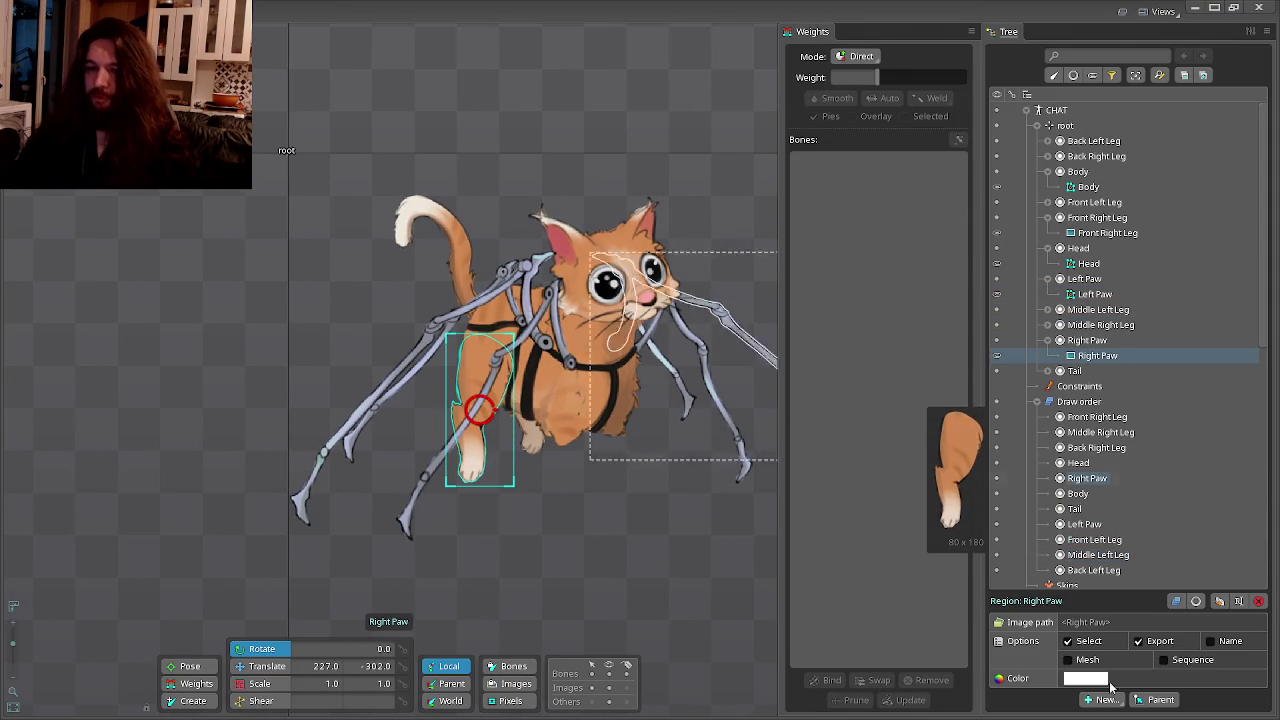
left_click(1083, 659)
left_click(1134, 699)
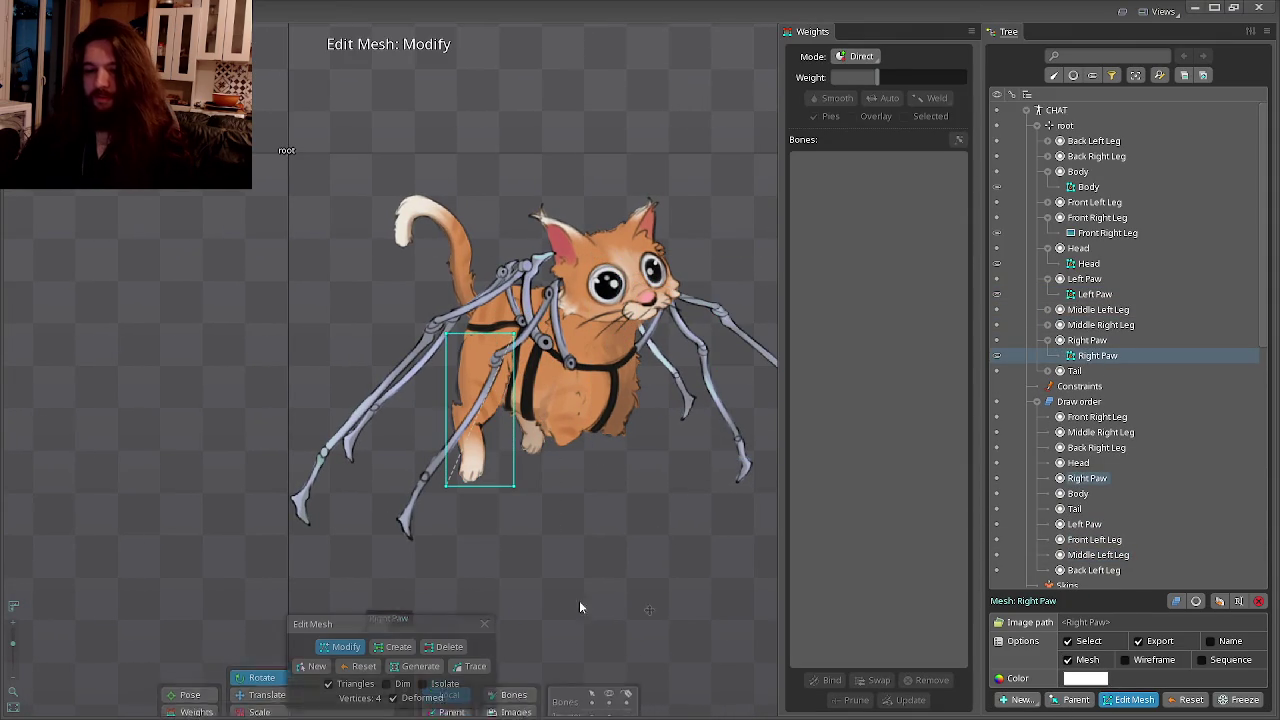
left_click(312, 666)
Place outline vertices from the paw bottom up the leg's left edge, around its notch.
scroll(465, 490, "up", 3)
scroll(468, 486, "up", 4)
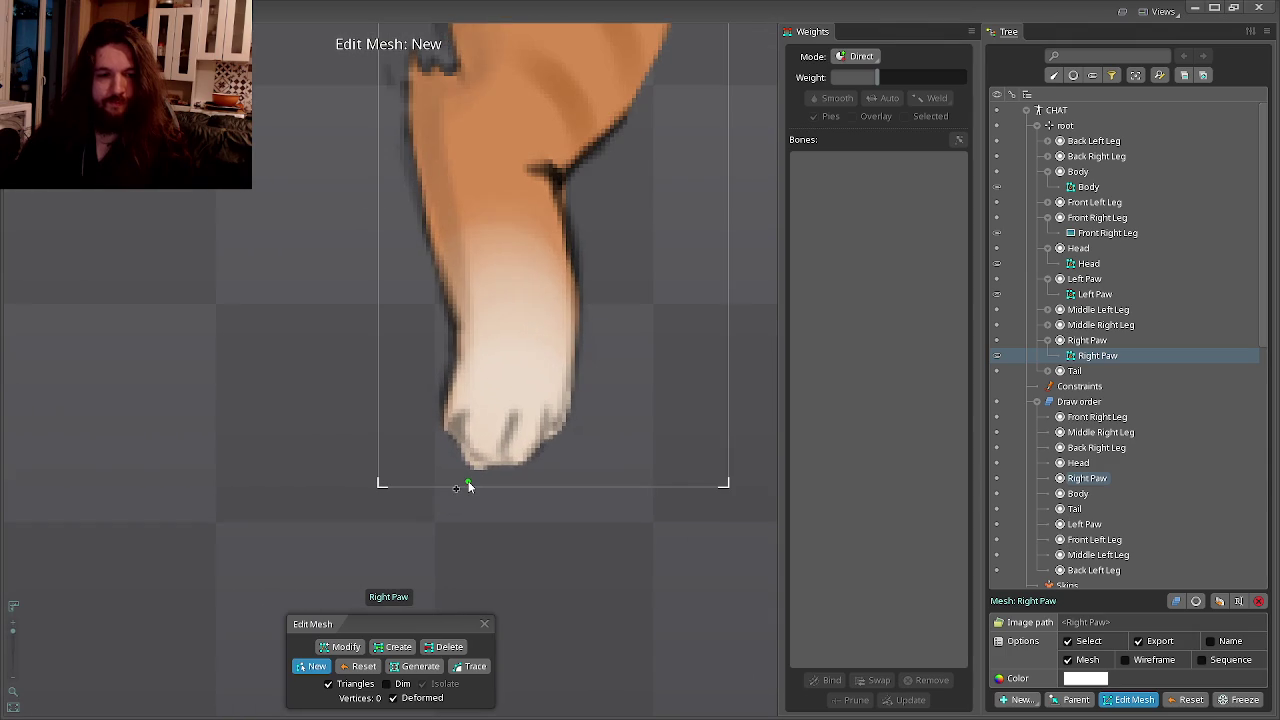
left_click(468, 481)
left_click(449, 450)
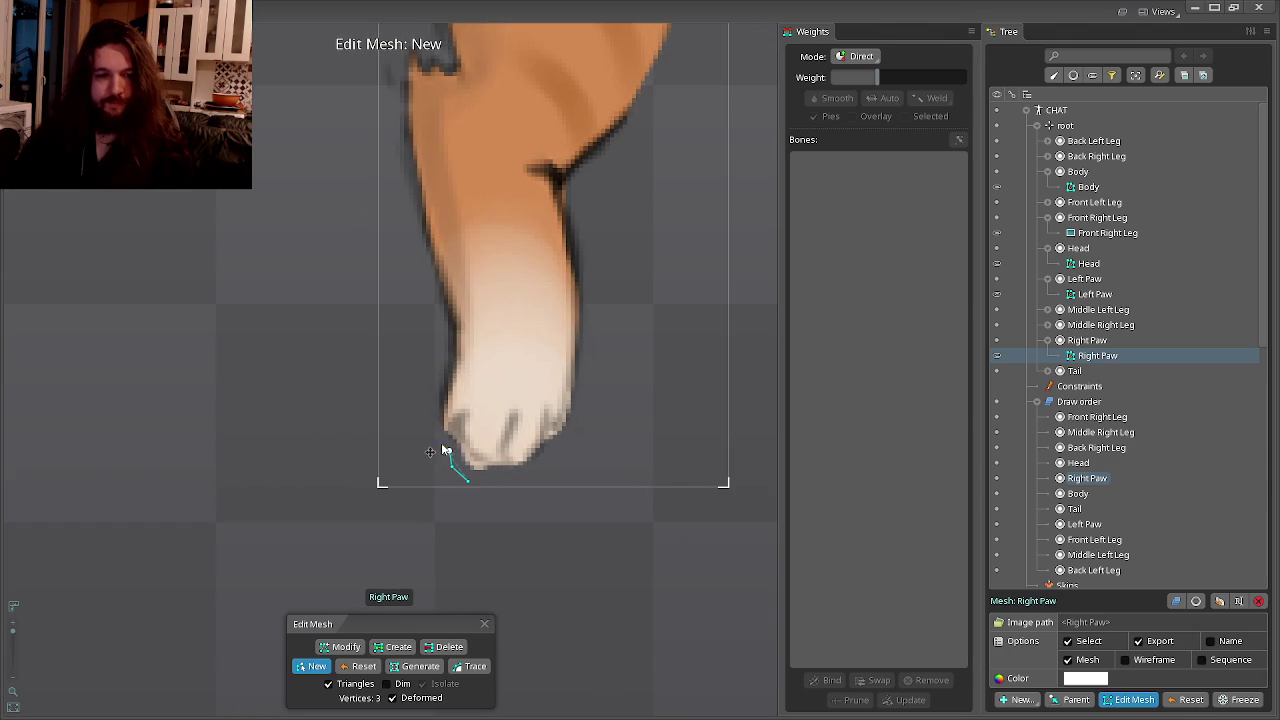
left_click(429, 418)
left_click(428, 385)
left_click(434, 356)
left_click(431, 290)
left_click(418, 248)
left_click(411, 226)
left_click(436, 388)
left_click(424, 341)
left_click(423, 302)
left_click(425, 273)
left_click(441, 238)
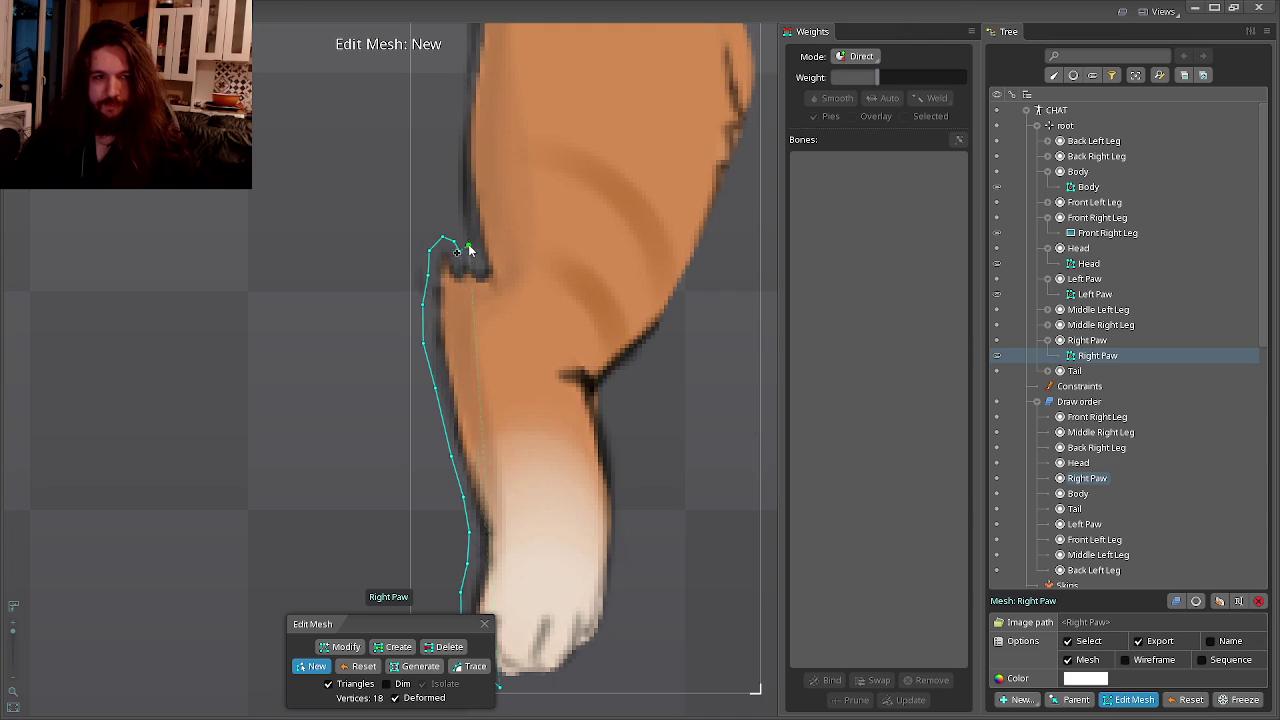
scroll(456, 254, "up", 5)
scroll(457, 245, "up", 3)
left_click(483, 347)
left_click(424, 222)
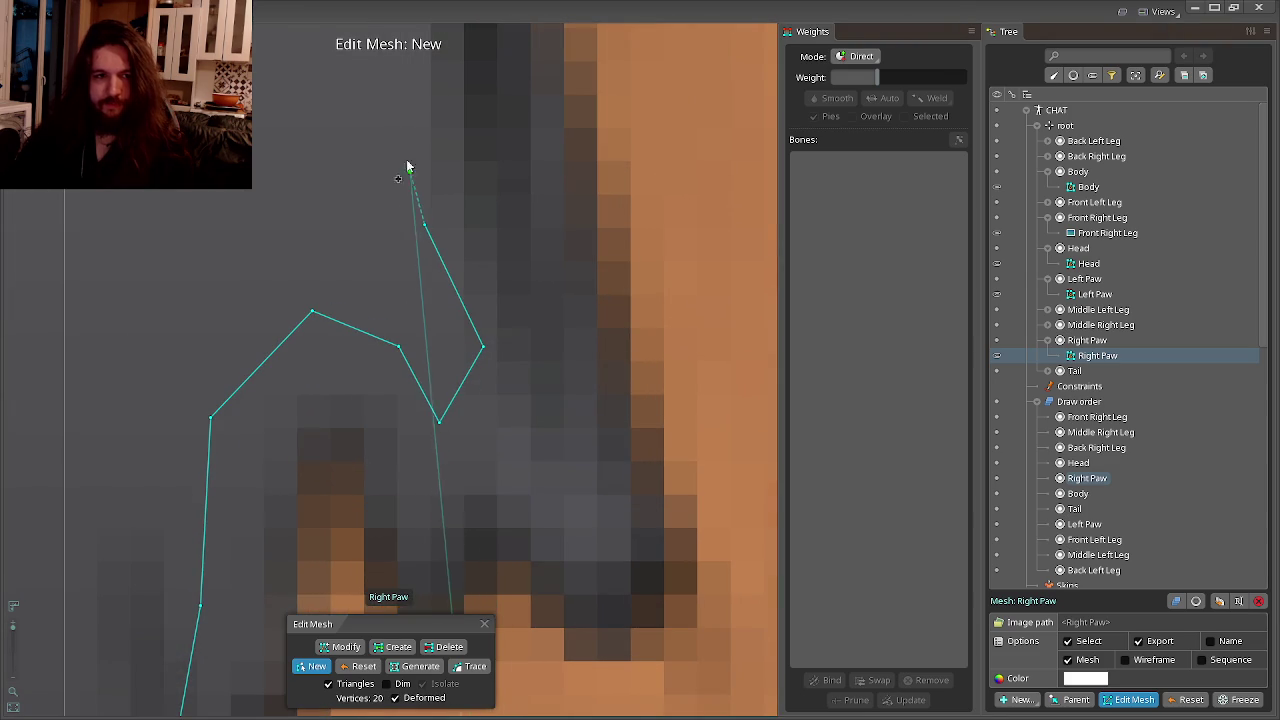
scroll(449, 543, "down", 3)
left_click(356, 165)
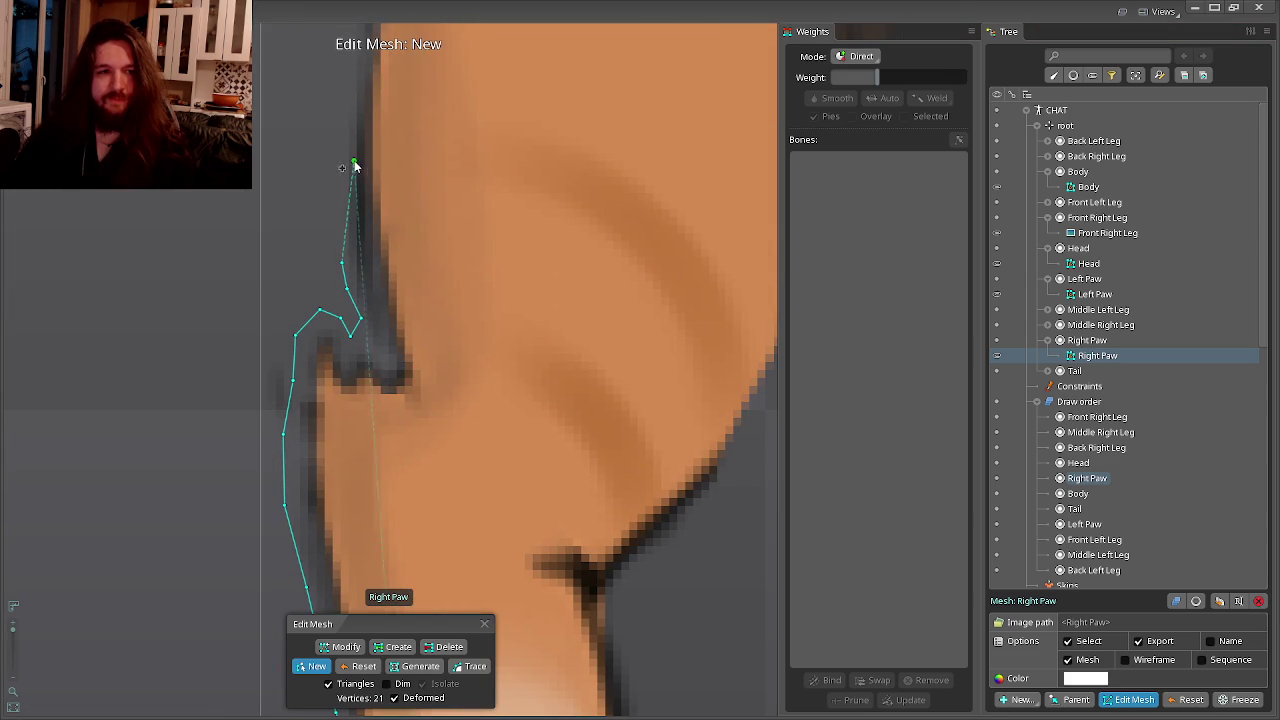
Continue the outline up the left edge and around the leg's rounded top-right curve.
left_click_drag(342, 140, 391, 463)
left_click(391, 392)
left_click(400, 306)
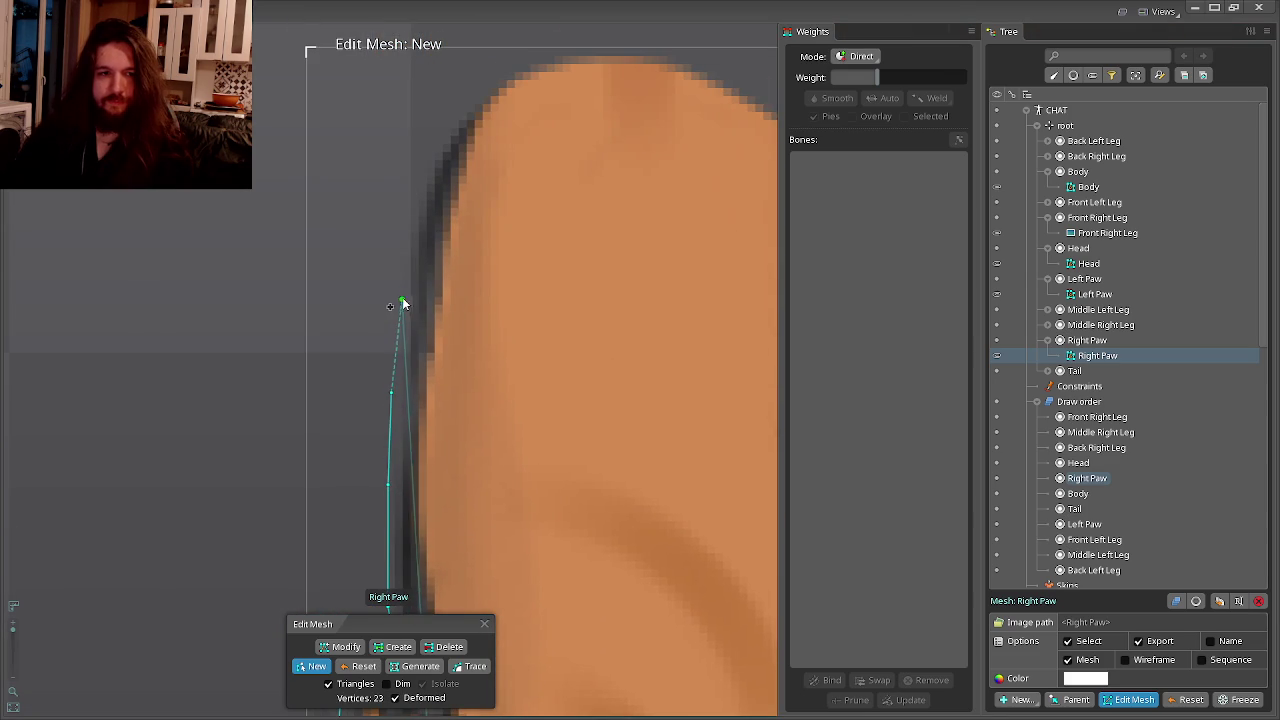
left_click(410, 215)
left_click(432, 152)
left_click(466, 101)
left_click(479, 101)
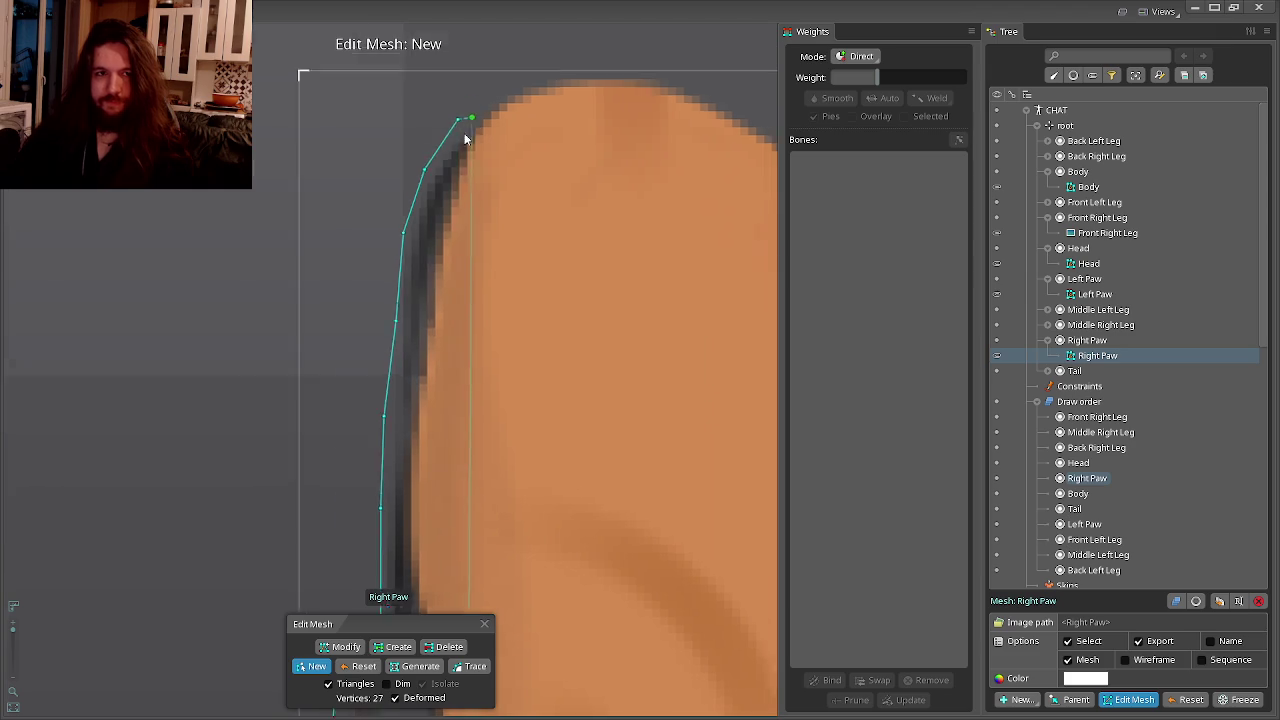
left_click_drag(479, 107, 348, 310)
left_click(389, 263)
left_click(530, 258)
left_click(581, 270)
left_click(635, 294)
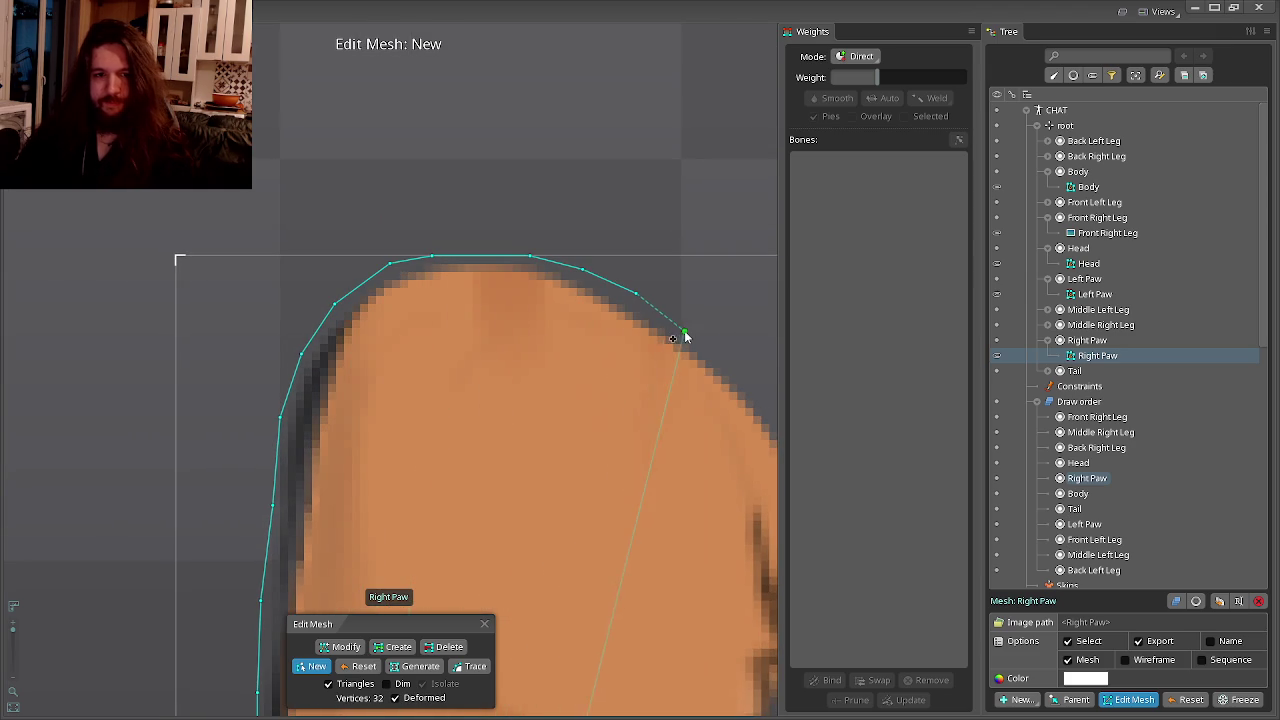
left_click(681, 332)
Trace vertices down the upper part of the leg's right edge.
left_click_drag(682, 333, 524, 298)
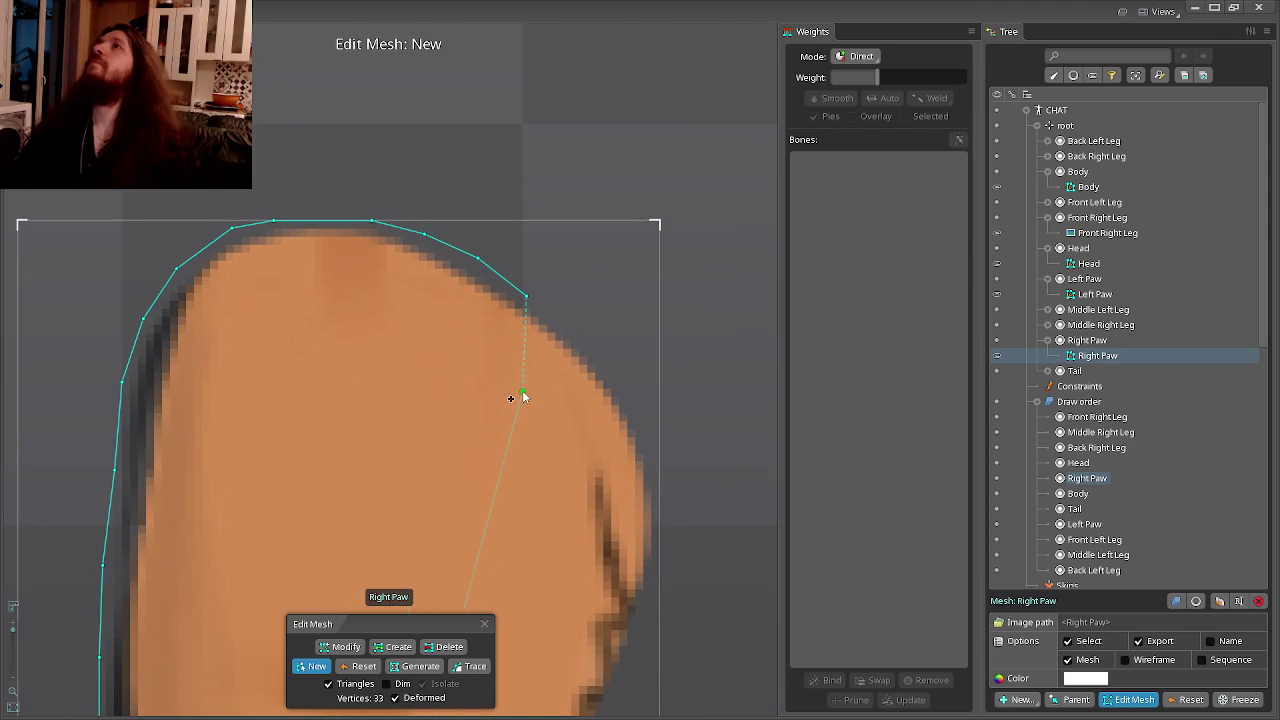
scroll(494, 385, "down", 2)
scroll(449, 283, "up", 3)
scroll(508, 345, "up", 2)
left_click(522, 331)
left_click(609, 401)
left_click(658, 483)
left_click(682, 573)
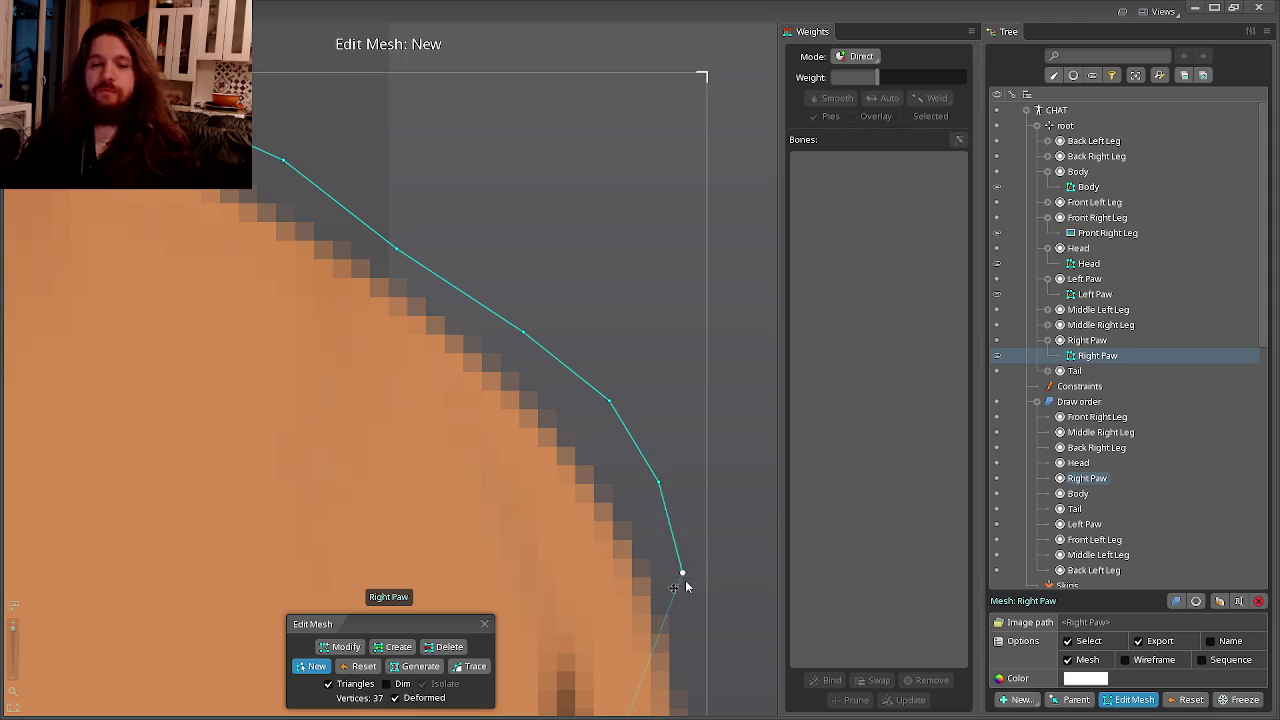
left_click_drag(685, 584, 597, 443)
left_click_drag(597, 509, 600, 184)
left_click(609, 253)
left_click(609, 386)
left_click(599, 494)
left_click(558, 616)
left_click_drag(558, 616, 716, 320)
left_click(692, 395)
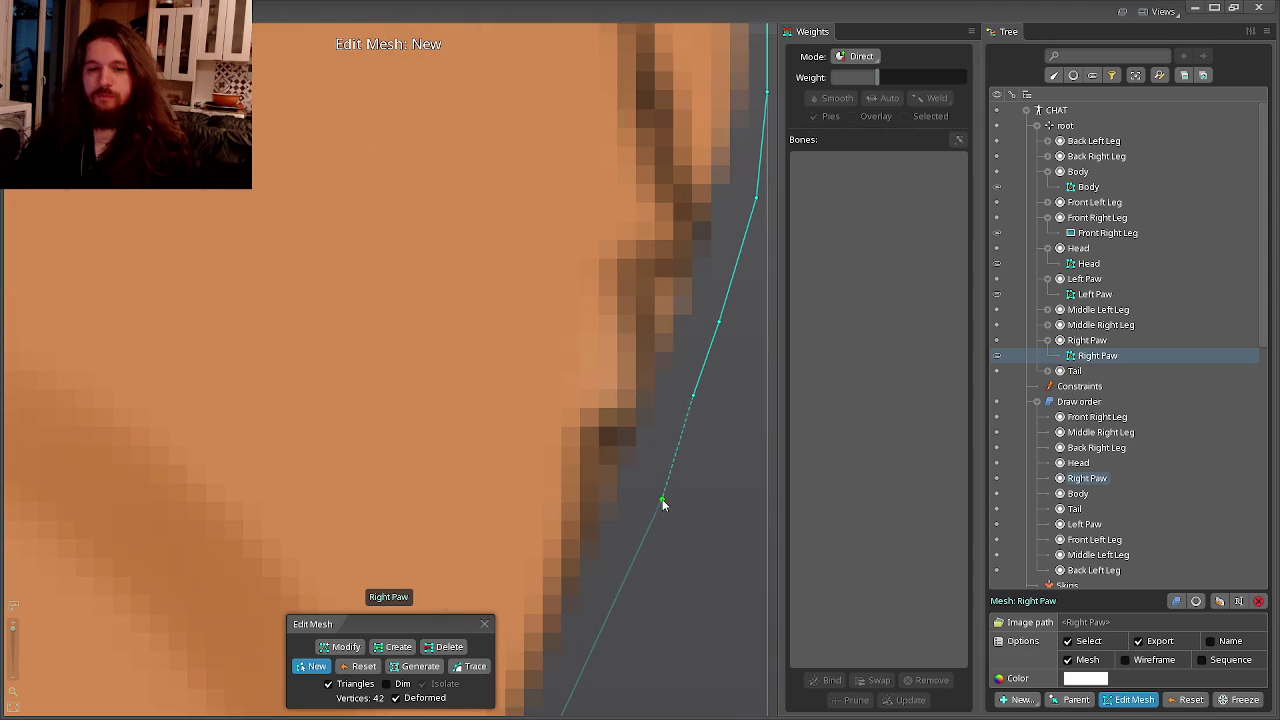
Continue the right-edge outline down toward and beside the white paw.
left_click_drag(662, 503, 700, 374)
left_click(676, 413)
left_click(651, 509)
left_click_drag(651, 509, 635, 465)
left_click(571, 575)
left_click(640, 393)
left_click(567, 492)
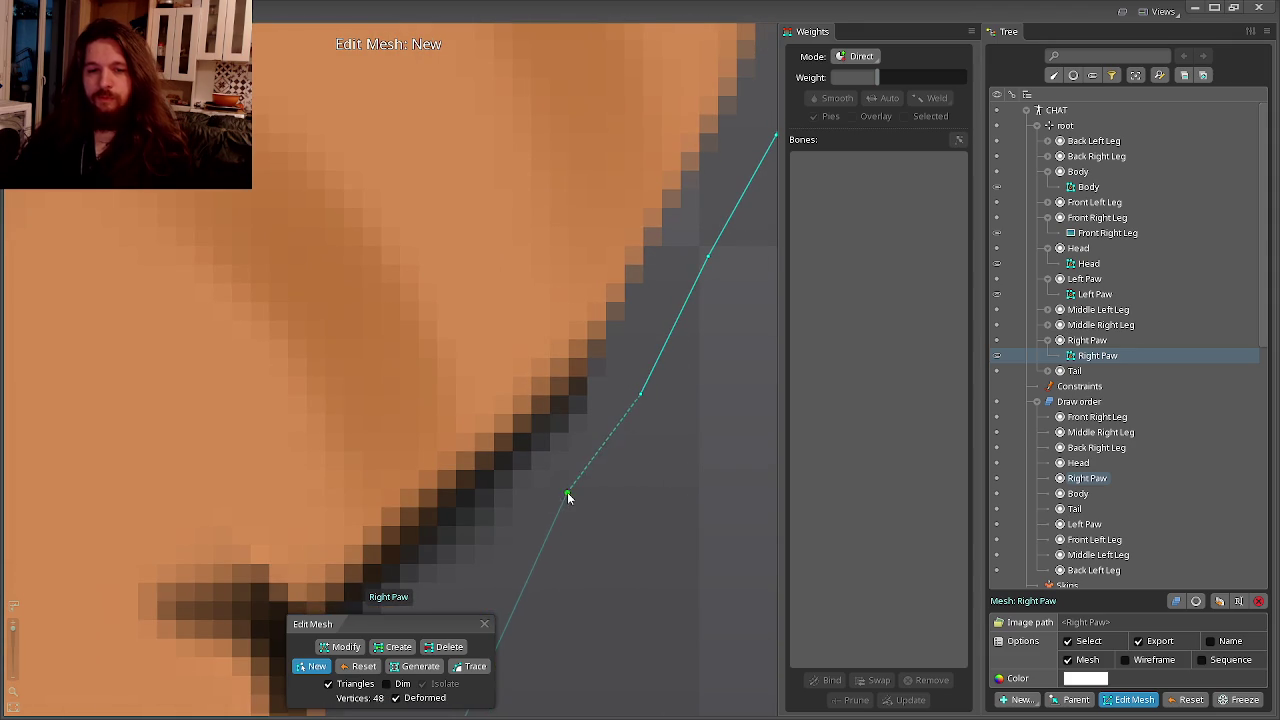
left_click_drag(567, 492, 690, 292)
left_click(574, 420)
left_click(510, 478)
left_click(516, 560)
mouse_move(516, 562)
left_mouse_down()
mouse_move(545, 375)
mouse_move(531, 370)
left_mouse_up()
left_click(553, 471)
left_click(514, 387)
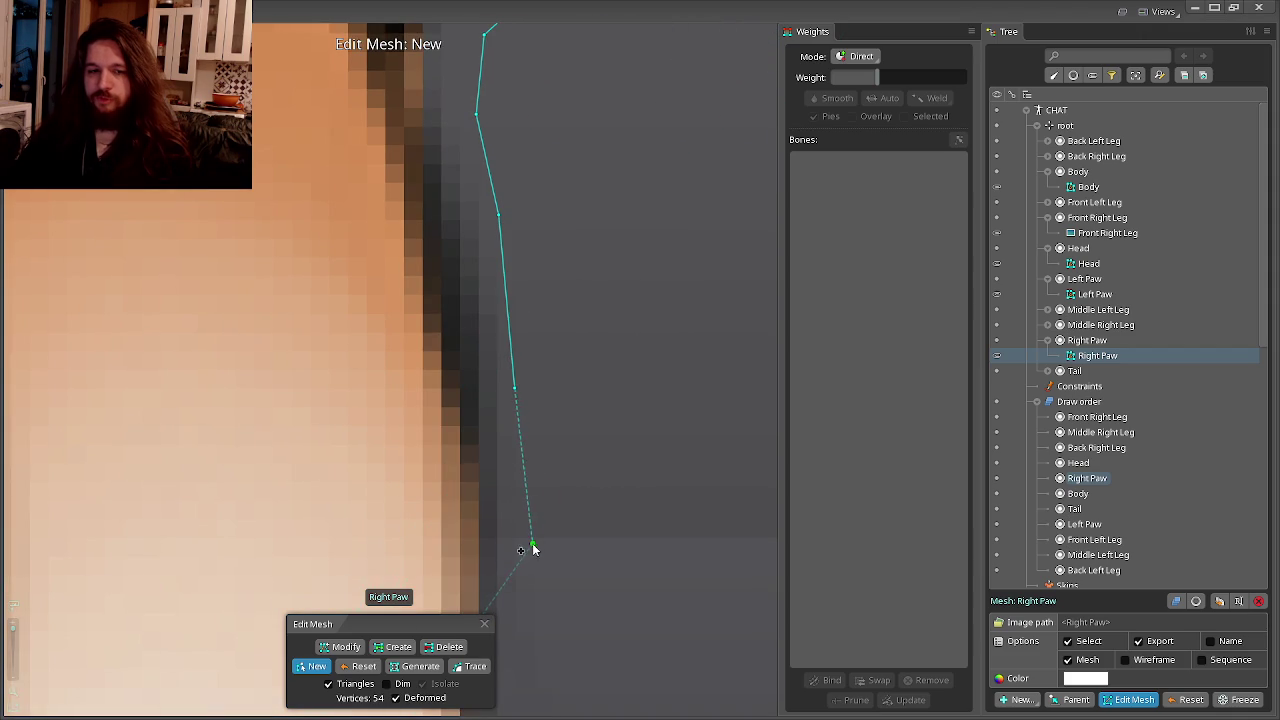
left_click_drag(532, 548, 543, 251)
left_click(555, 382)
left_click(538, 512)
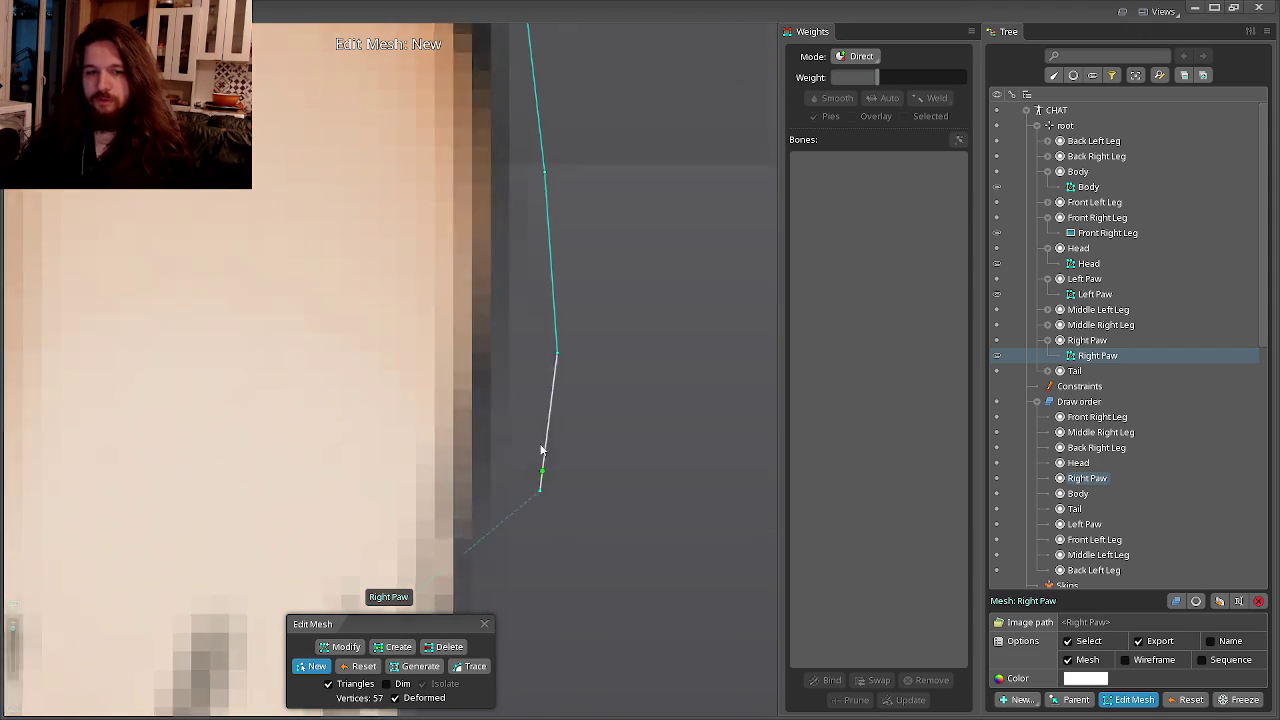
Outline the paw's lower right and bottom edge, closing the 62-vertex loop.
scroll(538, 512, "down", 5)
scroll(549, 357, "up", 3)
left_click(531, 424)
left_click(475, 512)
left_click(419, 562)
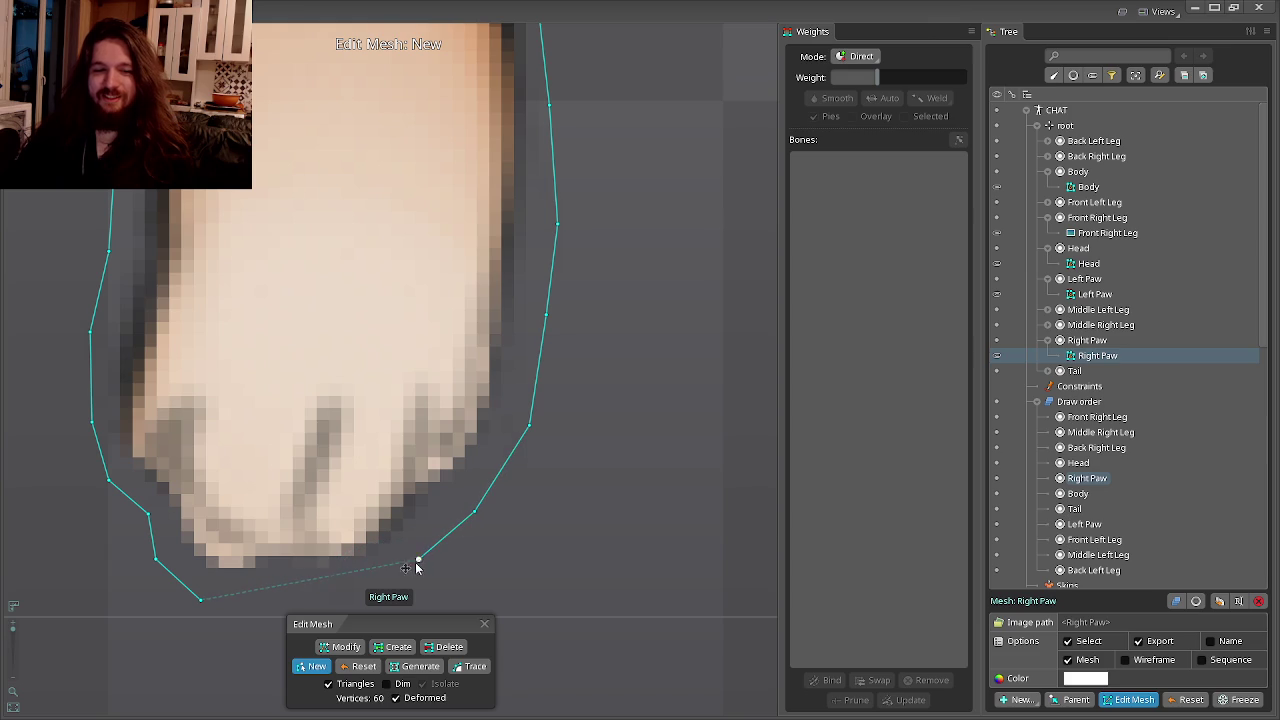
left_click(349, 588)
left_click(240, 605)
left_click(201, 601)
scroll(280, 516, "down", 3)
scroll(389, 420, "down", 2)
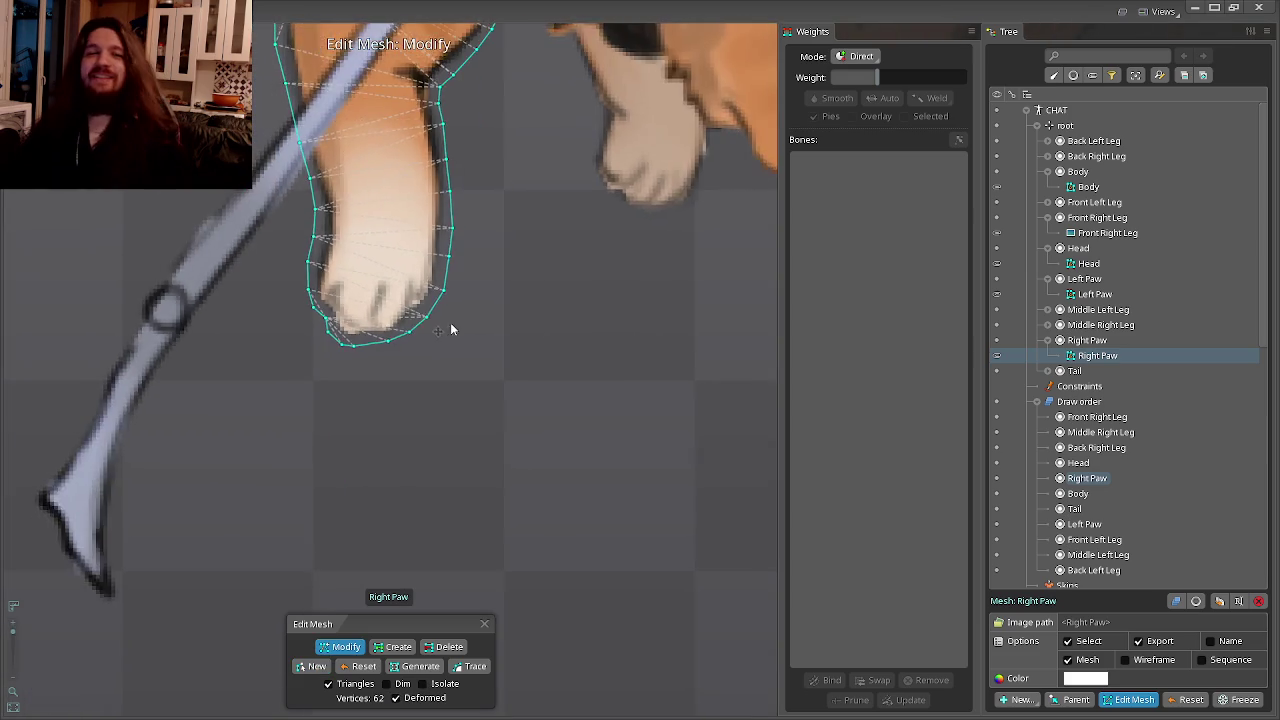
scroll(446, 331, "down", 2)
left_click_drag(511, 343, 528, 465)
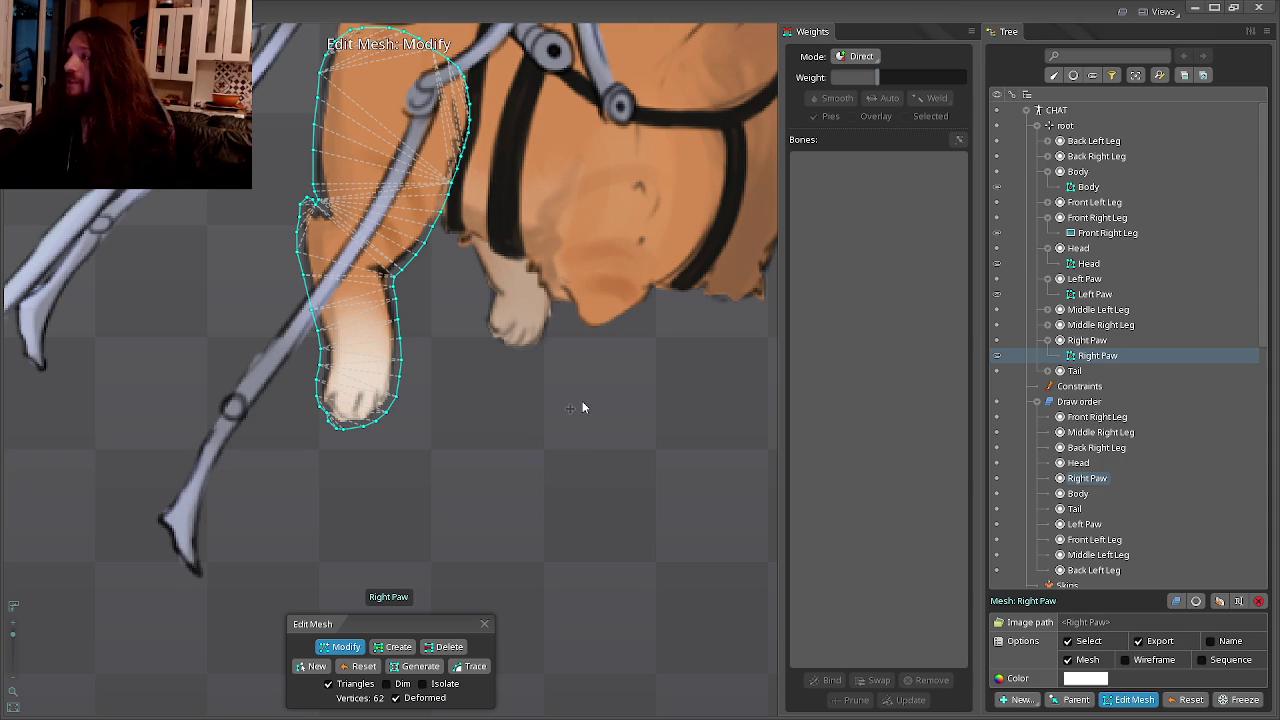
Exit Right Paw mesh editing and zoom out to the full spider-legged cat.
key("Escape")
scroll(582, 398, "down", 5)
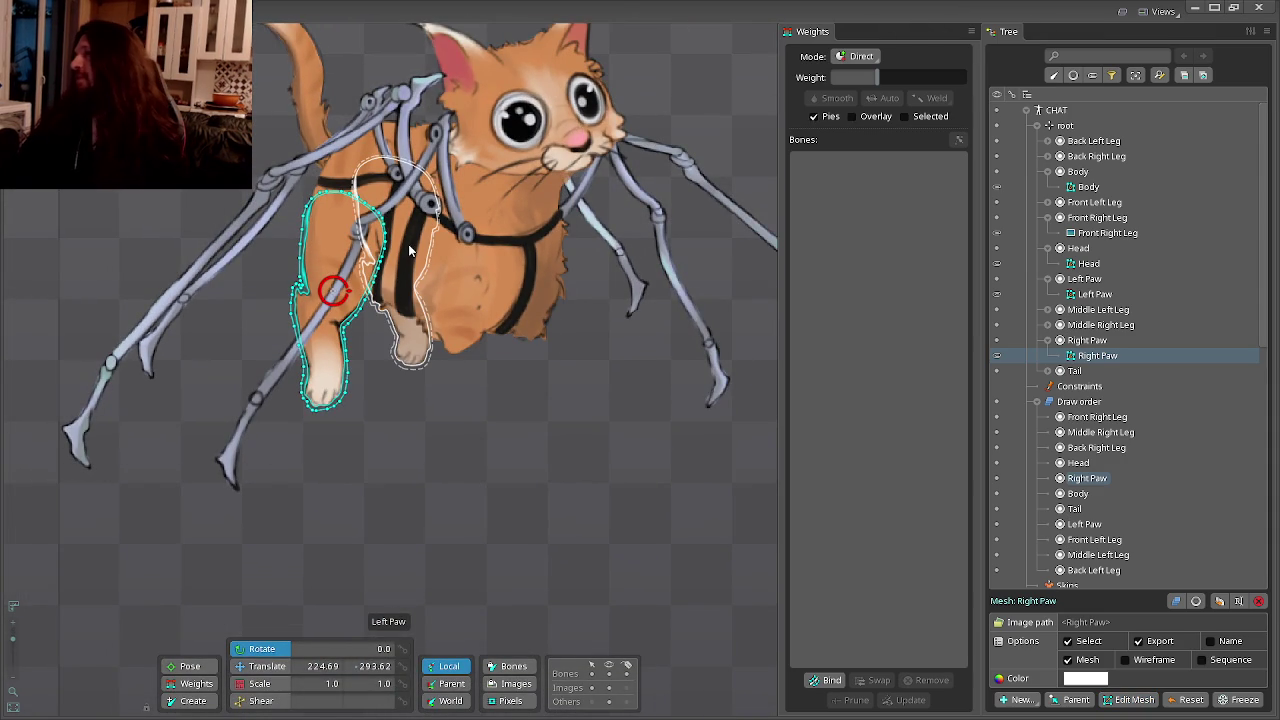
Select the Front Left Leg attachment, make it a mesh, and start a new empty outline.
left_click_drag(468, 205, 521, 274)
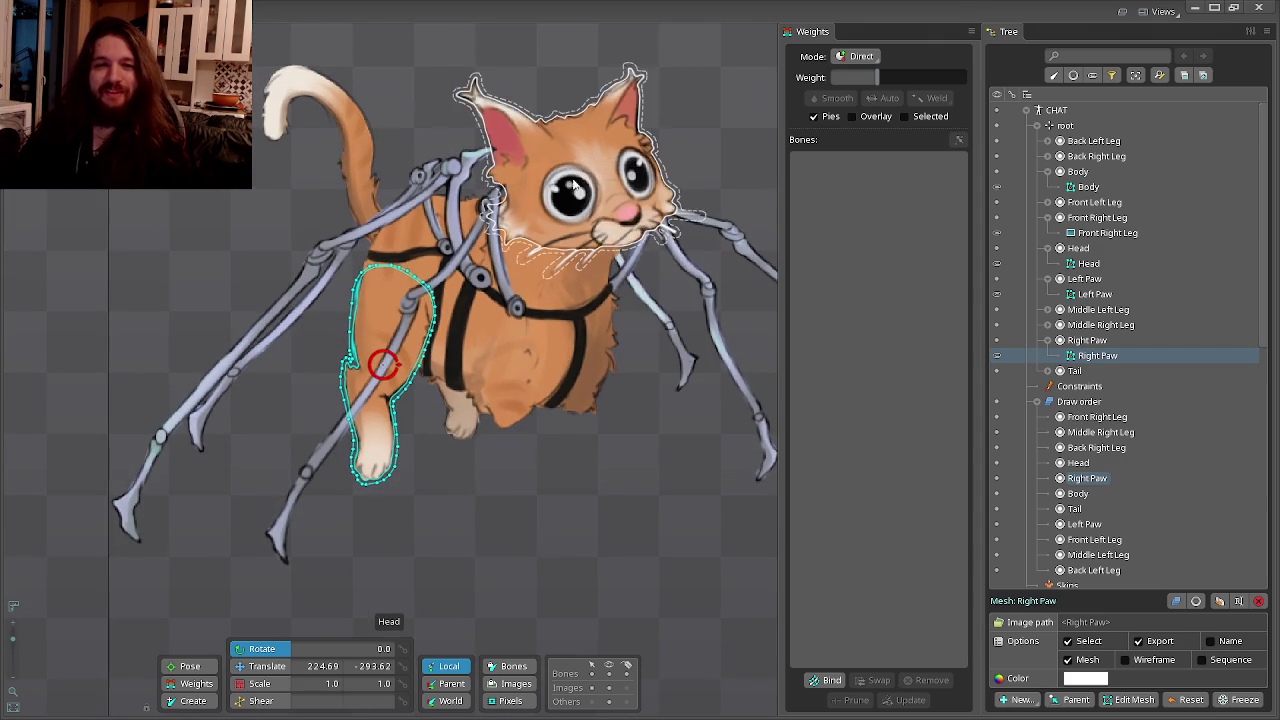
left_click(684, 300)
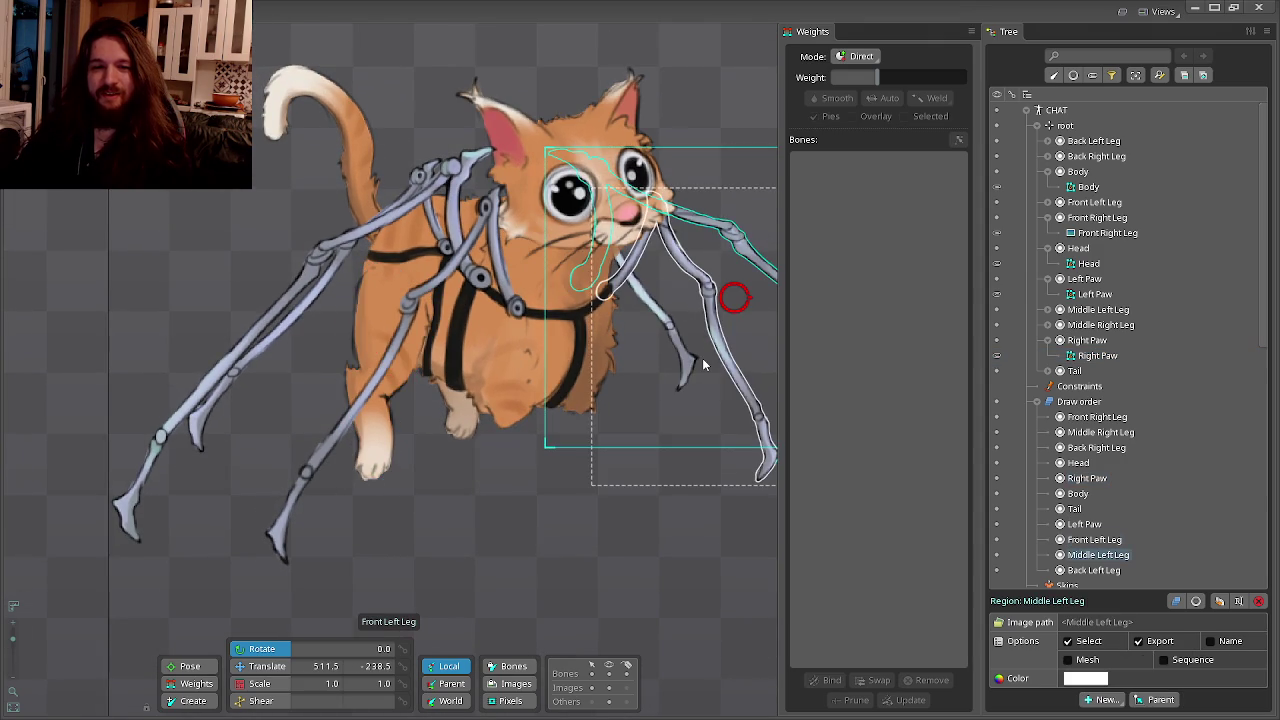
left_click_drag(702, 358, 551, 325)
scroll(551, 325, "up", 2)
scroll(533, 324, "down", 1)
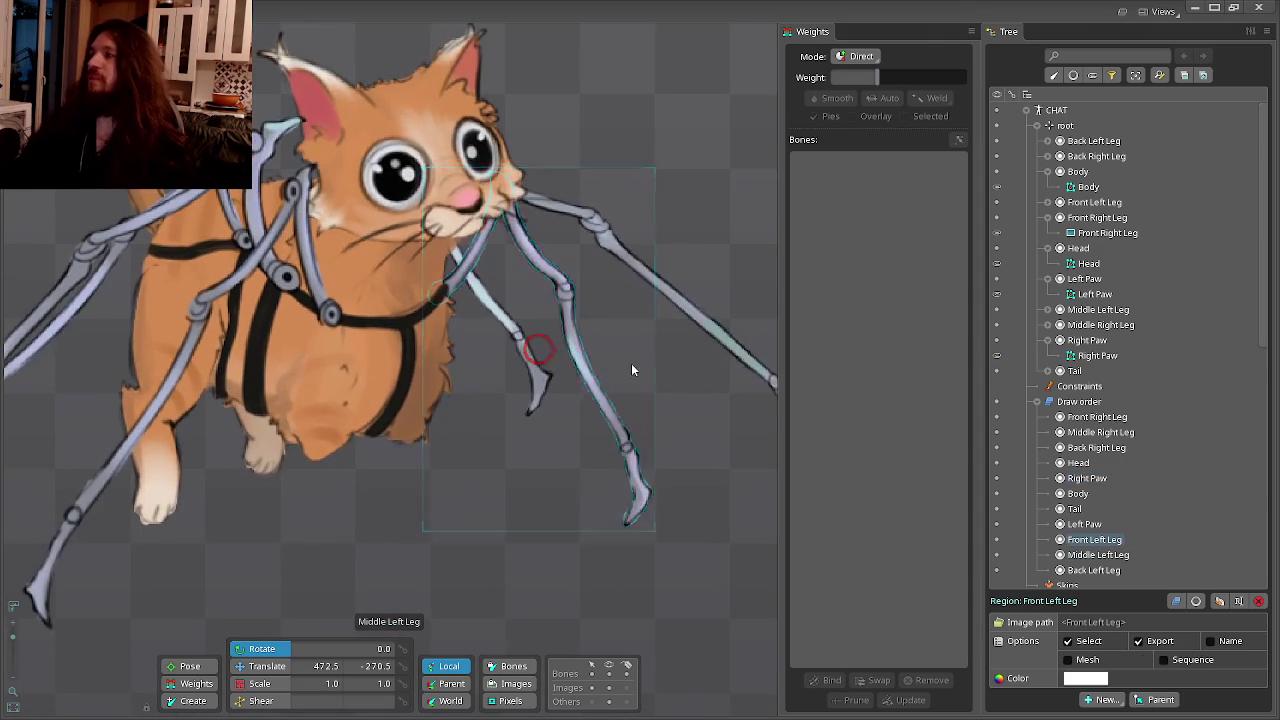
scroll(610, 356, "up", 1)
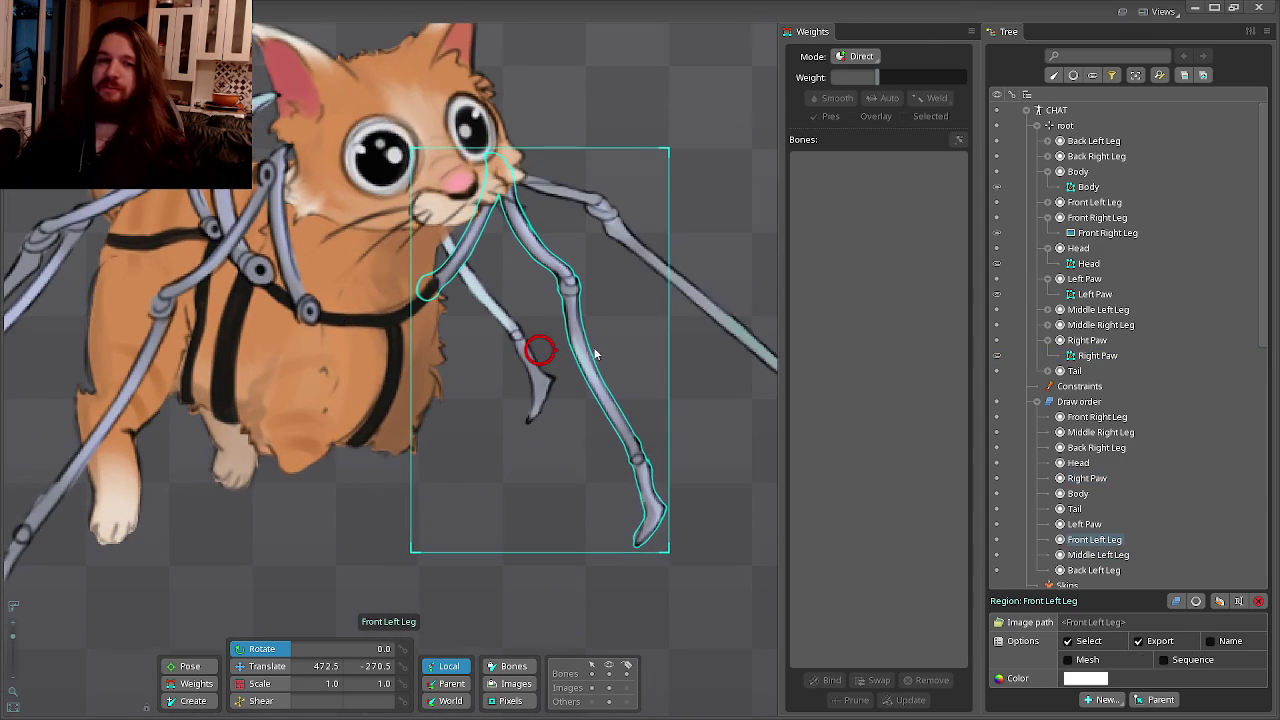
left_click(1068, 660)
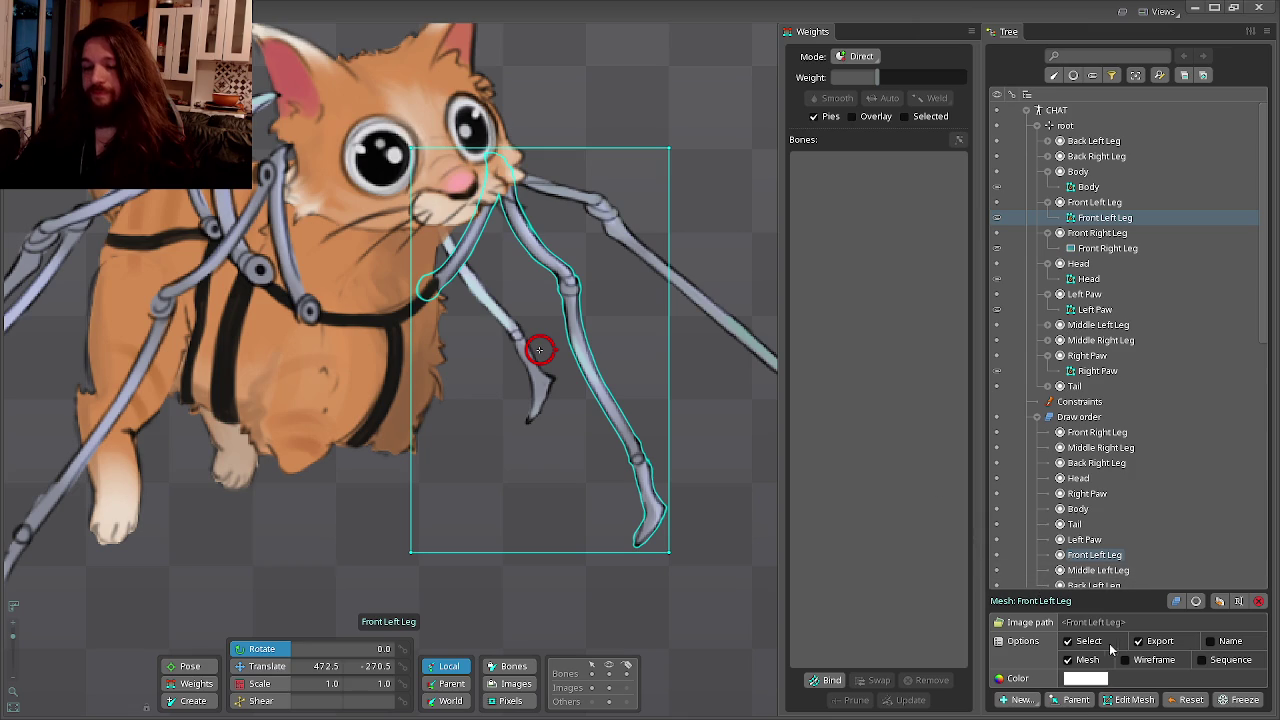
left_click(1110, 698)
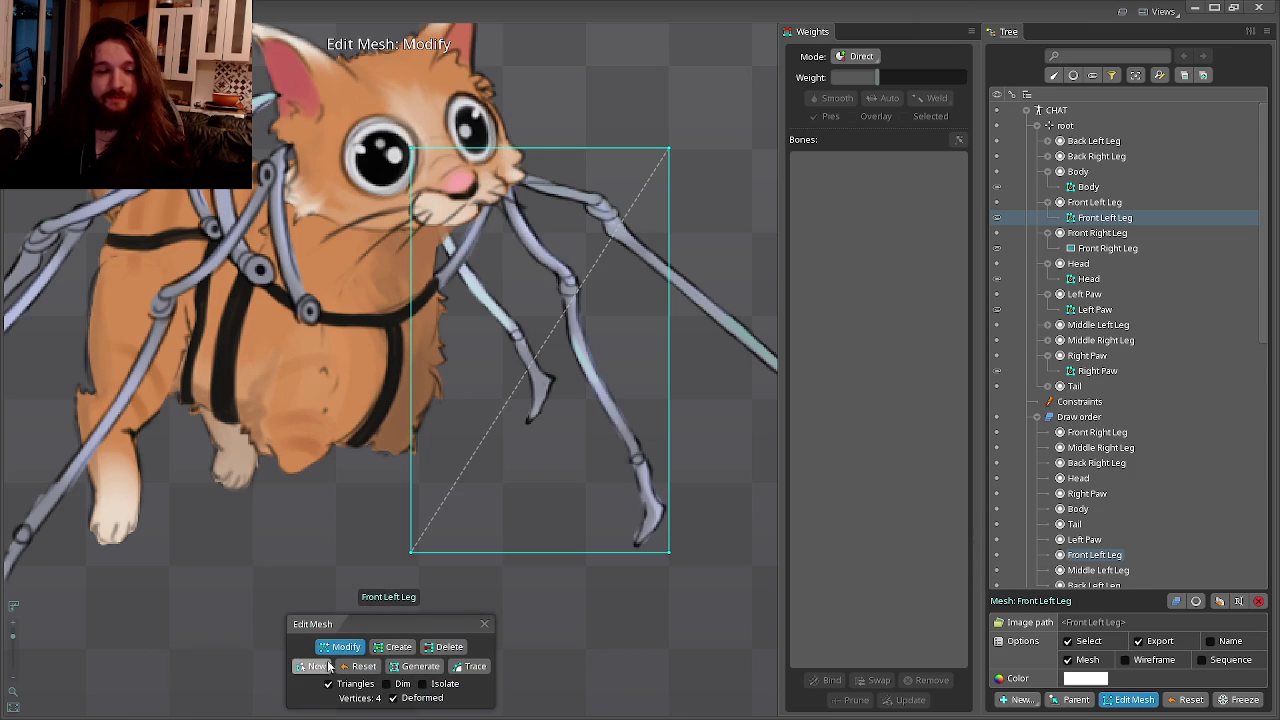
left_click(316, 666)
scroll(437, 286, "up", 5)
scroll(403, 328, "up", 5)
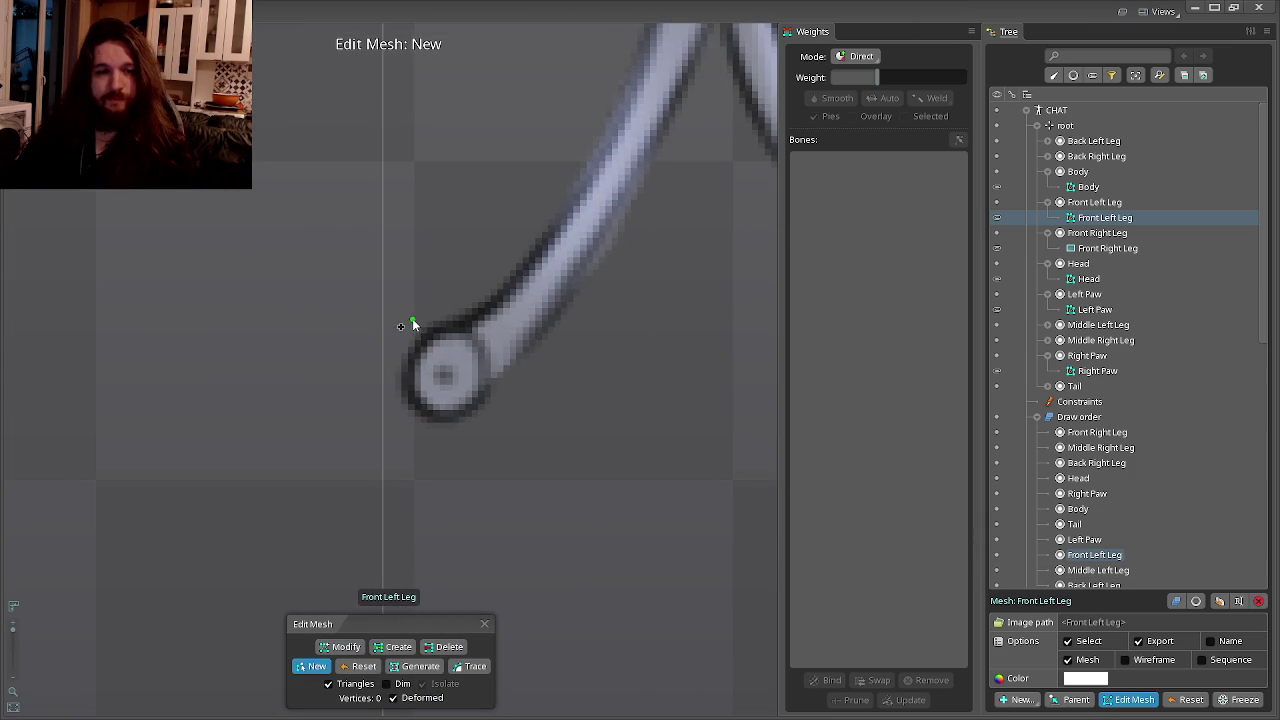
Trace outline points around the upper joint ring and along the leg up to the knee.
left_click(391, 344)
left_click(410, 440)
left_click(549, 355)
left_click(583, 308)
left_click(607, 274)
left_click(638, 232)
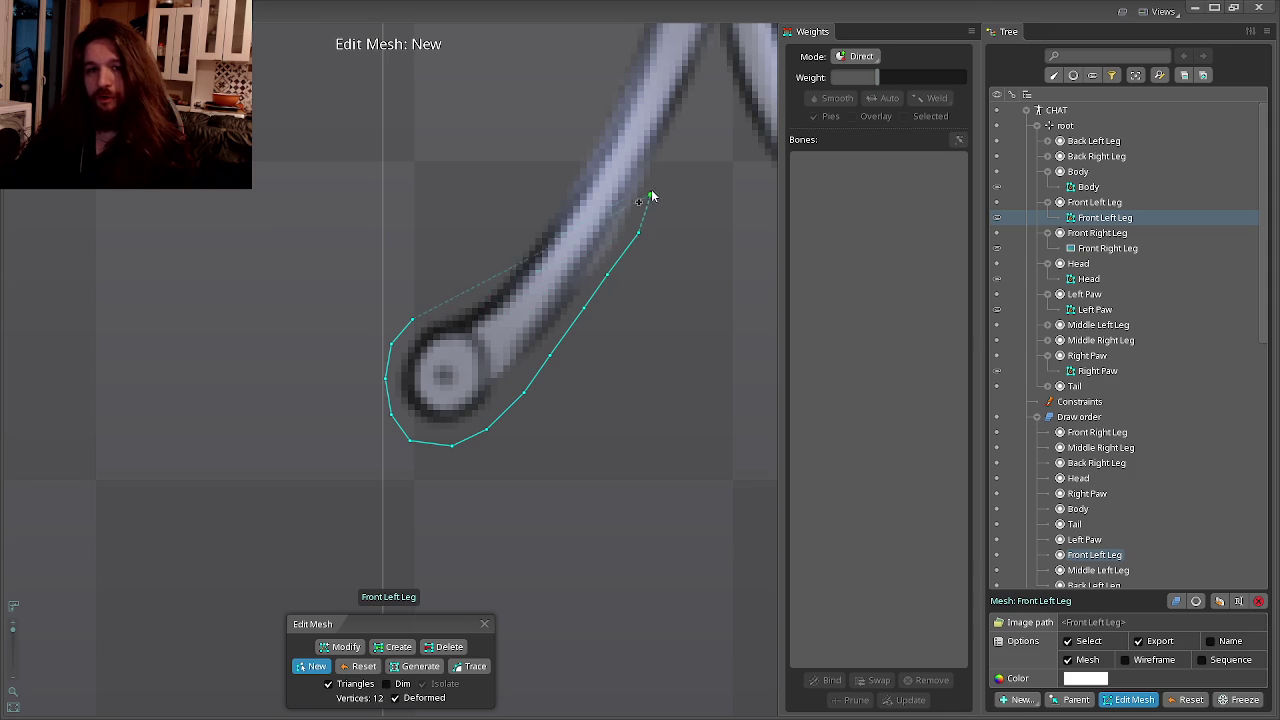
left_click(471, 318)
left_click(505, 243)
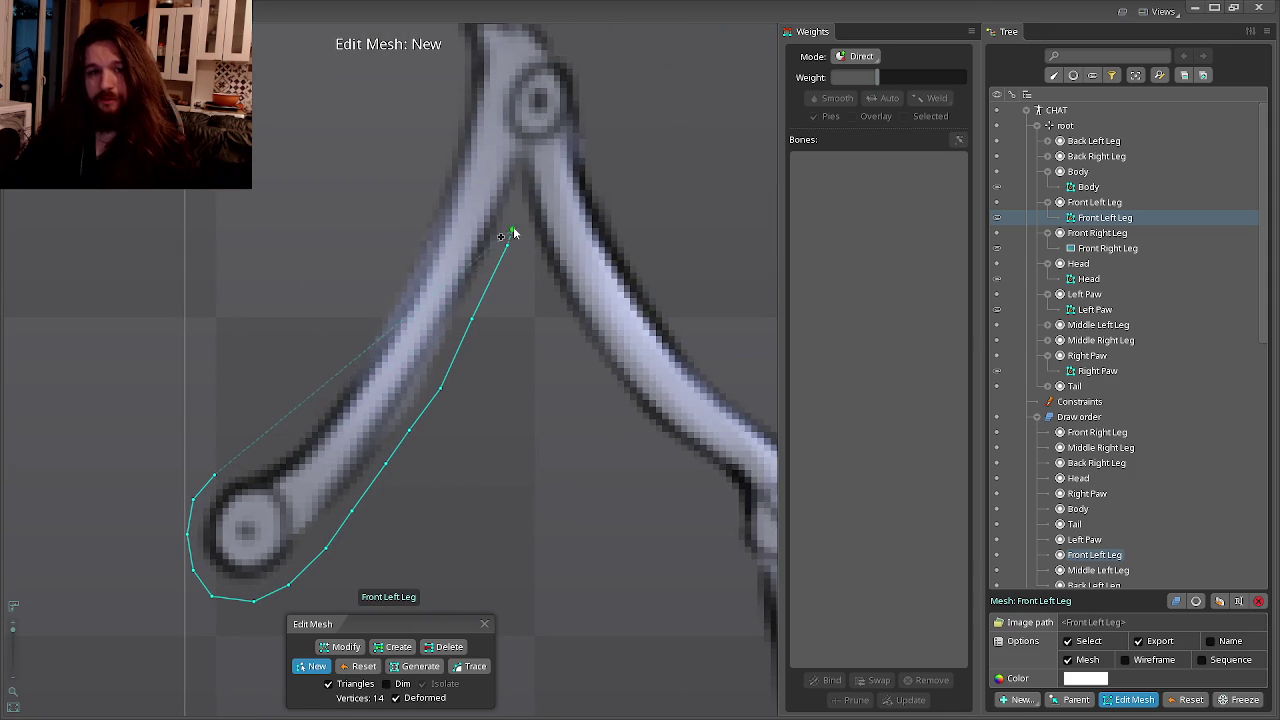
left_click(518, 215)
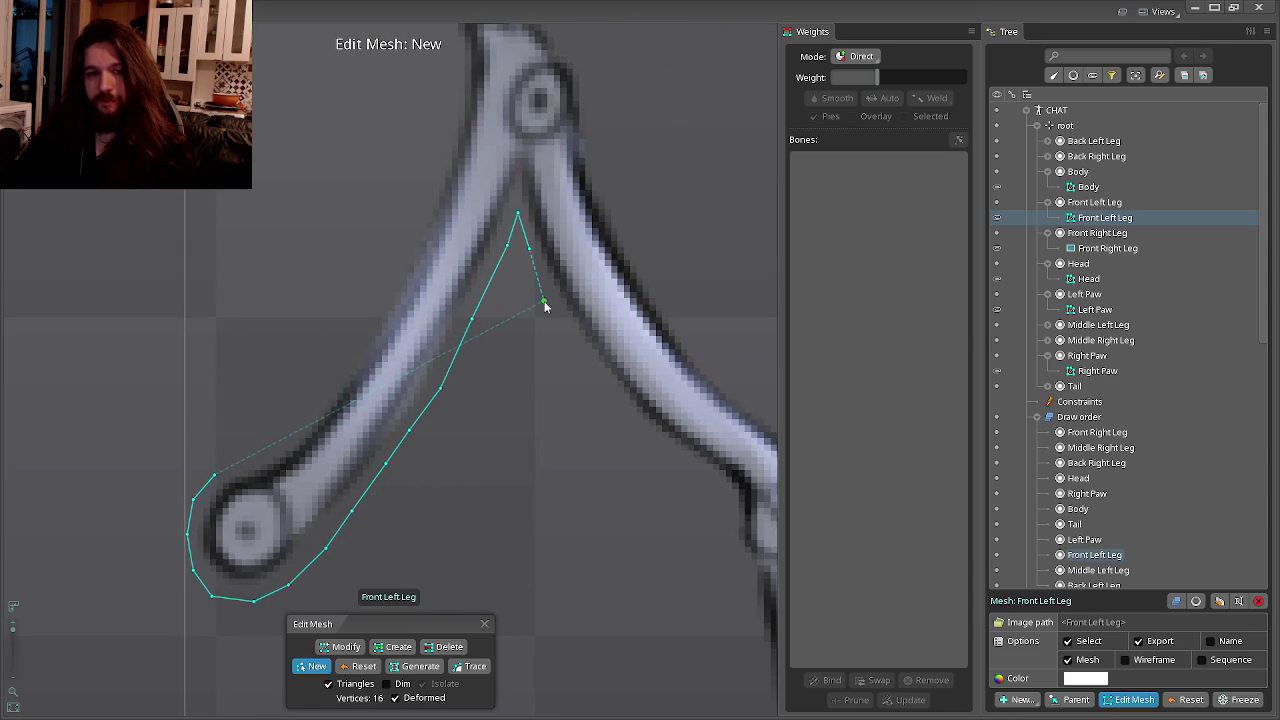
left_click(727, 497)
left_click(741, 548)
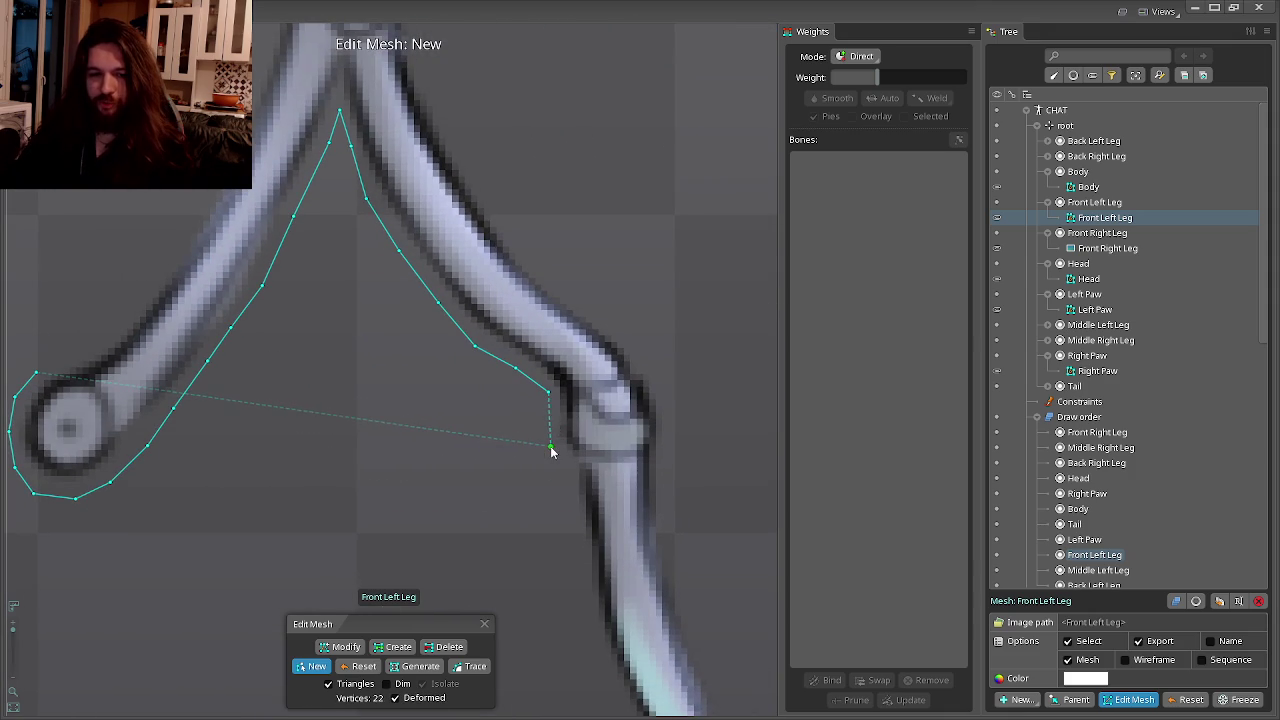
left_click(568, 489)
left_click(566, 527)
left_click(555, 472)
Continue the outline down the leg's left edge past the lower joint.
left_click_drag(557, 480, 548, 418)
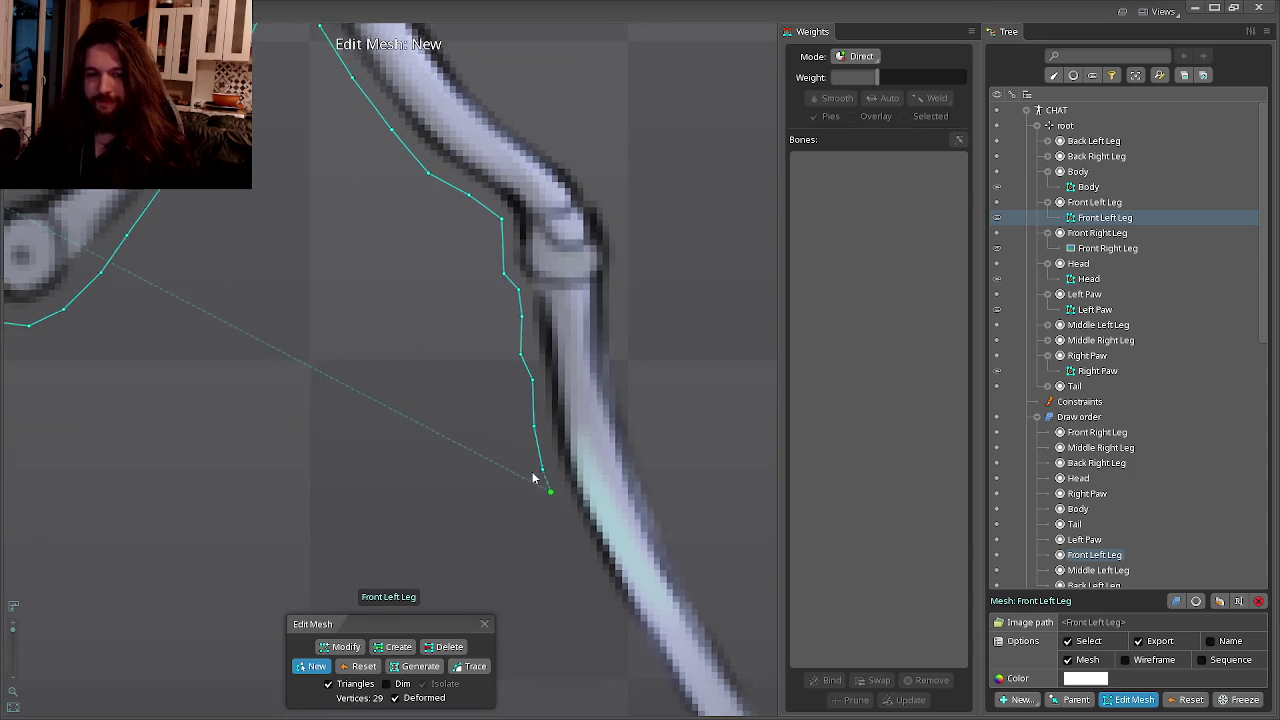
left_click(503, 457)
left_click(489, 406)
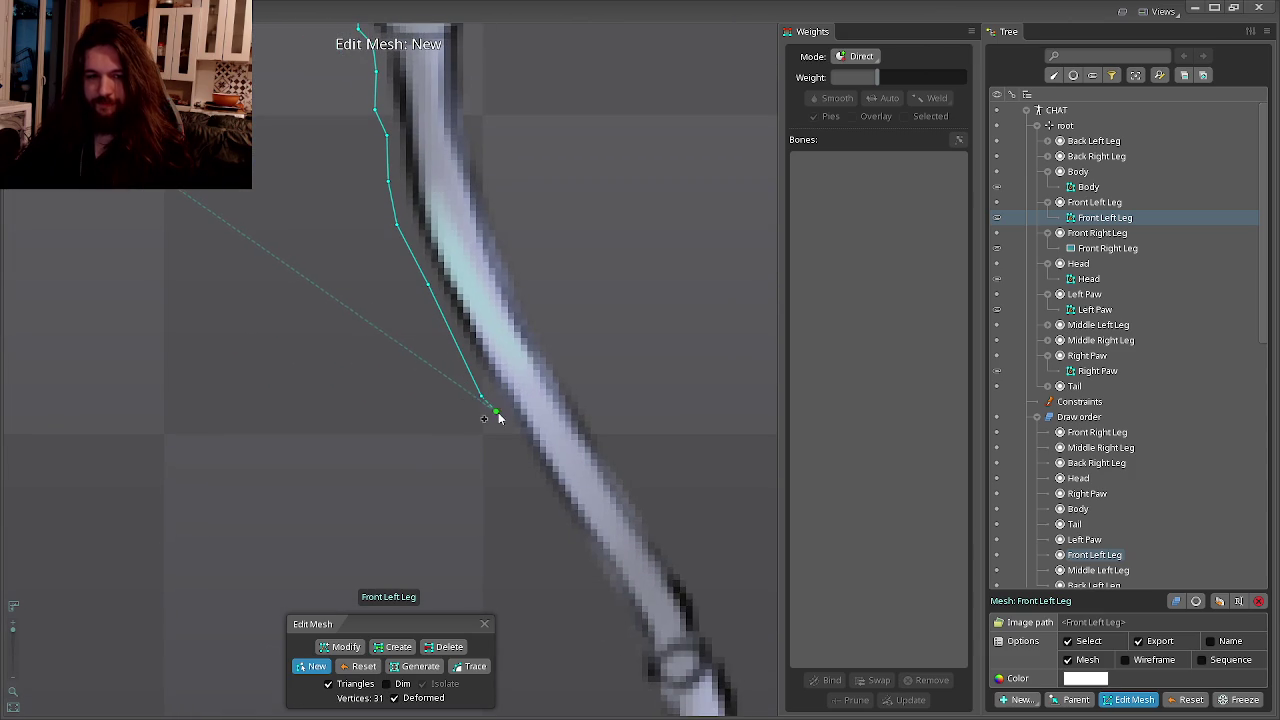
left_click(505, 430)
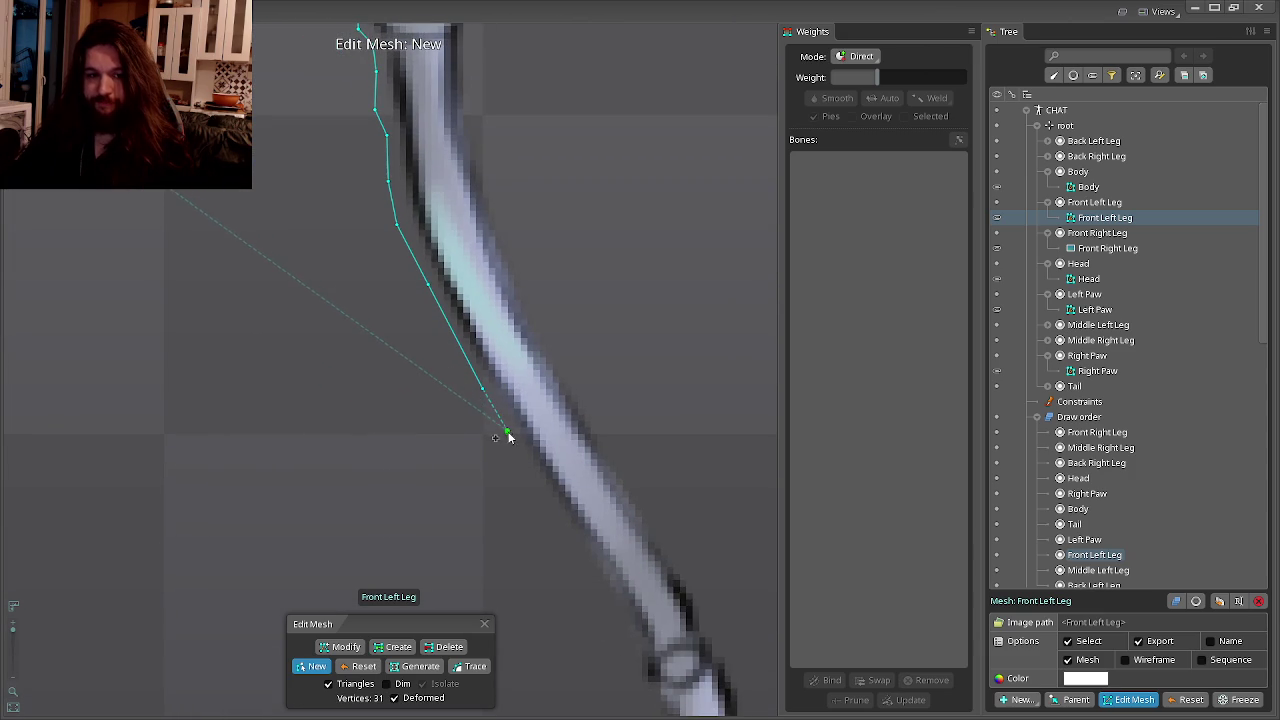
left_click(504, 420)
left_click(504, 438)
left_click(527, 468)
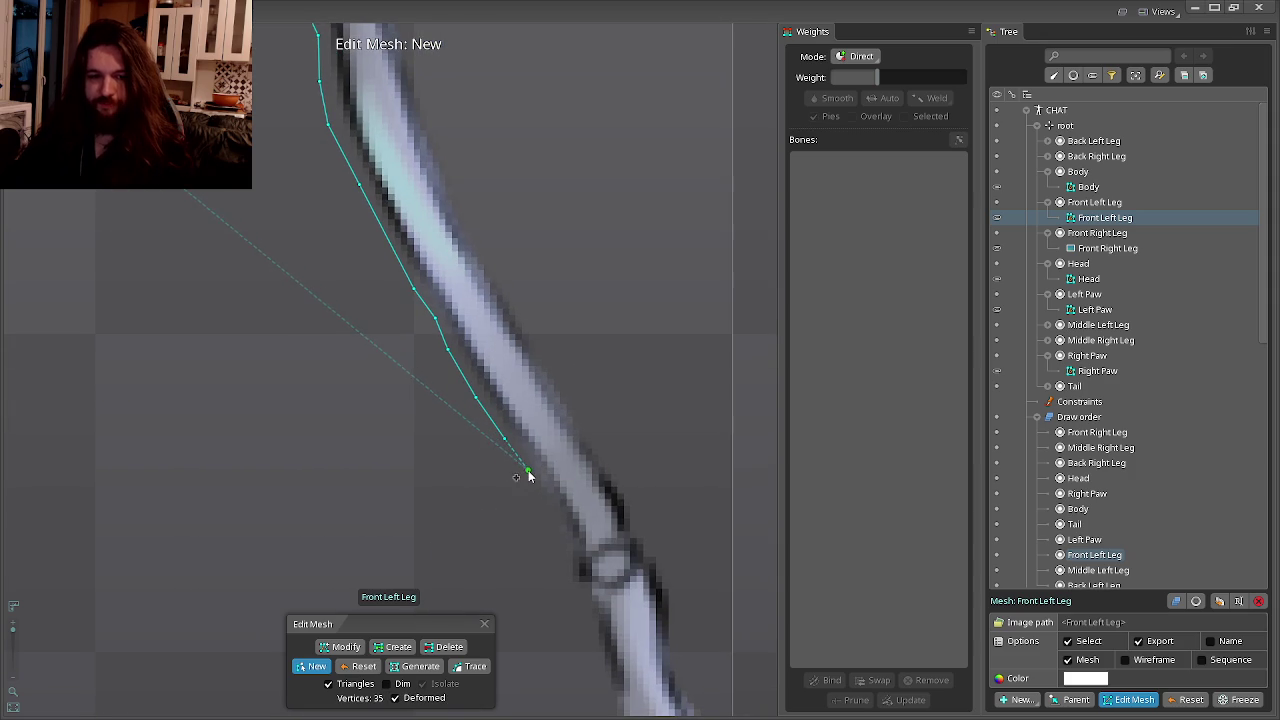
left_click(549, 513)
left_click_drag(563, 555, 523, 451)
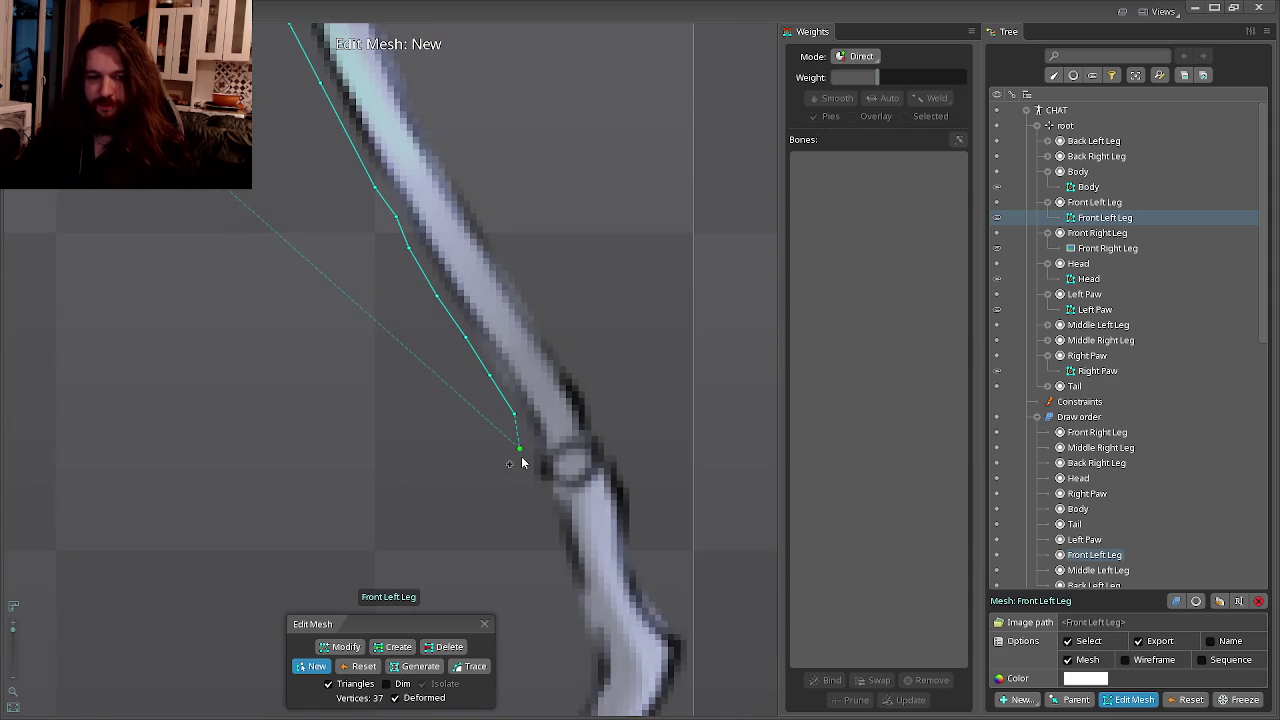
left_click(525, 470)
left_click(538, 499)
left_click(545, 530)
left_click_drag(549, 534, 486, 423)
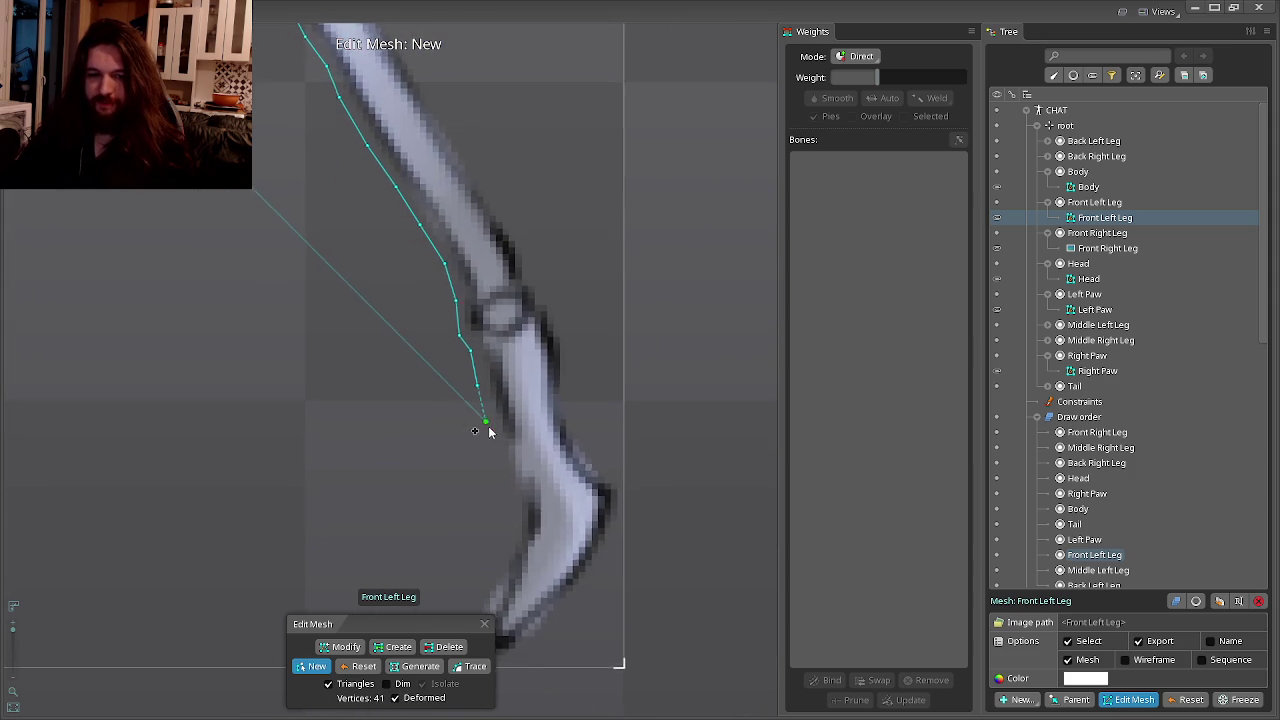
Trace the foot's left side and around its tip to the bottom.
left_click(509, 497)
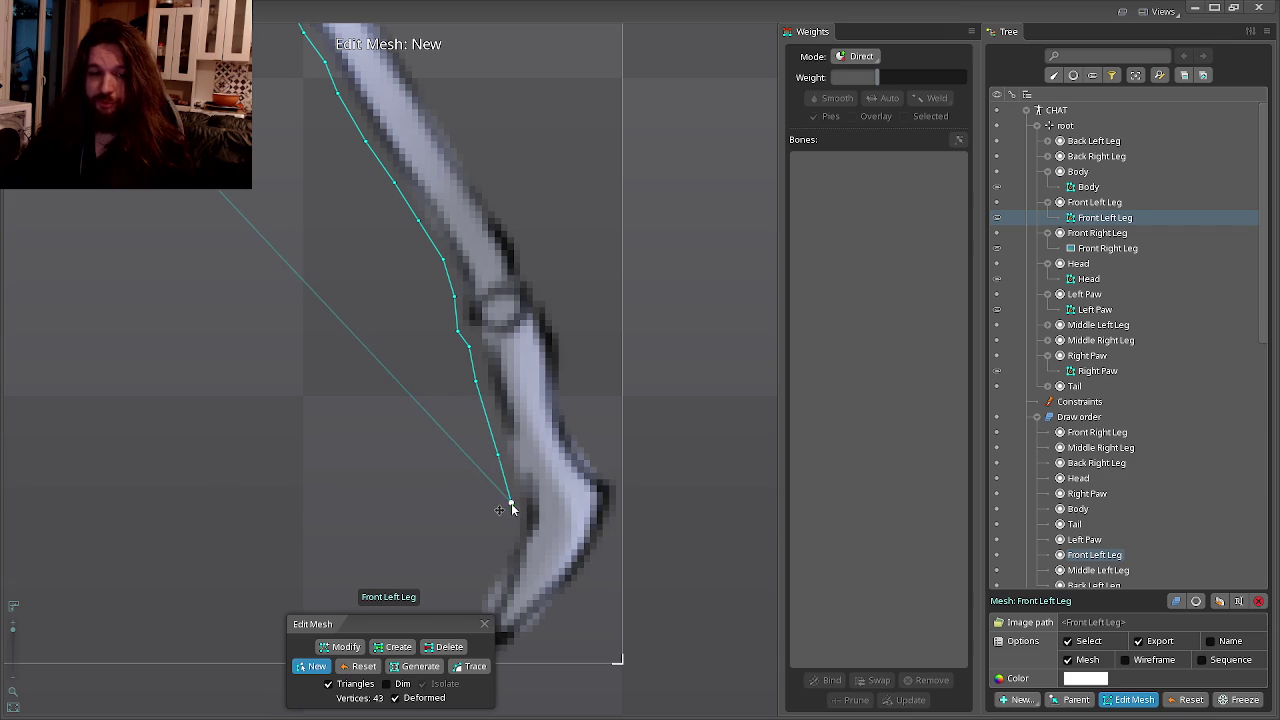
left_click(524, 480)
left_click(502, 517)
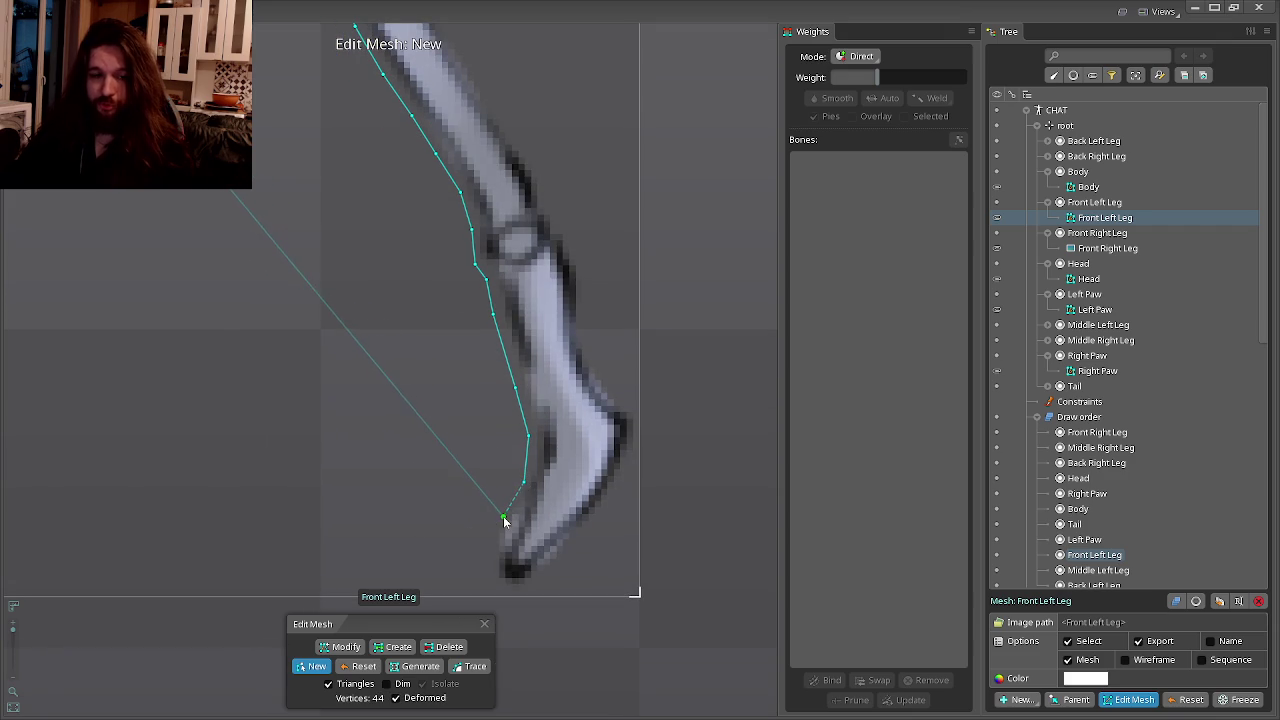
left_click(489, 531)
left_click(492, 530)
left_click(490, 553)
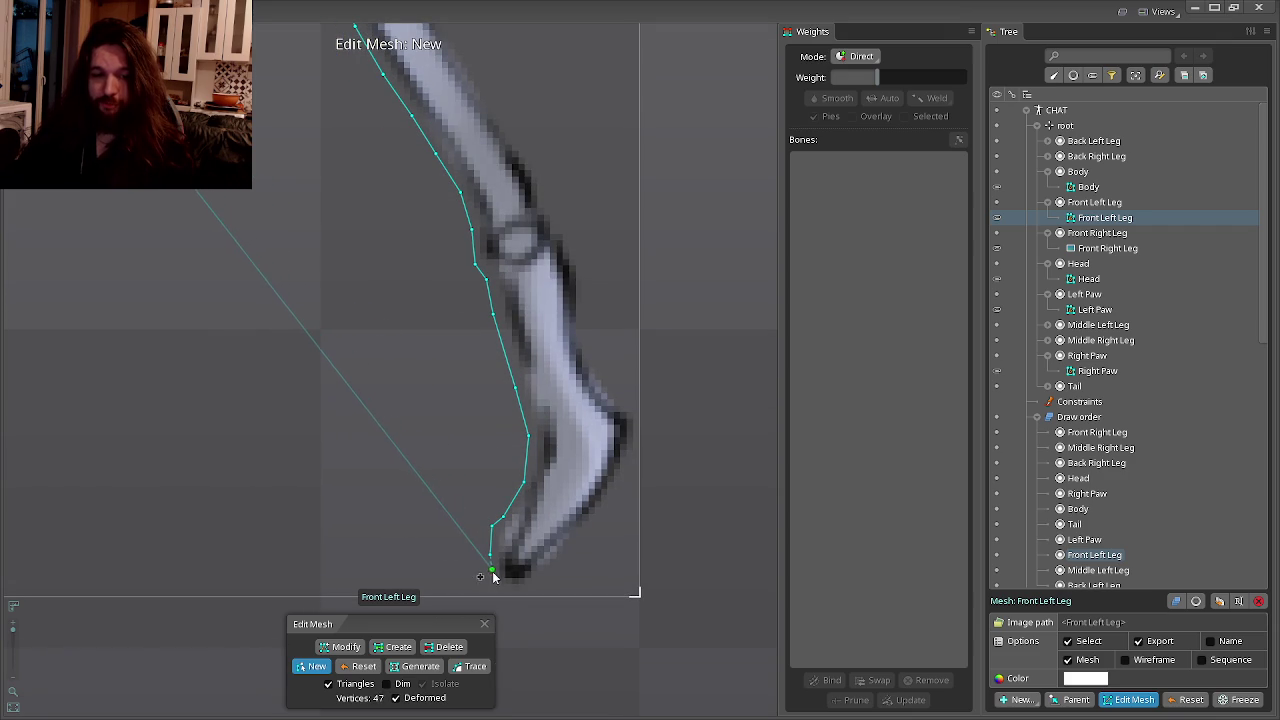
left_click(495, 590)
left_click(510, 597)
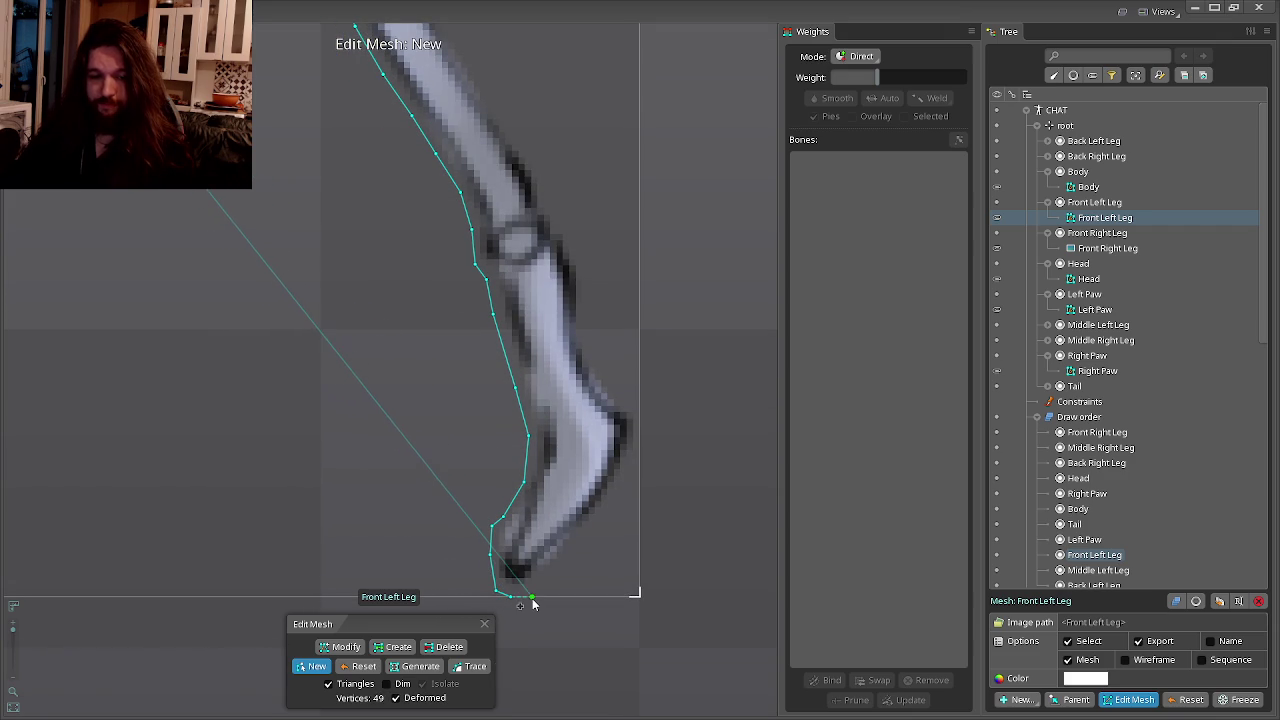
Trace along the bottom of the foot and up its right side.
left_click(537, 586)
left_click(567, 560)
left_click(601, 515)
left_click(624, 479)
left_click(639, 449)
left_click(639, 420)
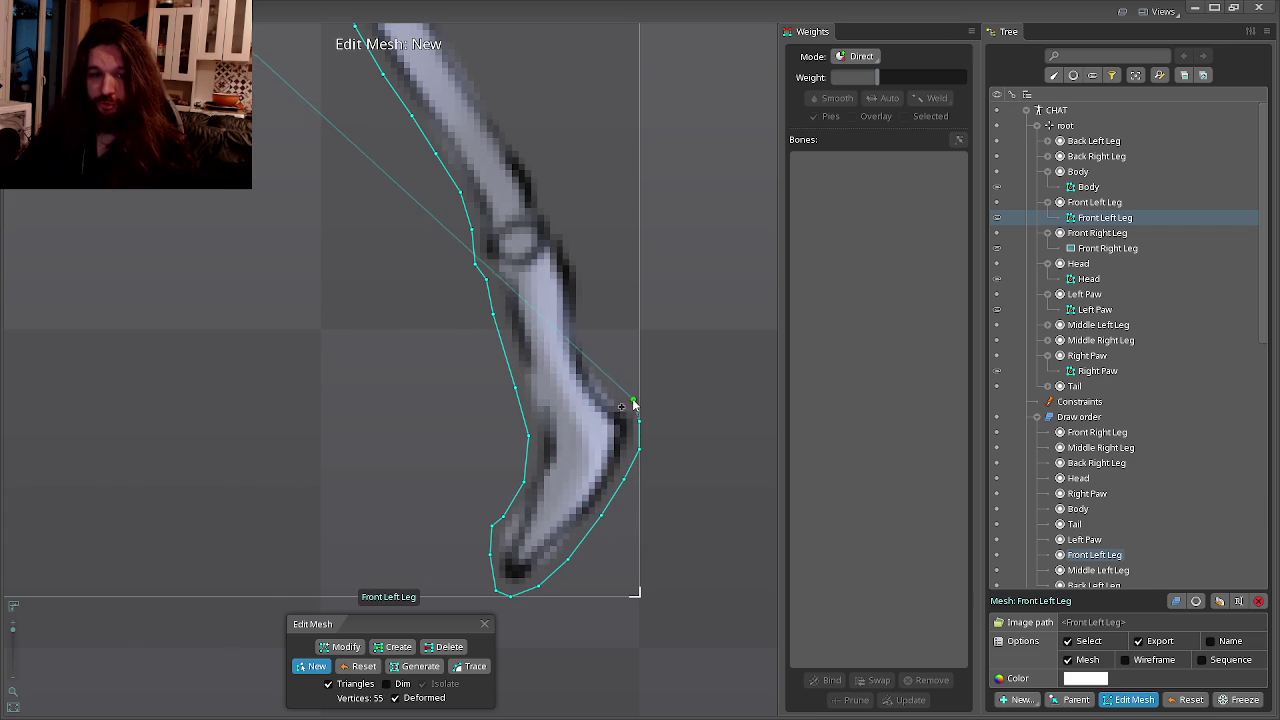
left_click(600, 373)
left_click(588, 345)
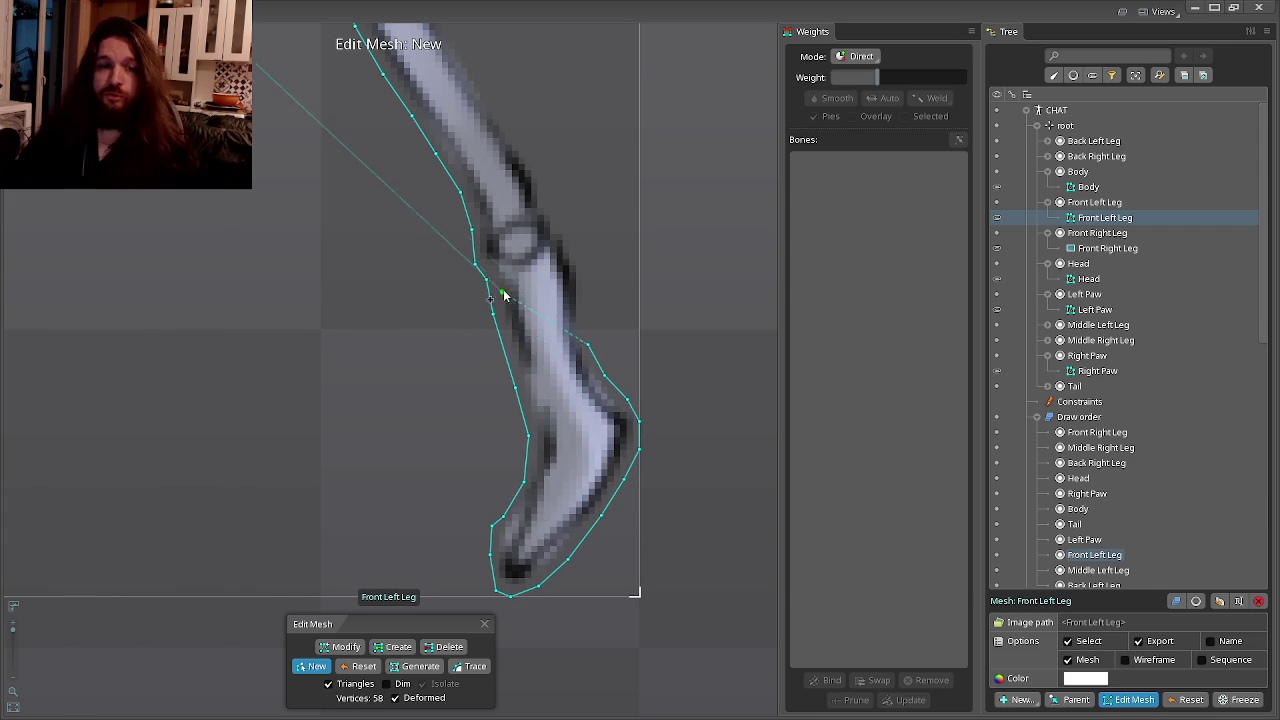
Trace up the leg's right edge past the lower joint.
left_click_drag(554, 316, 566, 423)
left_click(595, 372)
left_click(580, 332)
left_click(561, 297)
left_click(540, 261)
left_click_drag(543, 268, 626, 480)
left_click(585, 417)
left_click(566, 376)
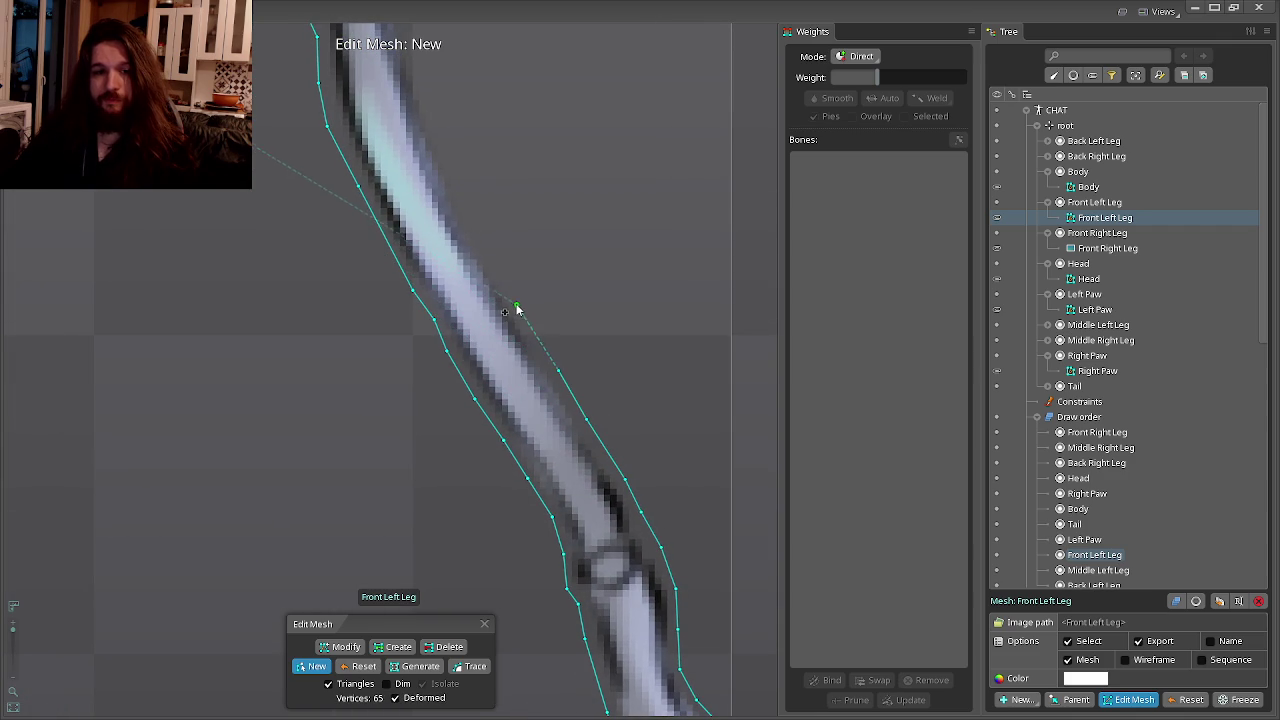
left_click(516, 306)
left_click_drag(517, 311, 575, 446)
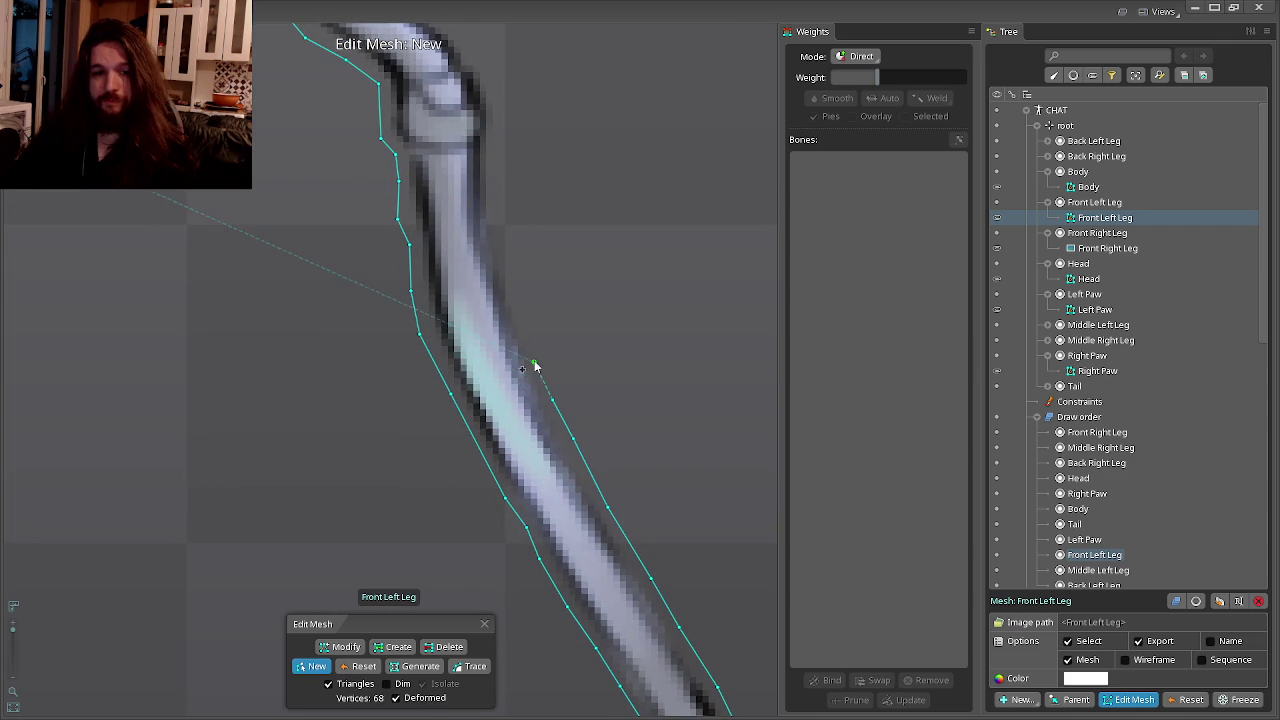
left_click(496, 206)
left_click(497, 171)
Continue the outline up the outer edge through the knee to the upper segment.
left_click_drag(499, 137, 491, 380)
left_click(489, 378)
left_click(478, 345)
left_click(405, 282)
left_click_drag(406, 282, 535, 430)
left_click(490, 393)
left_click_drag(452, 353, 518, 442)
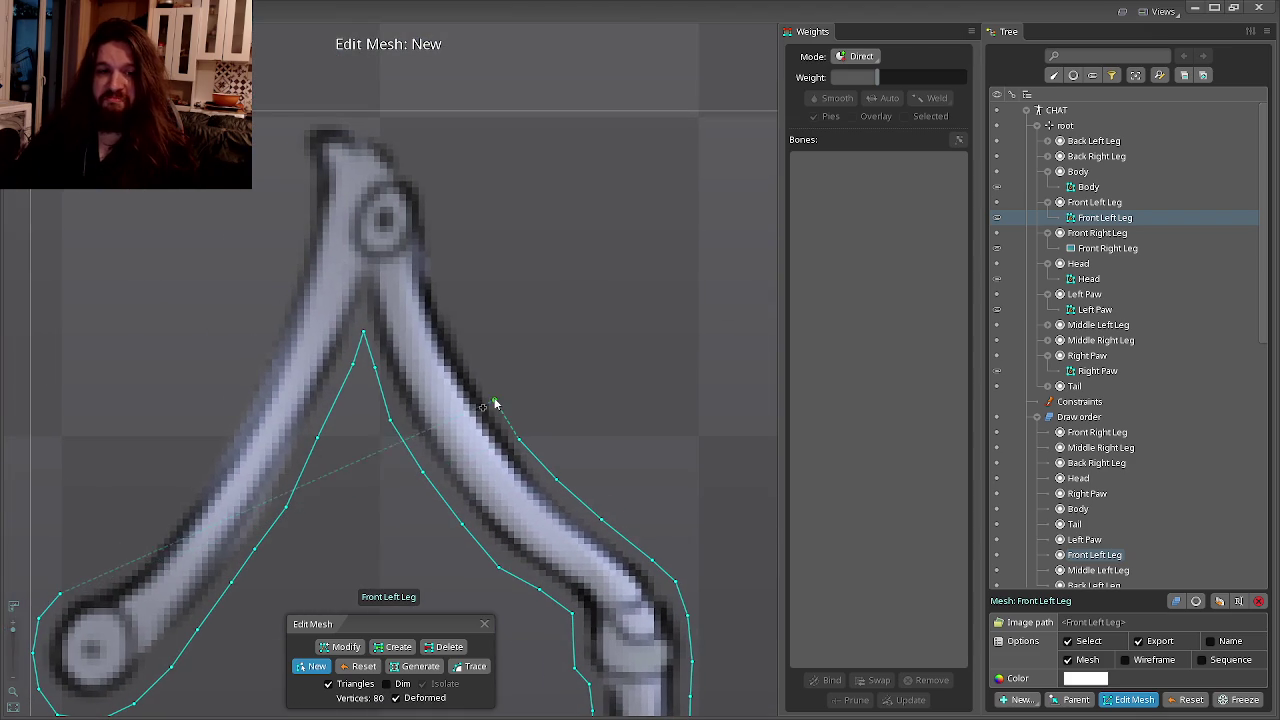
left_click(486, 374)
left_click(465, 337)
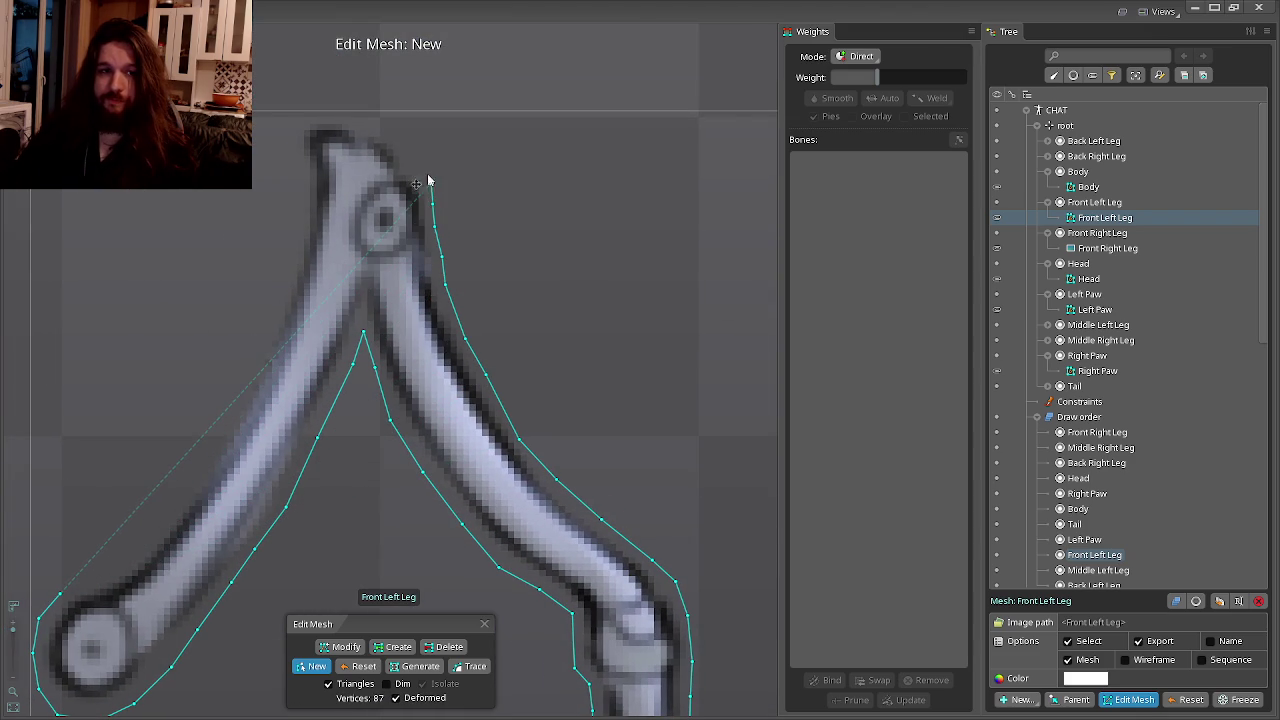
Trace over the top joint and down the upper segment's left edge.
left_click_drag(417, 161, 516, 311)
left_click(433, 304)
left_click(437, 312)
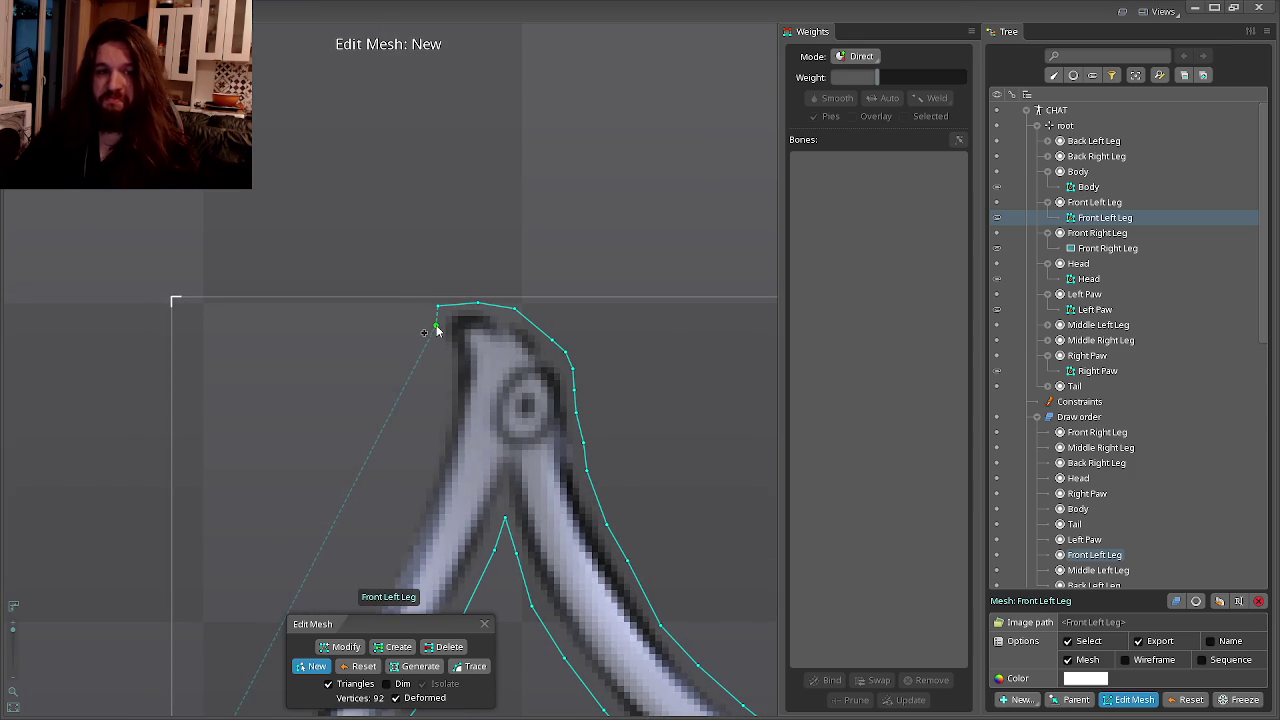
left_click(434, 345)
left_click(446, 412)
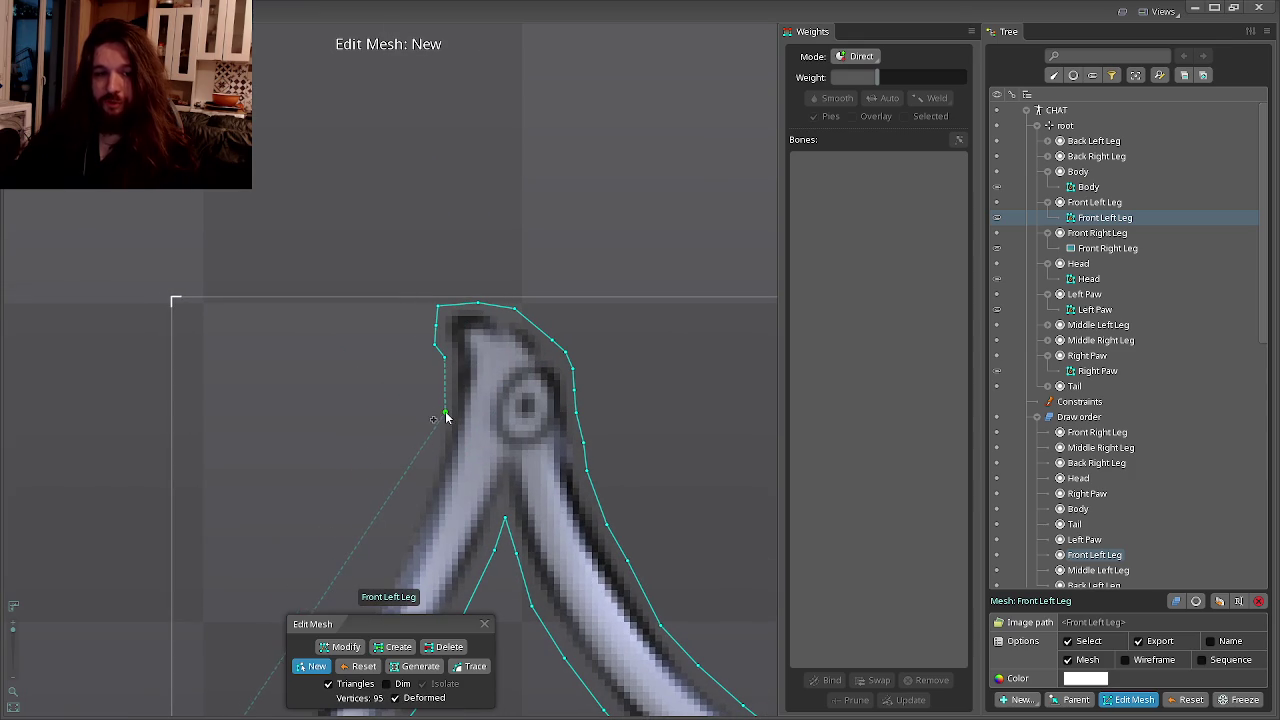
left_click(433, 464)
left_click_drag(433, 464, 573, 385)
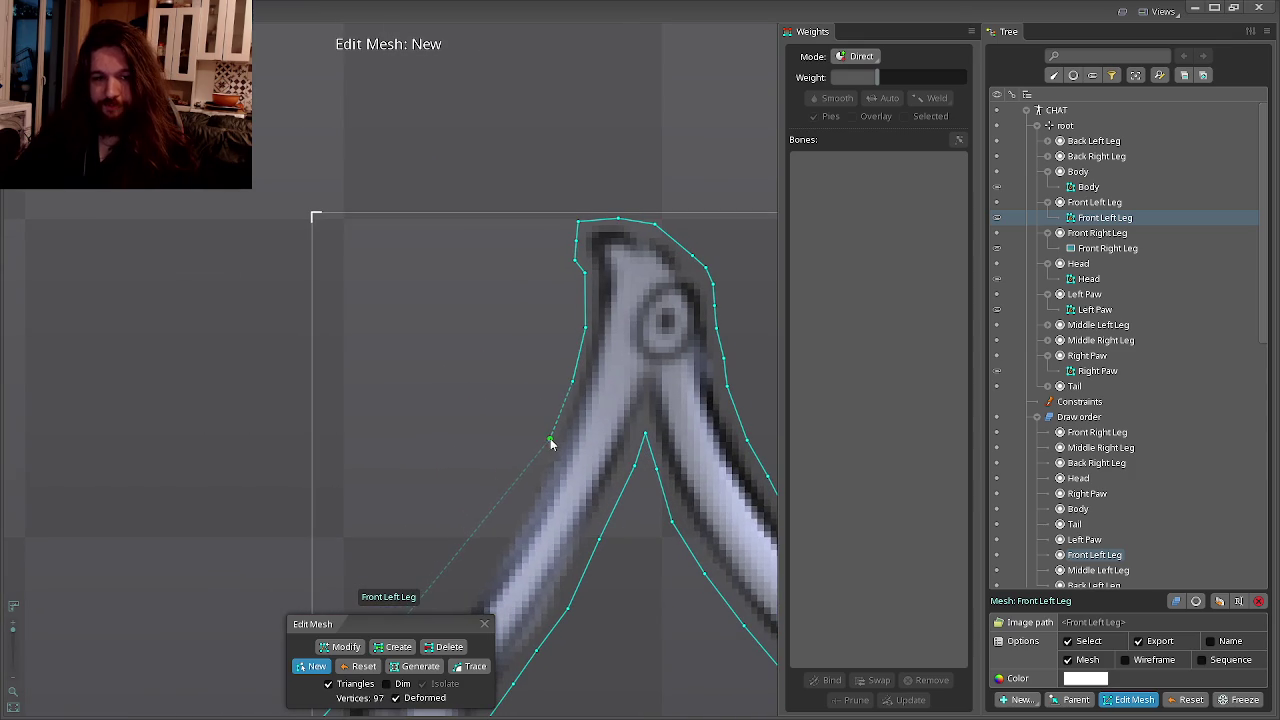
left_click_drag(551, 443, 640, 383)
Finish the left edge and close the outline at its start, completing the 104-vertex hull.
left_click(640, 397)
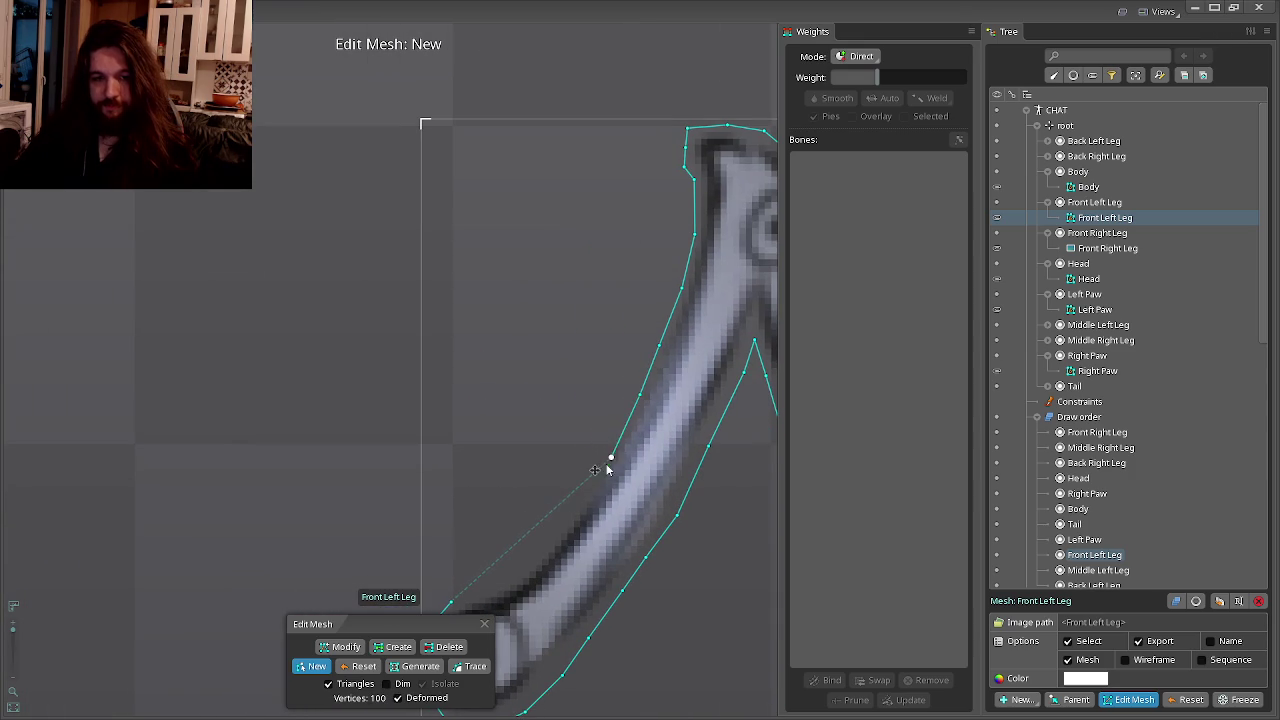
left_click_drag(611, 457, 663, 409)
left_click(656, 407)
left_click(637, 441)
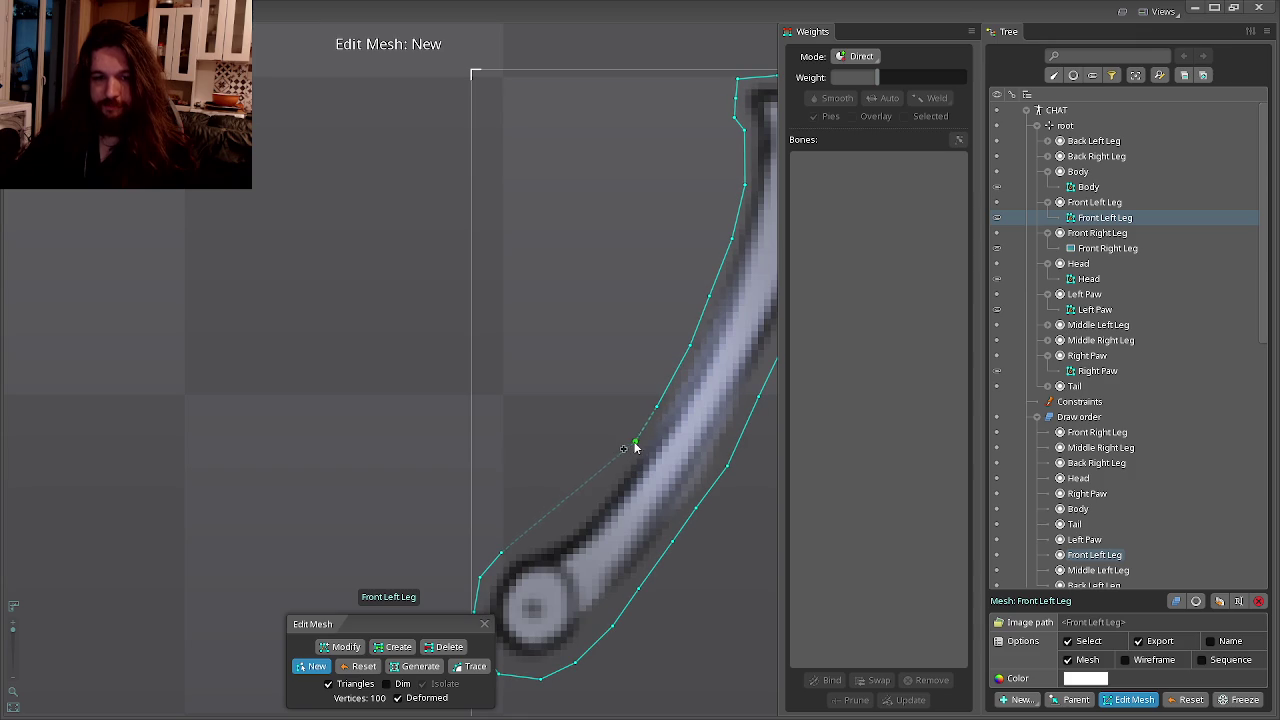
left_click(585, 511)
left_click(517, 552)
scroll(663, 500, "down", 3)
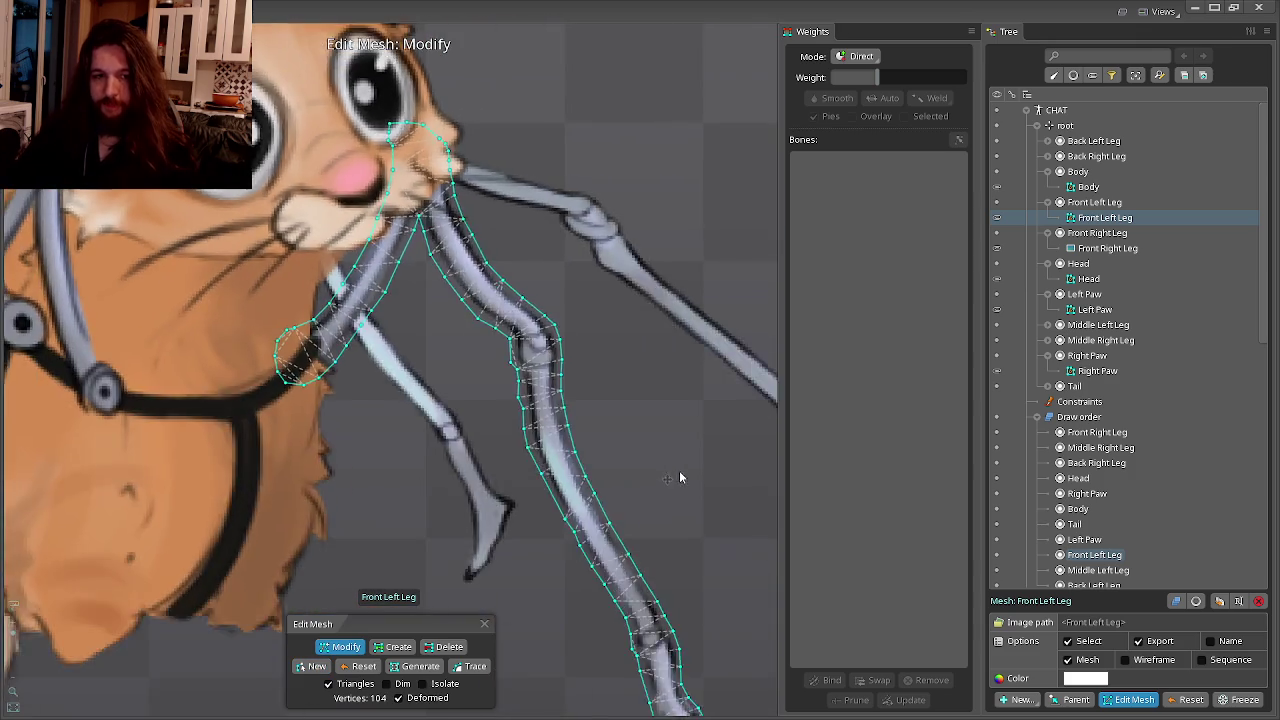
Leave the finished Front Left Leg mesh and select the Front Right Leg attachment.
scroll(700, 485, "down", 2)
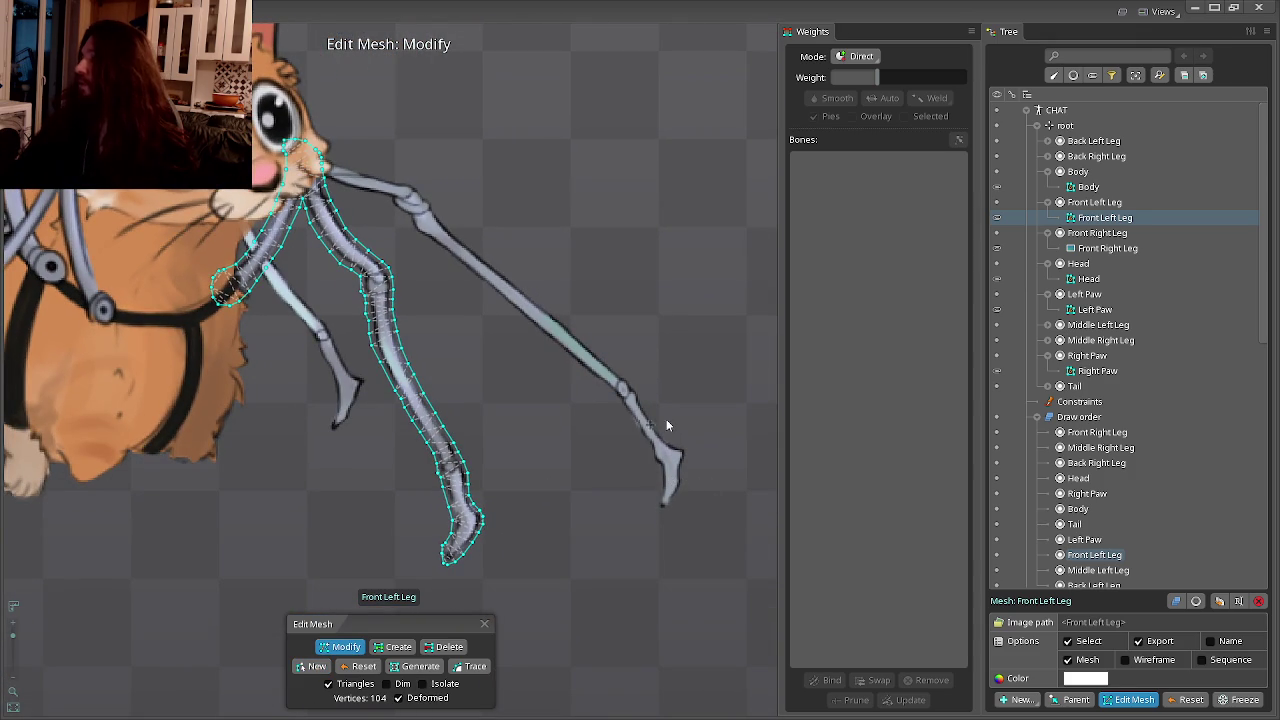
scroll(556, 444, "up", 2)
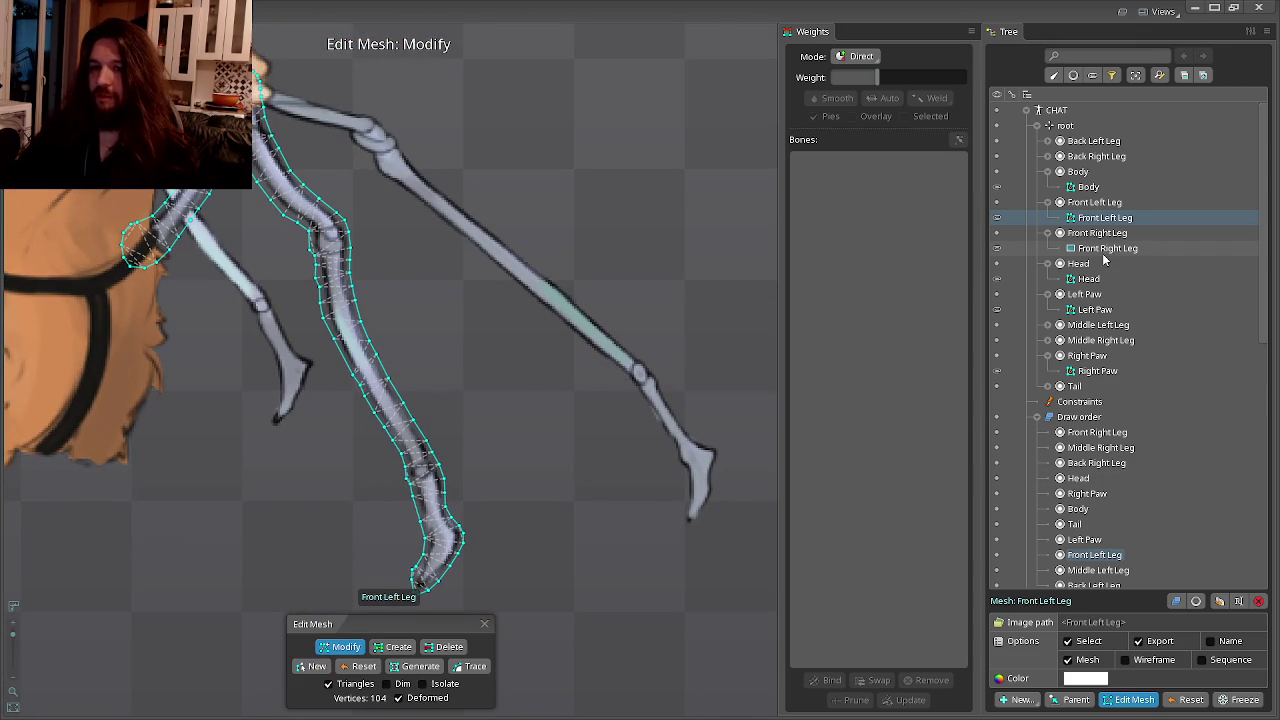
left_click(1107, 248)
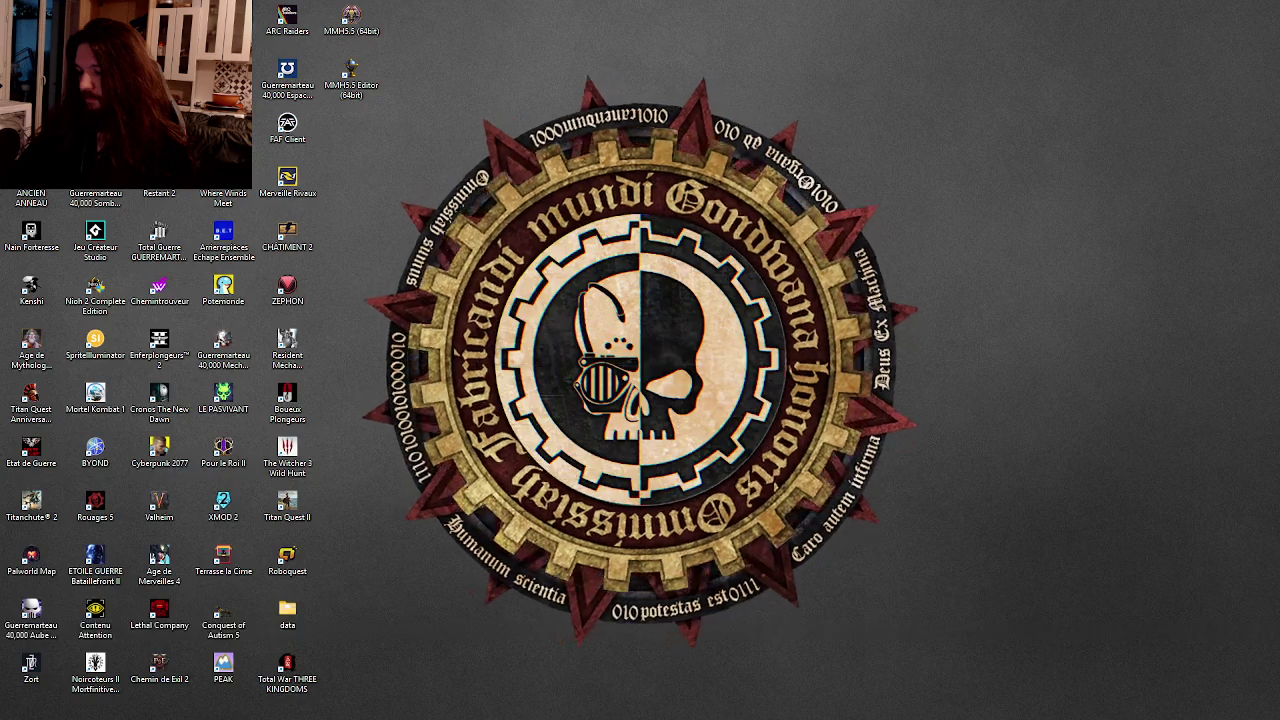
scroll(684, 359, "down", 2)
scroll(705, 245, "up", 3)
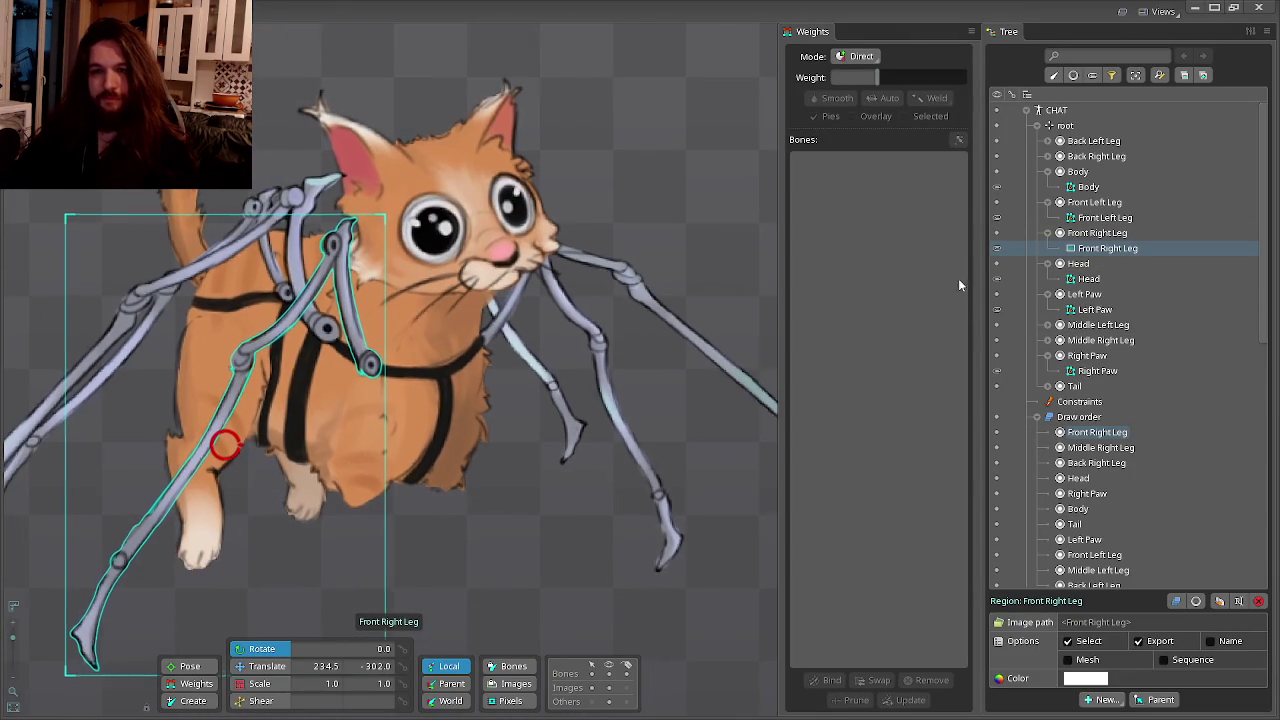
Recheck the Front Left Leg mesh, then make Front Right Leg a mesh with a new empty outline.
left_click(1105, 218)
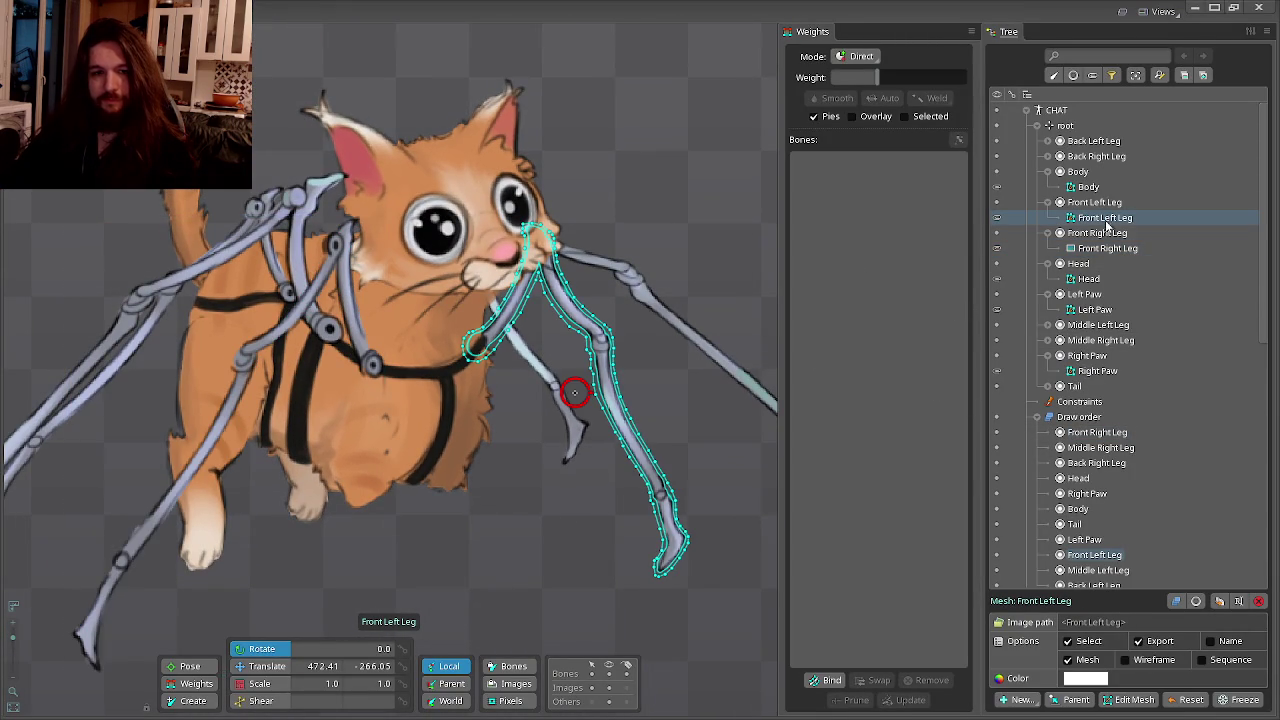
left_click(1107, 248)
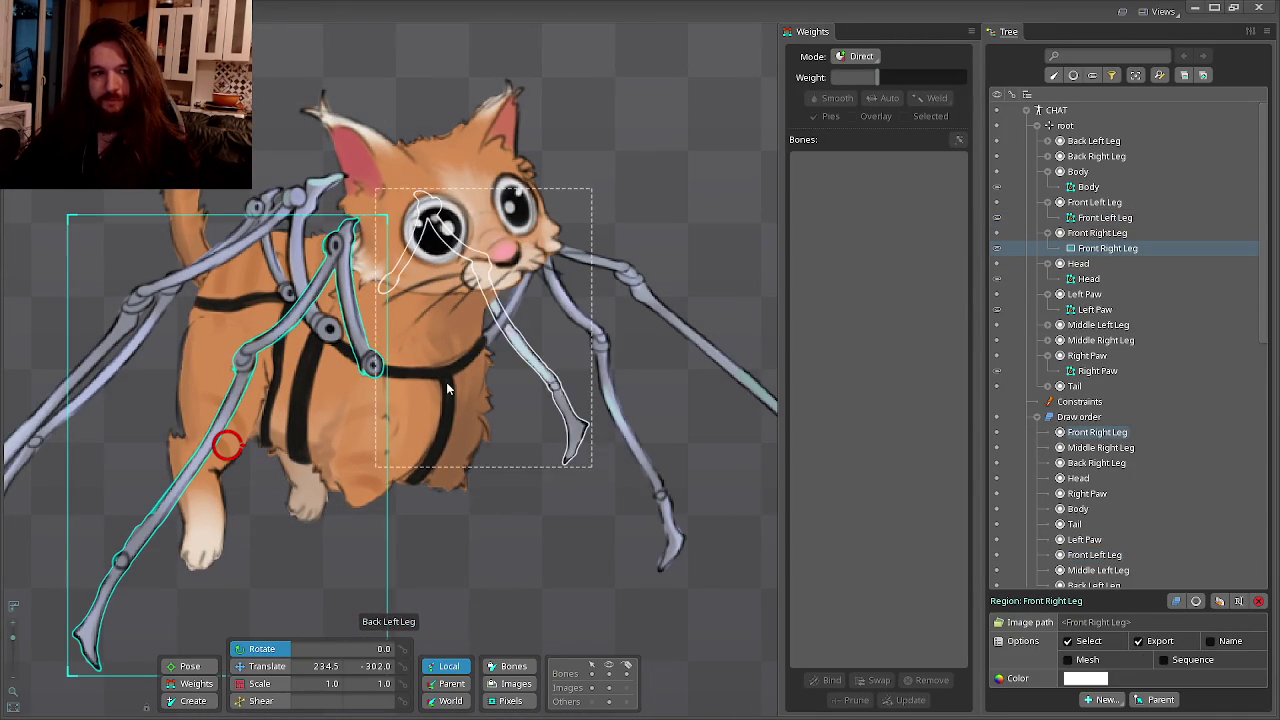
left_click(1084, 664)
left_click(1133, 699)
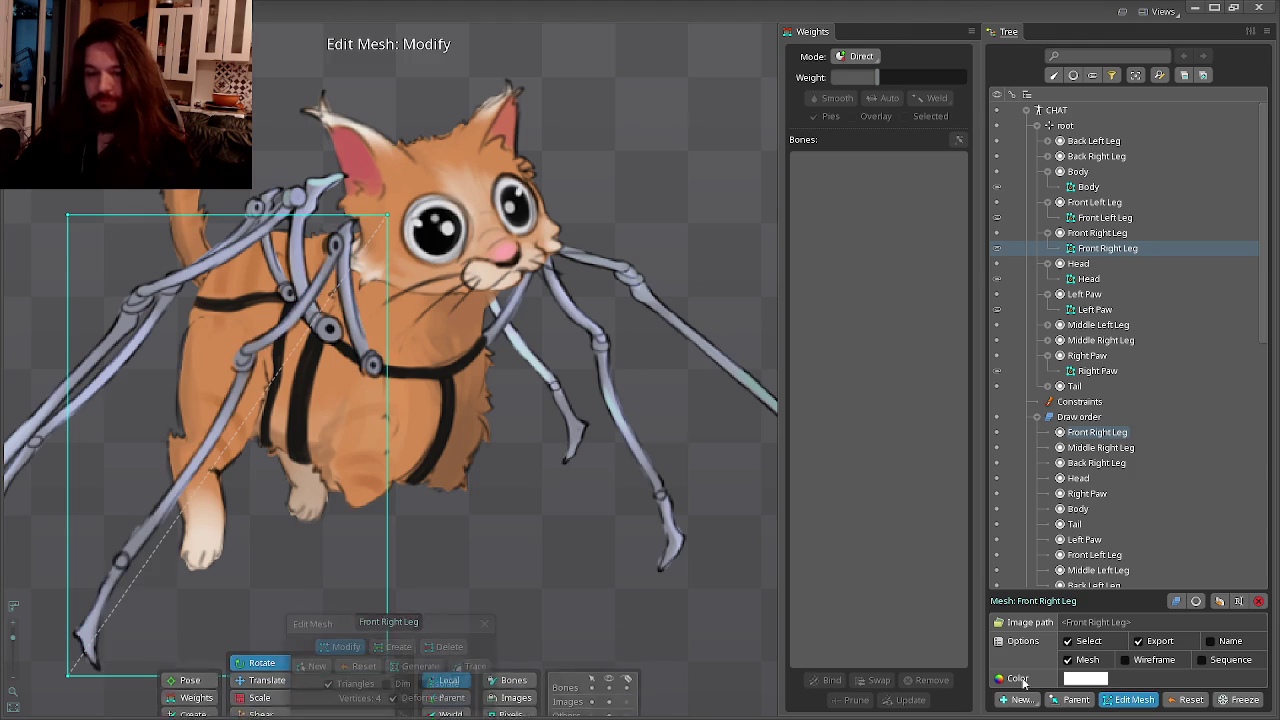
left_click(312, 665)
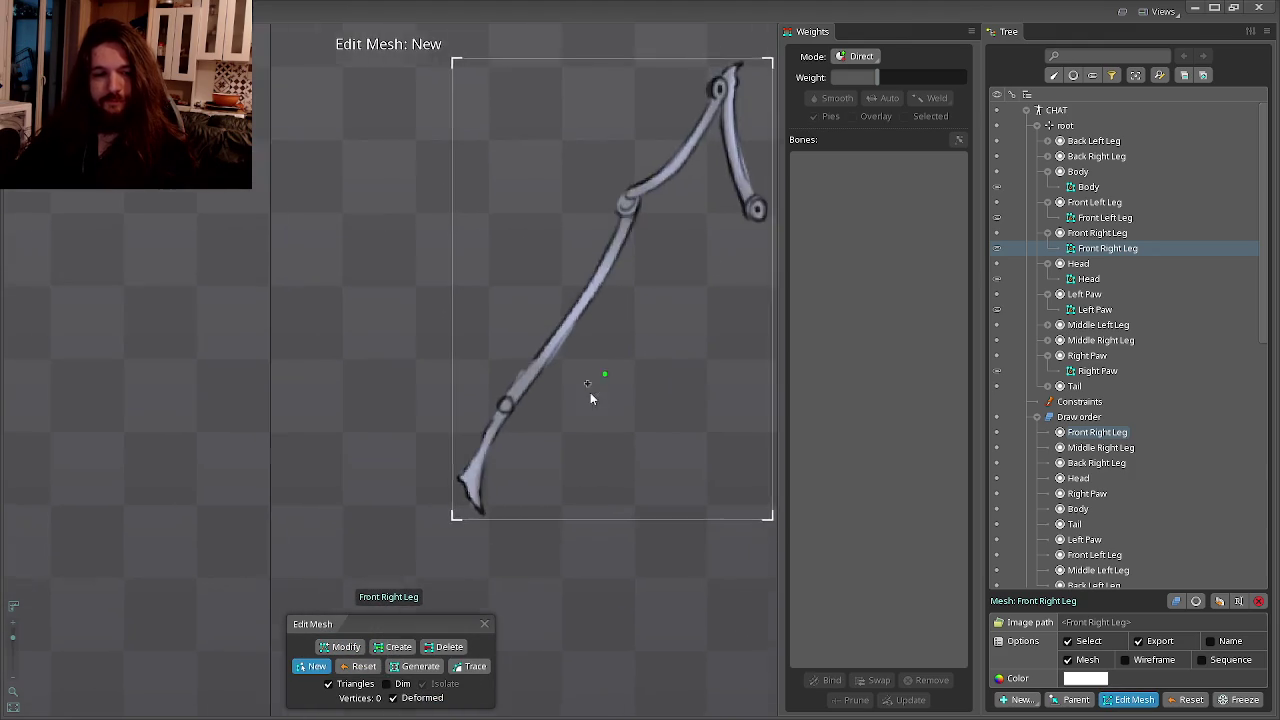
scroll(617, 357, "up", 3)
scroll(480, 508, "up", 3)
scroll(443, 520, "up", 3)
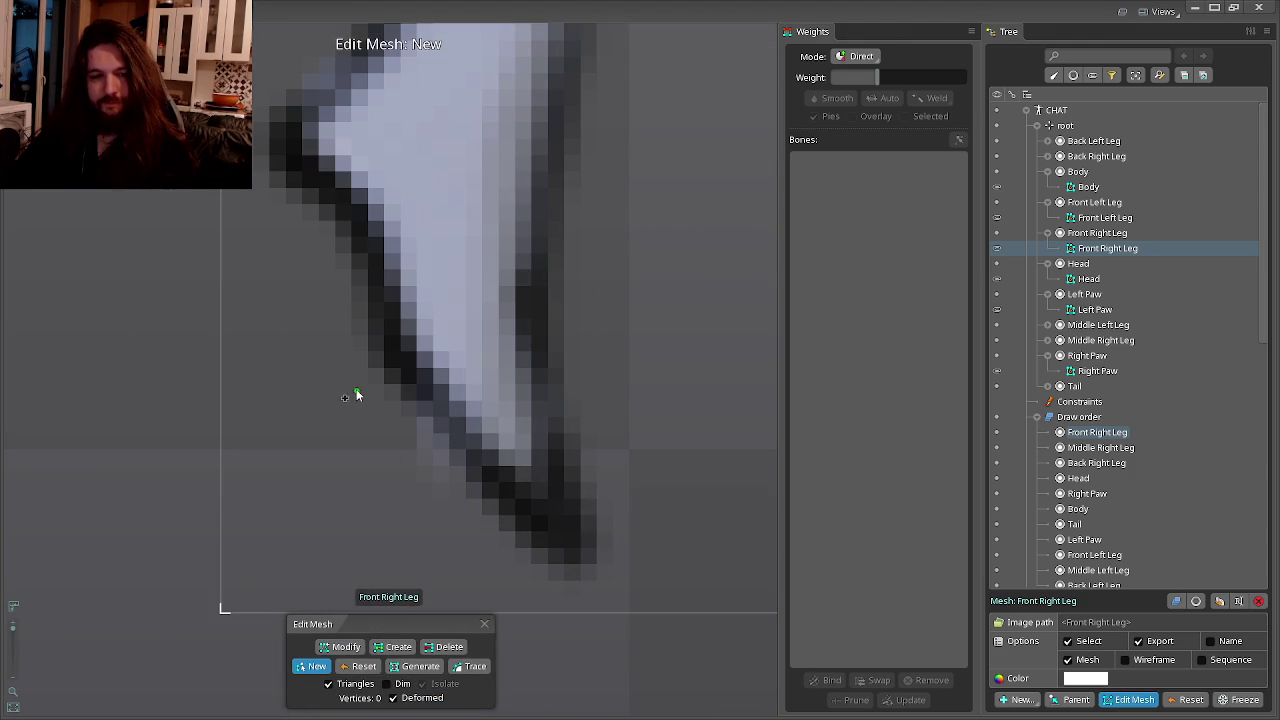
Start the Front Right Leg outline at the foot tip and wrap it around the foot.
left_click(432, 488)
left_click(536, 594)
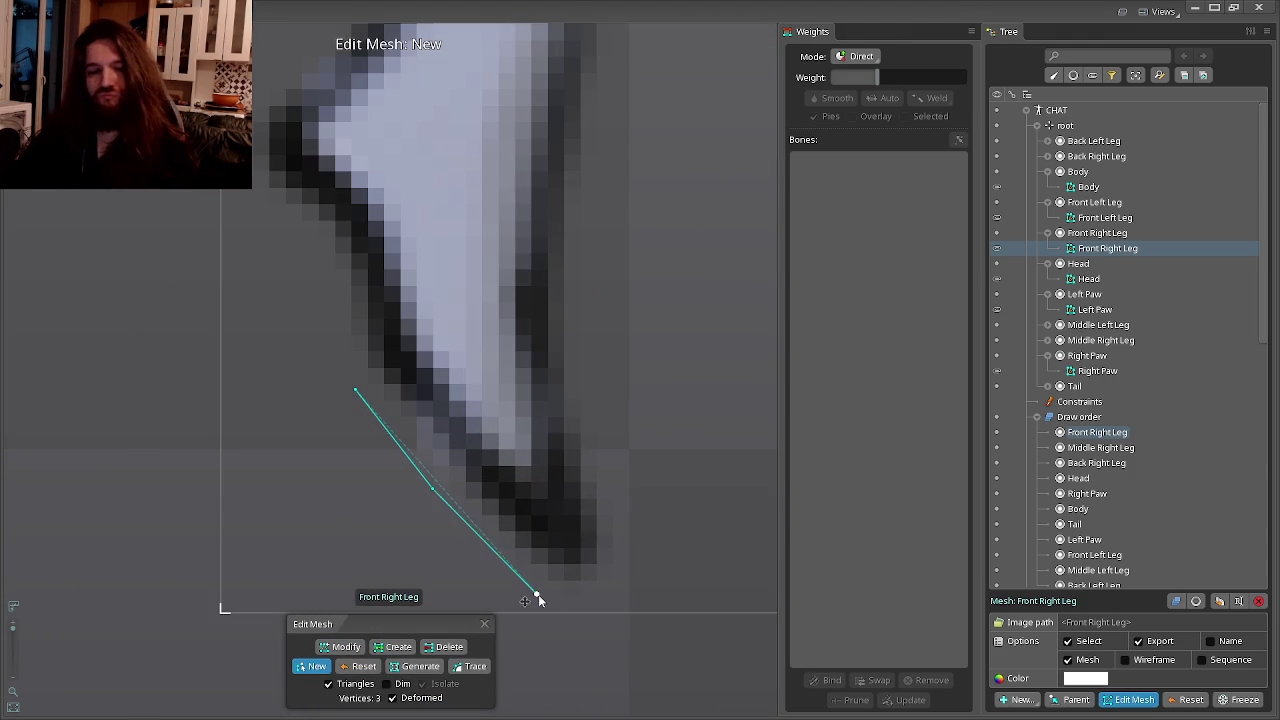
left_click(597, 611)
left_click(626, 567)
left_click(627, 488)
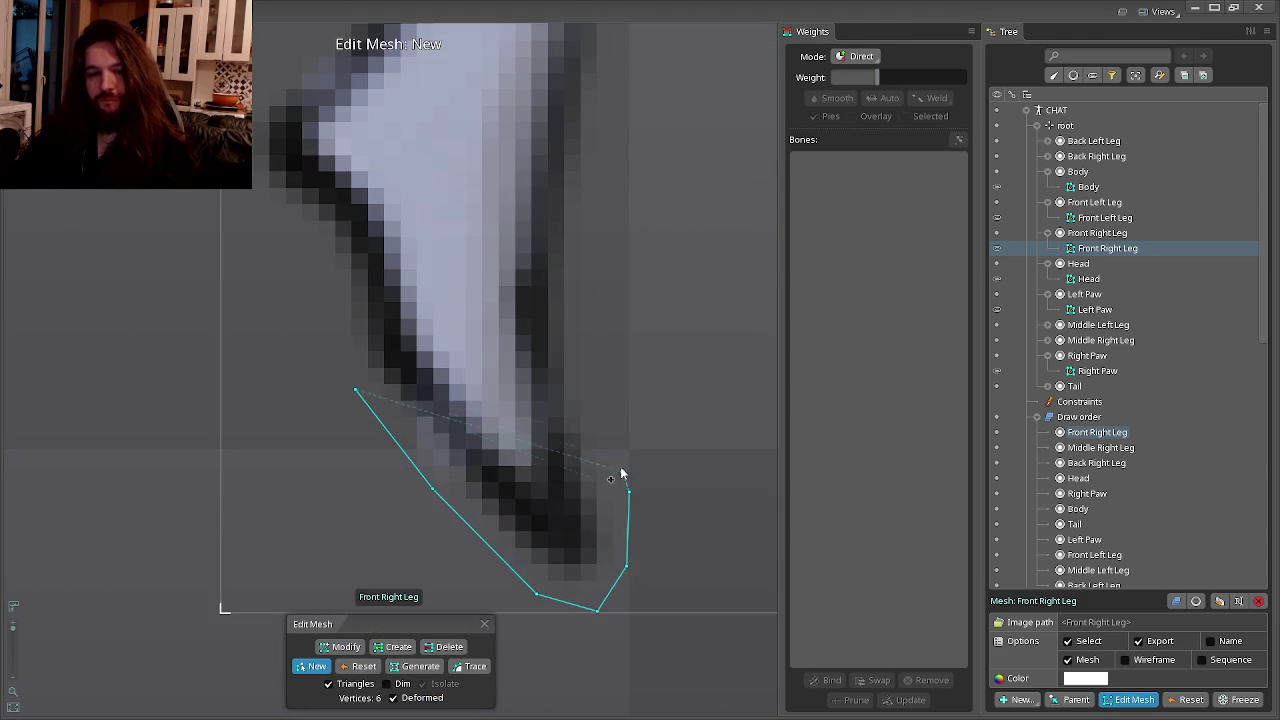
Continue the outline vertices up the lower leg's edge toward the joint.
left_click(598, 404)
left_click(580, 284)
left_click(577, 229)
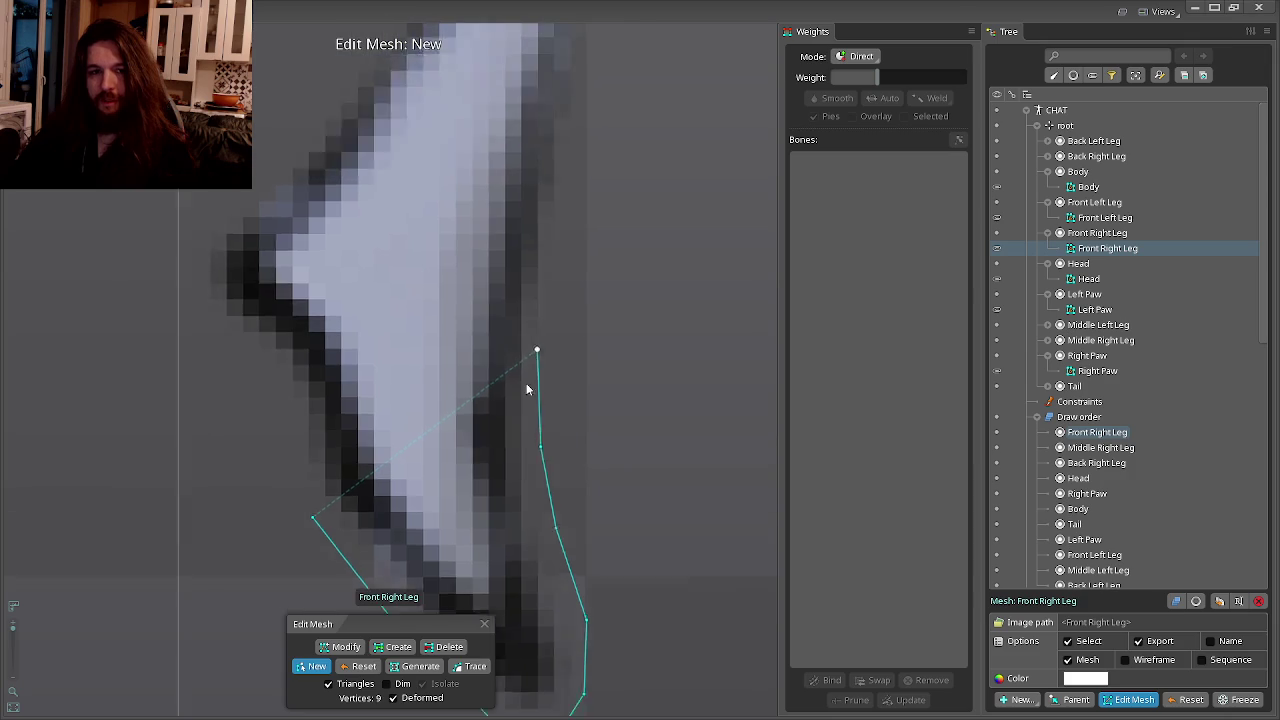
left_click(479, 437)
left_click(510, 310)
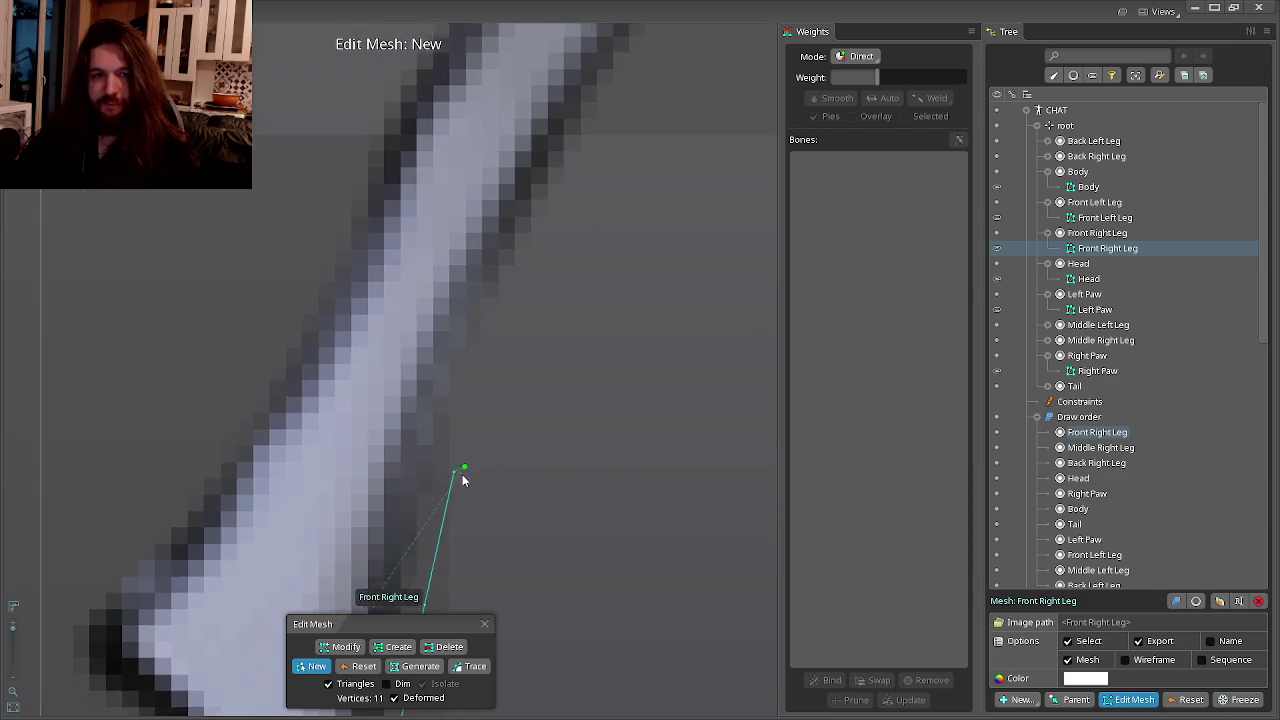
left_click(523, 294)
left_click(542, 264)
left_click(500, 370)
left_click(542, 322)
left_click(466, 436)
left_click(554, 318)
left_click(485, 403)
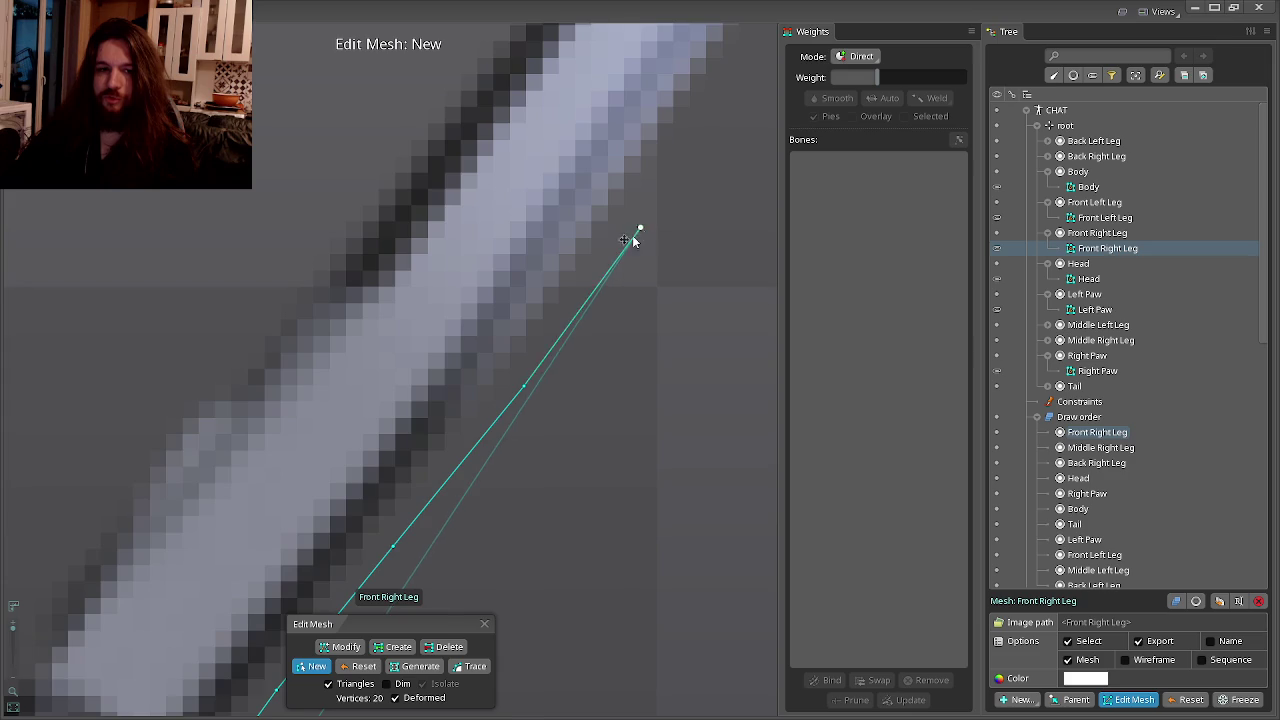
left_click(488, 363)
left_click(516, 320)
left_click_drag(516, 320, 476, 465)
left_click(566, 323)
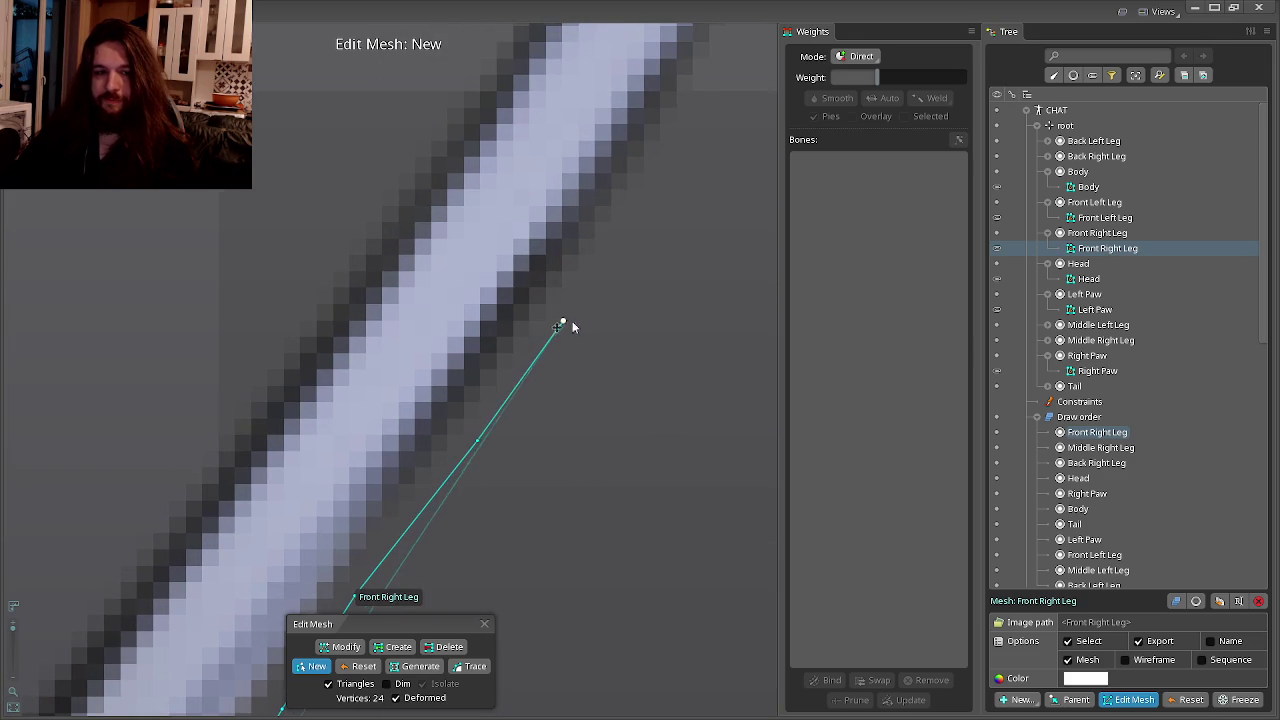
left_click(480, 466)
left_click(591, 321)
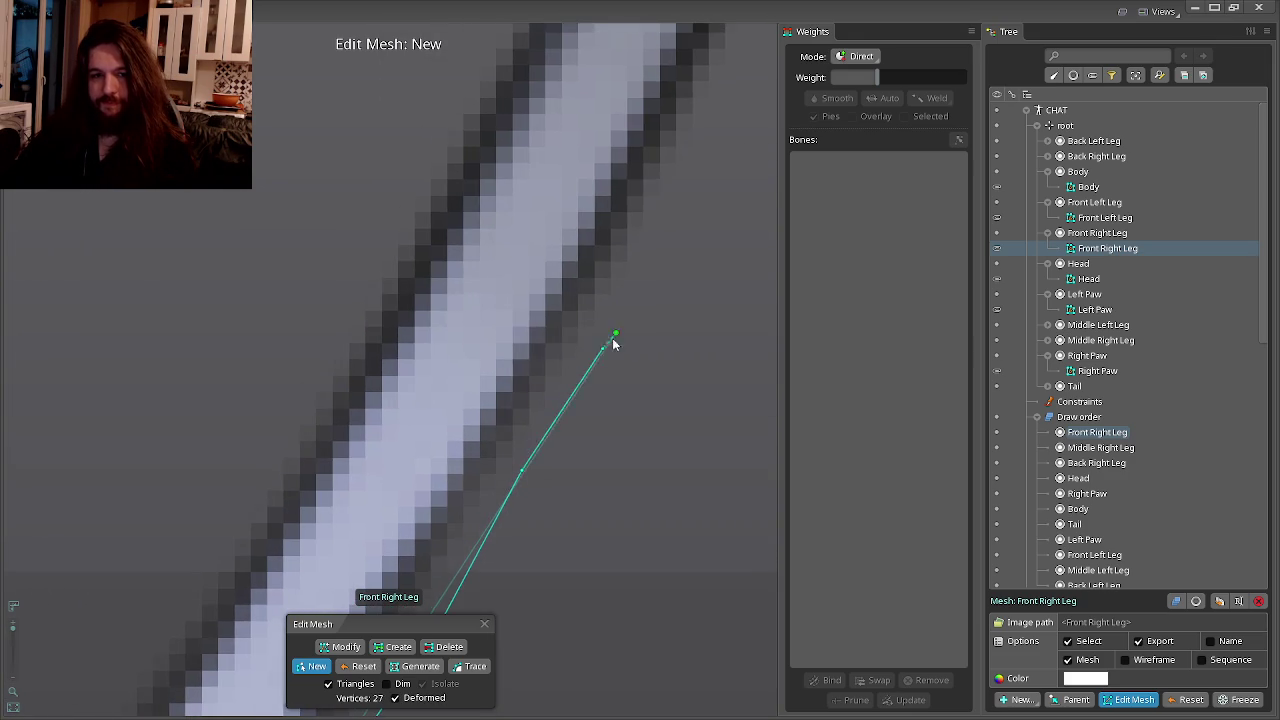
left_click(566, 385)
left_click(597, 309)
Trace the outline around the leg joint and onto the upper leg segment.
left_click(654, 194)
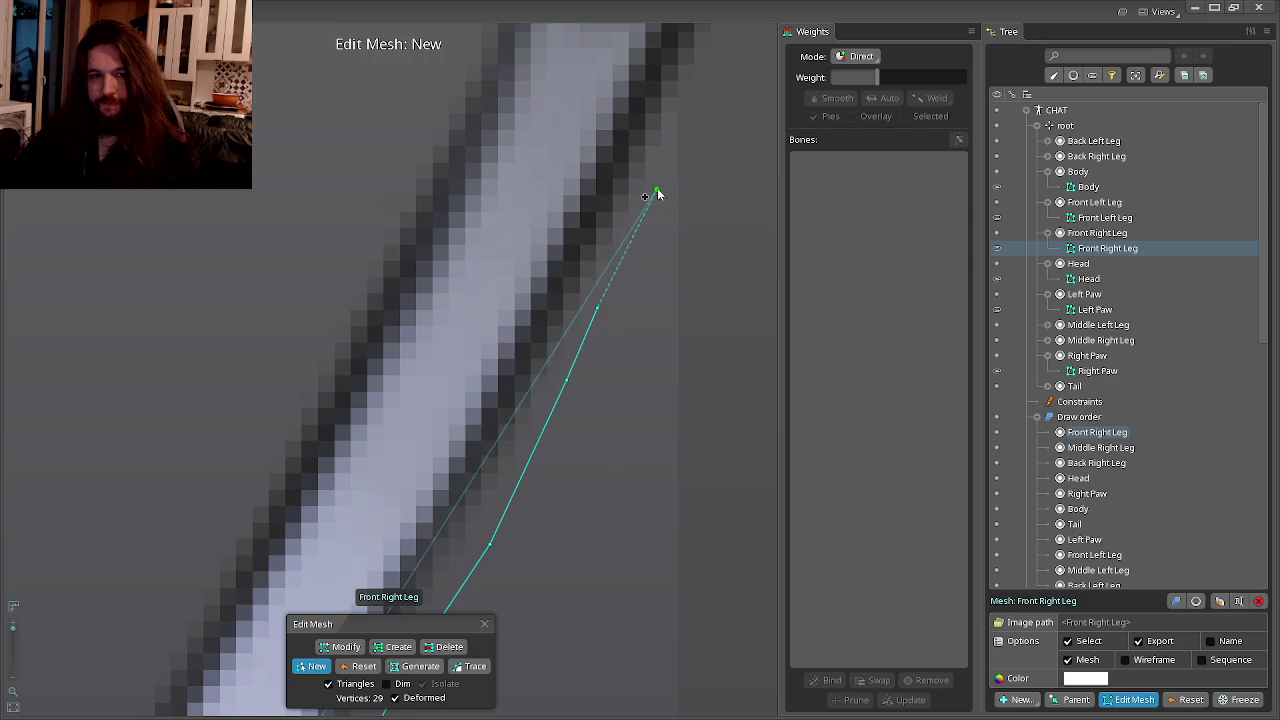
left_click(481, 393)
left_click(516, 318)
left_click(545, 250)
left_click(551, 185)
left_click(561, 106)
left_click(619, 73)
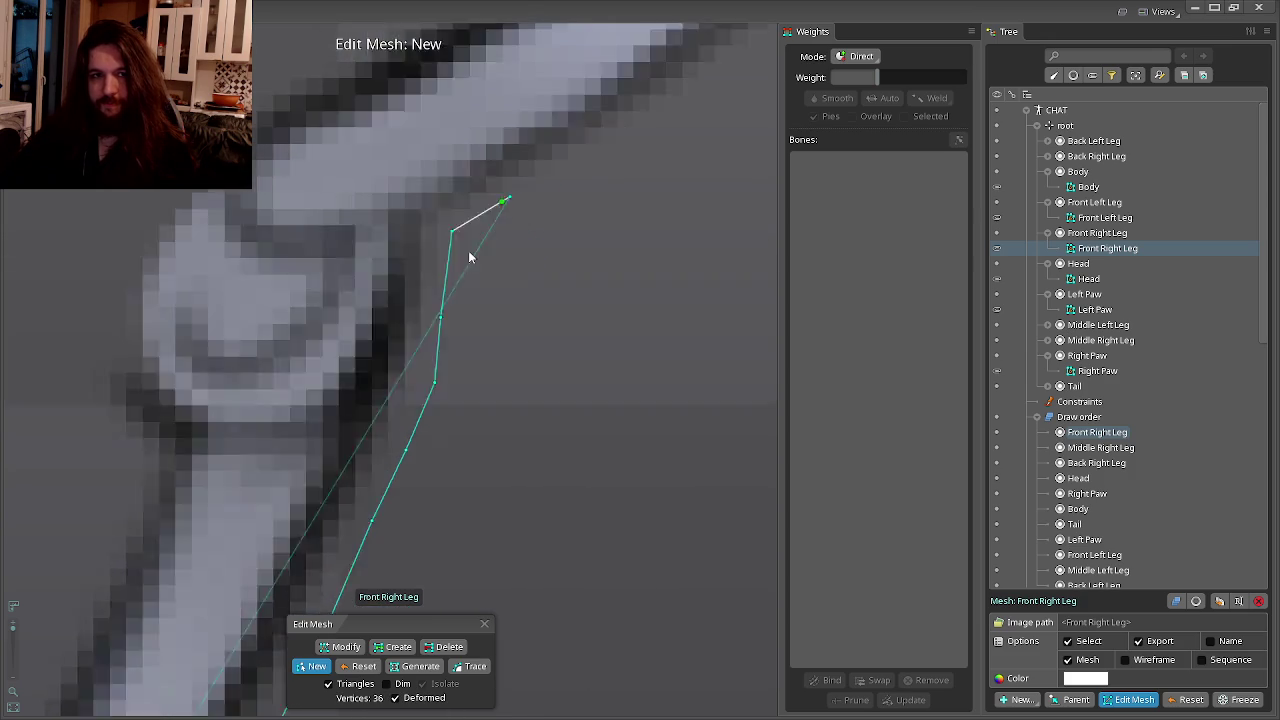
Add outline points up the upper leg to its top, nudging the last point into the gap.
left_click(405, 372)
left_click(475, 333)
left_click(558, 278)
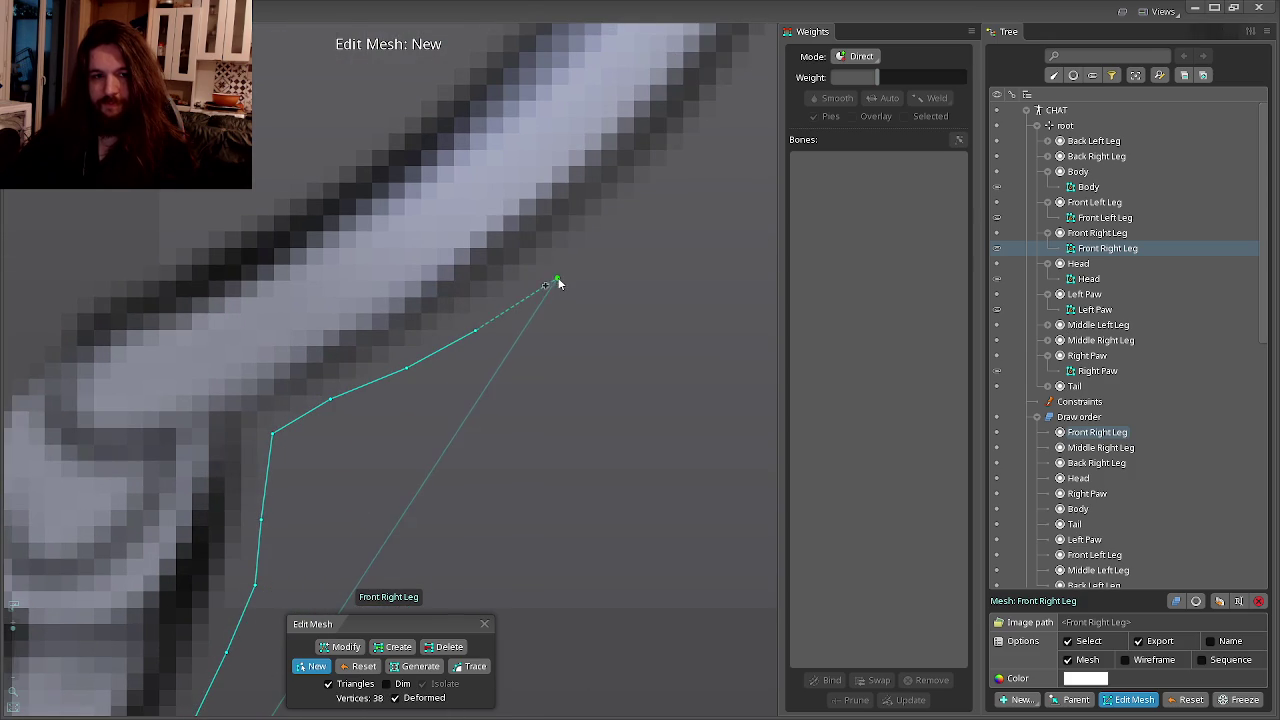
left_click(533, 373)
left_click(596, 316)
left_click(661, 245)
left_click(541, 455)
left_click(643, 252)
left_click(593, 287)
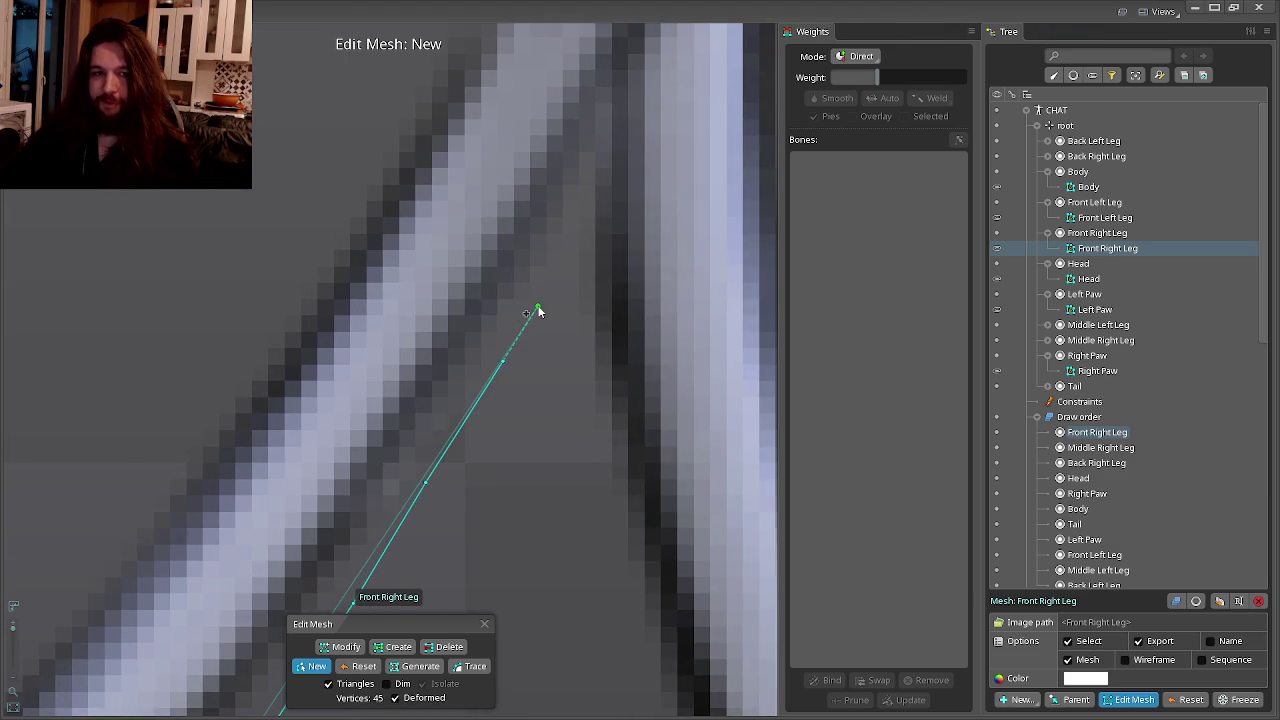
left_click(582, 223)
left_click(574, 331)
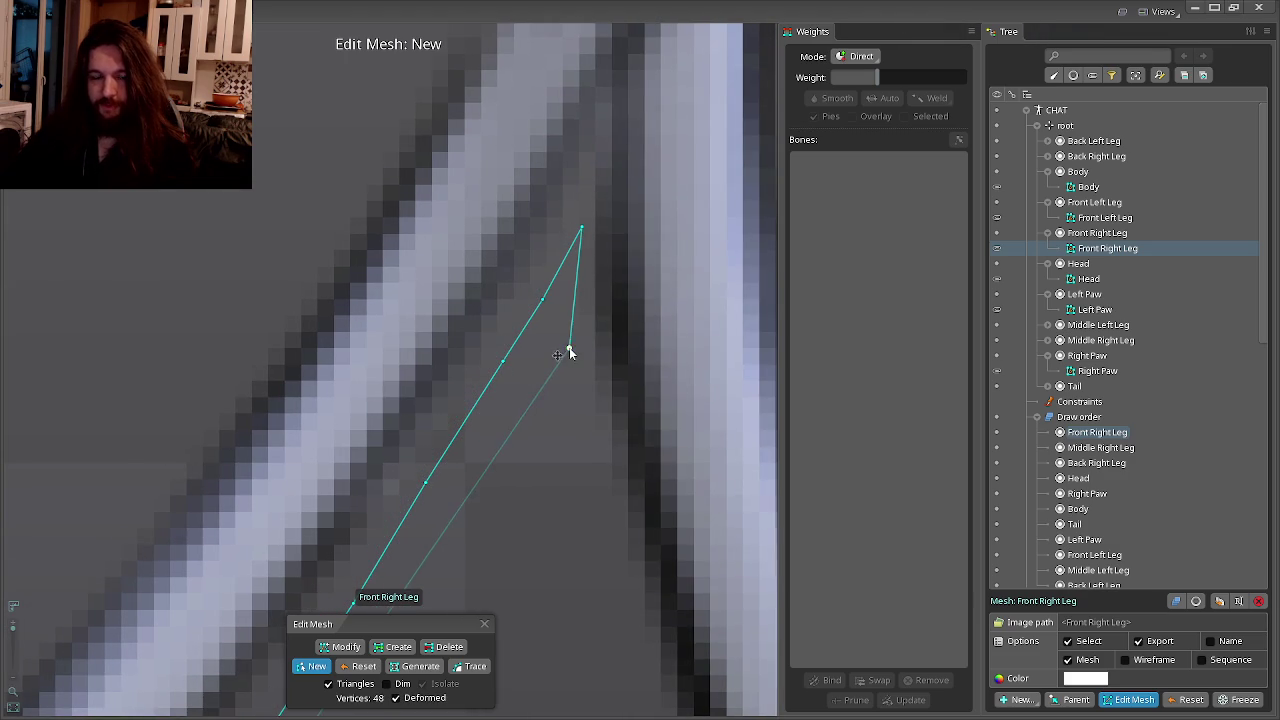
left_click_drag(569, 350, 581, 349)
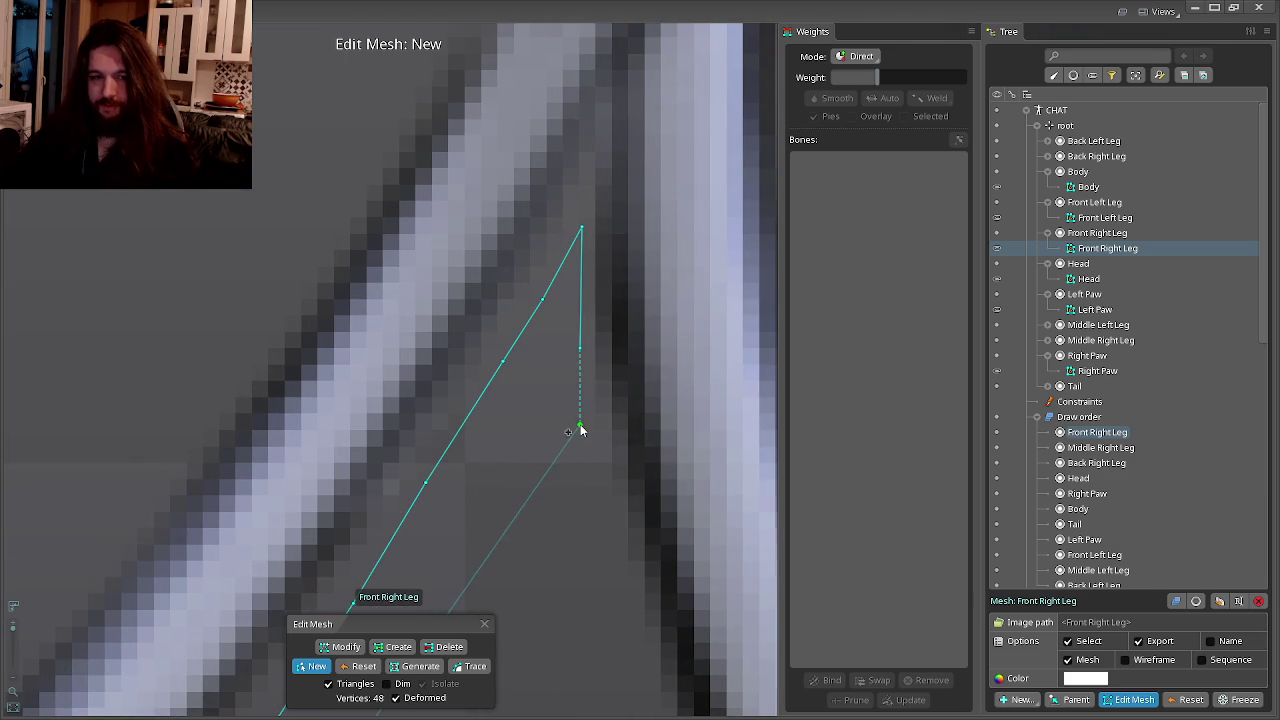
Trace down the leg's opposite edge and wrap the outline under the round joint.
scroll(598, 532, "down", 1)
left_click(560, 534)
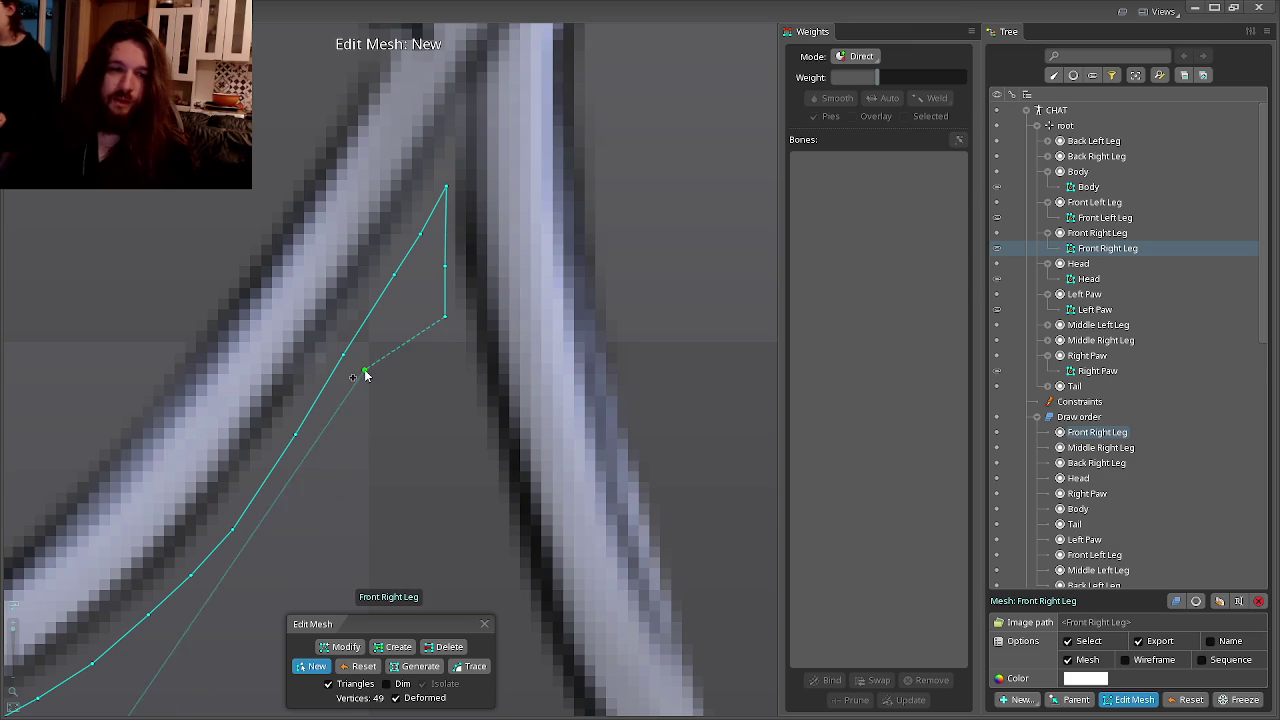
left_click(460, 400)
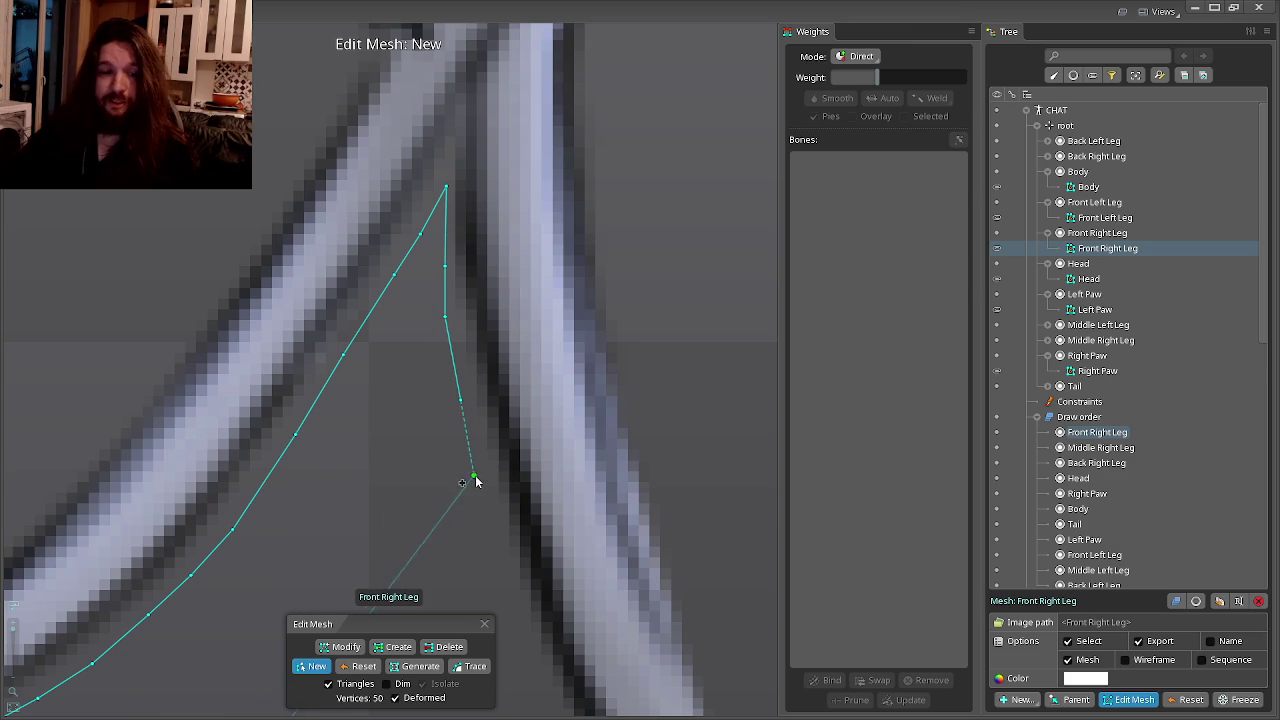
left_click(473, 479)
left_click(523, 408)
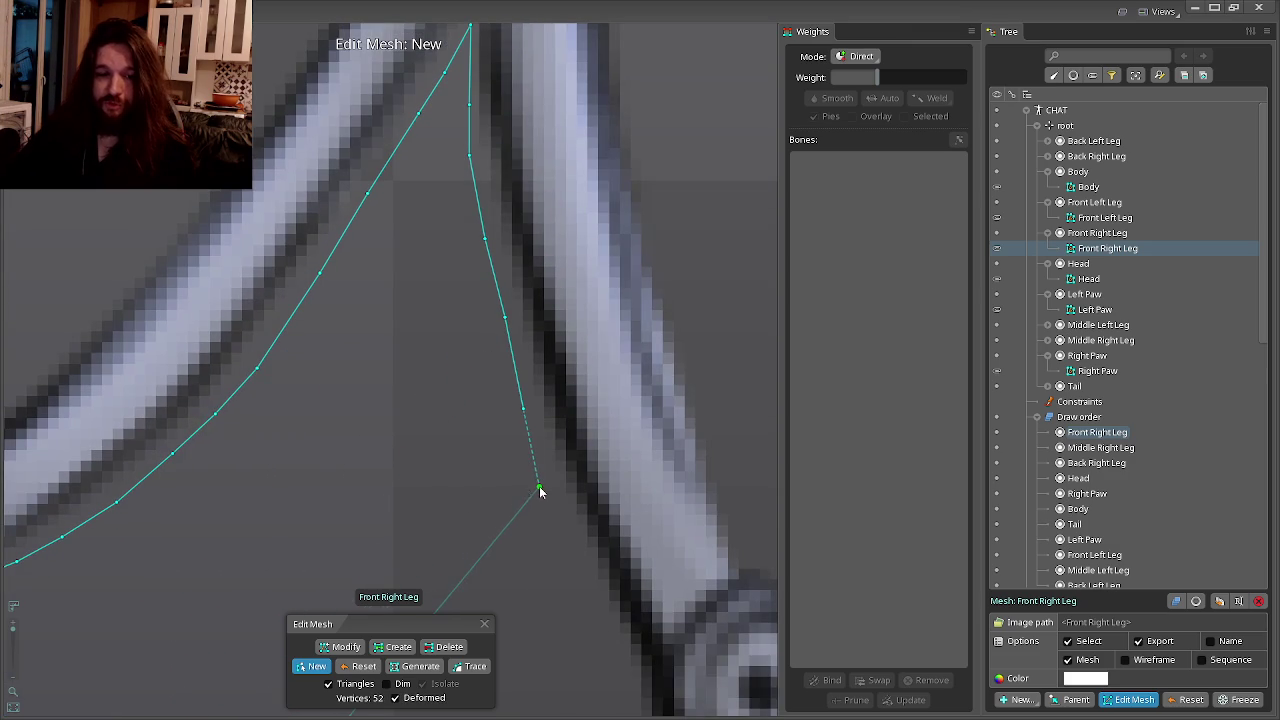
left_click(539, 490)
left_click(563, 463)
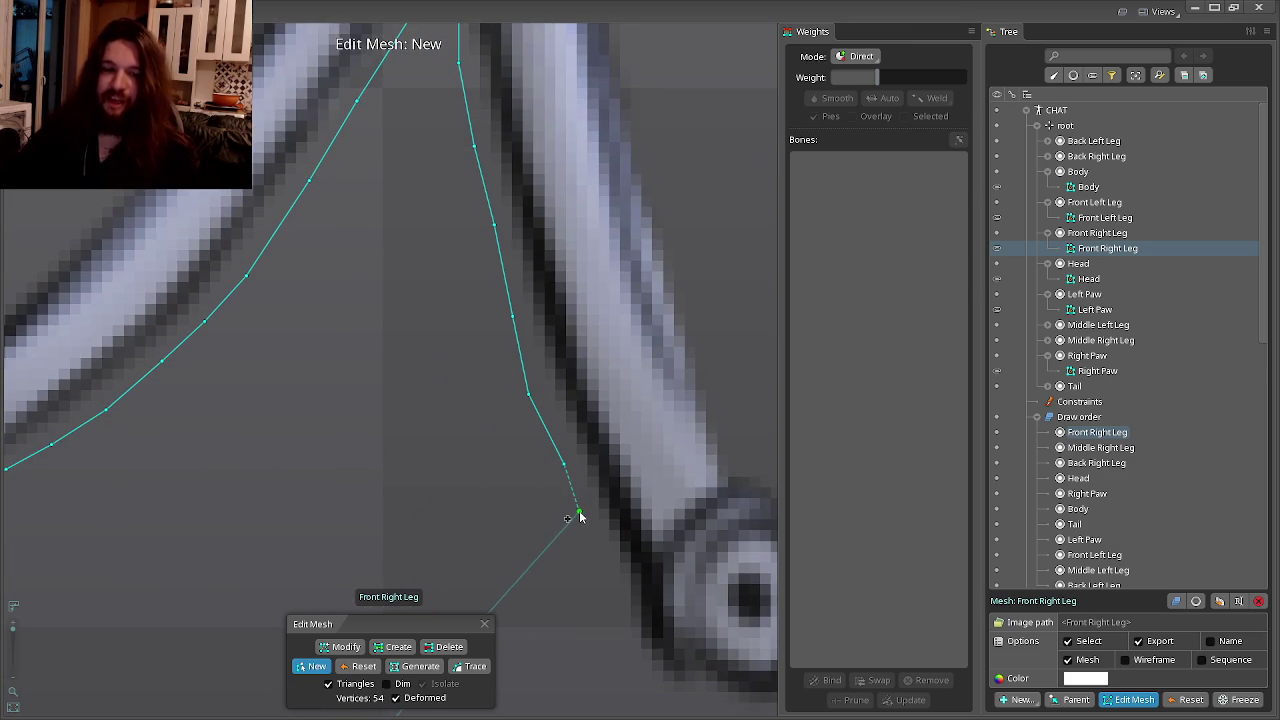
left_click(579, 513)
left_click(616, 614)
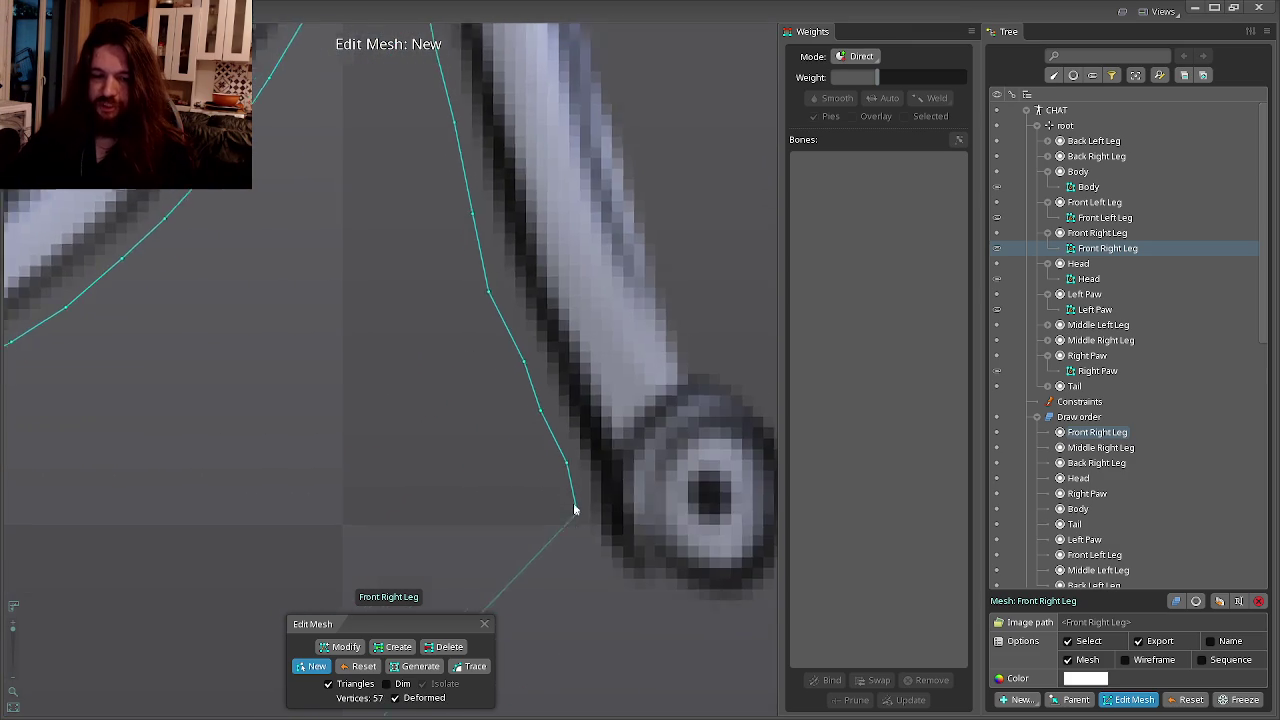
left_click(636, 581)
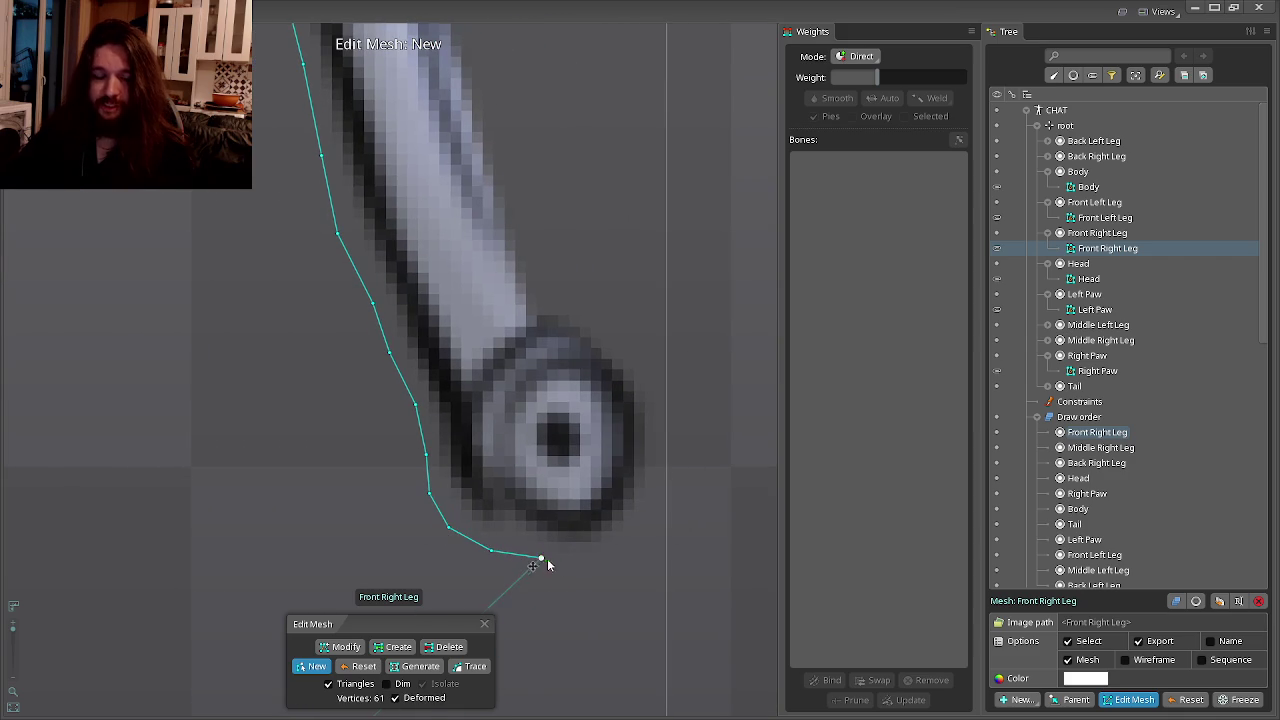
left_click(656, 492)
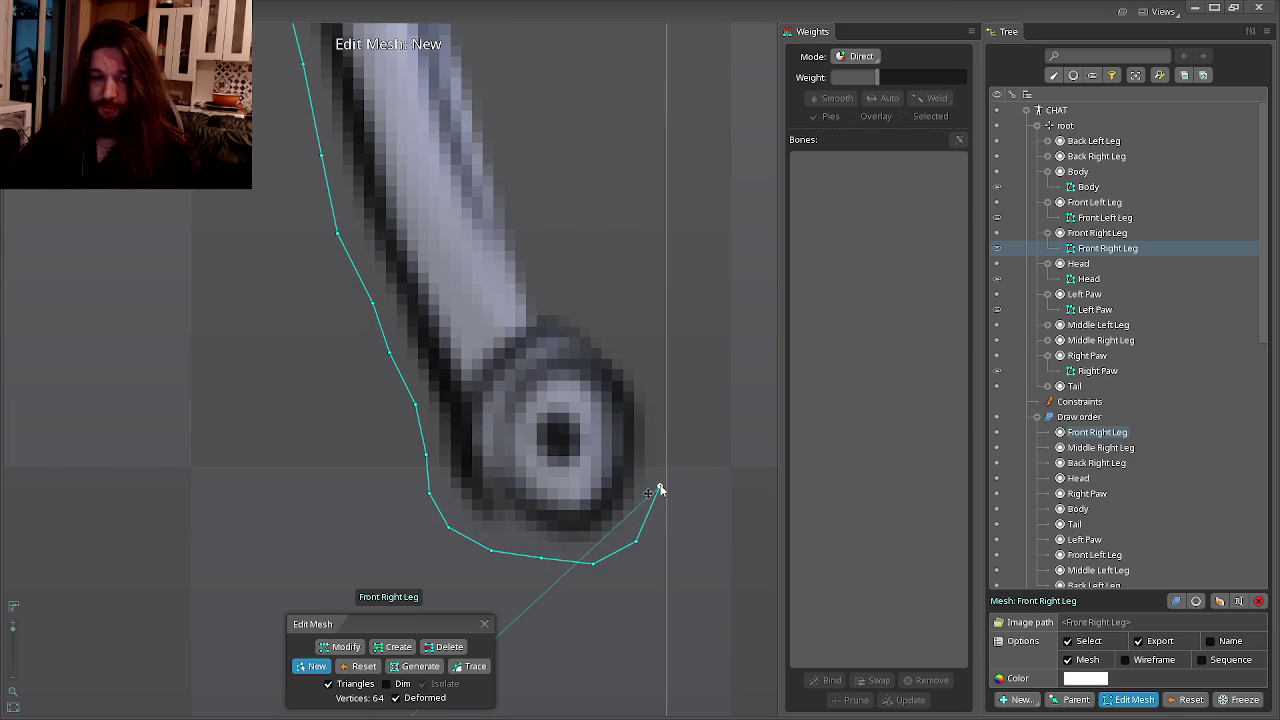
Add outline points up the leg's right edge toward its upper part.
left_click(656, 384)
left_click(620, 338)
left_click(585, 302)
left_click(577, 439)
left_click(551, 361)
left_click(532, 282)
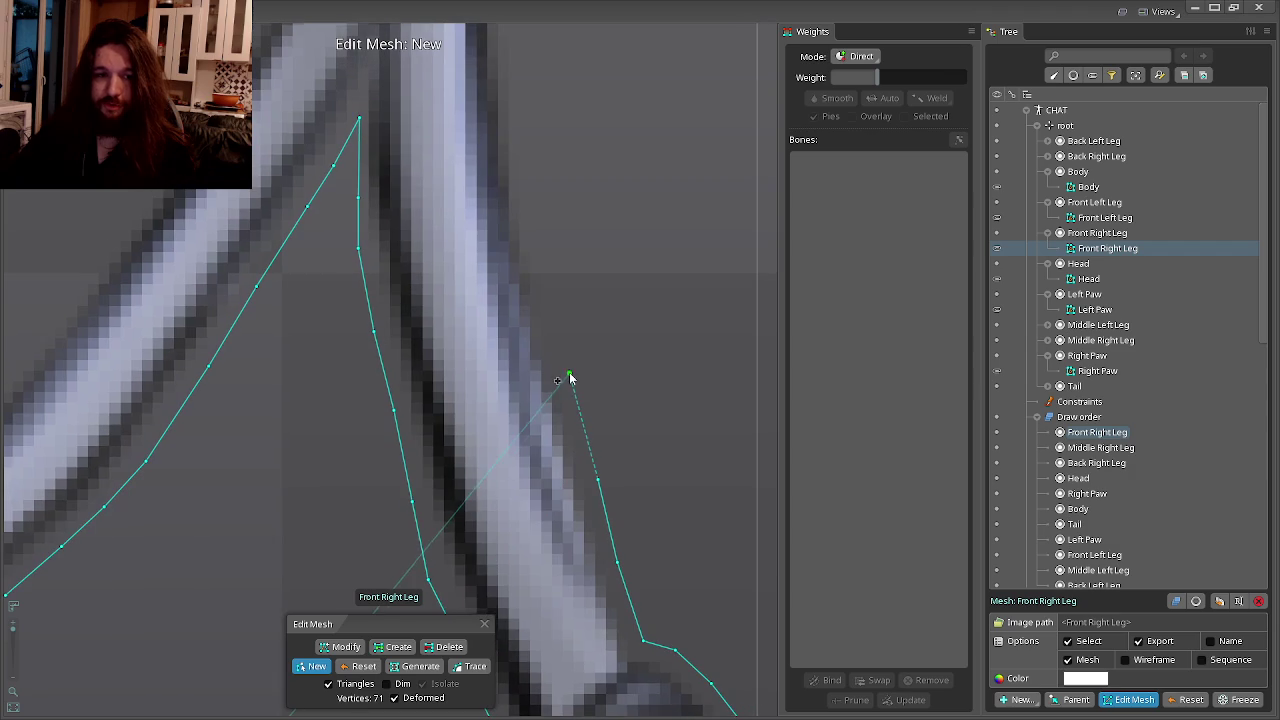
left_click(567, 374)
left_click(555, 395)
left_click(538, 329)
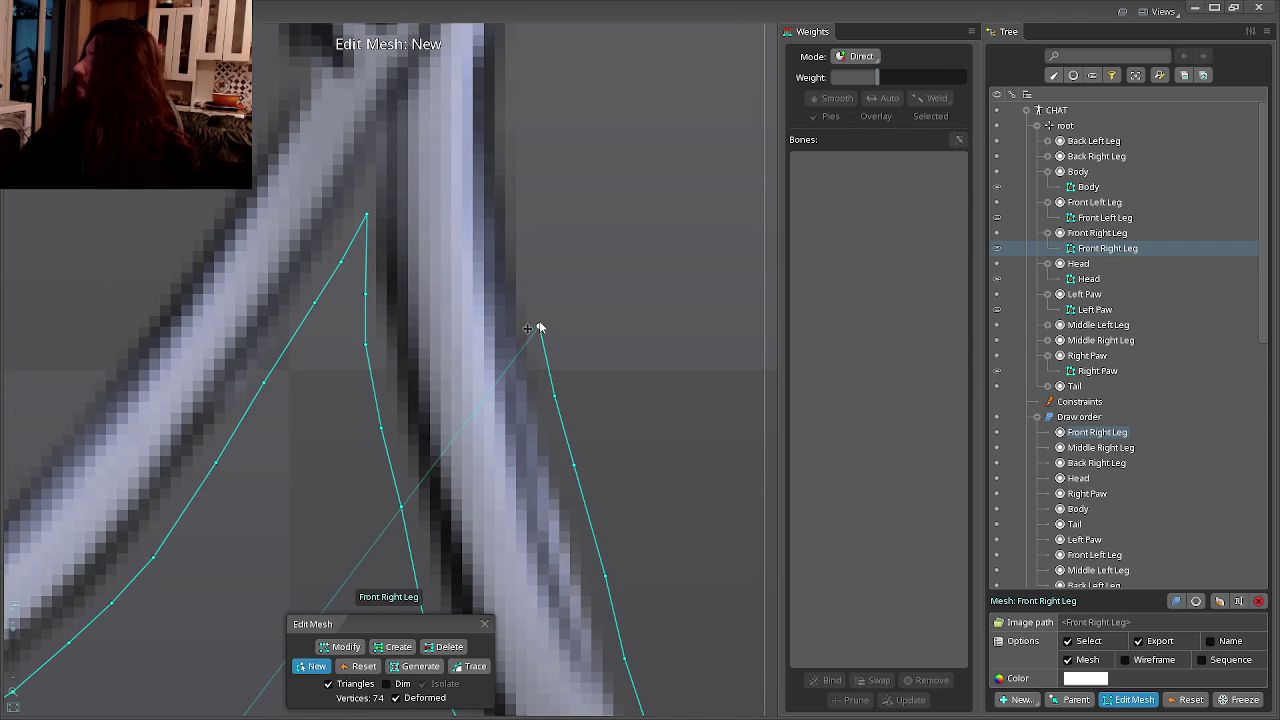
left_click_drag(540, 328, 574, 428)
left_click_drag(551, 363, 595, 437)
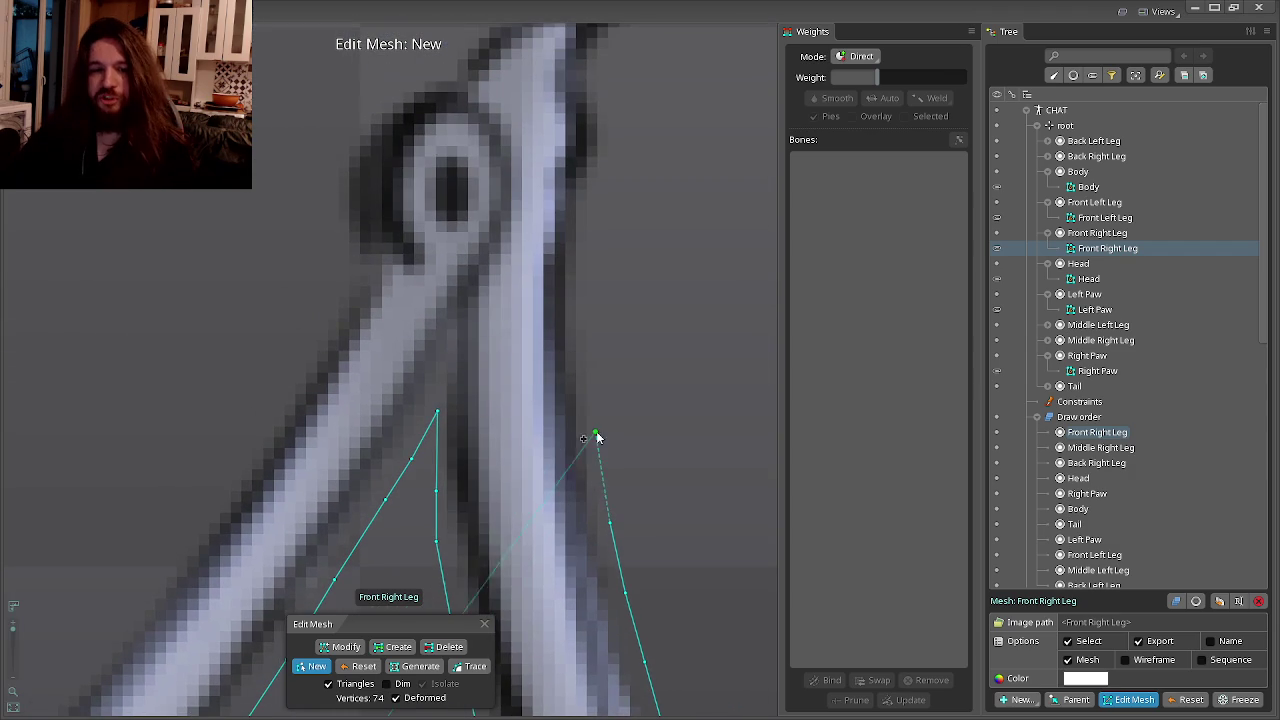
Carry the outline up the top-right edge, across the leg's top and down the upper-left edge.
left_click(594, 279)
left_click(591, 217)
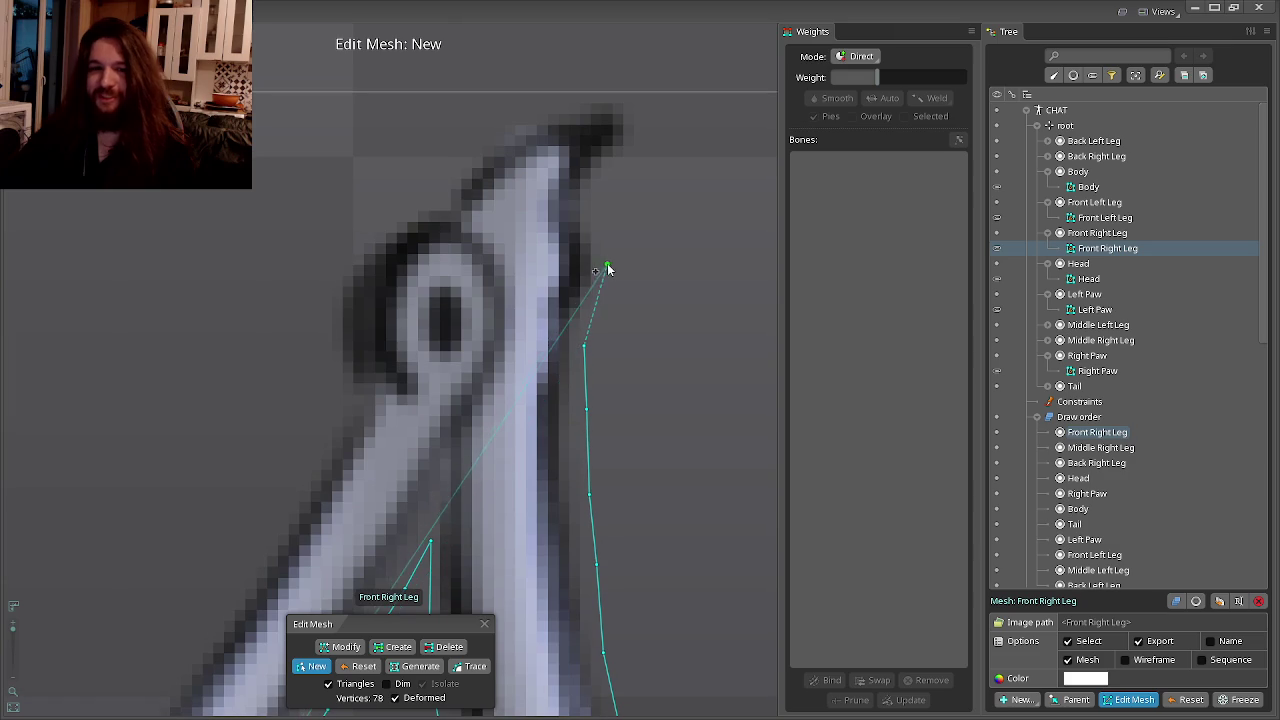
left_click(607, 264)
left_click(603, 237)
left_click(601, 205)
left_click(610, 176)
left_click(633, 156)
left_click(652, 134)
left_click(652, 104)
left_click(592, 92)
left_click(549, 101)
left_click(502, 120)
left_click(460, 156)
left_click(434, 192)
left_click(397, 210)
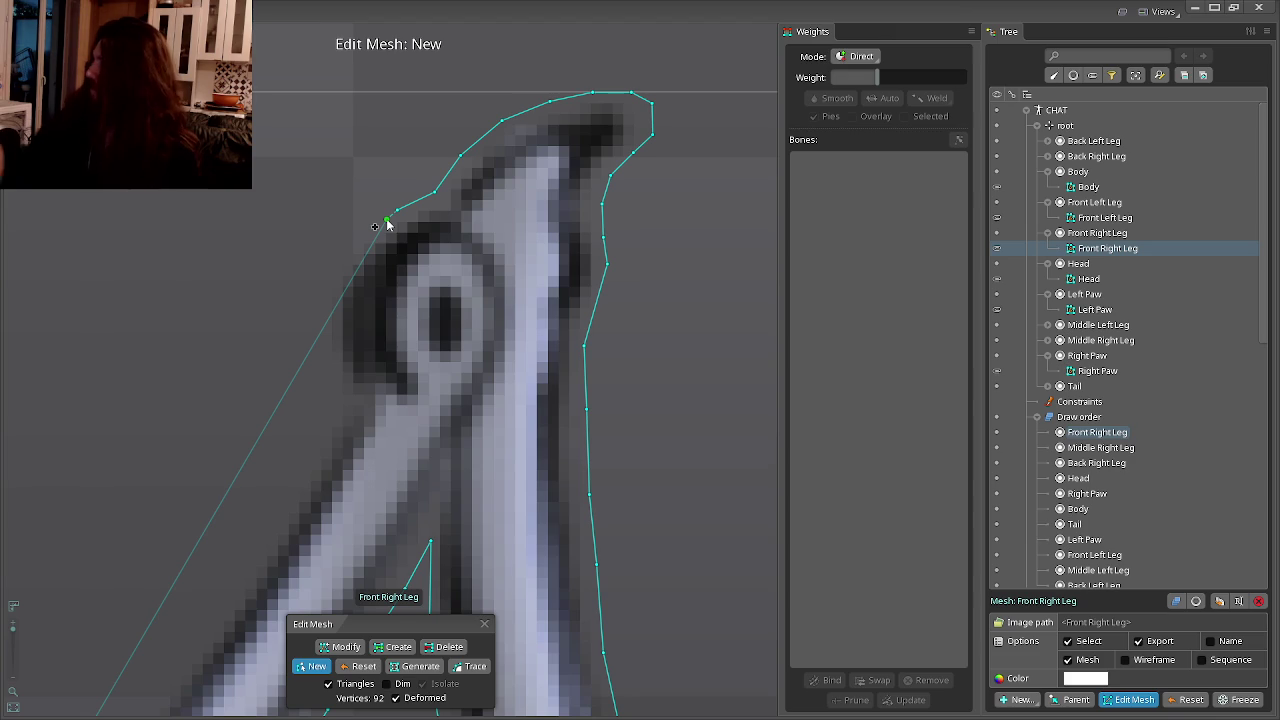
Continue placing outline points down the leg's long left edge.
scroll(388, 225, "down", 2)
left_click_drag(388, 232, 389, 355)
left_click(389, 353)
scroll(574, 374, "up", 3)
scroll(586, 351, "up", 3)
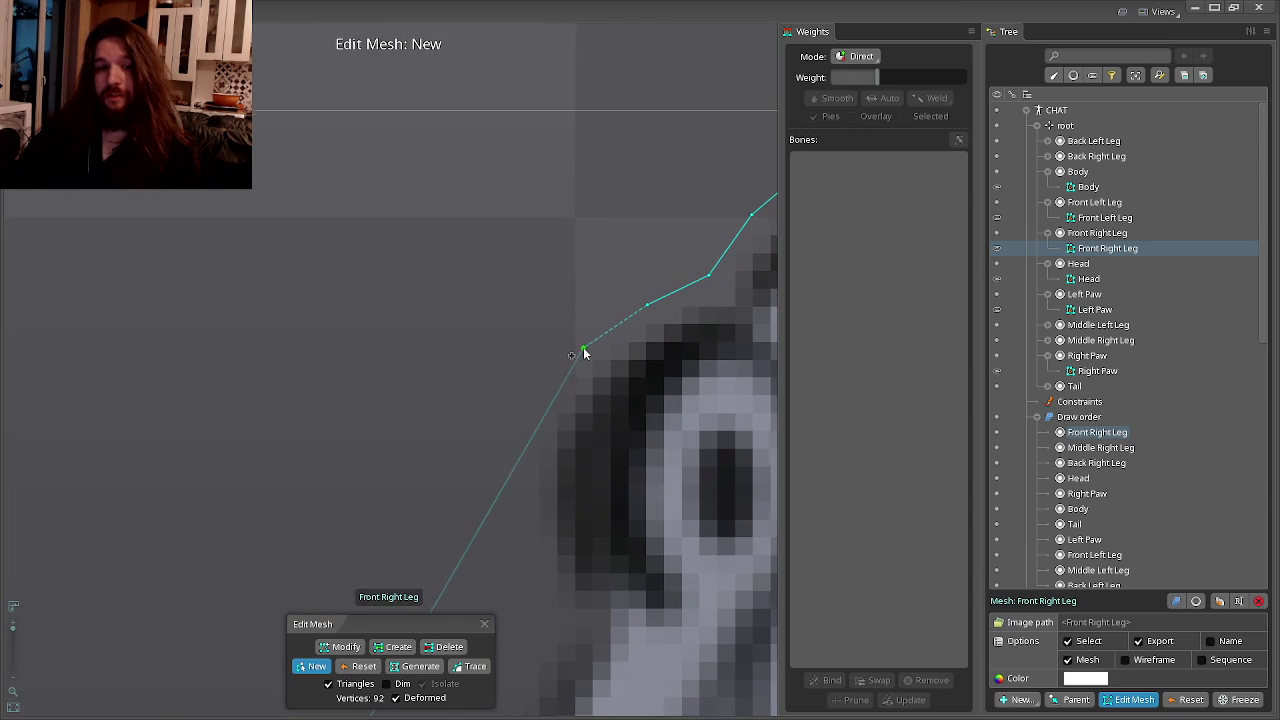
left_click(509, 485)
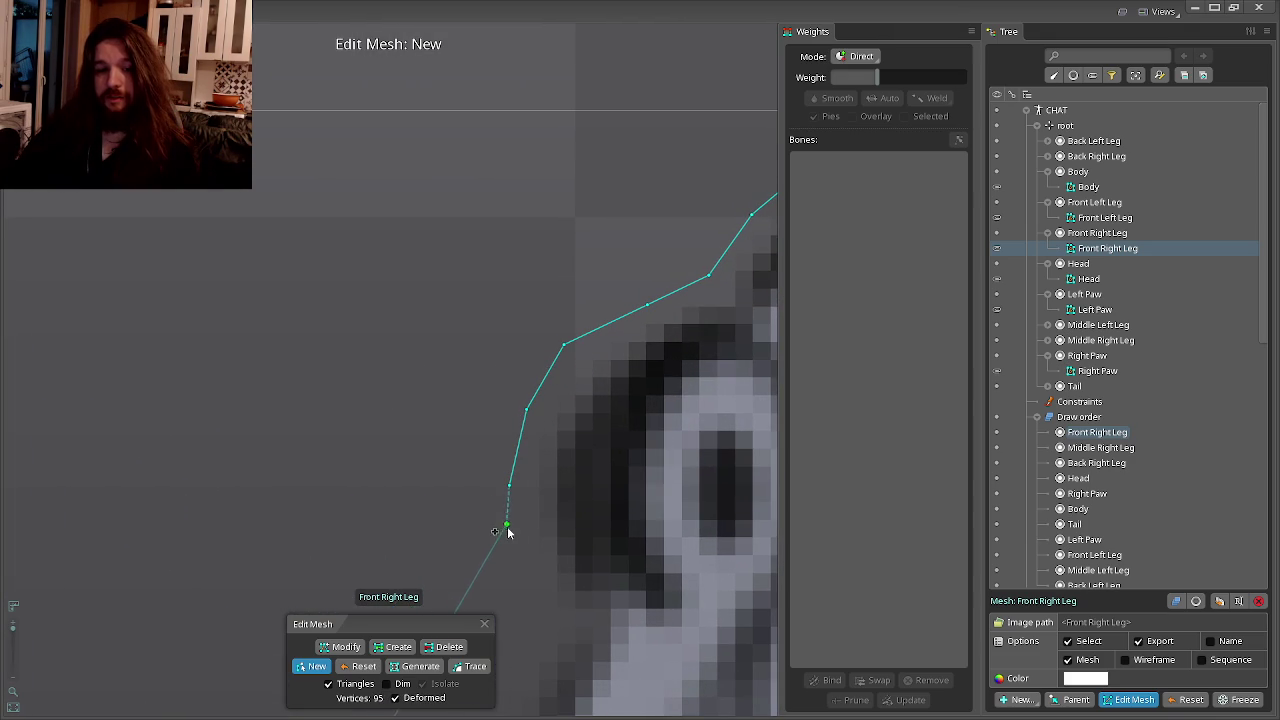
mouse_move(555, 626)
left_mouse_down()
mouse_move(603, 558)
mouse_move(660, 517)
left_mouse_up()
left_click(660, 517)
left_click_drag(623, 569, 684, 472)
left_click(684, 470)
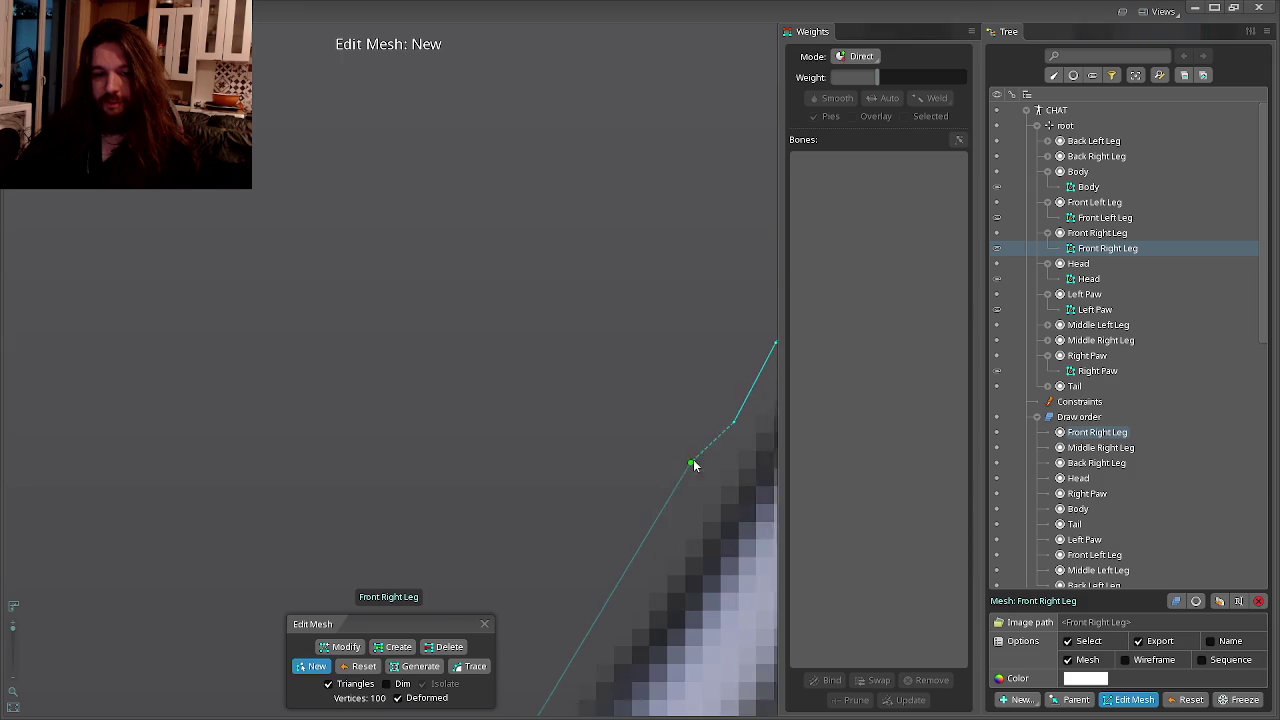
left_click_drag(669, 517, 717, 457)
left_click(667, 529)
scroll(655, 540, "down", 2)
scroll(417, 323, "down", 3)
scroll(400, 291, "up", 5)
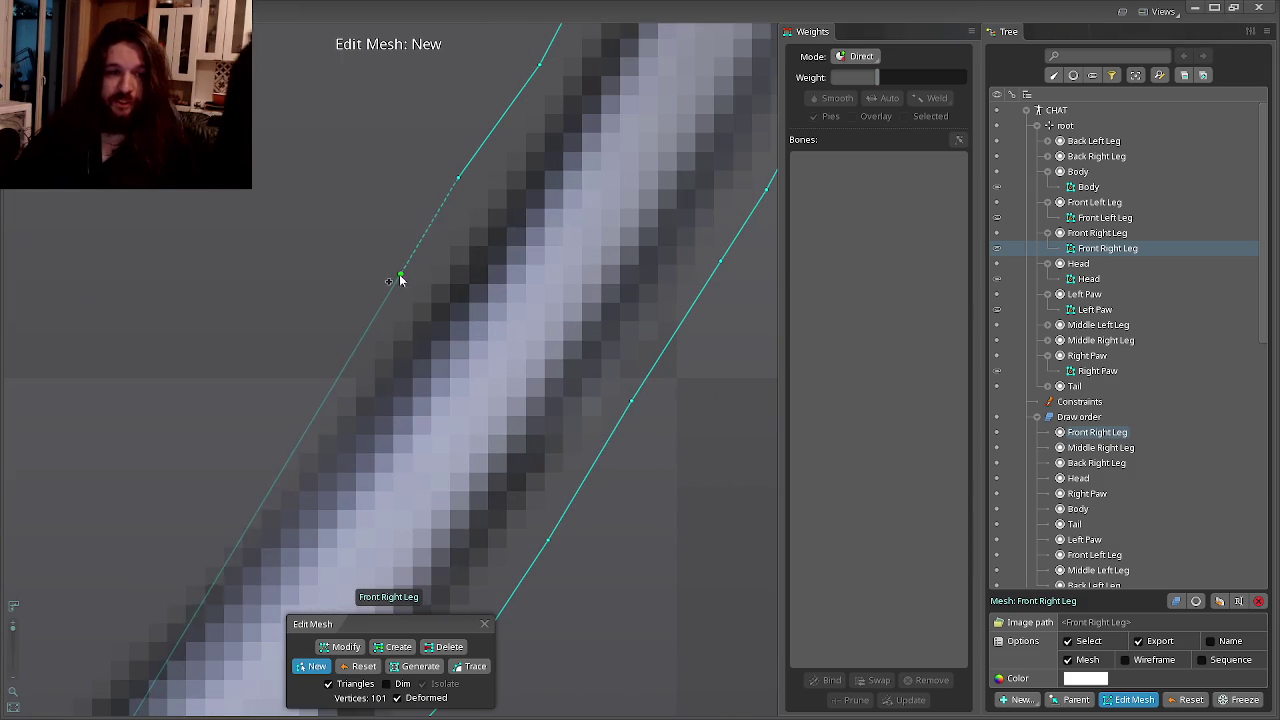
left_click_drag(383, 326, 449, 343)
left_click(432, 355)
left_click(358, 440)
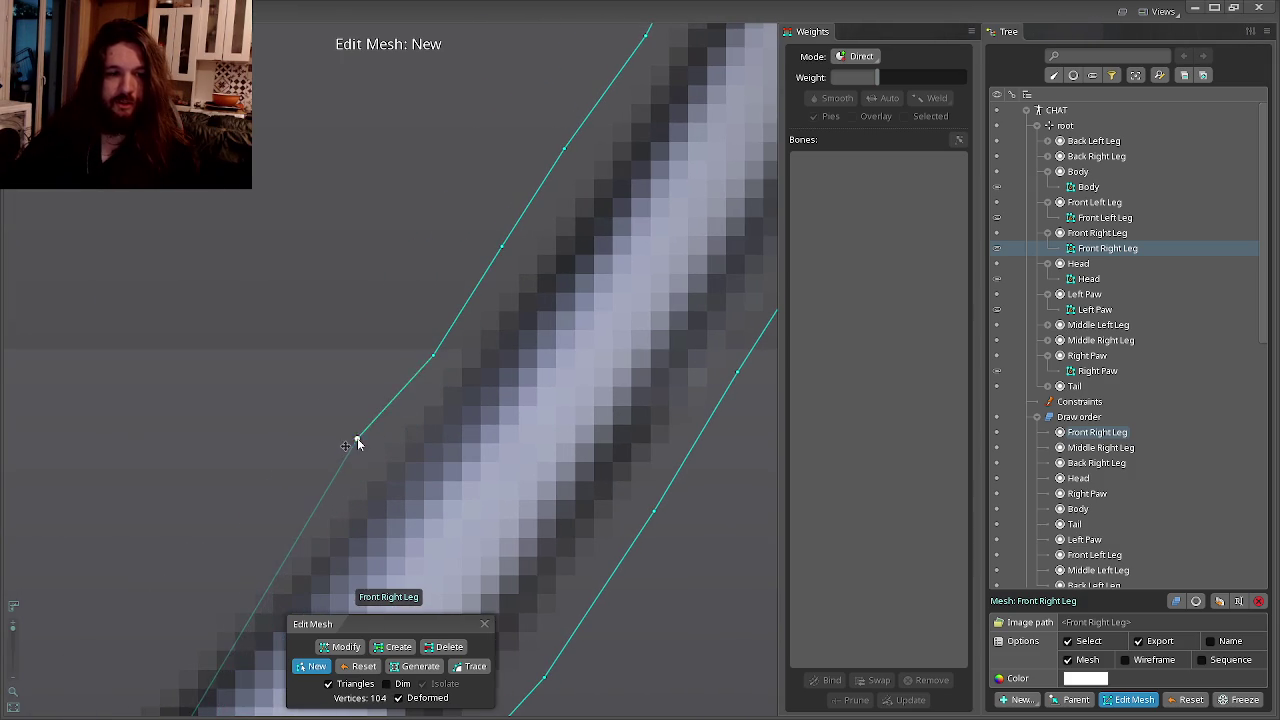
left_click_drag(358, 440, 580, 371)
left_click(561, 429)
left_click_drag(561, 429, 640, 389)
left_click(588, 428)
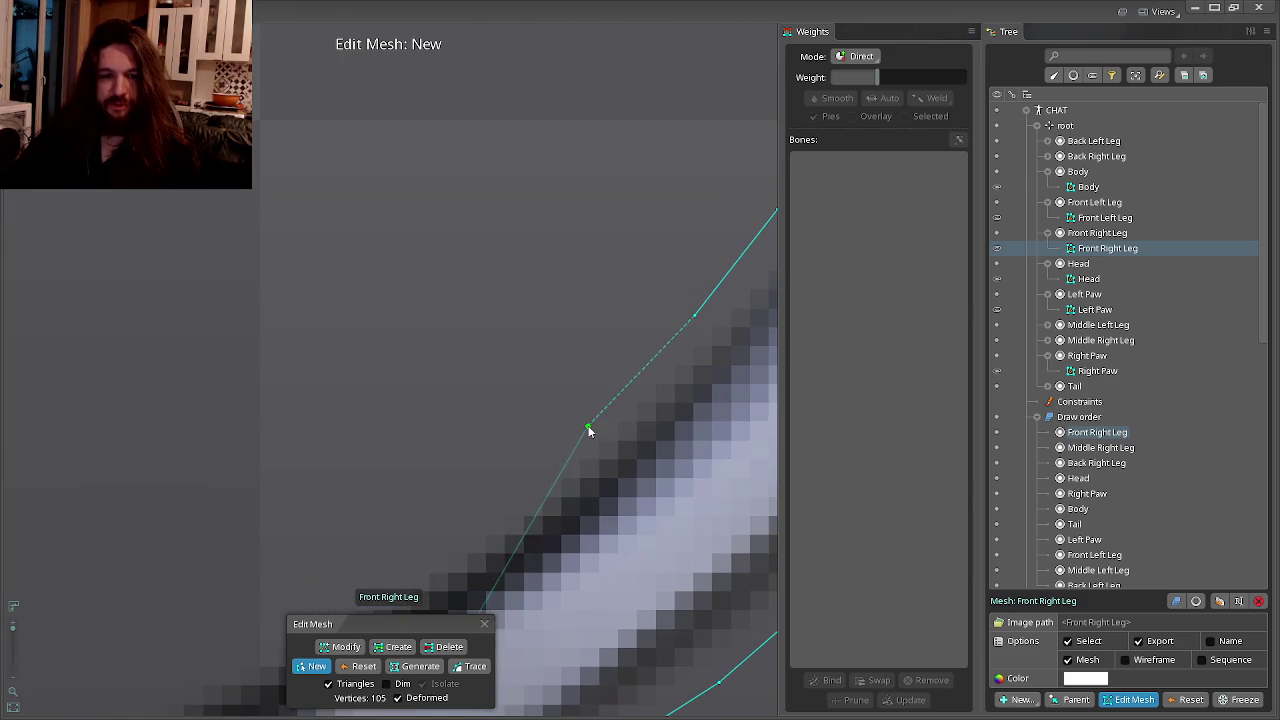
left_click_drag(588, 430, 650, 379)
left_click(560, 437)
left_click_drag(560, 437, 653, 378)
left_click(533, 447)
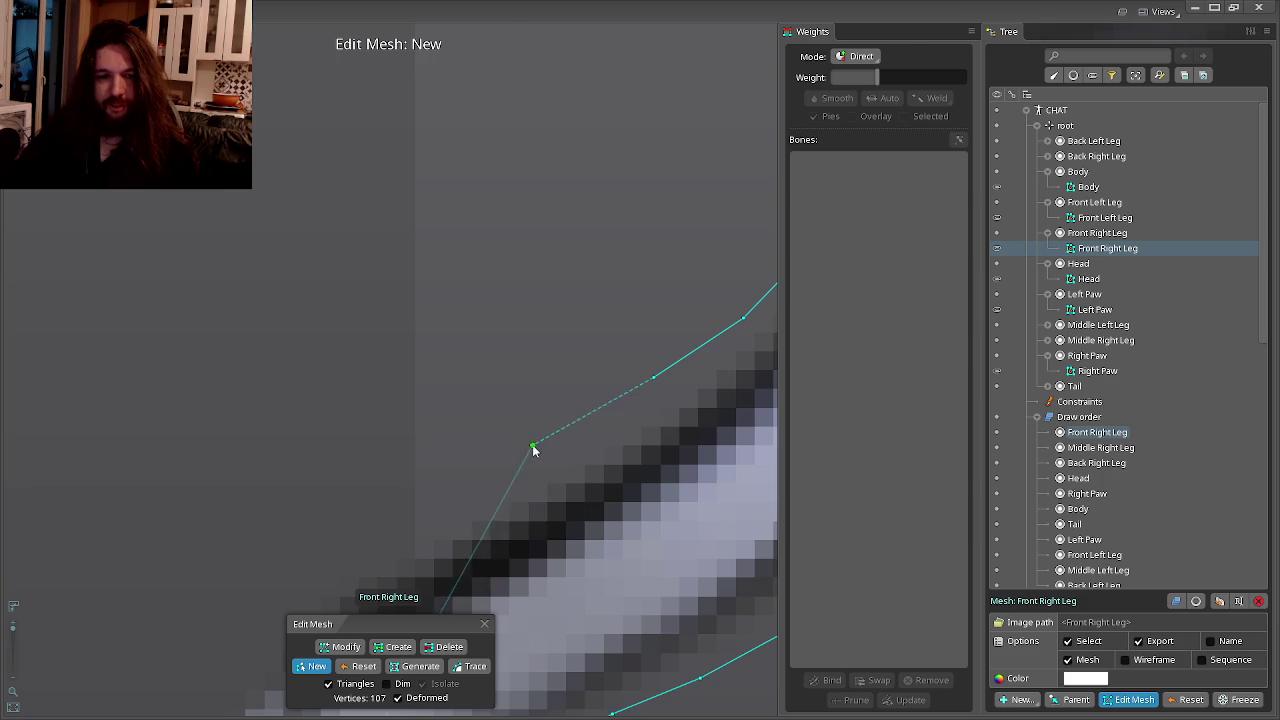
left_click_drag(533, 450, 589, 423)
left_click(500, 463)
left_click_drag(500, 463, 618, 418)
left_click(577, 437)
left_click(555, 459)
left_click(591, 467)
left_click_drag(559, 509, 620, 434)
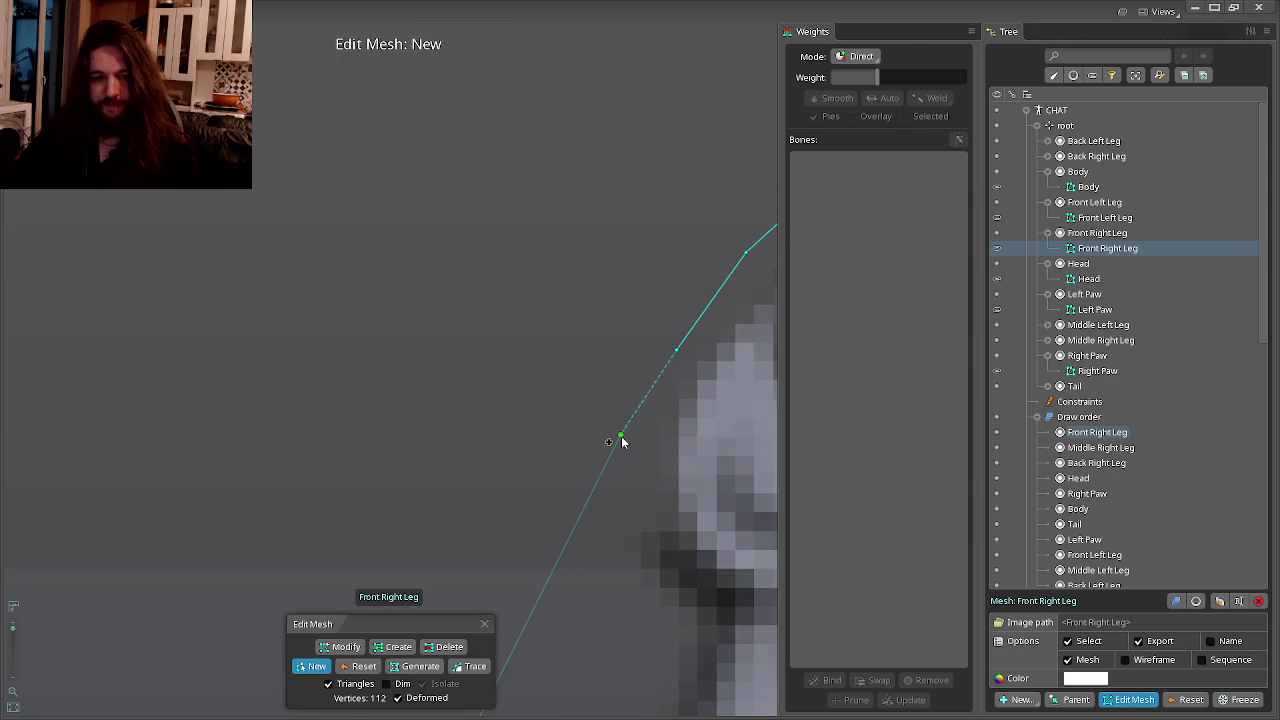
Add outline points around the leg's joint and along the following leg edge.
left_click(587, 381)
left_click(605, 472)
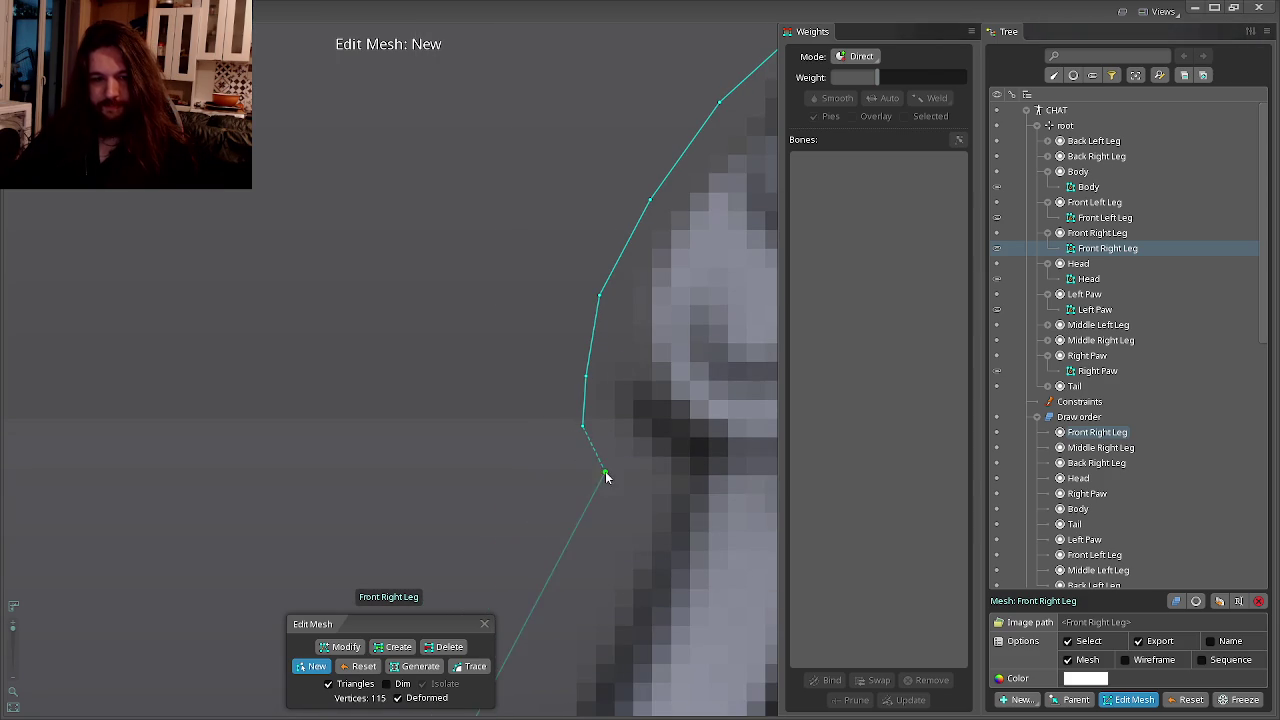
left_click_drag(617, 562, 670, 433)
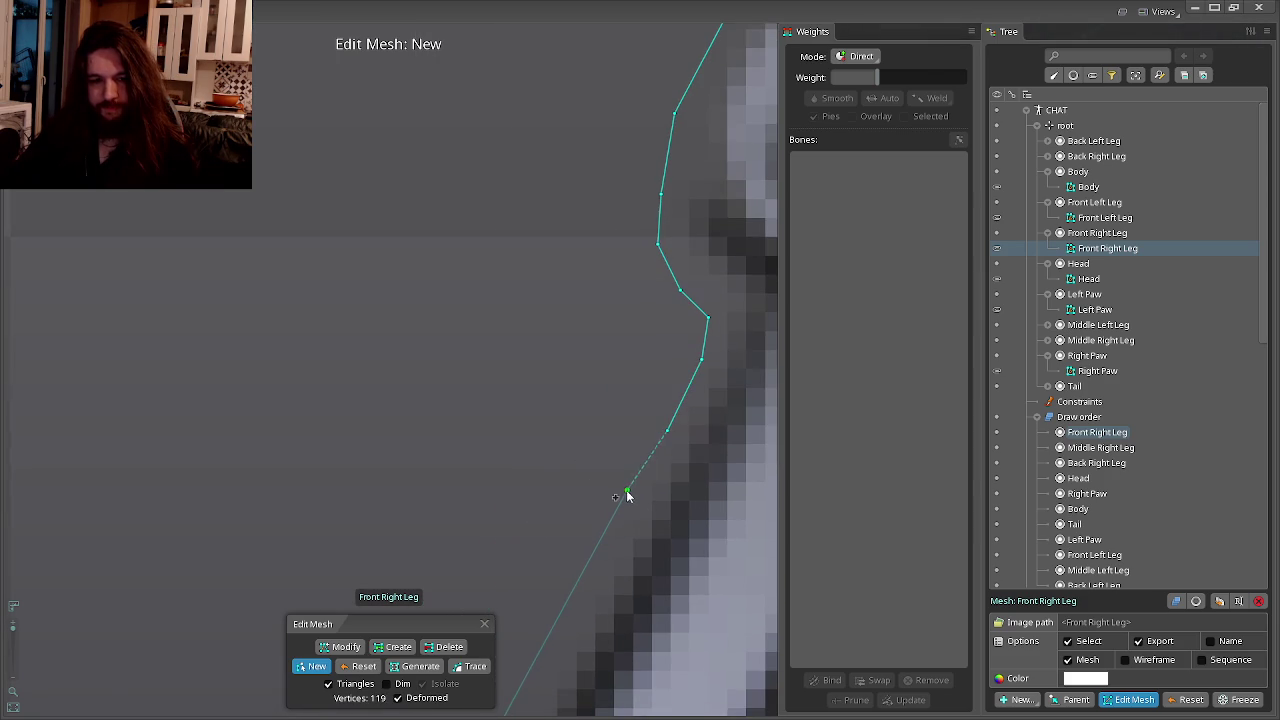
left_click(627, 493)
left_click_drag(627, 493, 714, 320)
left_click(749, 276)
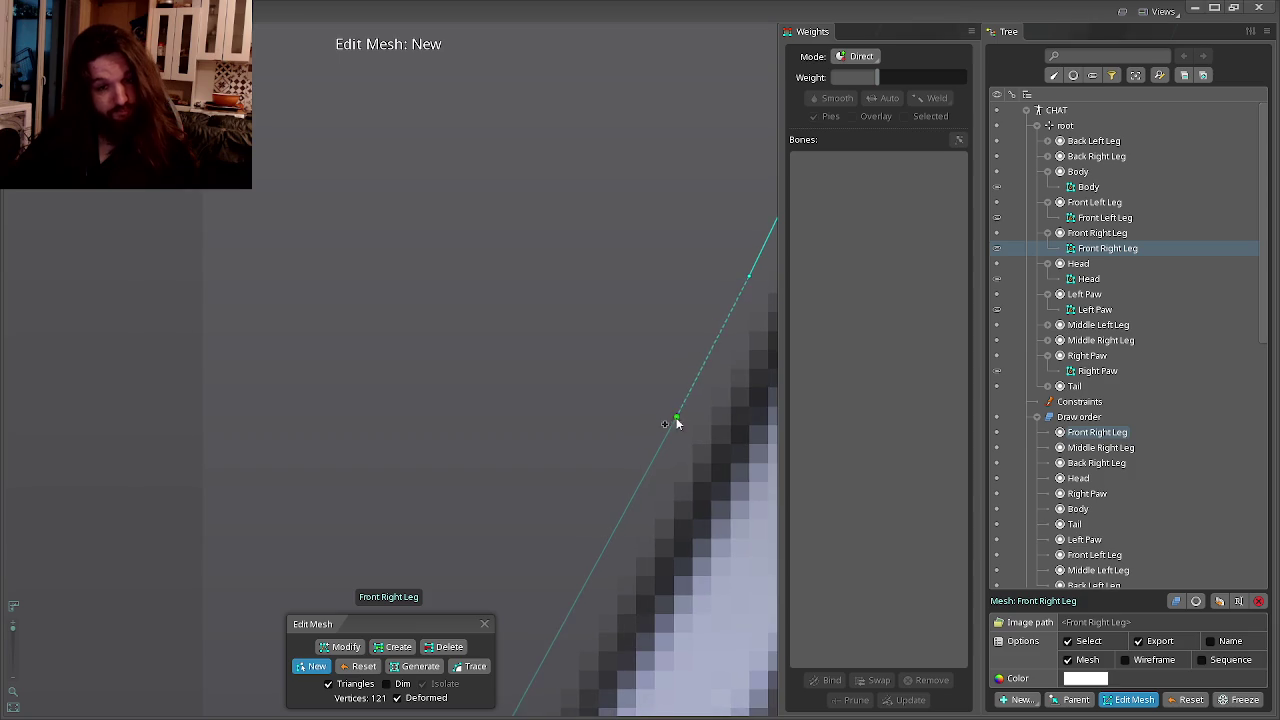
mouse_move(666, 443)
left_mouse_down()
mouse_move(637, 397)
mouse_move(691, 289)
left_mouse_up()
left_click(703, 259)
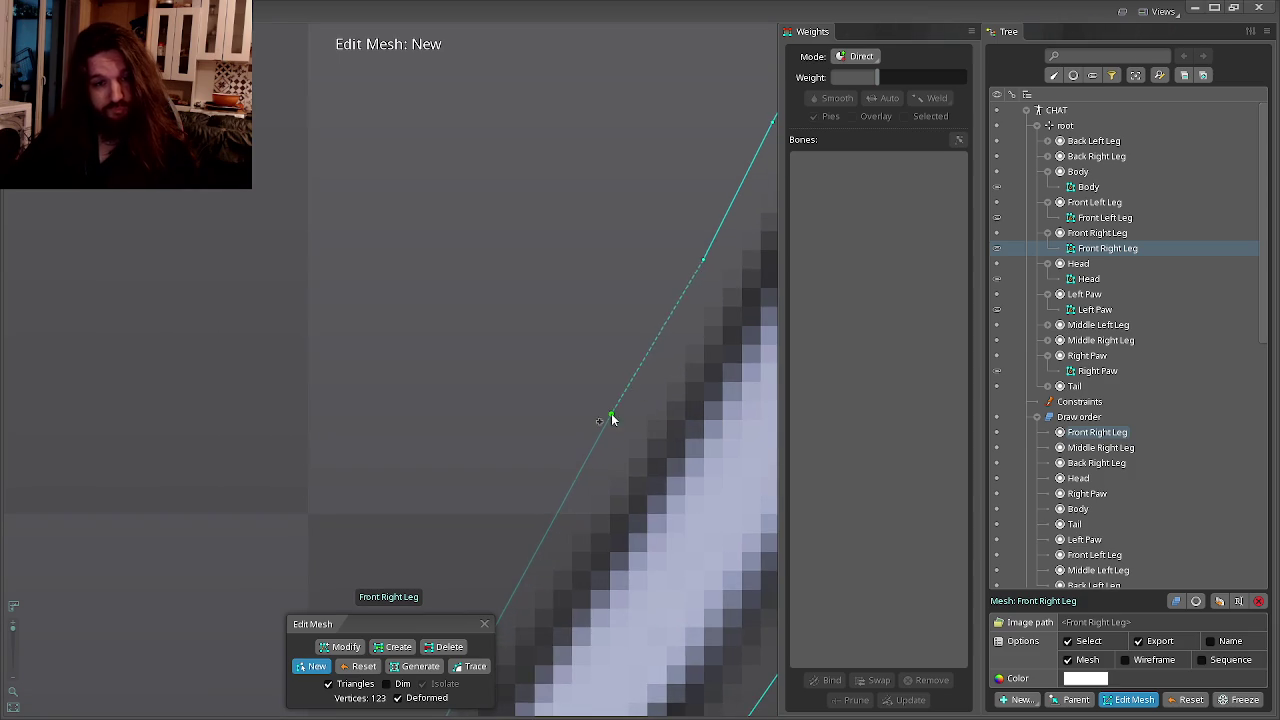
left_click(613, 415)
left_click(694, 286)
mouse_move(614, 391)
left_mouse_down()
mouse_move(700, 337)
mouse_move(703, 320)
left_mouse_up()
left_click(668, 357)
left_click(651, 389)
left_click_drag(651, 389, 680, 346)
left_click(668, 367)
Trace the outline down the lower leg edge toward the foot.
scroll(669, 367, "up", 1)
left_click(683, 309)
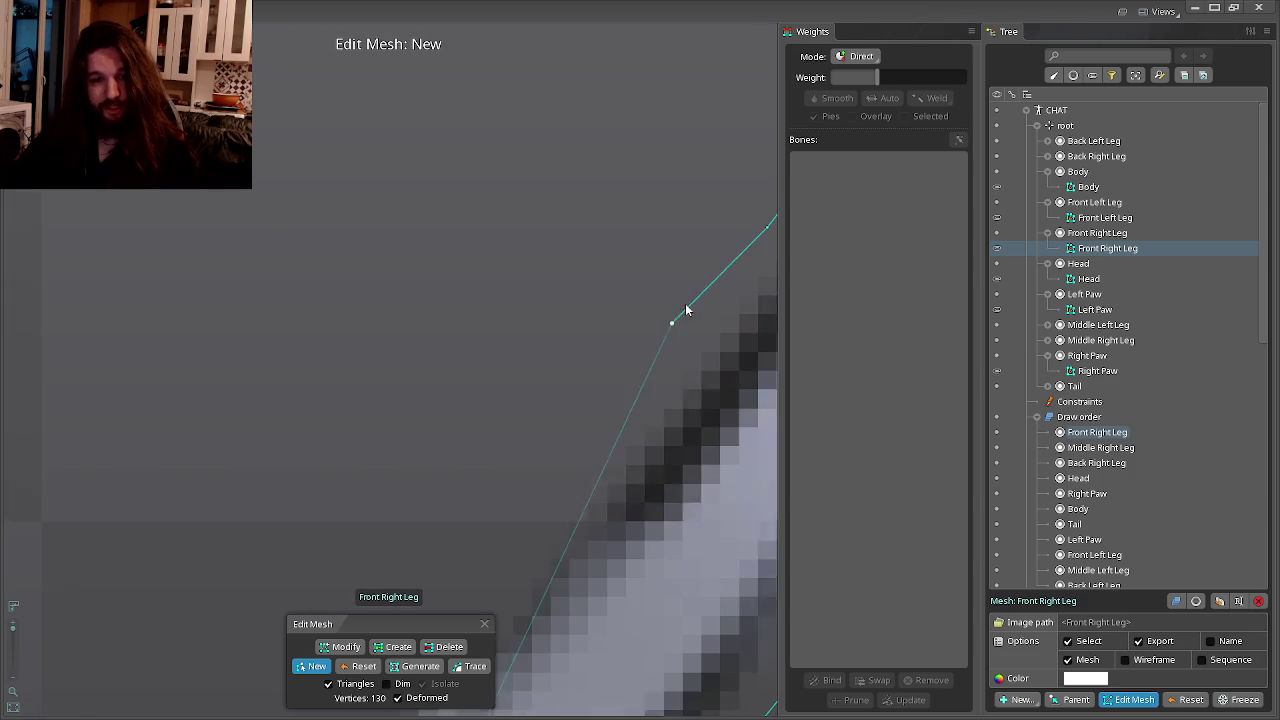
left_click(621, 419)
left_click(630, 405)
left_click(496, 531)
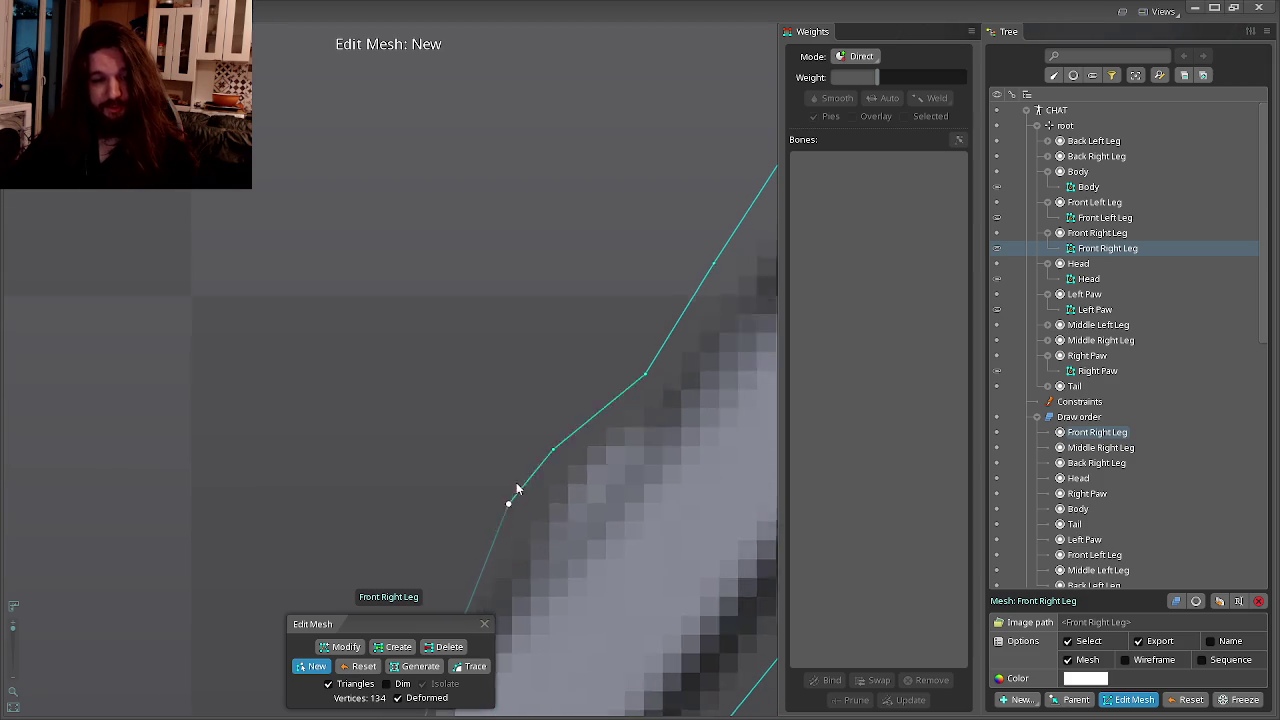
left_click(503, 509)
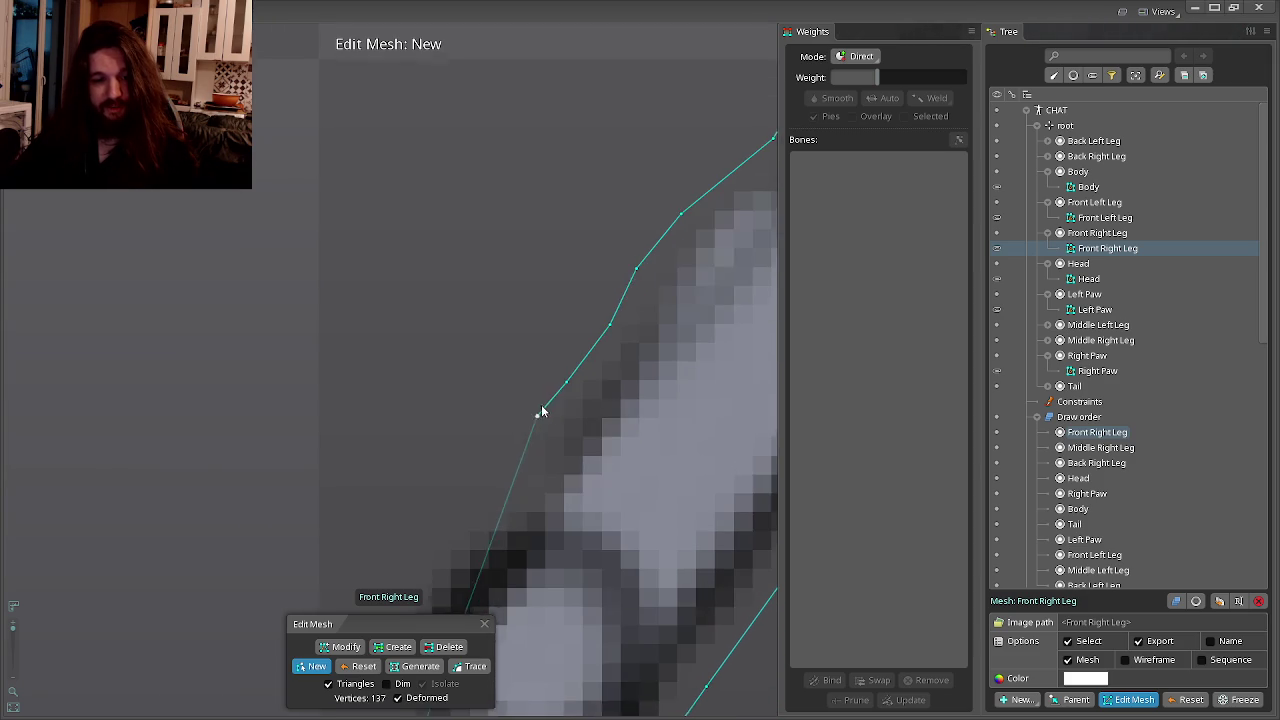
left_click(473, 498)
left_click(495, 423)
left_click(470, 477)
left_click(493, 402)
left_click(466, 448)
left_click(481, 352)
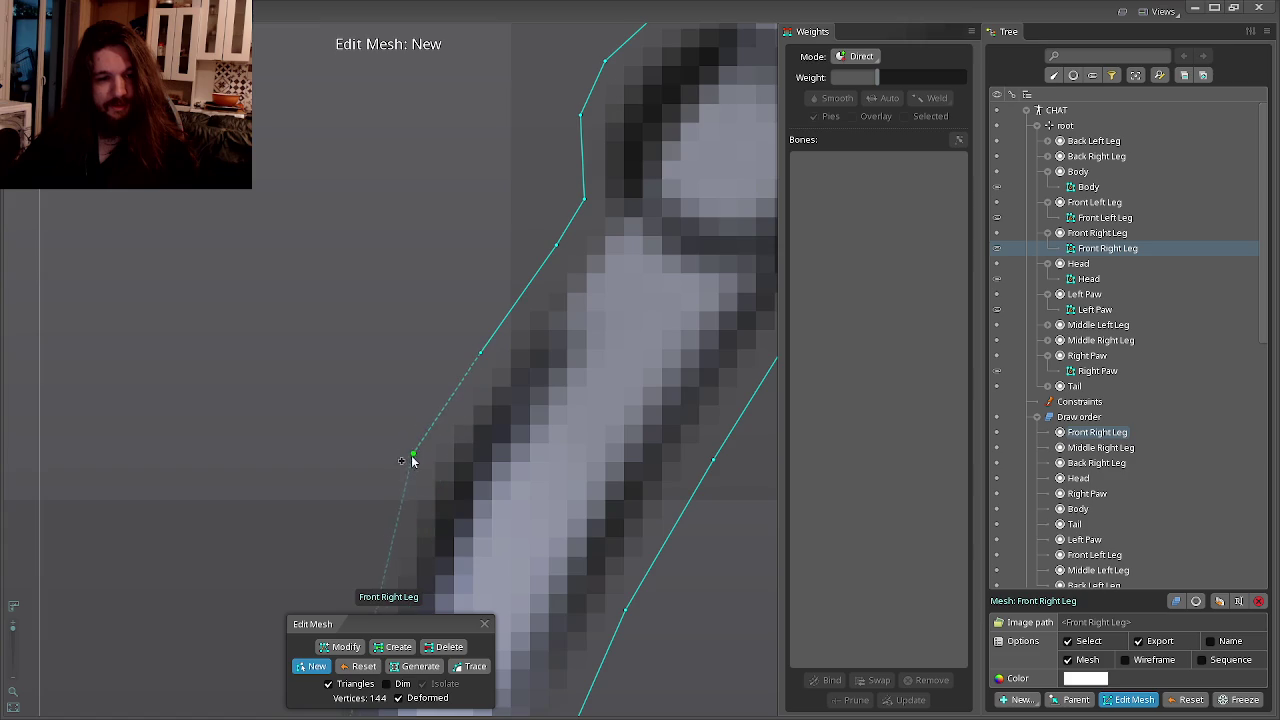
left_click(536, 342)
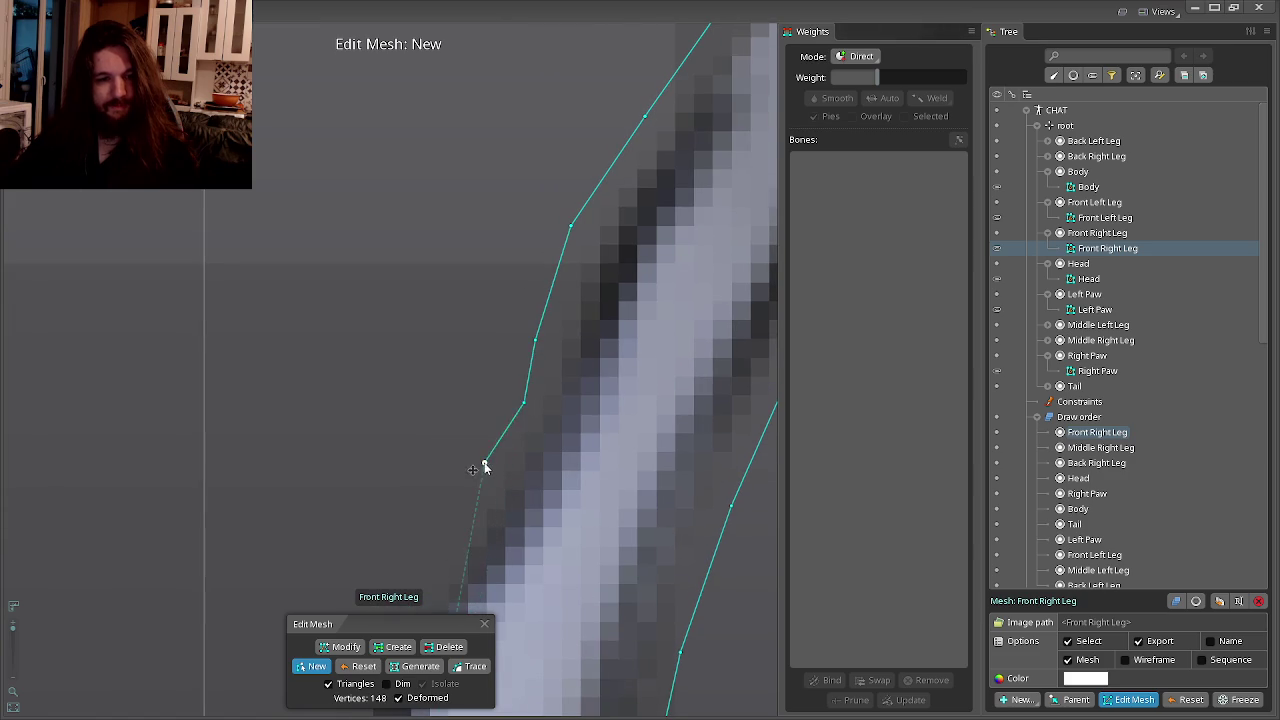
Add points around the foot and close the outline into the 161-vertex triangulated mesh.
left_click_drag(484, 467, 573, 324)
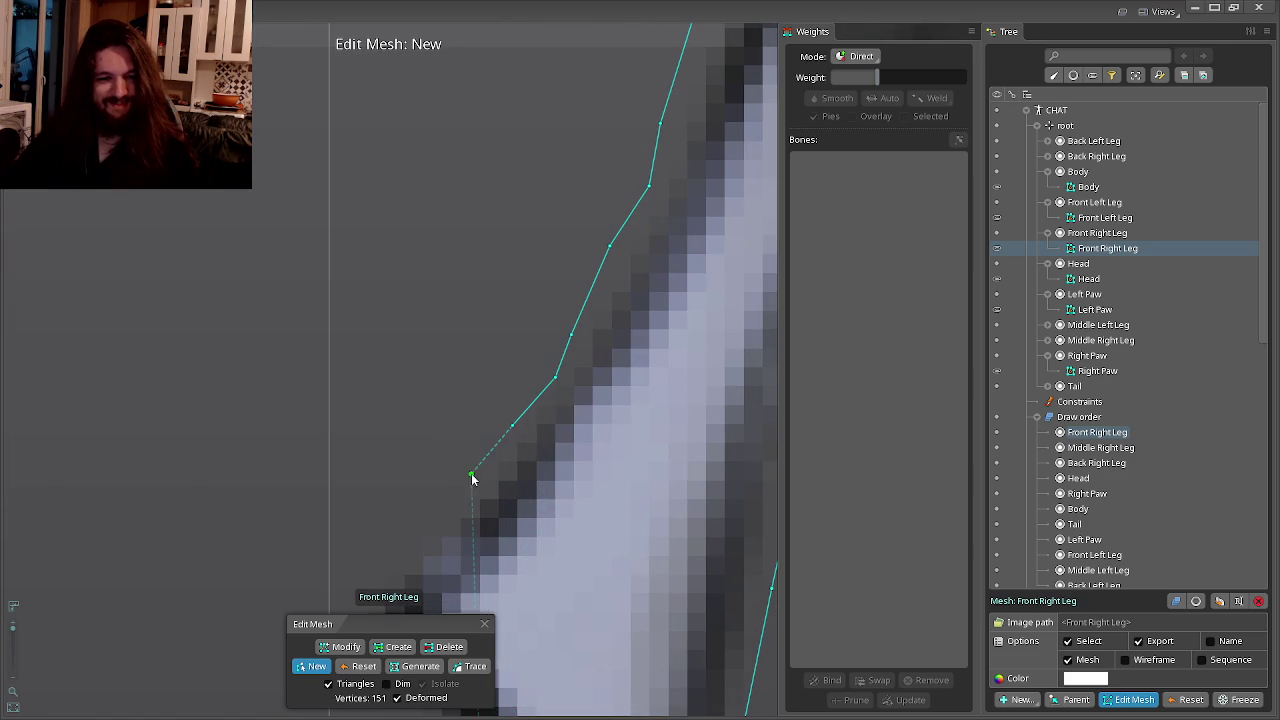
left_click(507, 428)
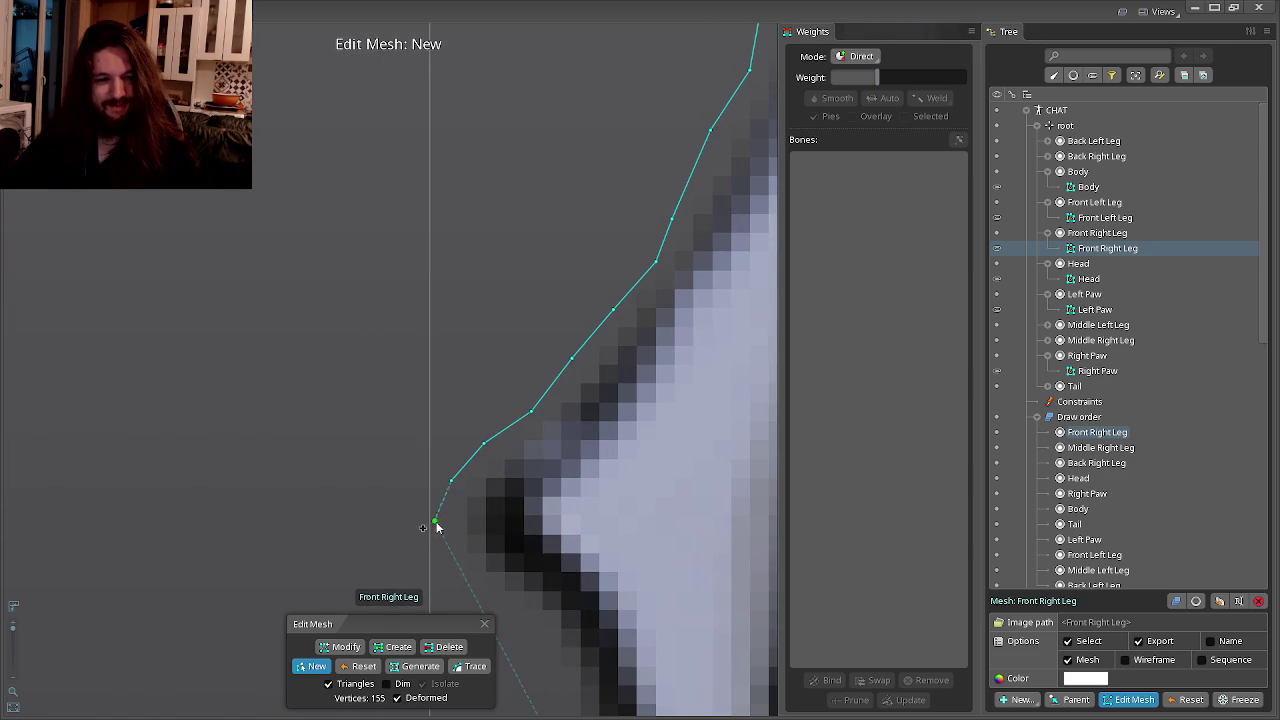
left_click_drag(452, 583, 466, 494)
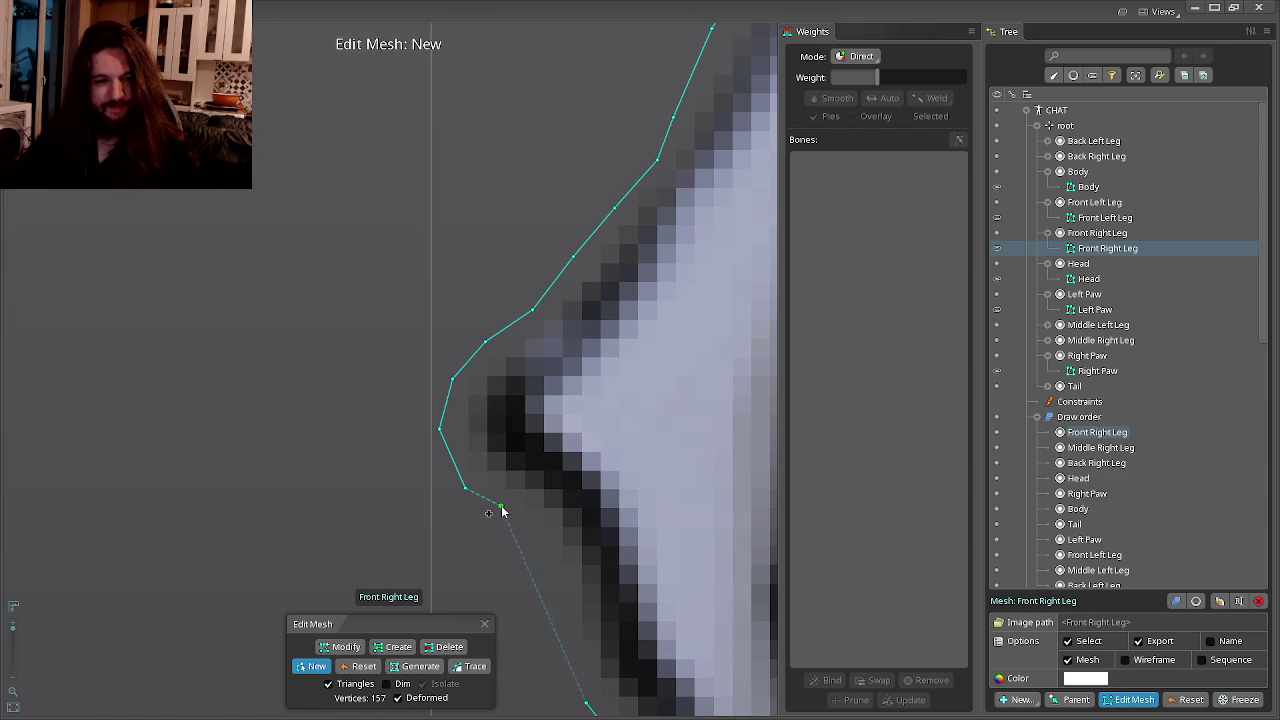
left_click(548, 545)
left_click(562, 598)
scroll(571, 634, "down", 5)
scroll(556, 401, "up", 2)
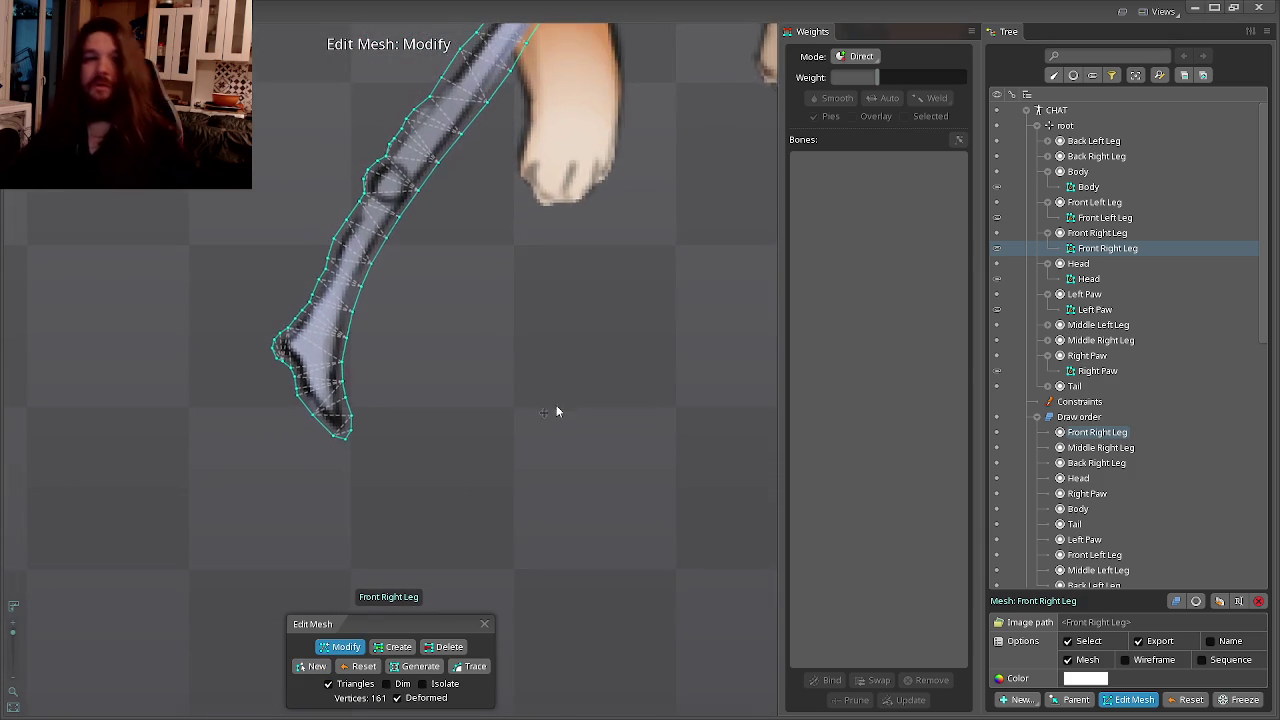
scroll(556, 405, "down", 2)
scroll(566, 429, "down", 2)
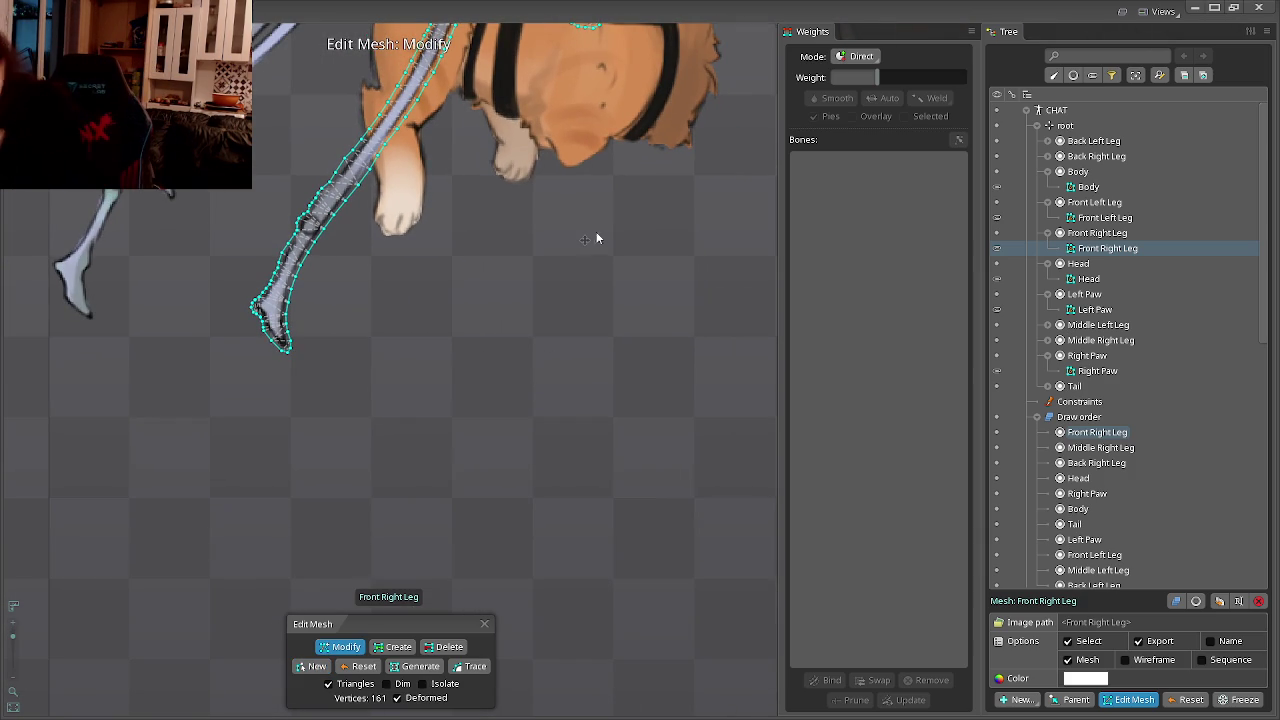
left_click_drag(522, 150, 540, 369)
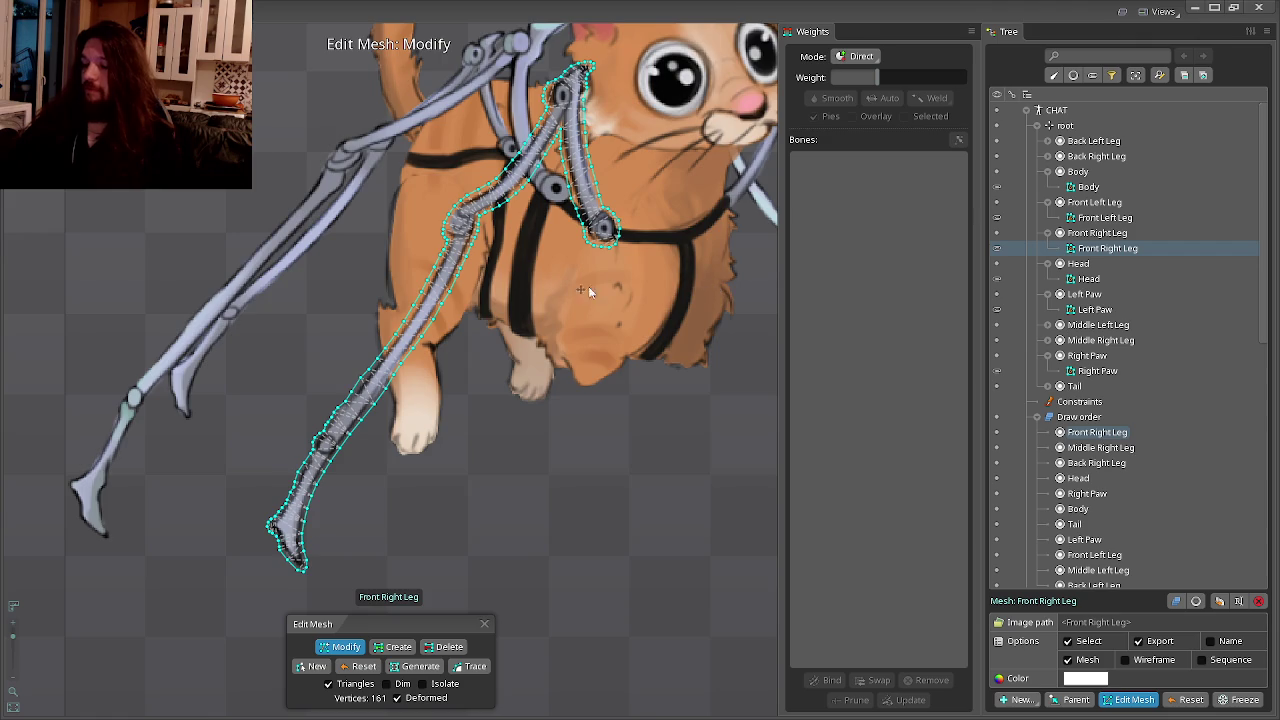
scroll(493, 413, "down", 3)
scroll(493, 413, "up", 2)
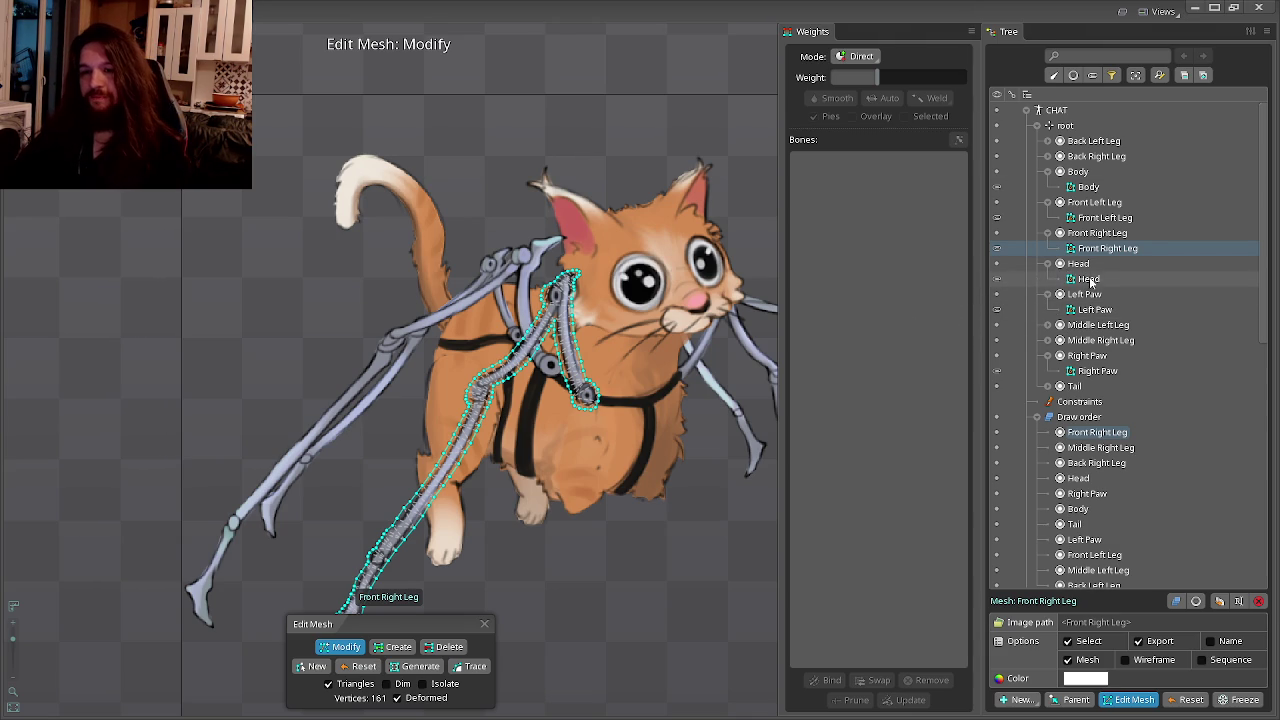
Select the Middle Left Leg image, convert it to a mesh and start editing the mesh.
left_click(1047, 156)
left_click(1047, 340)
left_click(1108, 355)
left_click_drag(680, 387, 453, 384)
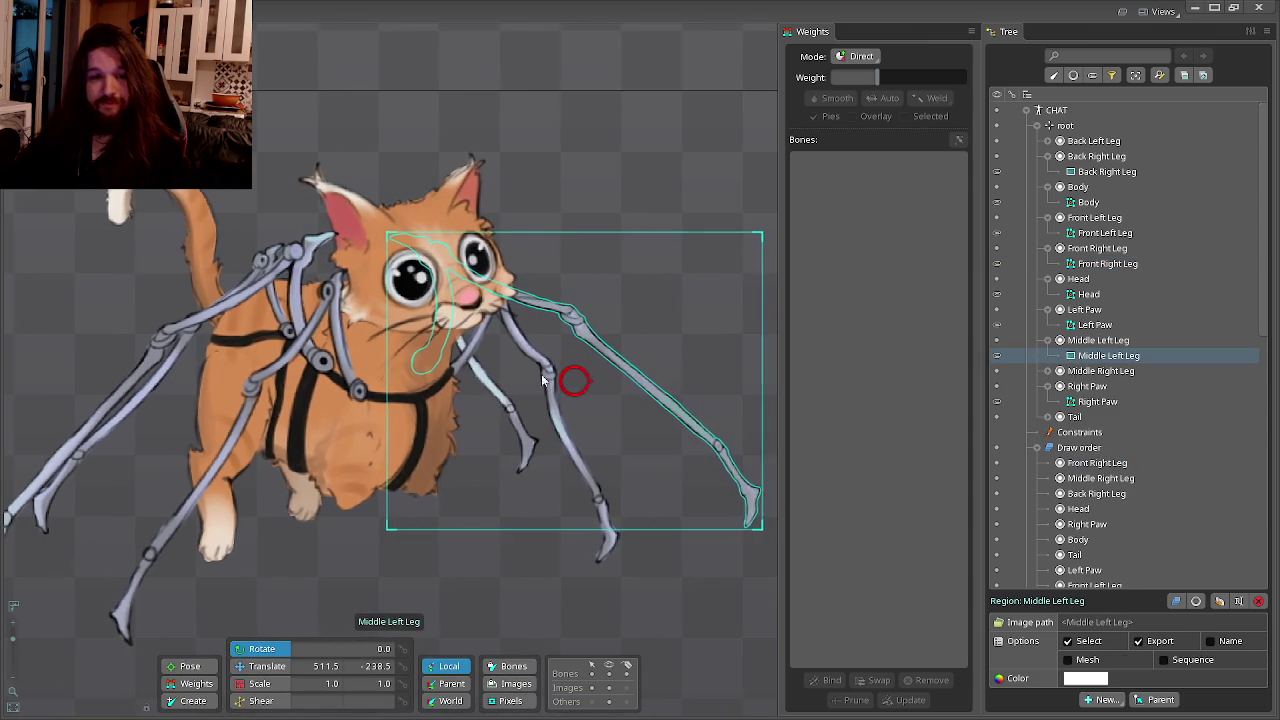
left_click(1083, 662)
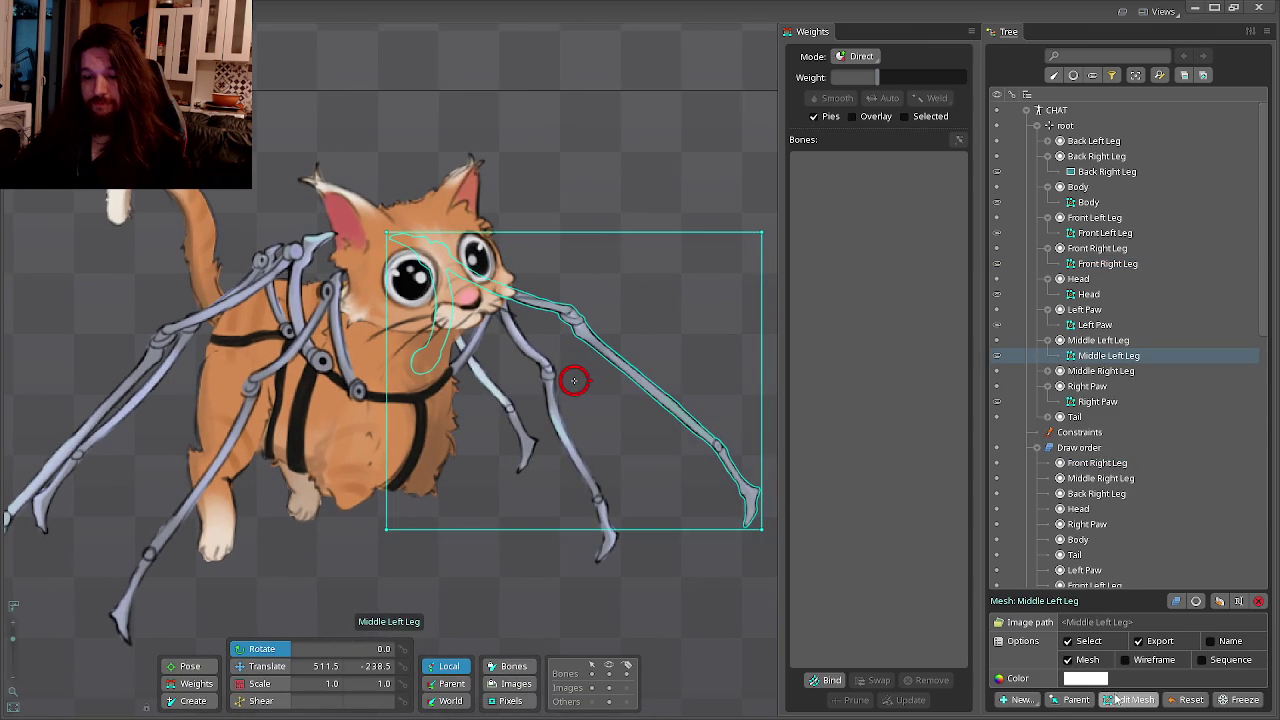
left_click(1134, 699)
Start a new outline with points at the leg's tip and lower left edge.
left_click(309, 667)
scroll(386, 377, "up", 3)
scroll(409, 349, "up", 3)
scroll(417, 353, "up", 3)
left_click(423, 348)
left_click(423, 400)
left_click(430, 411)
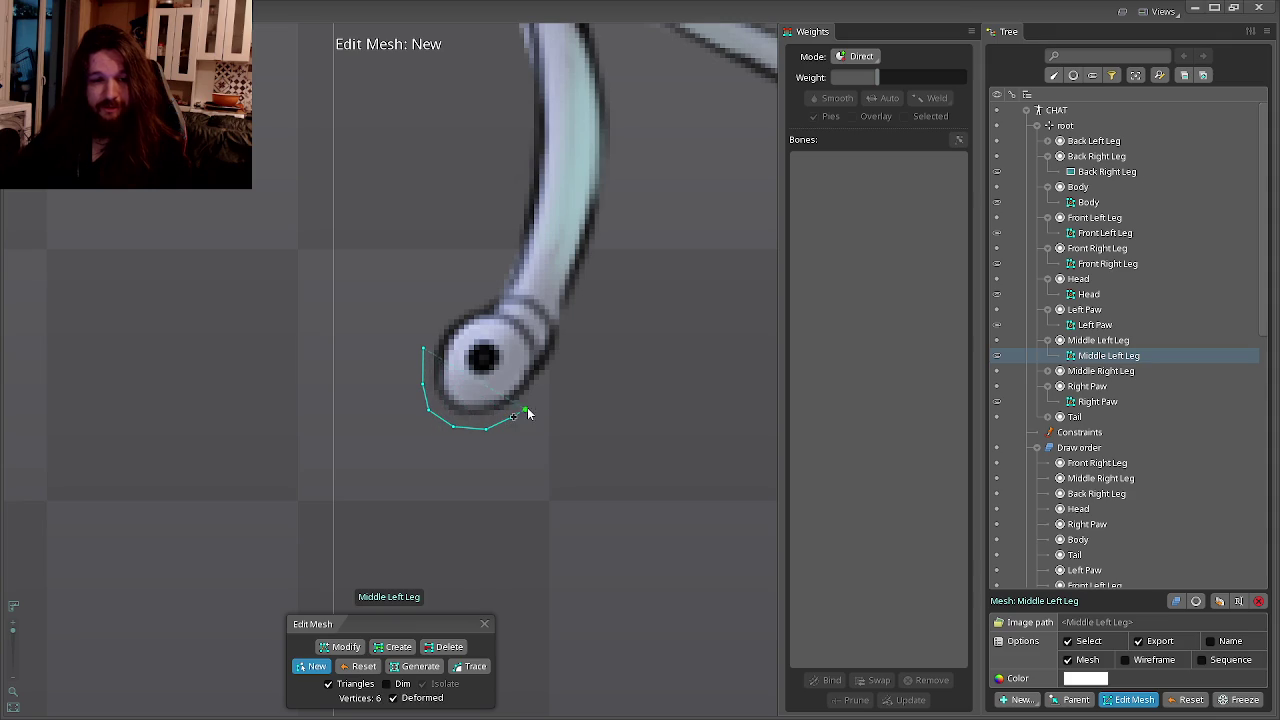
Extend the outline up the leg's right edge toward the next joint.
left_click(571, 316)
left_click(599, 257)
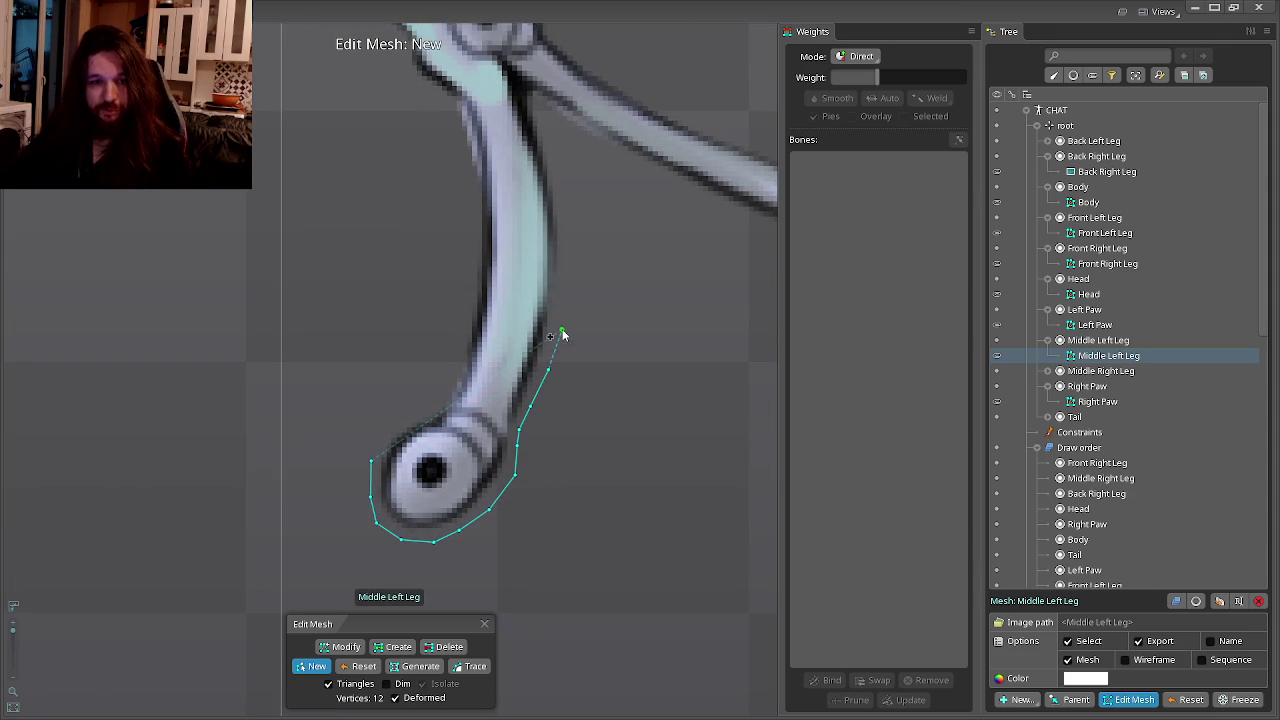
left_click(571, 252)
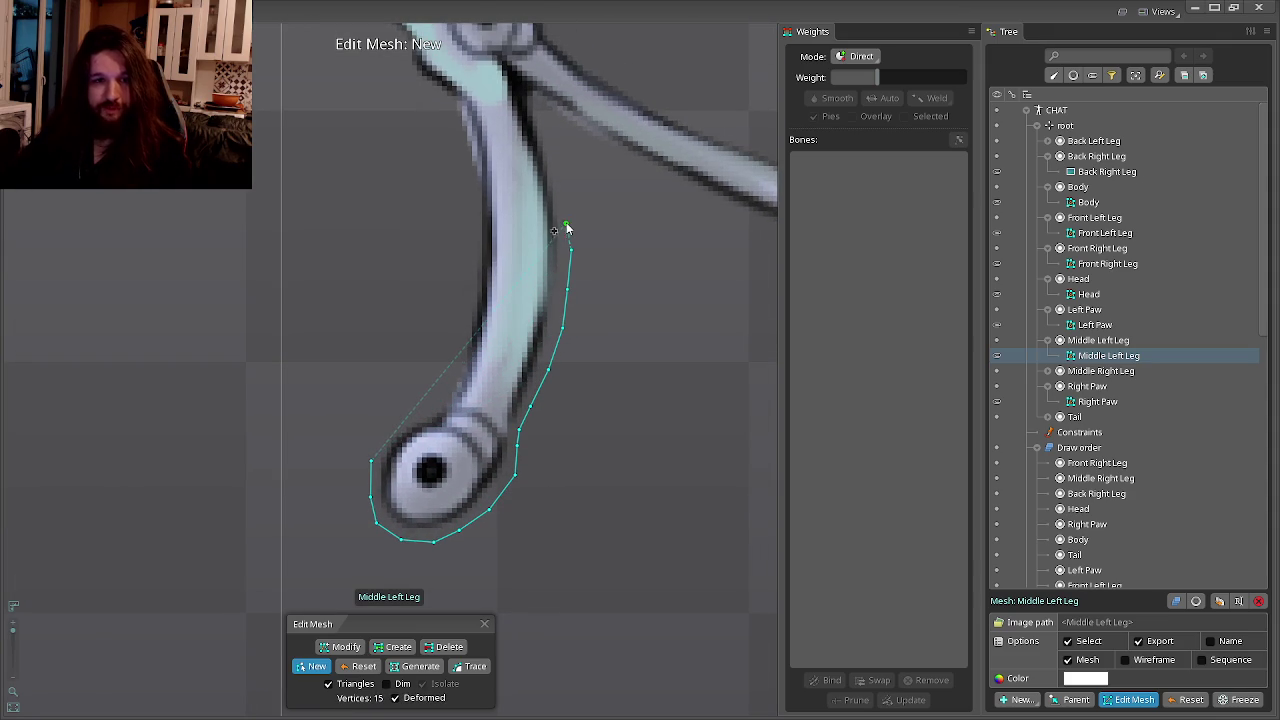
left_click(572, 134)
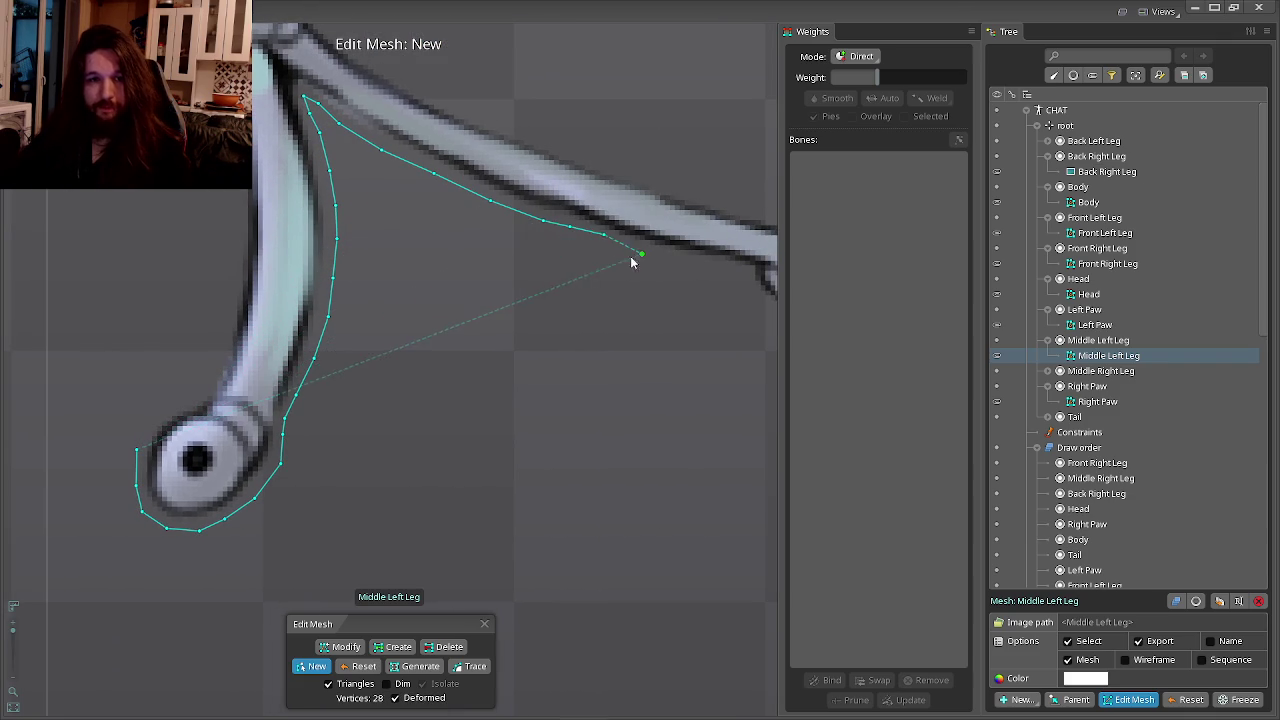
left_click_drag(643, 259, 528, 281)
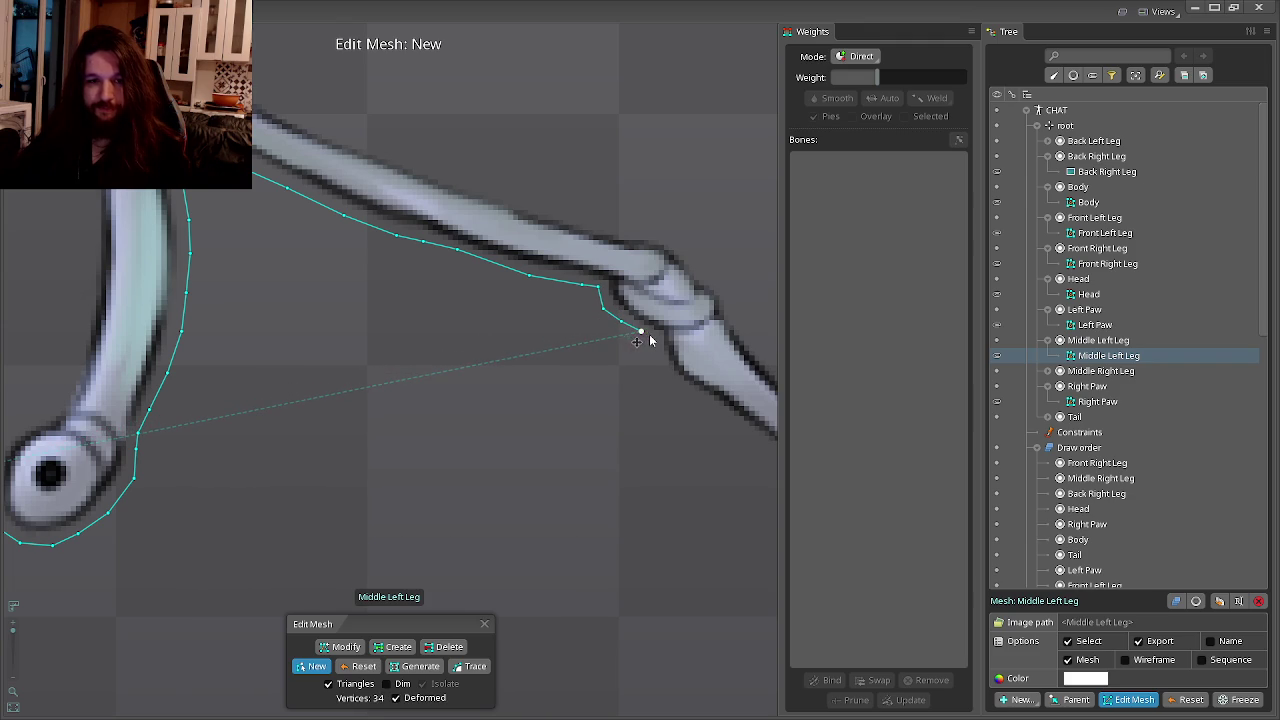
left_click_drag(652, 358, 443, 309)
left_click(443, 320)
left_click(474, 354)
mouse_move(474, 354)
left_mouse_down()
mouse_move(349, 330)
mouse_move(295, 295)
left_mouse_up()
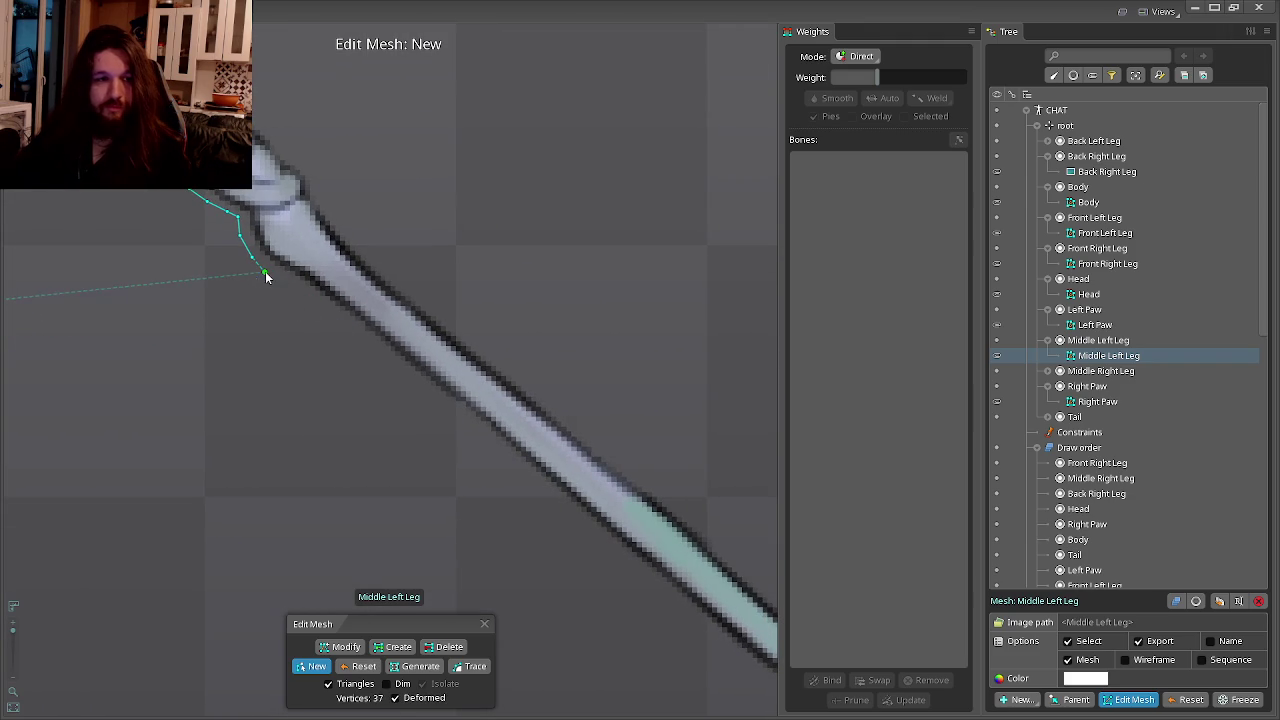
key("alt+Tab")
key("alt+Tab")
key("alt+Tab")
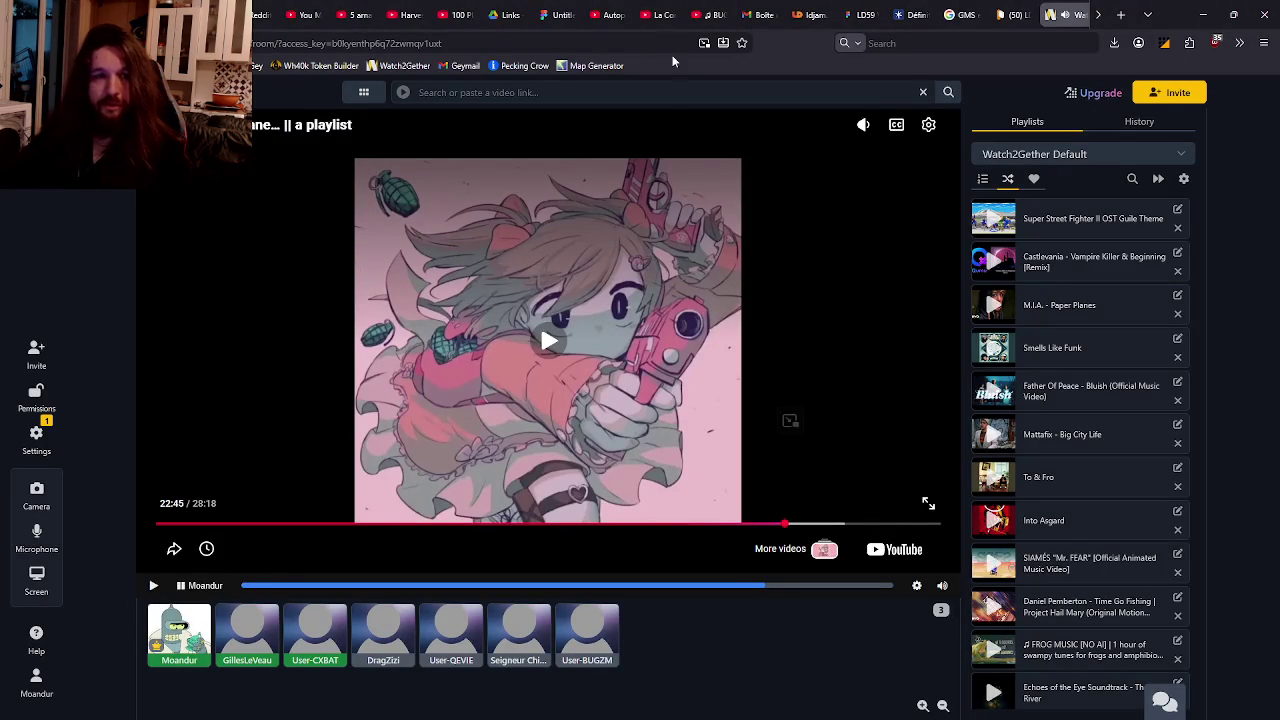
Scroll the Watch2Gether page and search the open browser tabs for the Zeldawave:Temples video.
scroll(584, 9, "up", 3)
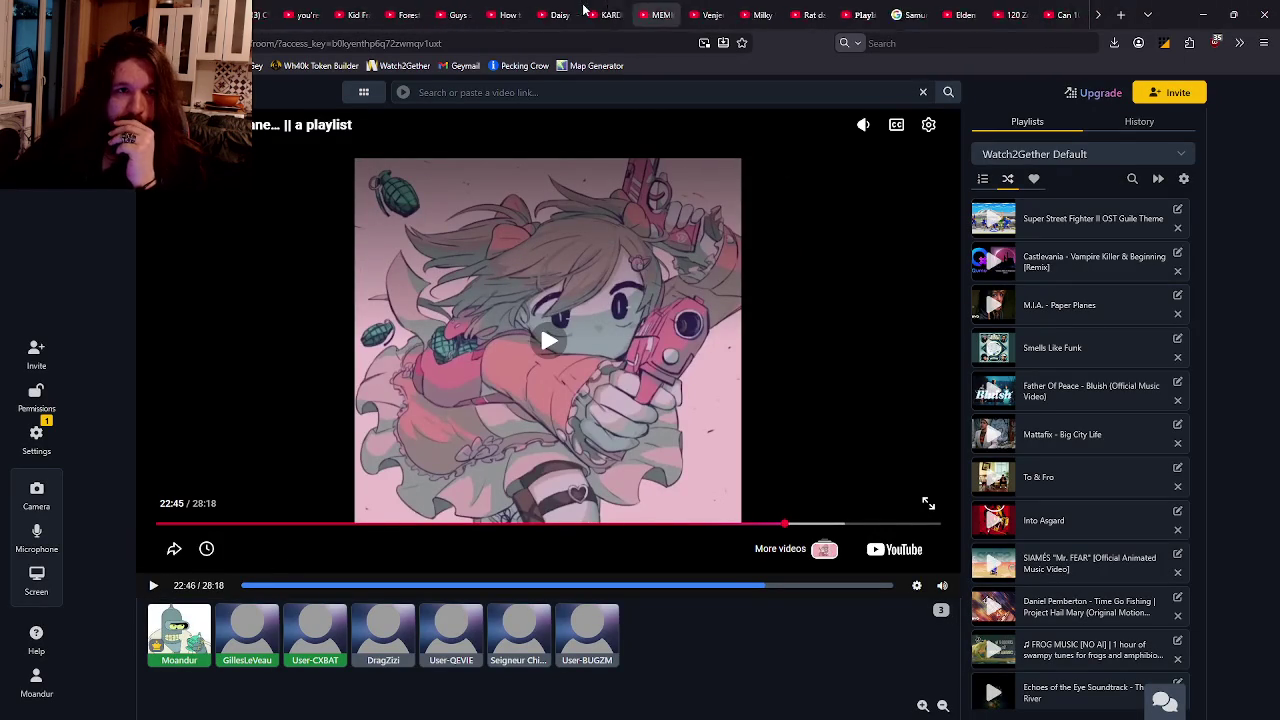
scroll(560, 12, "up", 3)
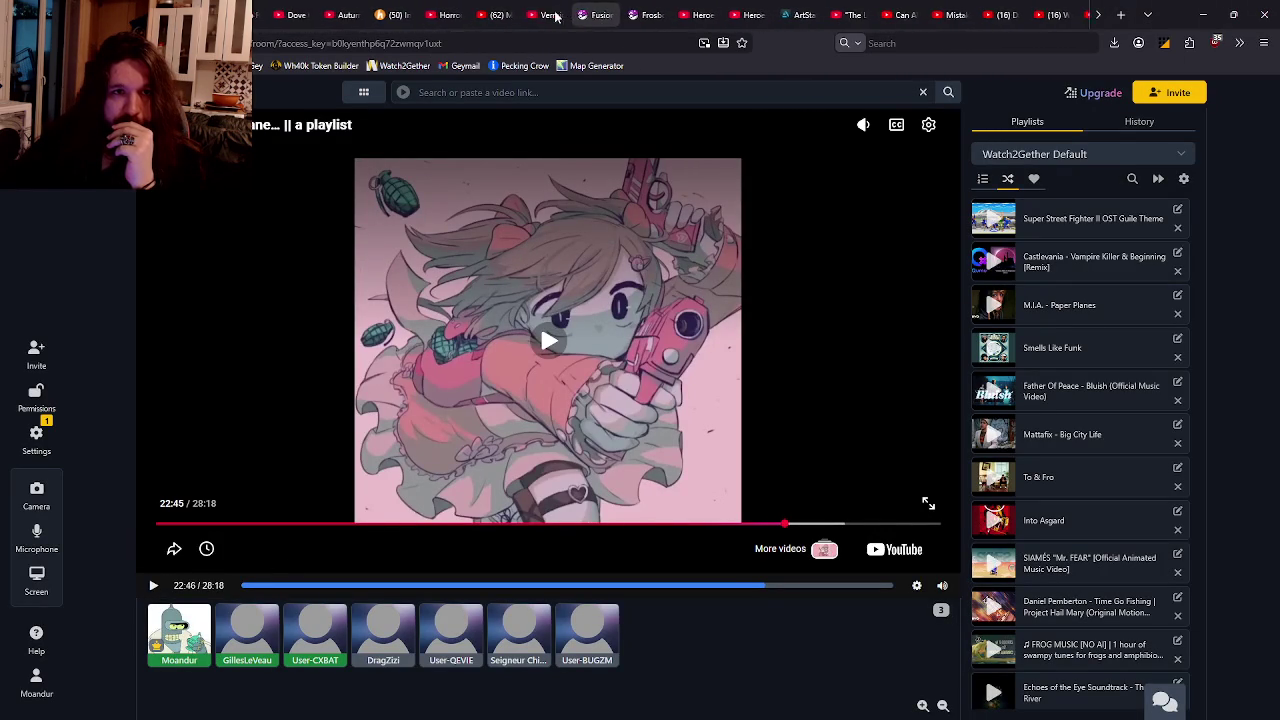
scroll(510, 14, "up", 3)
scroll(507, 15, "up", 1)
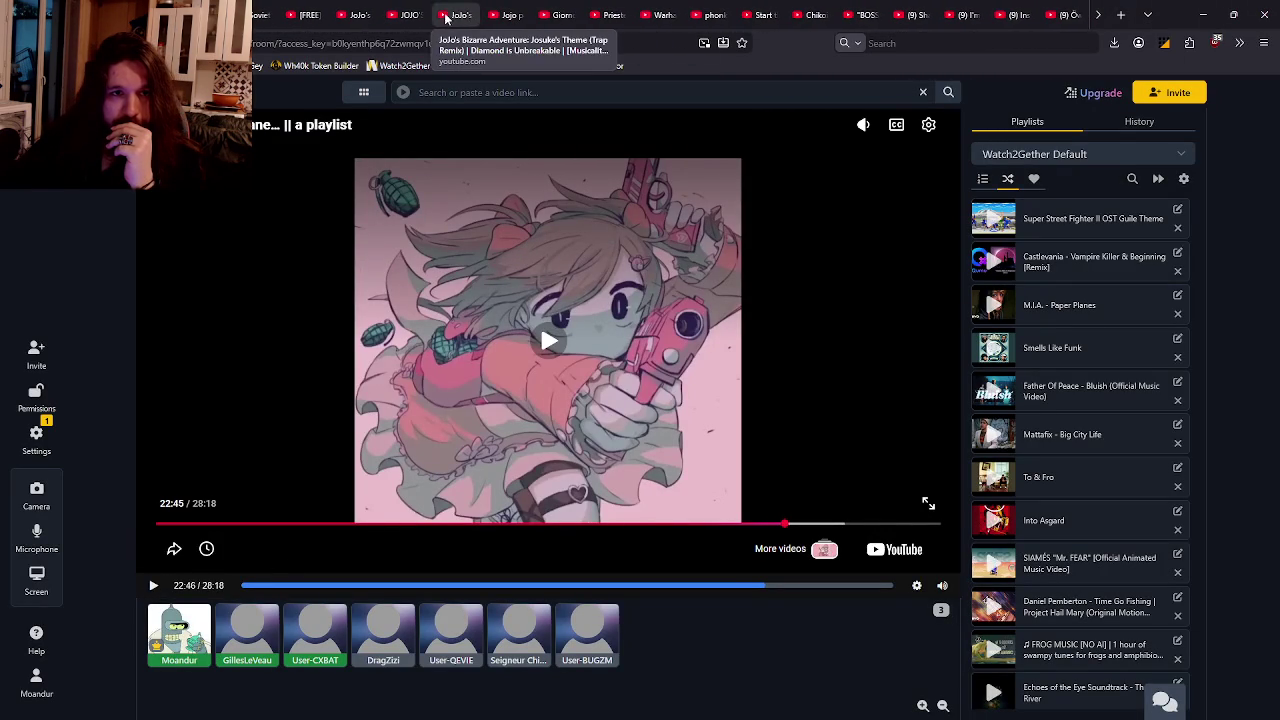
scroll(520, 14, "up", 1)
scroll(530, 13, "up", 2)
scroll(546, 12, "up", 2)
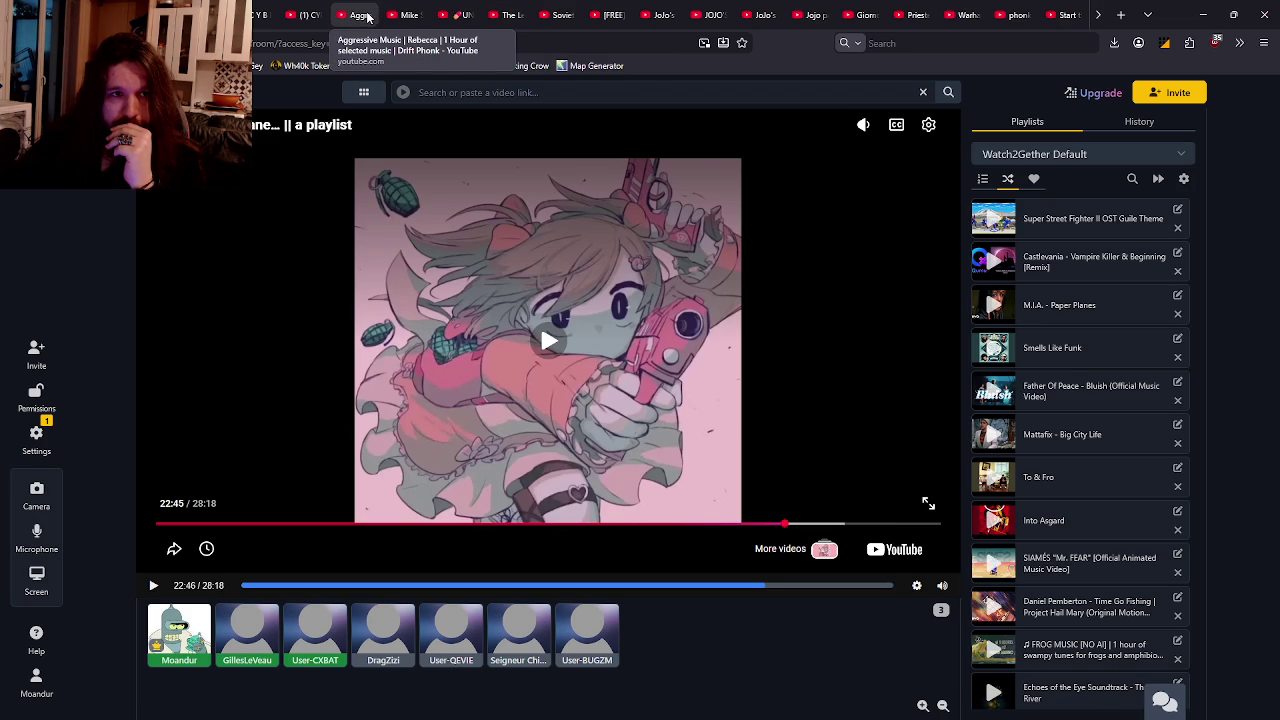
scroll(380, 14, "up", 2)
scroll(430, 12, "up", 2)
scroll(470, 10, "up", 2)
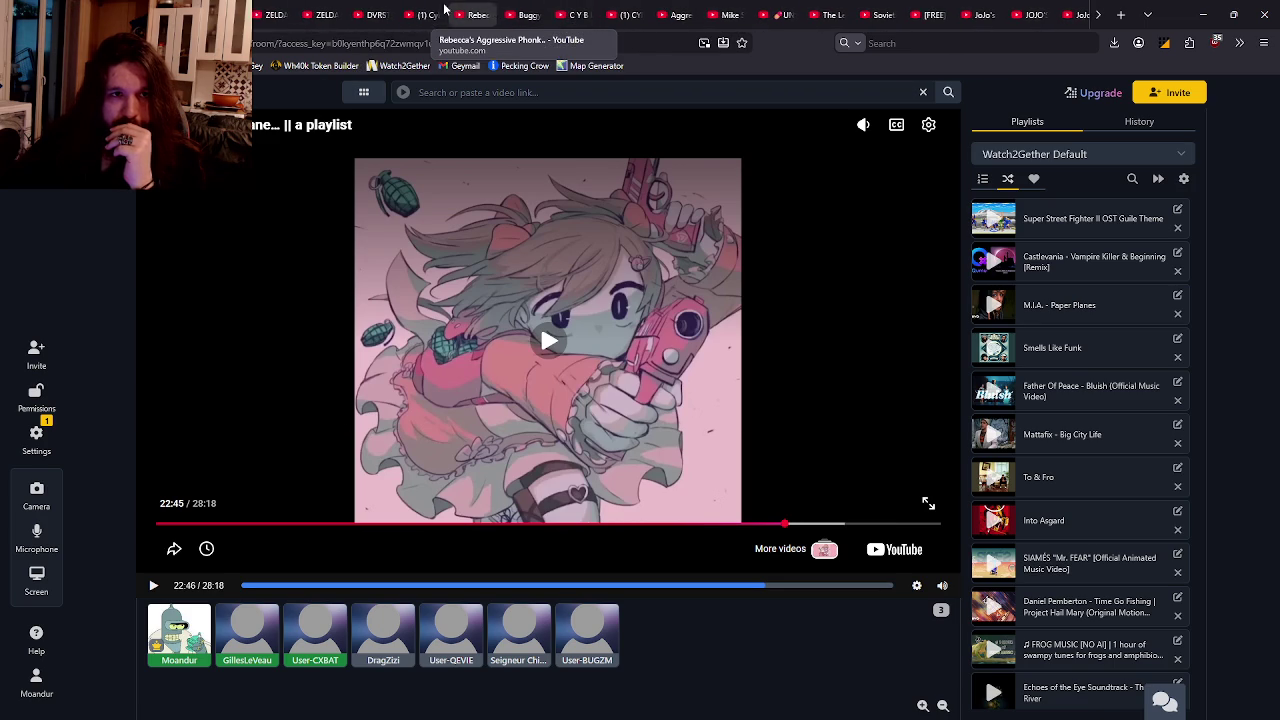
scroll(460, 10, "up", 2)
scroll(468, 9, "up", 2)
scroll(477, 7, "up", 2)
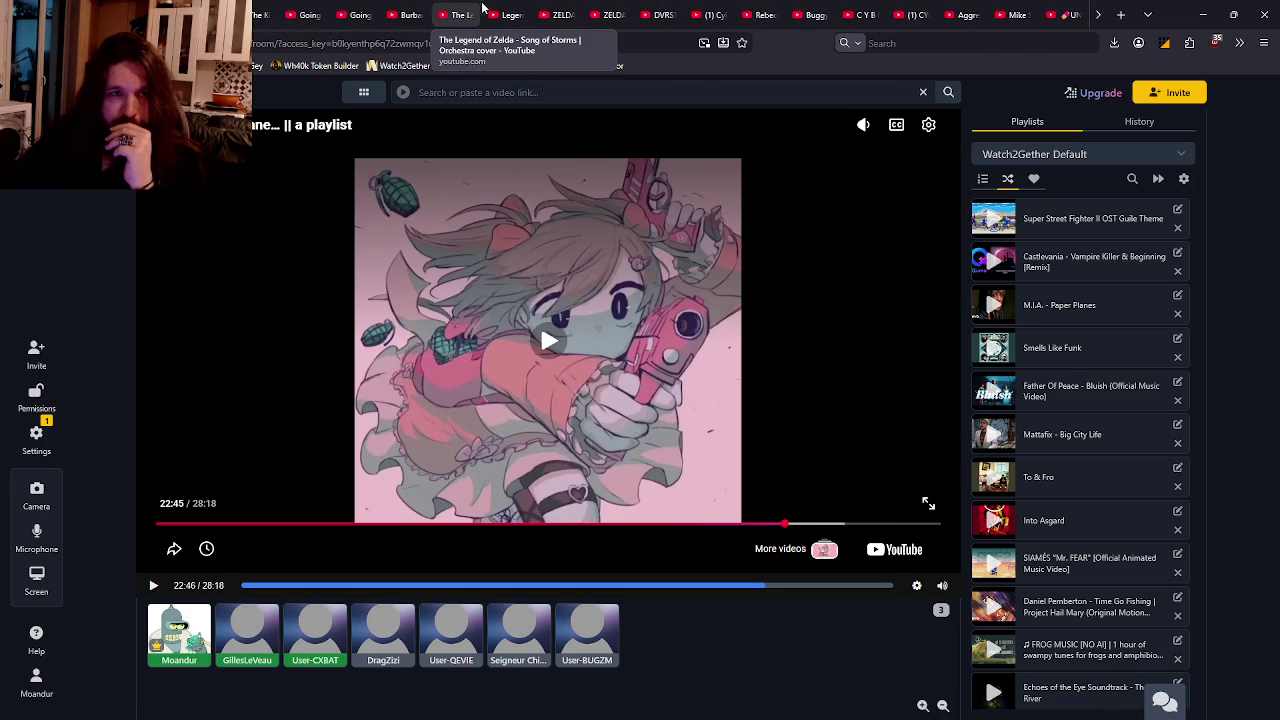
scroll(545, 8, "up", 3)
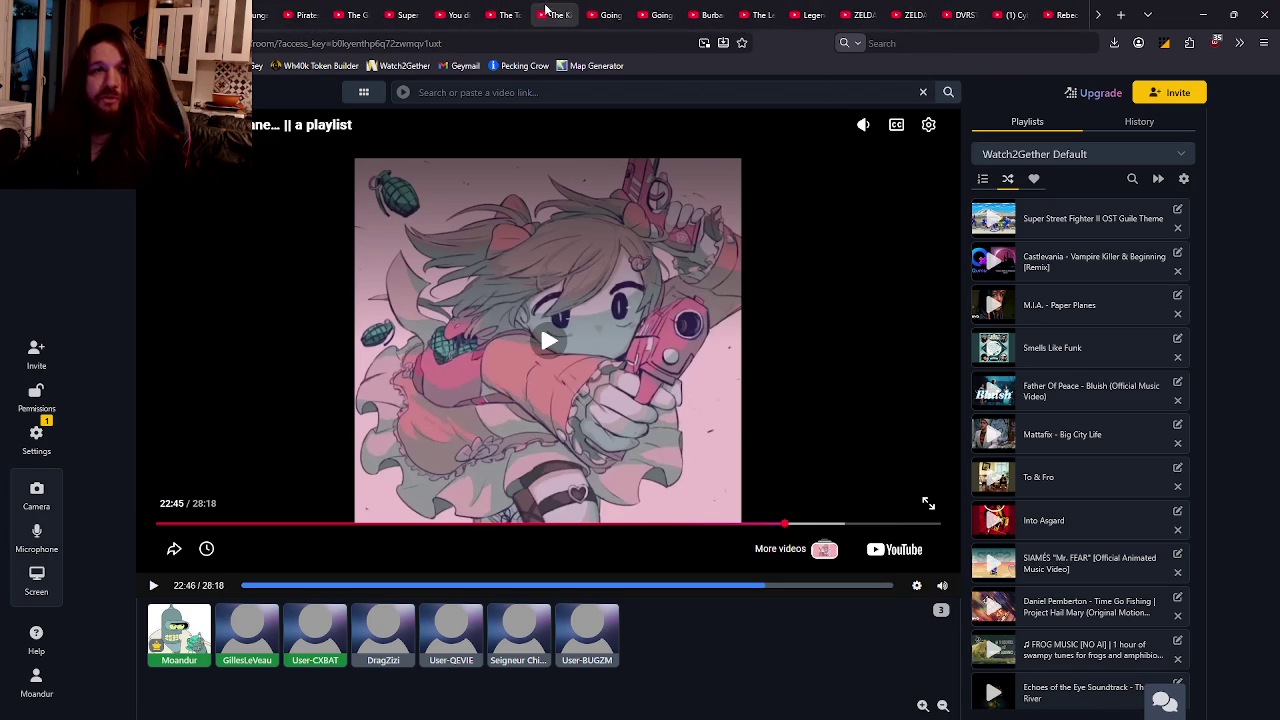
scroll(290, 9, "up", 2)
scroll(275, 9, "up", 2)
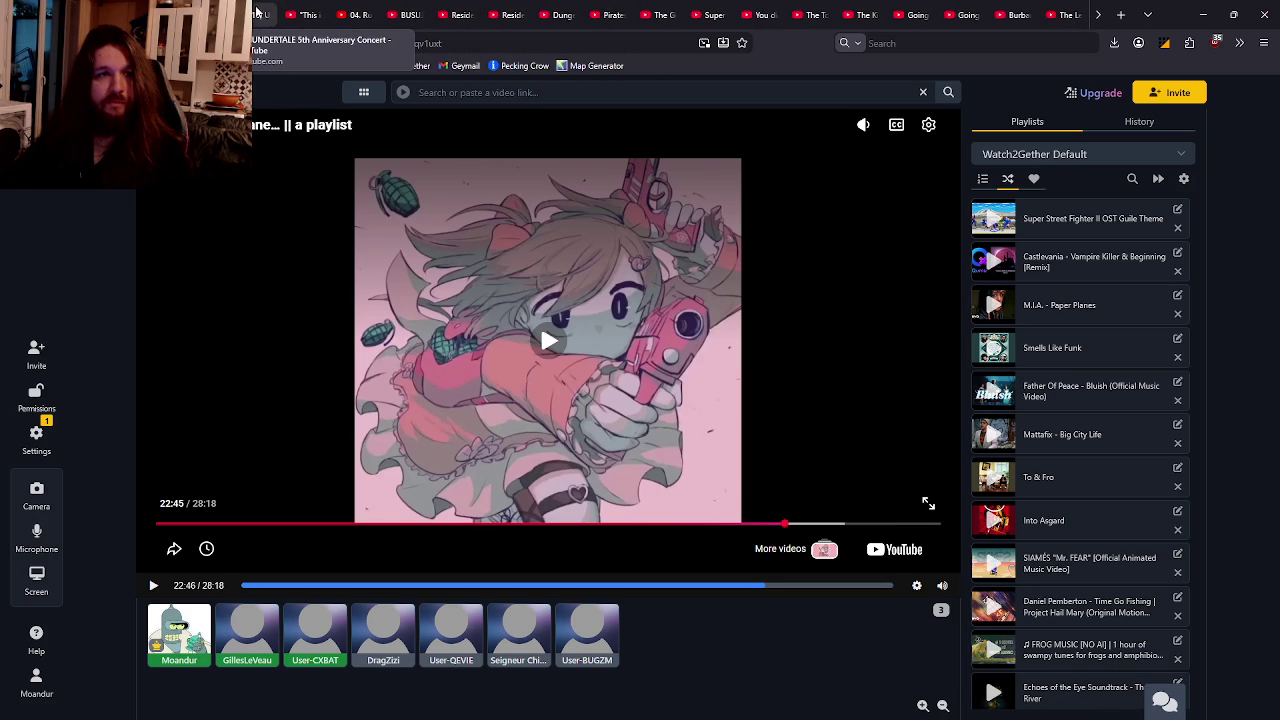
scroll(470, 14, "up", 5)
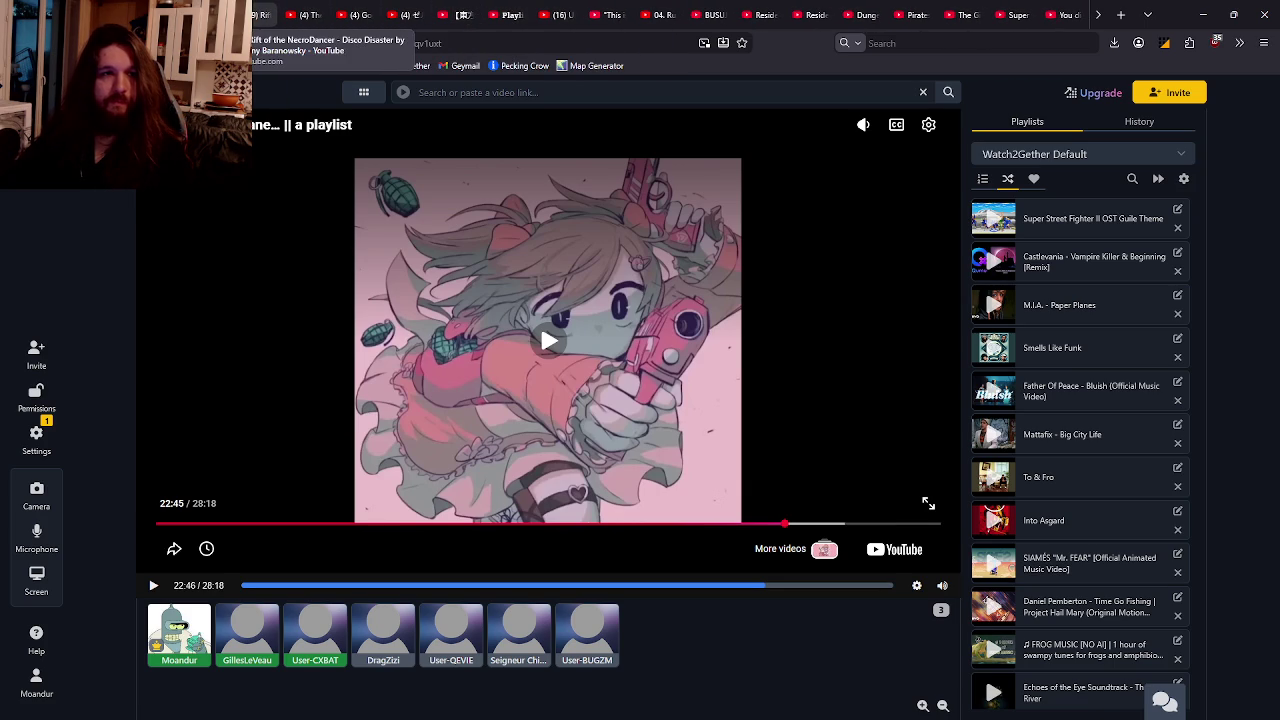
scroll(300, 12, "up", 5)
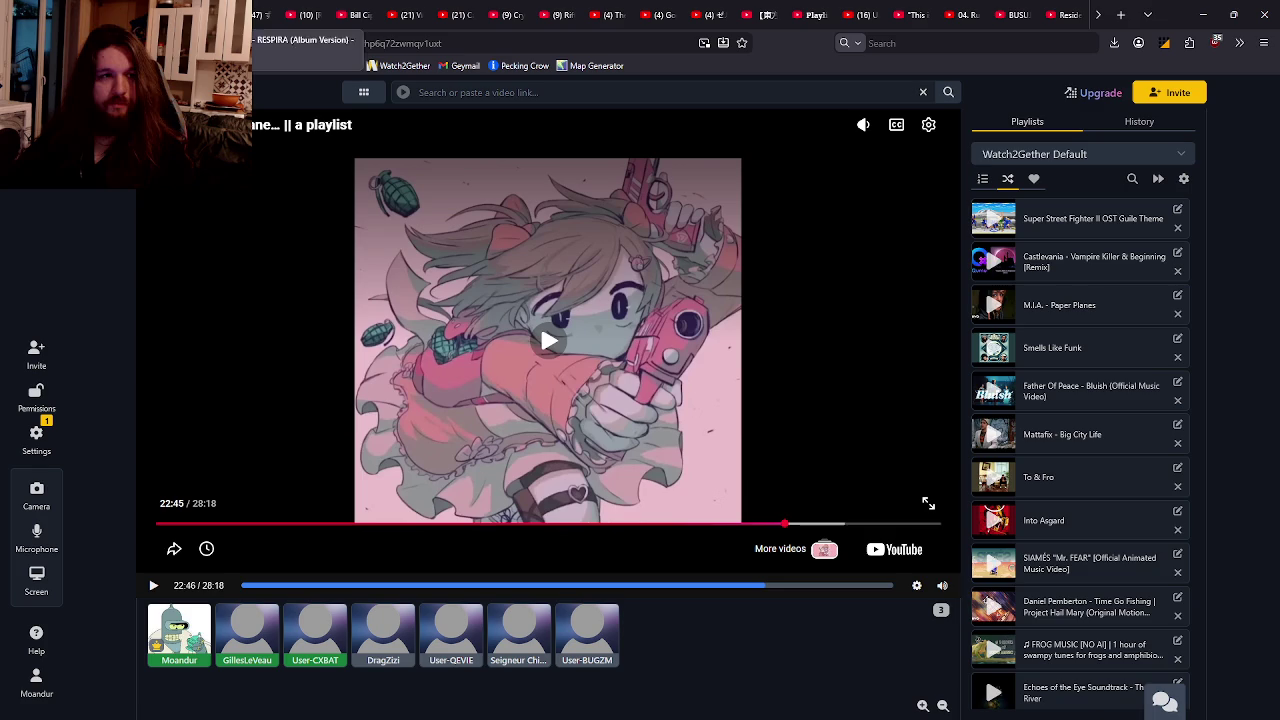
left_click(1147, 14)
left_click(1020, 48)
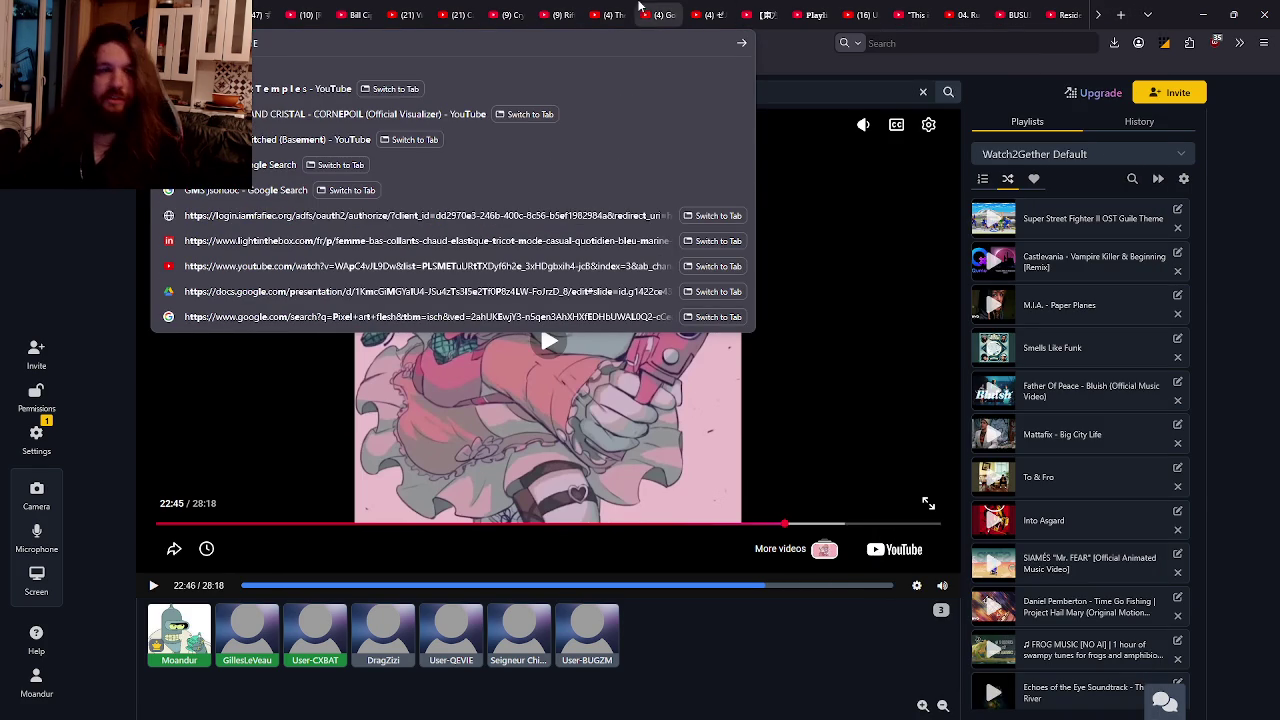
Open the Zeldawave:Temples YouTube video in a new tab and copy its URL.
key("ctrl+t")
key("ctrl+v")
key("Return")
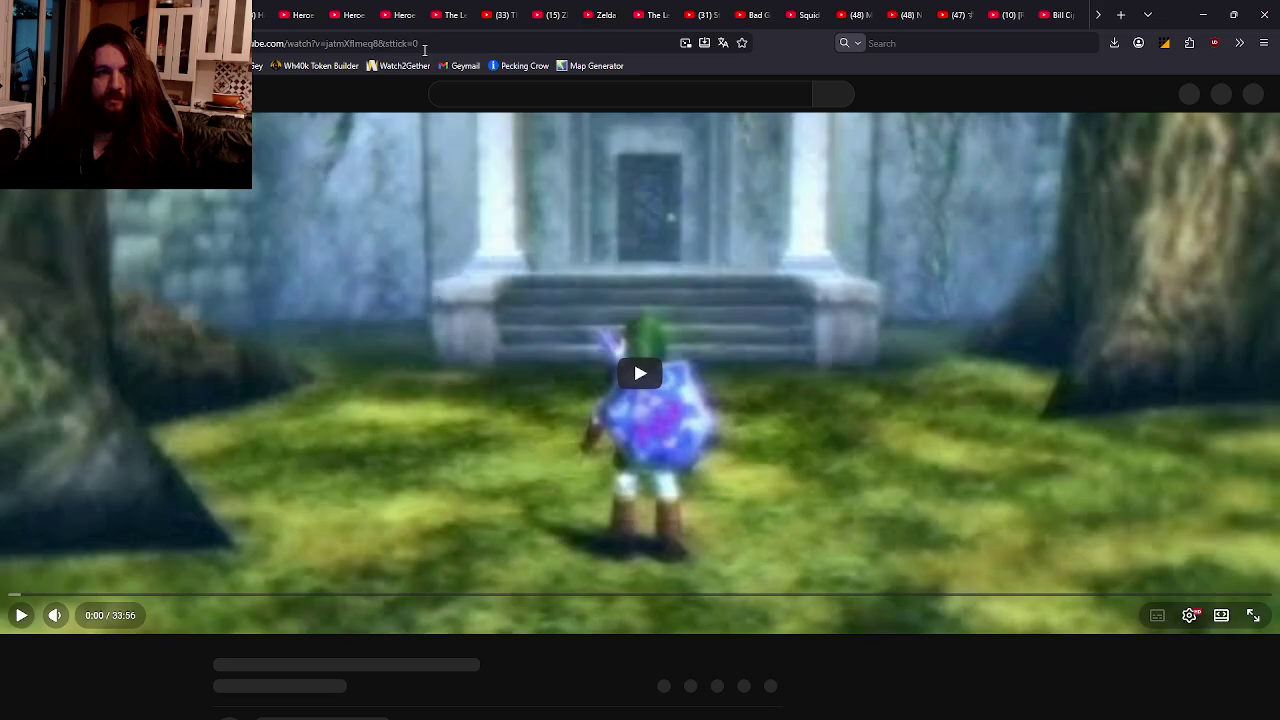
left_click(426, 44)
key("ctrl+a")
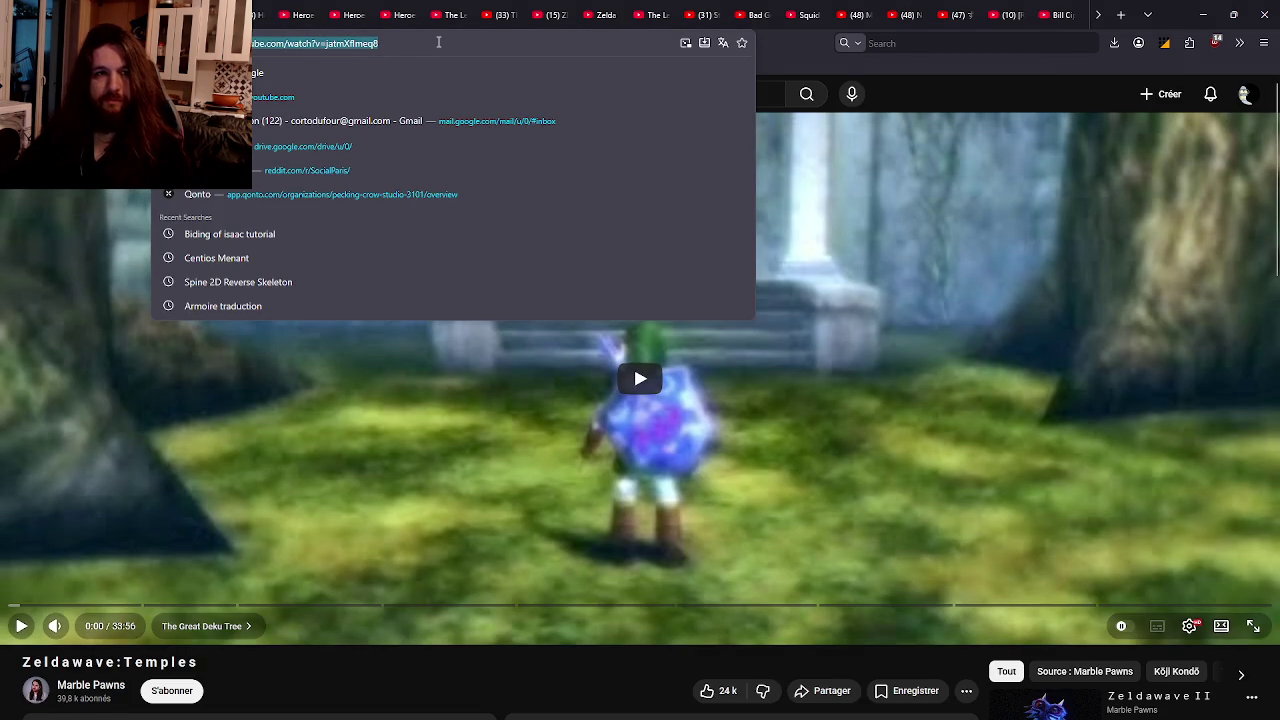
key("ctrl+c")
Paste the link into the Watch2Gether room and start Zeldawave:Temples playing.
key("ctrl+w")
left_click(497, 92)
key("ctrl+v")
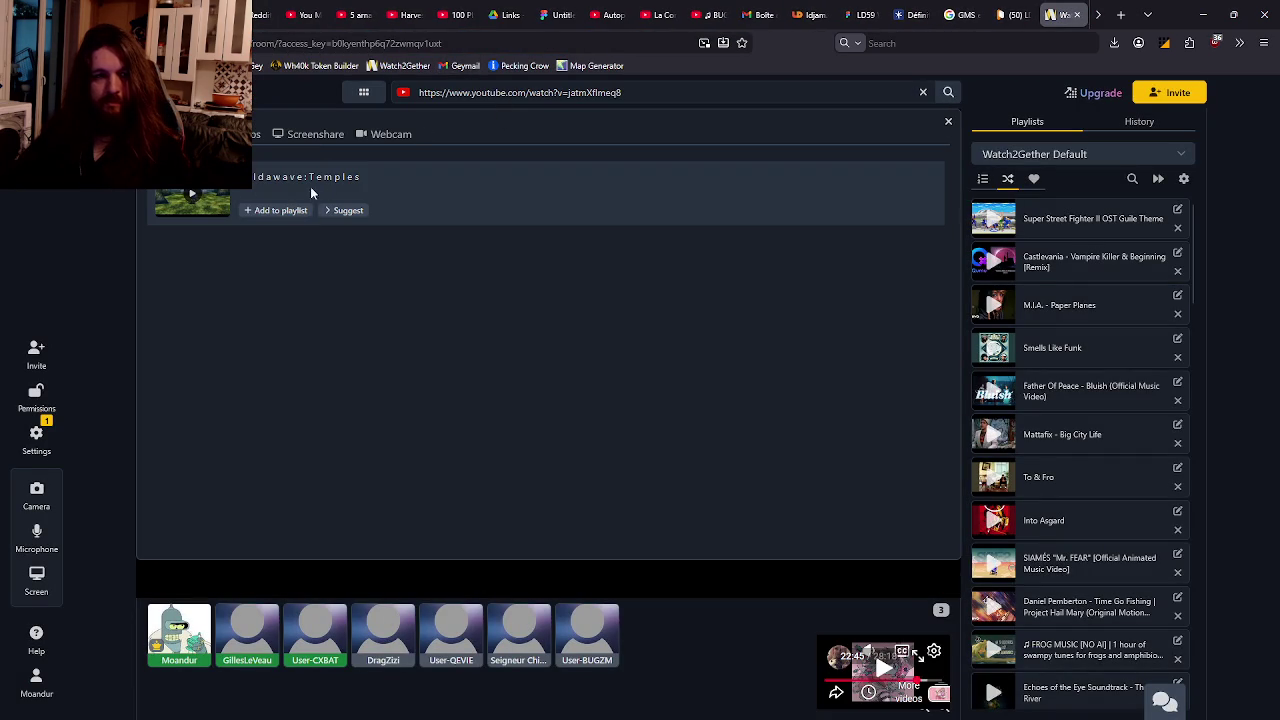
left_click(325, 189)
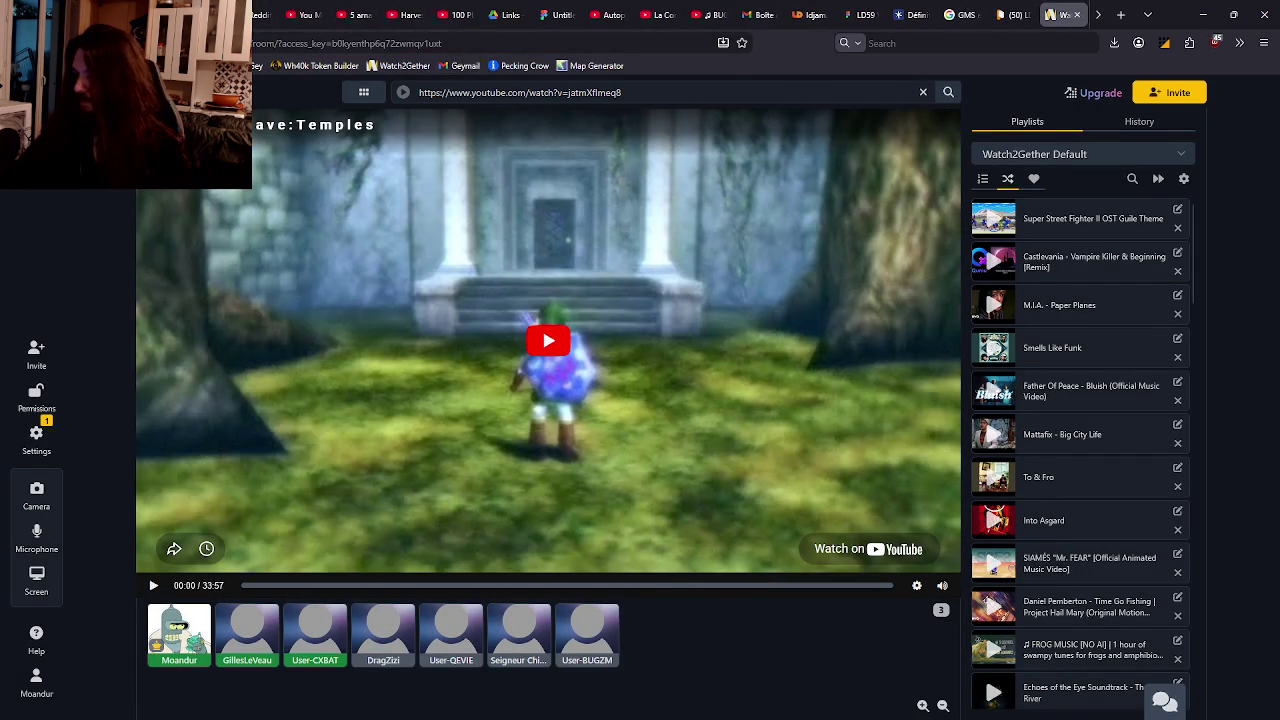
left_click(600, 243)
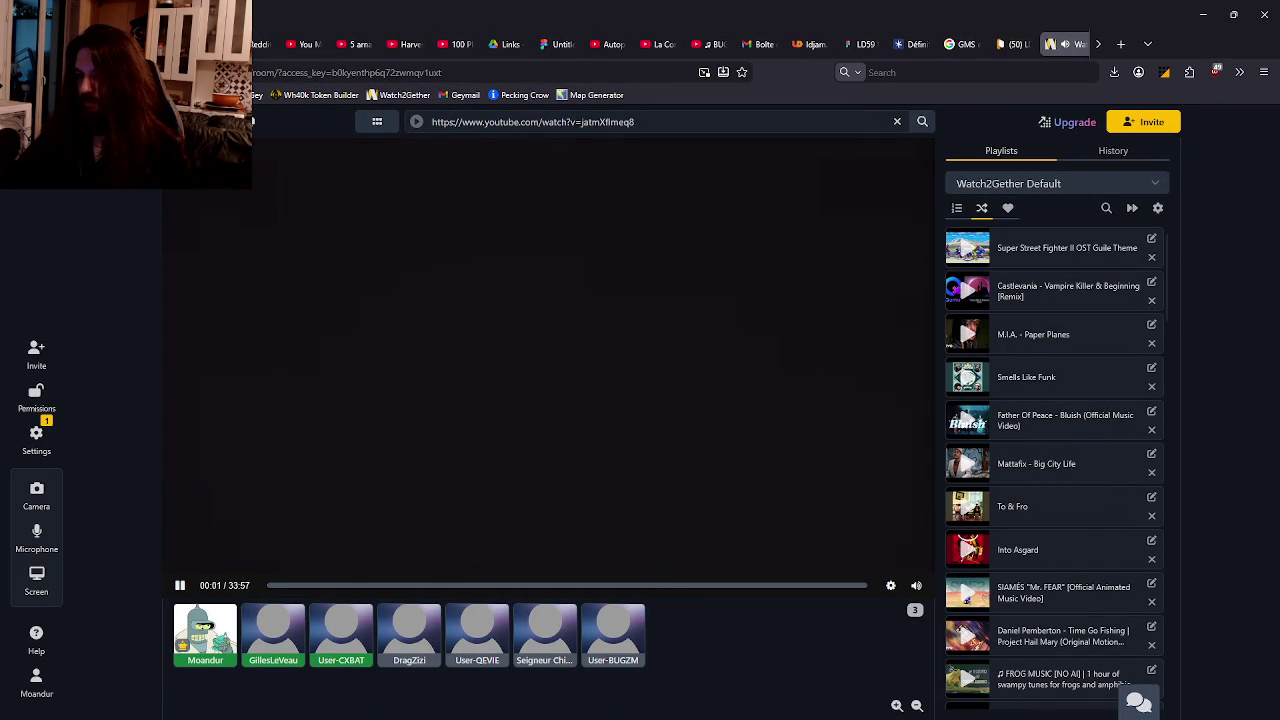
key("alt+Tab")
key("alt+Tab")
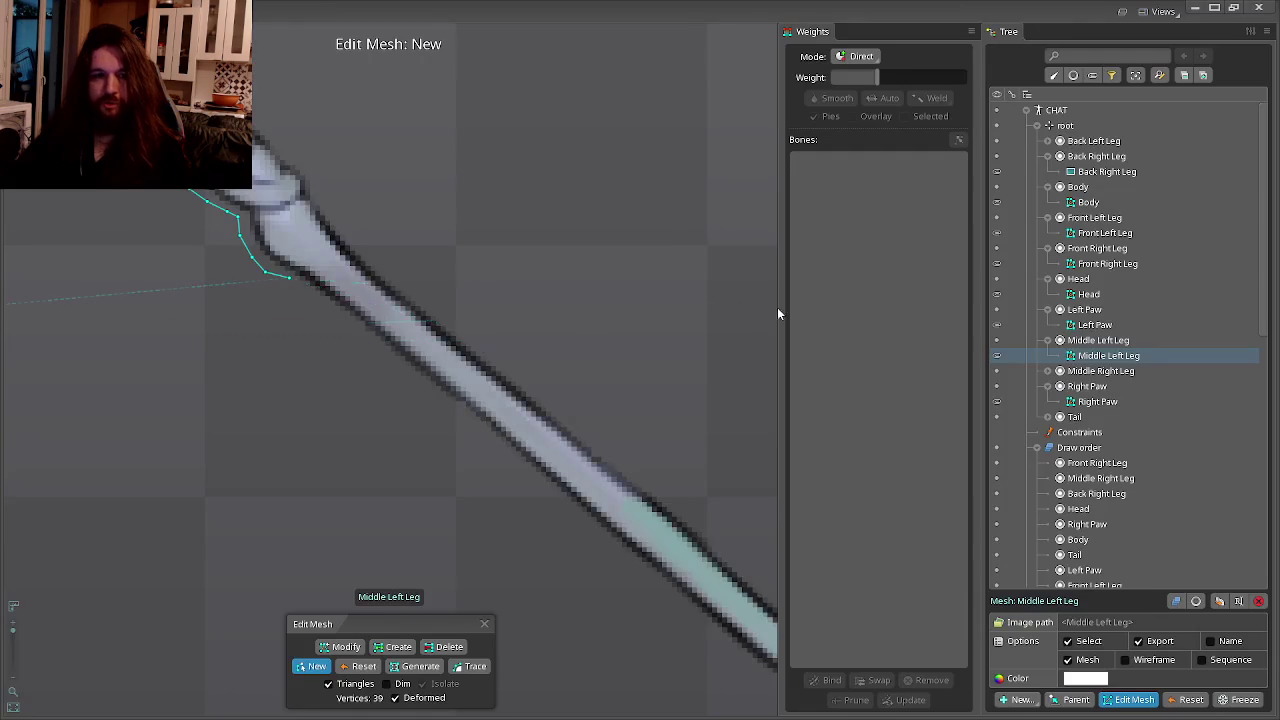
Trace outline points down the Middle Left Leg's edge.
scroll(386, 326, "up", 2)
scroll(337, 289, "up", 1)
left_click(346, 315)
left_click(395, 353)
left_click(436, 384)
left_click(463, 405)
left_click_drag(500, 432, 391, 329)
left_click(440, 363)
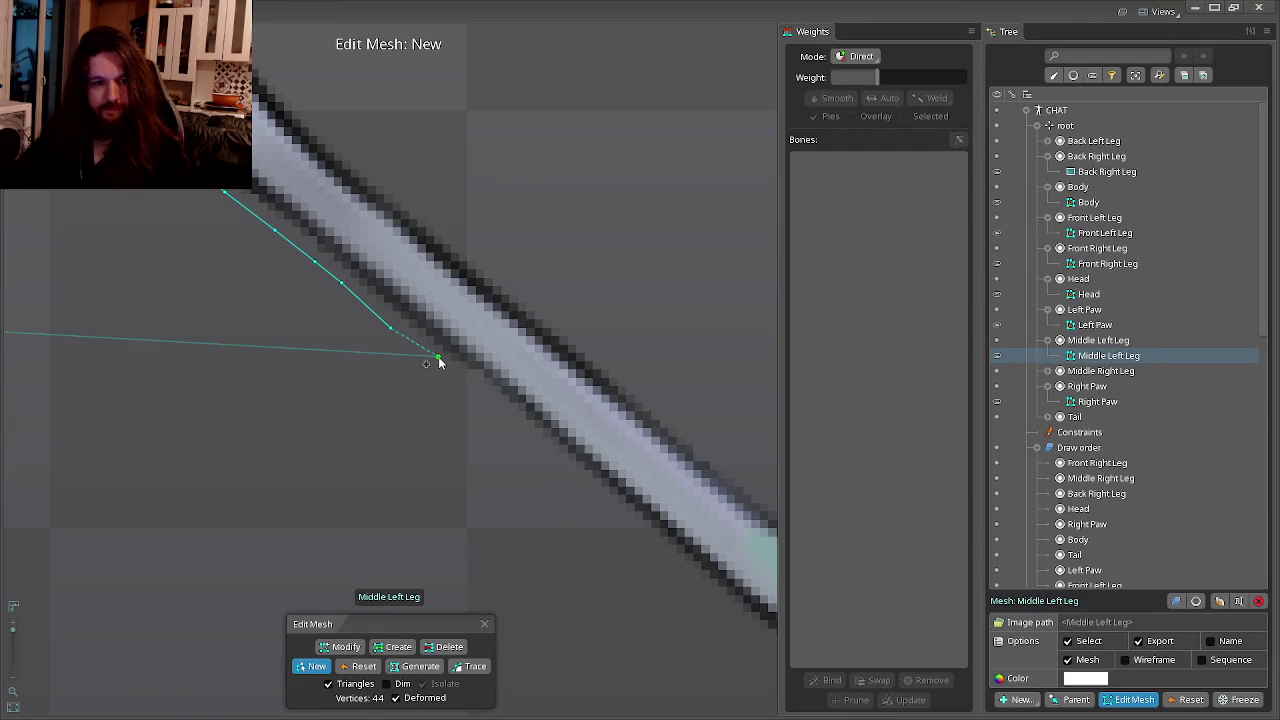
left_click(478, 393)
left_click(518, 428)
left_click(571, 478)
left_click_drag(571, 487, 298, 301)
left_click(358, 338)
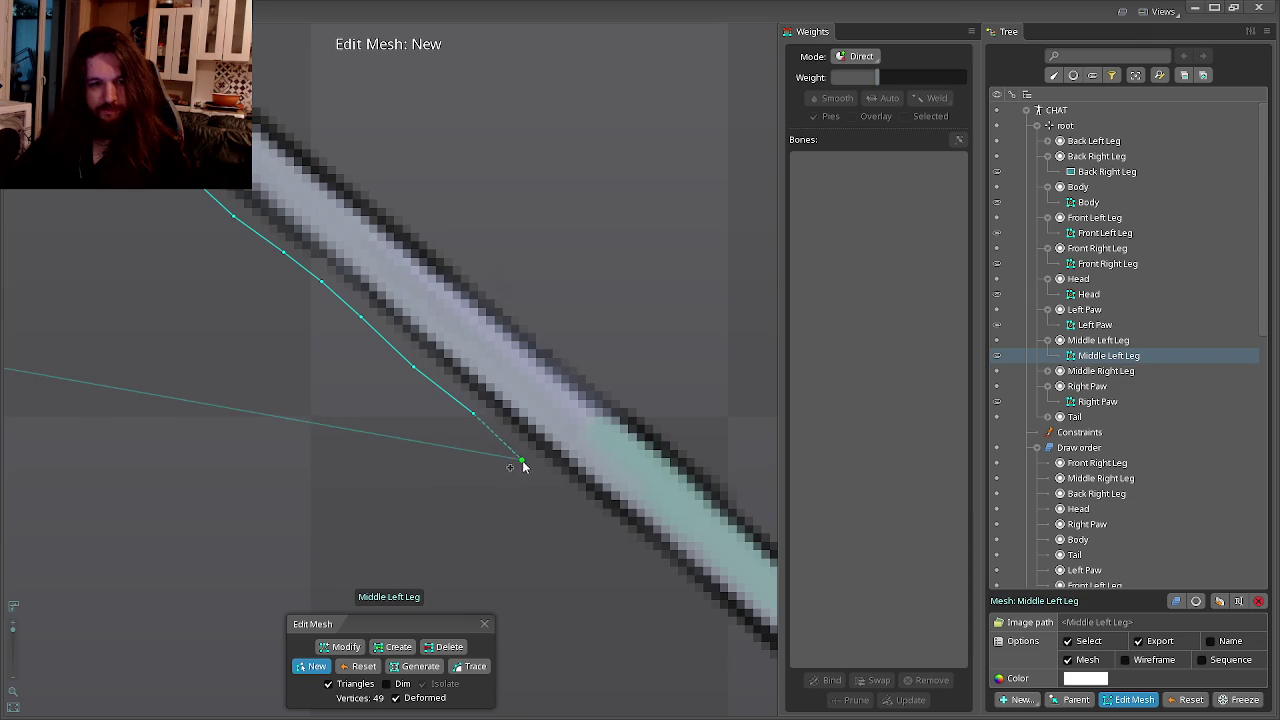
left_click(405, 390)
left_click(458, 427)
left_click(500, 466)
Continue the outline down to the lower leg joint and around it.
left_click_drag(557, 513, 391, 410)
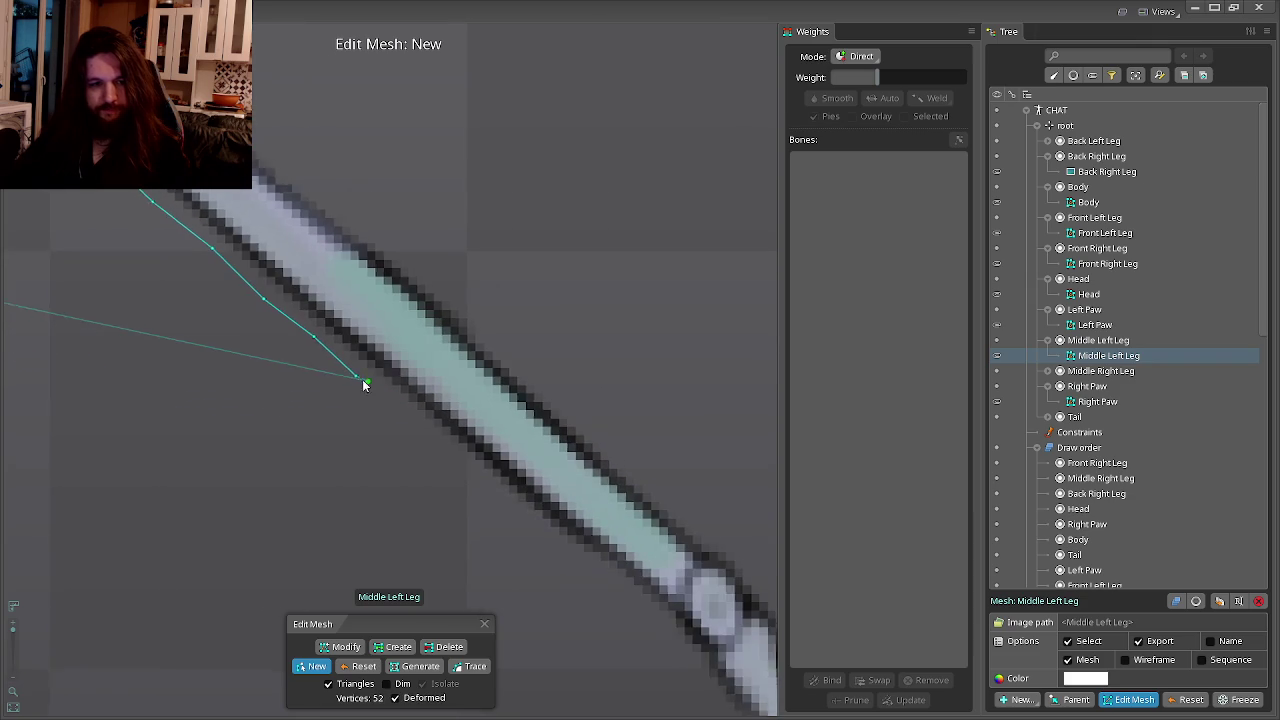
left_click(391, 408)
left_click(423, 438)
left_click(451, 466)
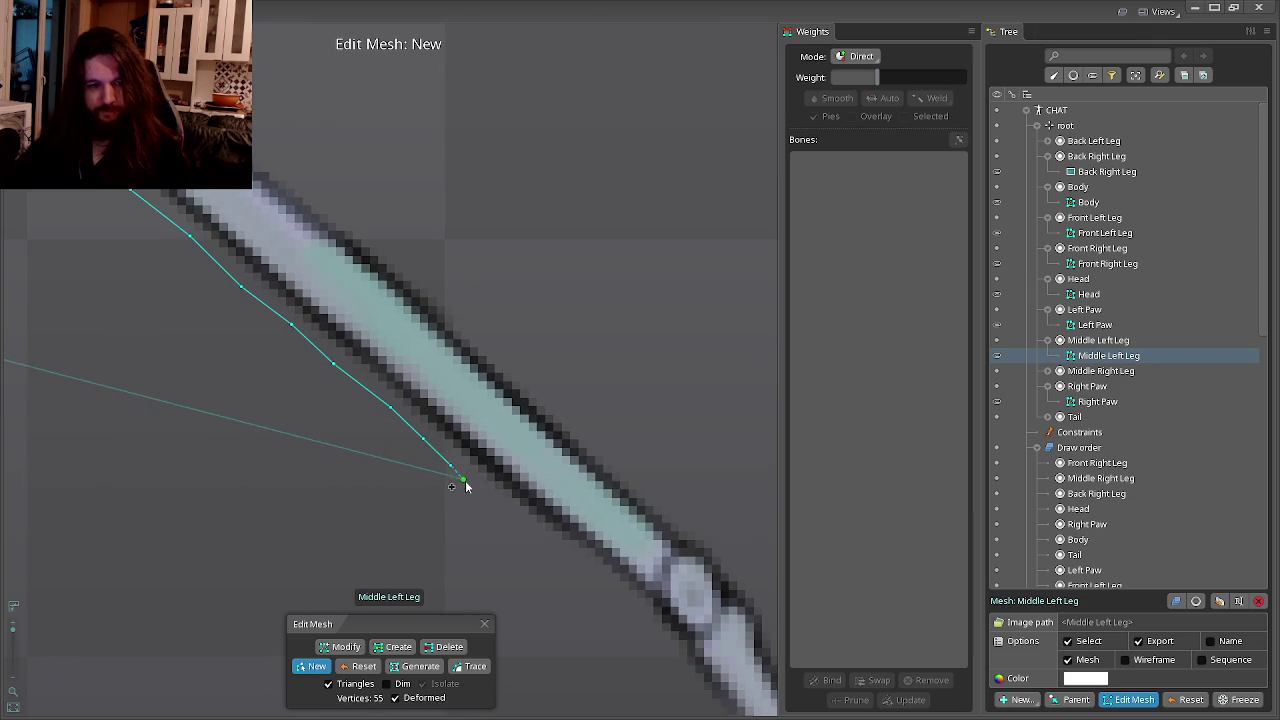
left_click(490, 502)
left_click_drag(490, 502, 410, 422)
left_click(447, 446)
left_click(483, 472)
left_click(554, 524)
left_click(575, 564)
left_click_drag(575, 564, 473, 432)
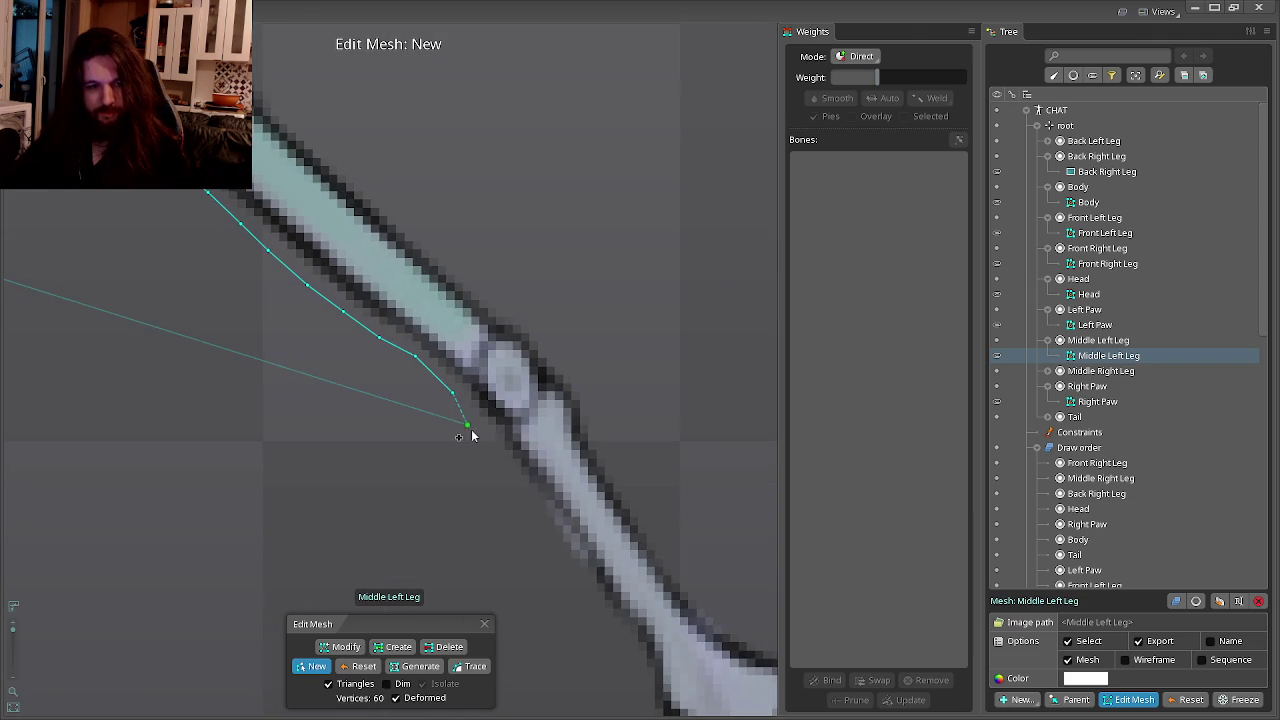
left_click(461, 421)
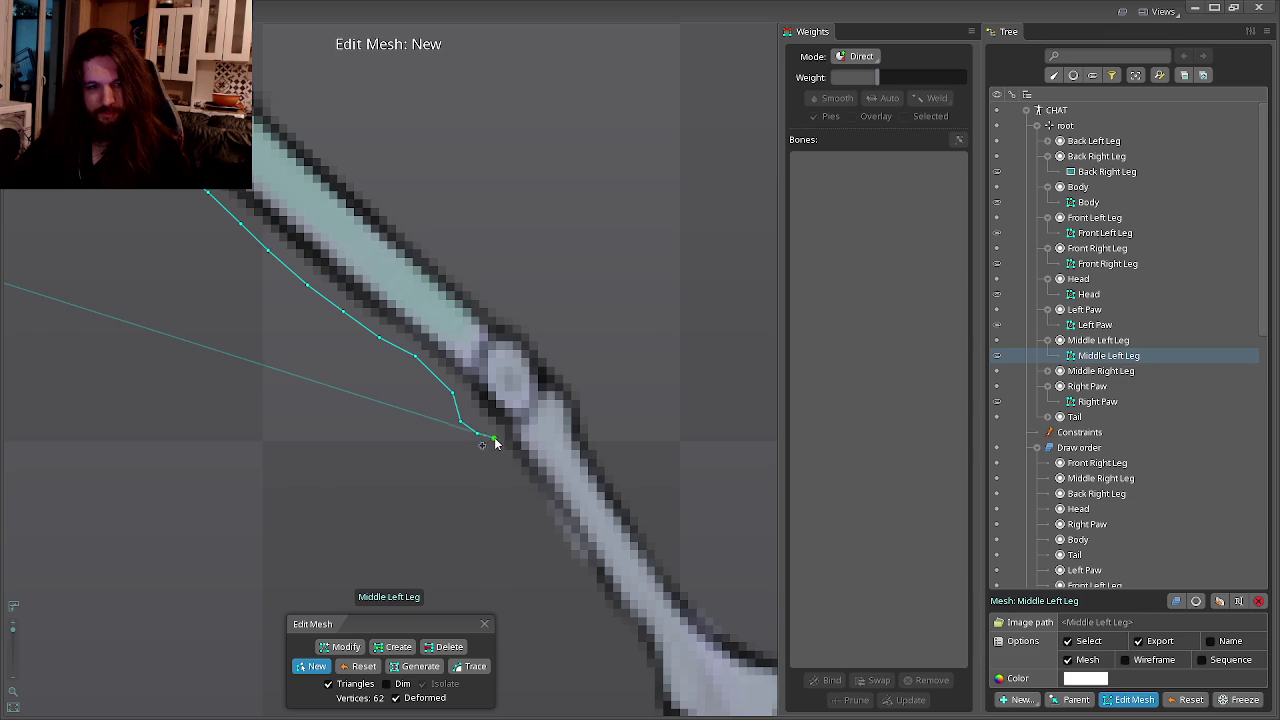
left_click(527, 500)
left_click(545, 535)
Carry the outline down to the foot and around its tip.
left_click_drag(545, 535, 478, 455)
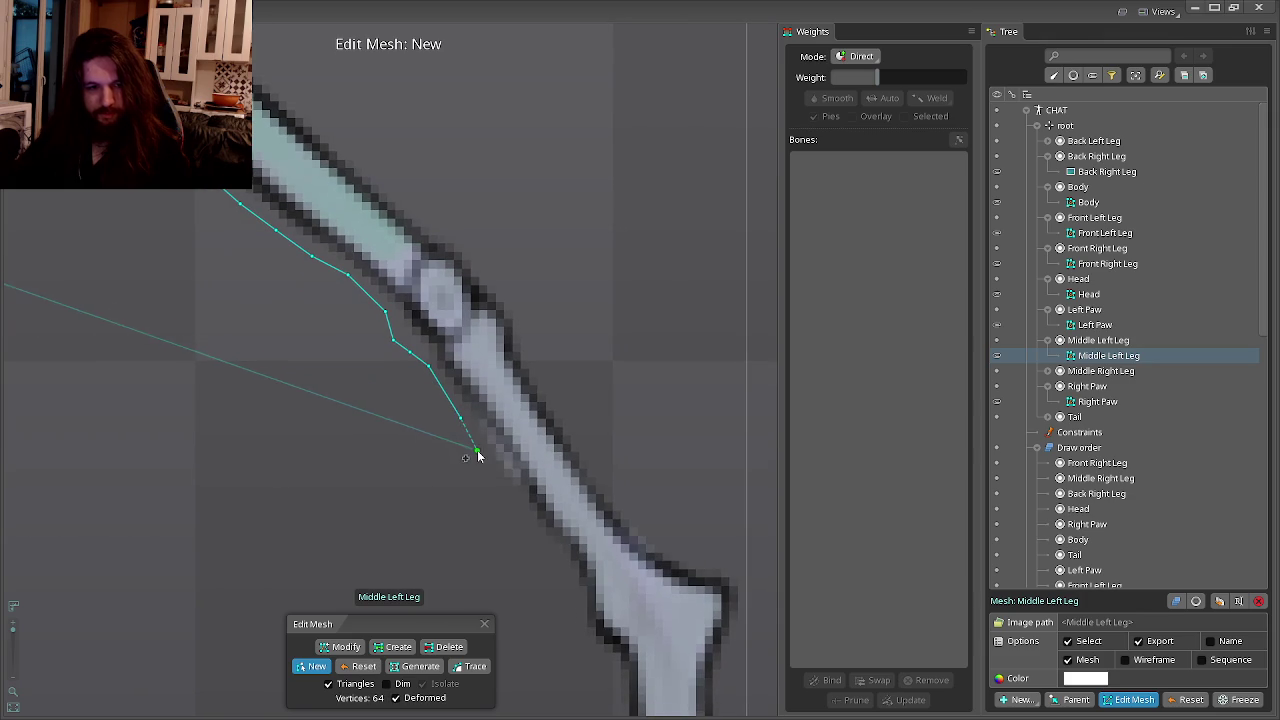
left_click(504, 499)
left_click(525, 522)
left_click(563, 563)
left_click(574, 597)
left_click_drag(574, 597, 528, 535)
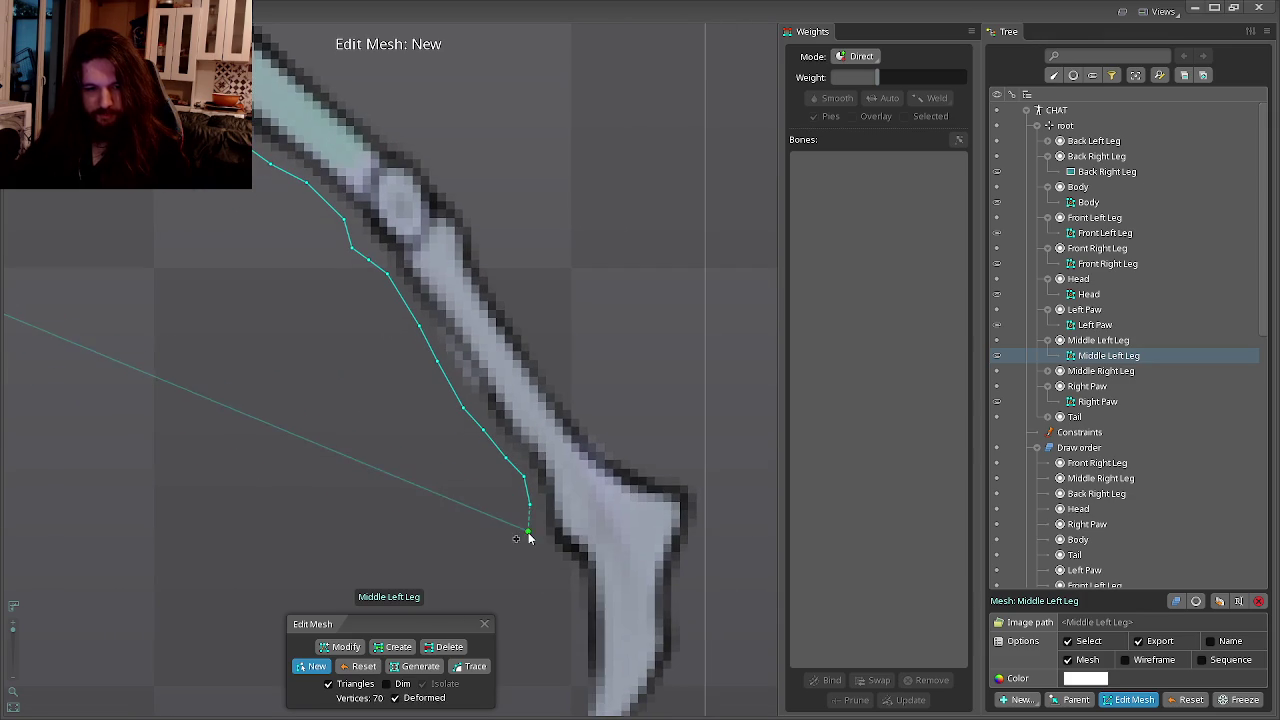
left_click(541, 562)
left_click(572, 623)
left_click_drag(572, 623, 517, 492)
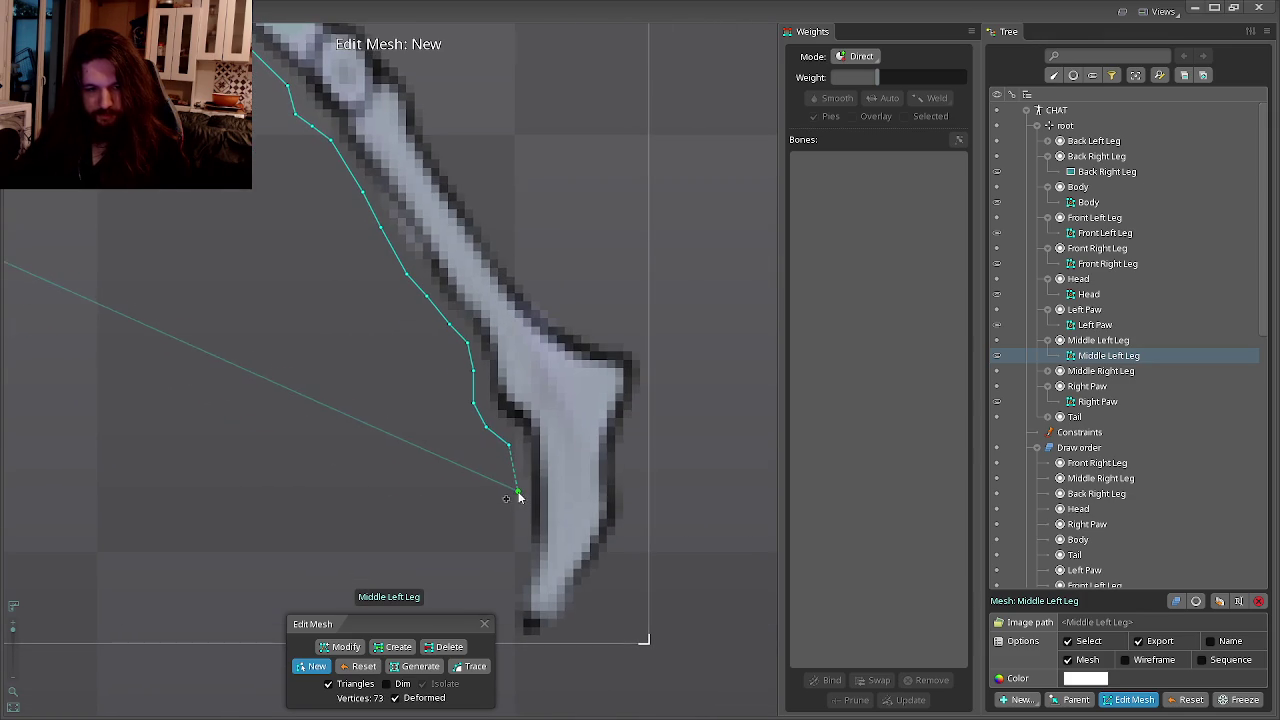
left_click(517, 474)
left_click(521, 545)
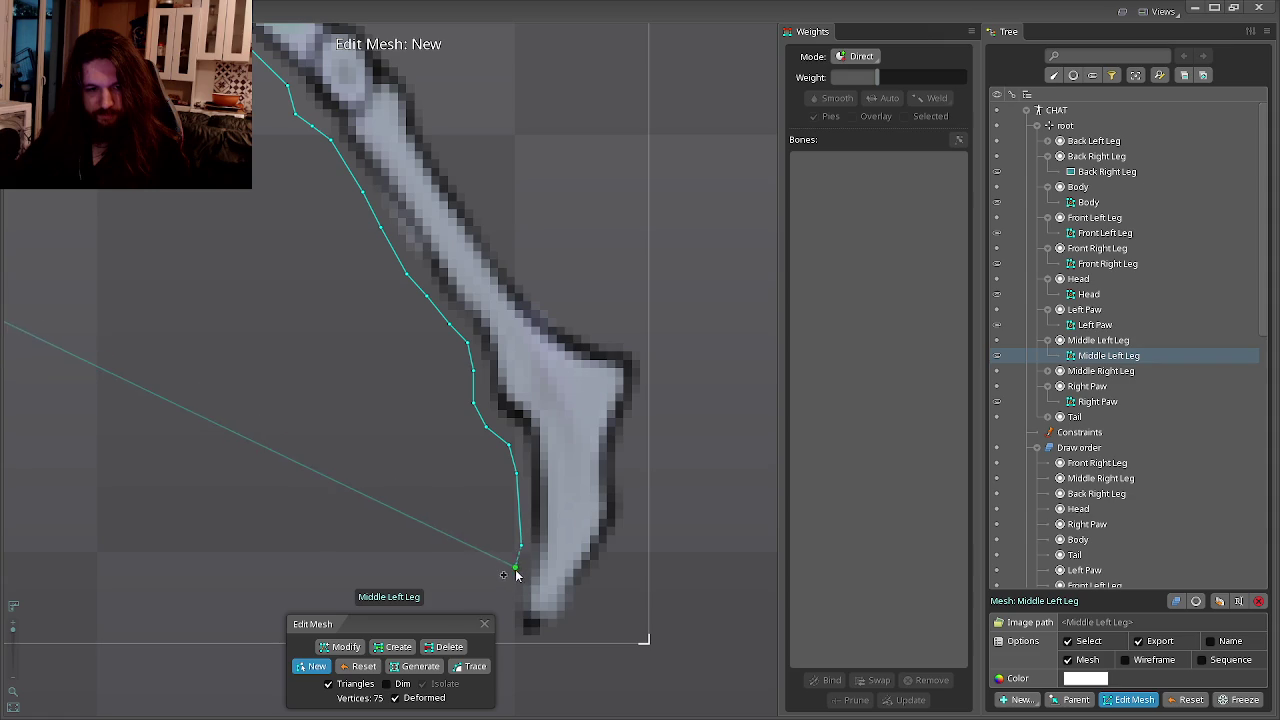
left_click_drag(512, 591, 524, 504)
left_click(529, 486)
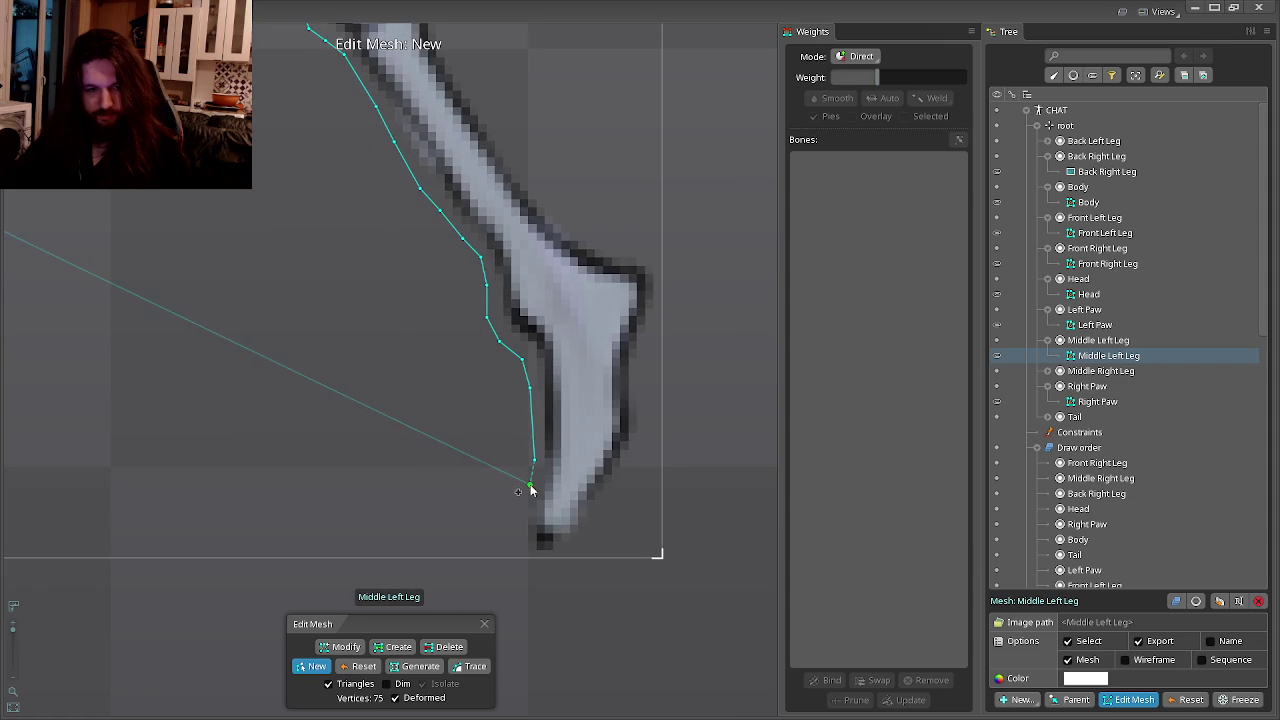
left_click(517, 519)
left_click(521, 546)
left_click(529, 560)
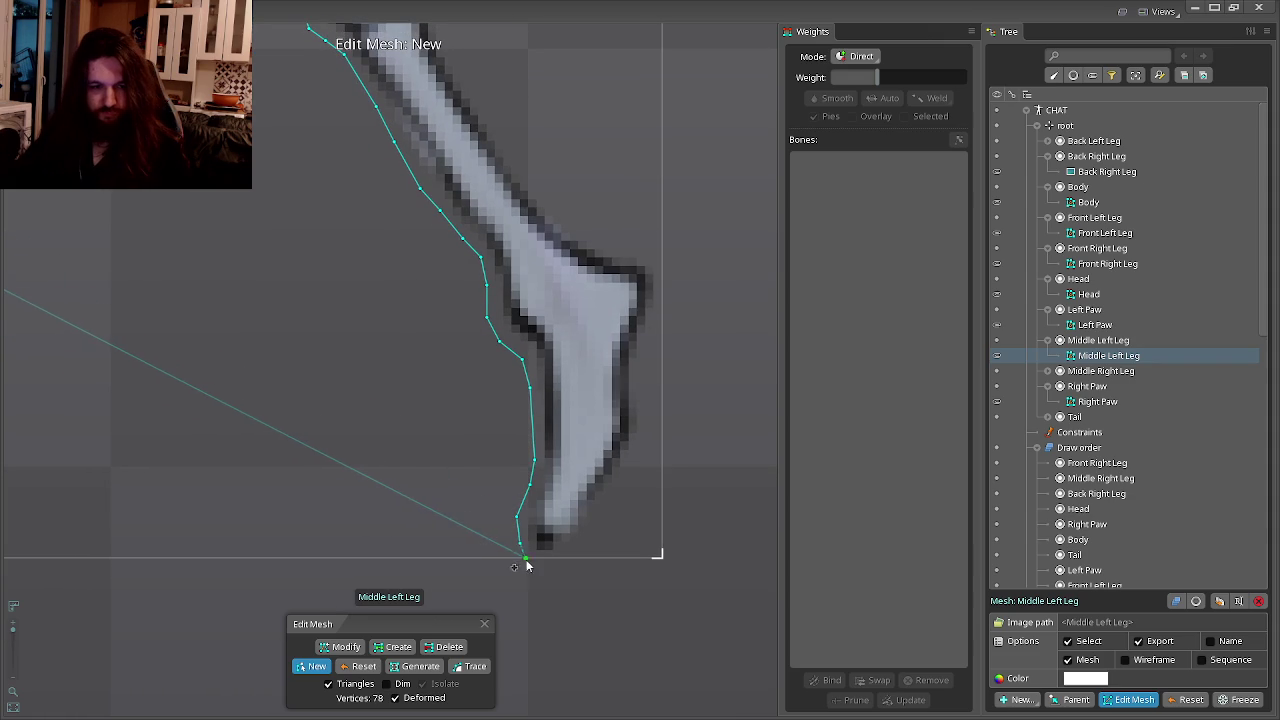
left_click(560, 571)
Trace the outline back up the foot's right edge and along the leg's top edge.
left_click(590, 540)
left_click(597, 511)
left_click(624, 480)
left_click(637, 457)
left_click(643, 408)
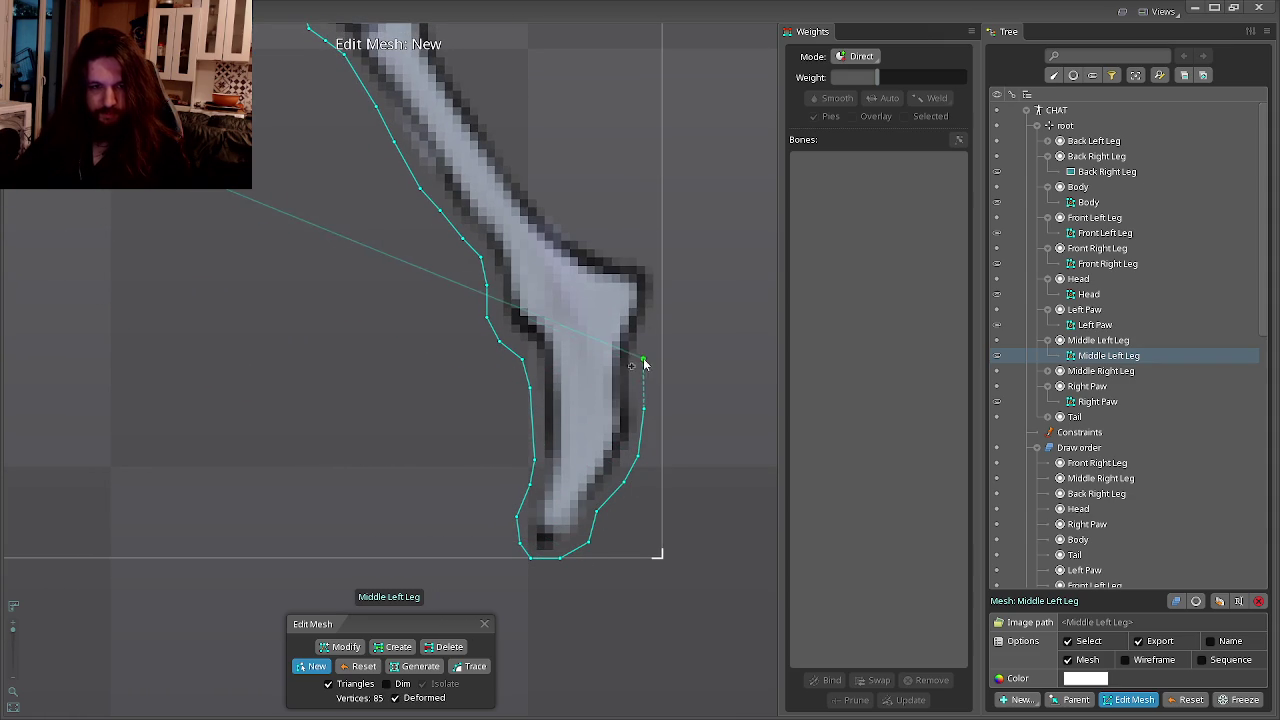
left_click(647, 333)
left_click(660, 306)
left_click(655, 256)
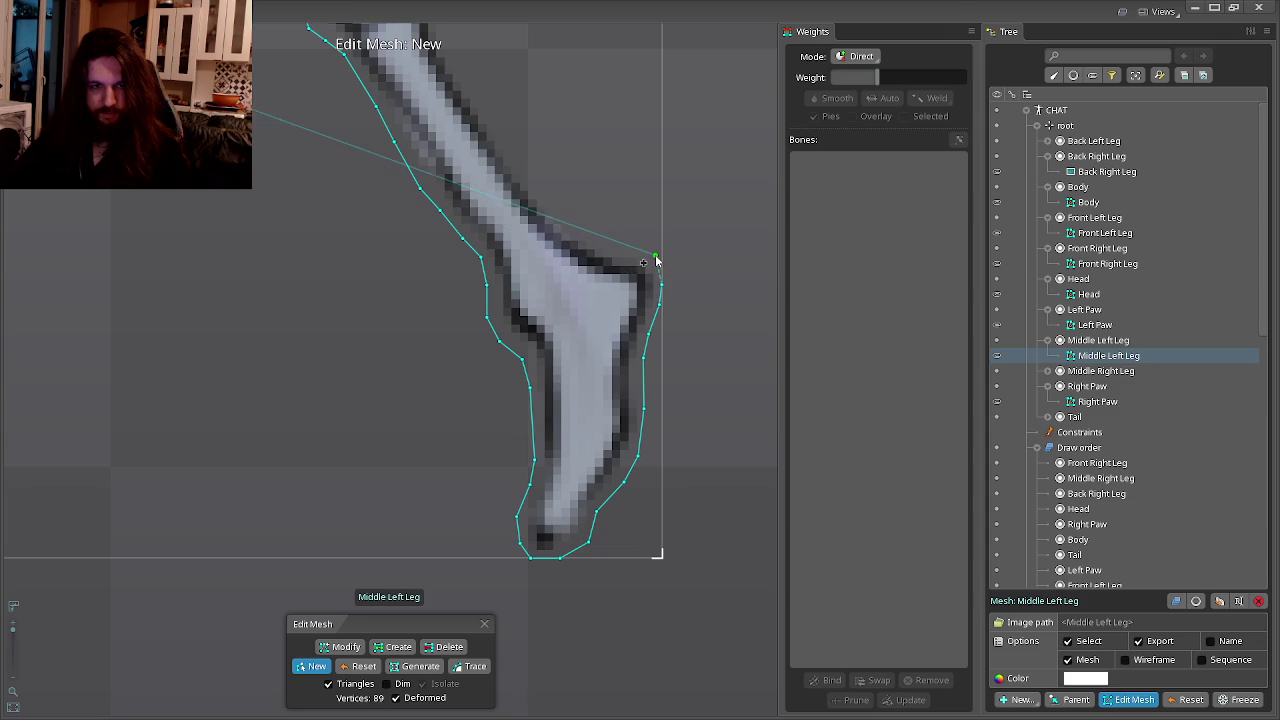
left_click(607, 240)
left_click(574, 226)
left_click(549, 209)
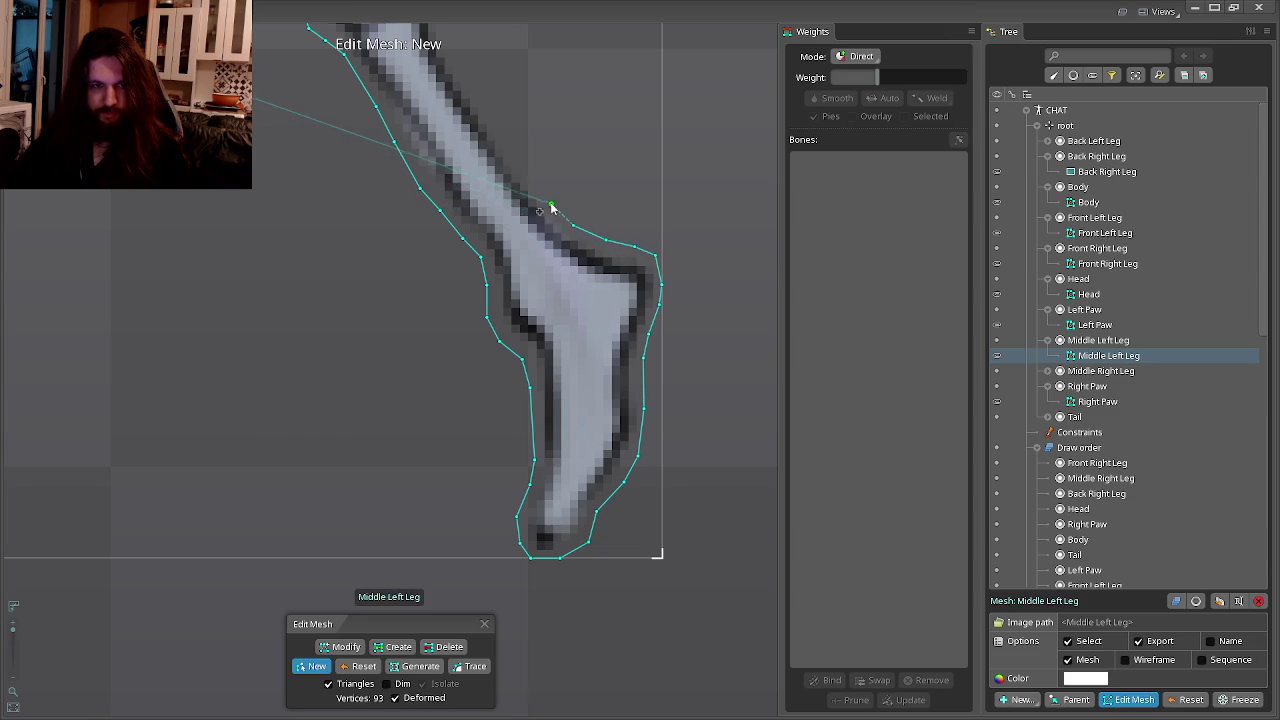
scroll(552, 233, "up", 2)
Trace Middle Left Leg hull vertices along the top edge past the knee joint.
left_click(519, 301)
left_click(500, 268)
left_click_drag(475, 205, 471, 314)
left_click(473, 309)
left_click(459, 284)
left_click(438, 266)
left_click(420, 266)
left_click_drag(420, 266, 487, 362)
left_click(463, 331)
left_click(425, 296)
left_click_drag(425, 298, 506, 420)
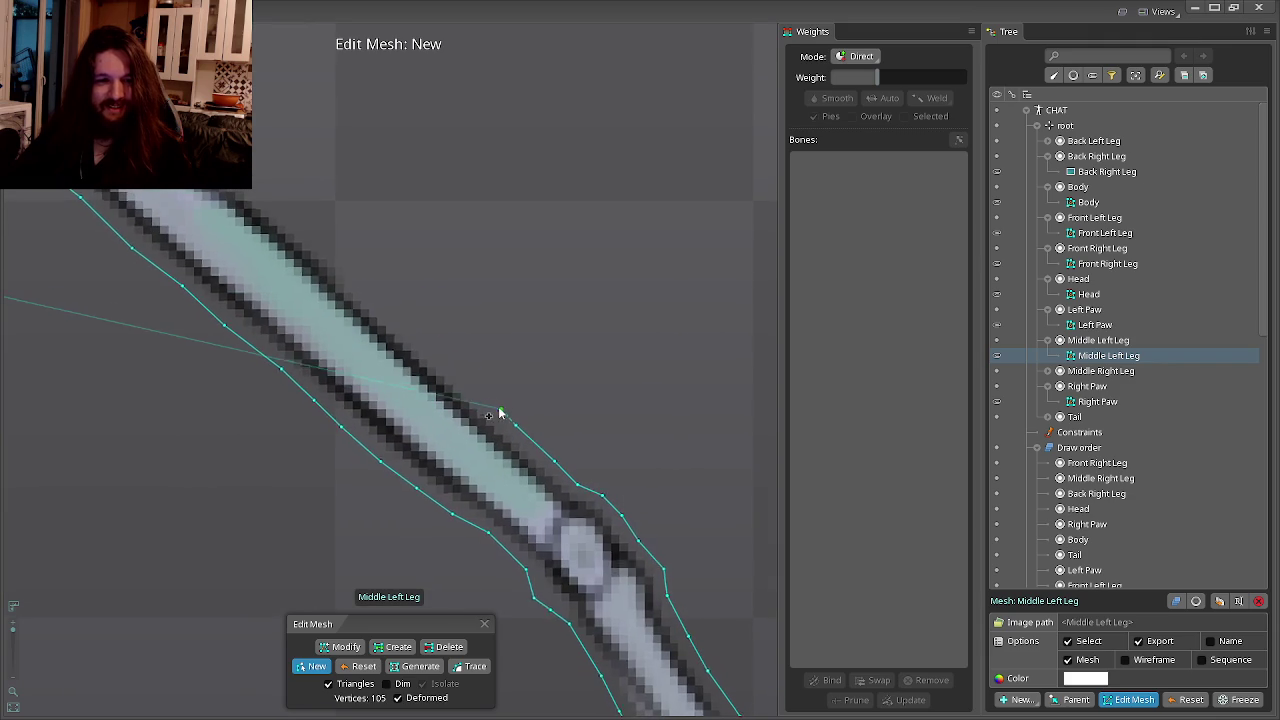
left_click(456, 369)
Continue the Middle Left Leg outline up the upper edge of the leg.
left_click_drag(401, 330, 481, 452)
left_click(507, 444)
left_click(463, 400)
left_click(420, 374)
left_click(443, 429)
left_click(423, 409)
left_click(386, 380)
left_click_drag(386, 380, 514, 517)
left_click(443, 449)
left_click(460, 462)
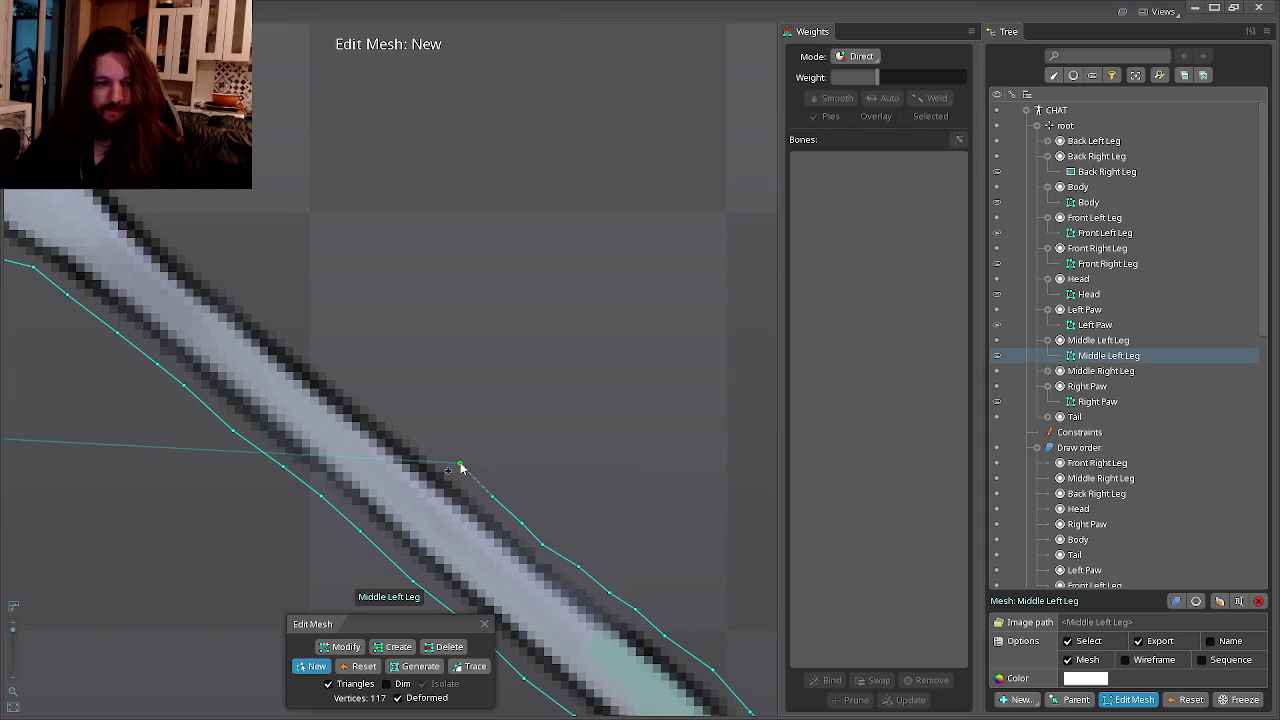
left_click(433, 443)
left_click(392, 416)
left_click(361, 388)
left_click(329, 367)
Extend the Middle Left Leg outline around the middle joint and past it.
left_click_drag(329, 367, 449, 471)
left_click(415, 456)
left_click(405, 446)
left_click(364, 419)
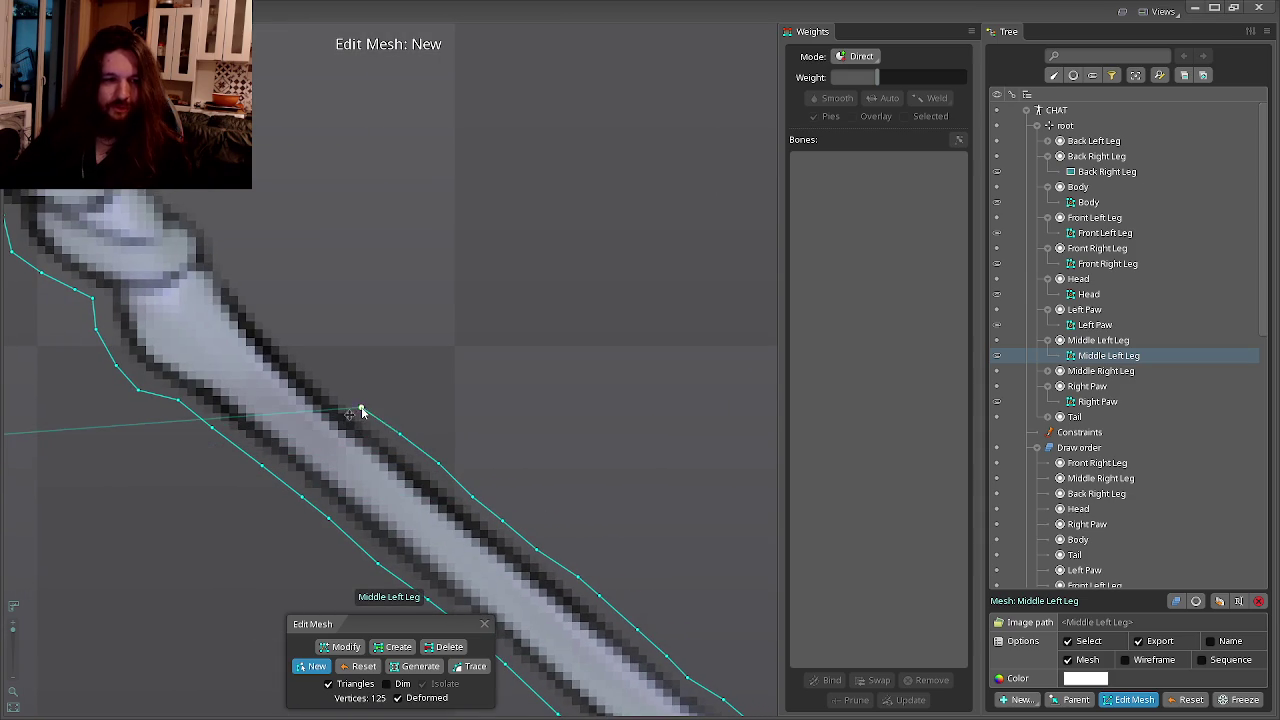
left_click_drag(363, 417, 435, 478)
left_click(408, 448)
left_click(365, 408)
left_click(329, 360)
left_click(305, 330)
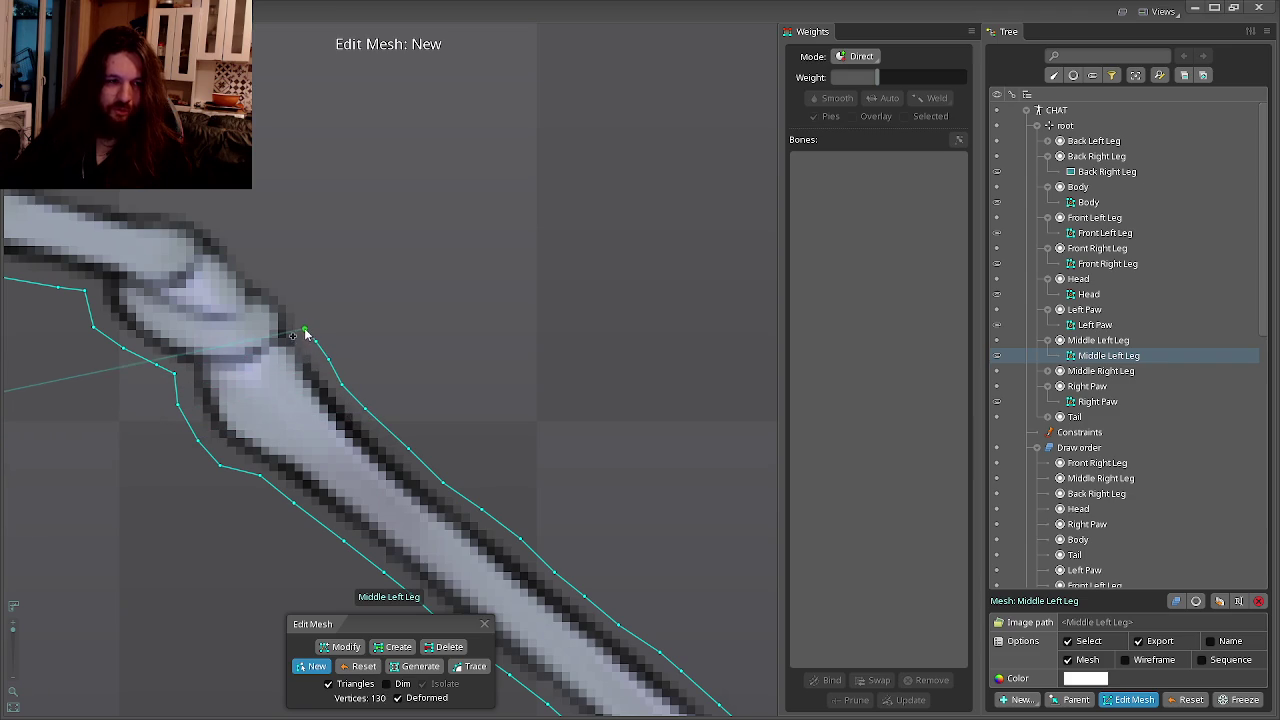
Trace the Middle Left Leg edge to the top joint and end, reaching 171 vertices.
left_click_drag(280, 283, 391, 374)
left_click(388, 368)
left_click(351, 338)
left_click(332, 318)
left_click(303, 297)
left_click_drag(303, 297, 473, 387)
left_click(428, 382)
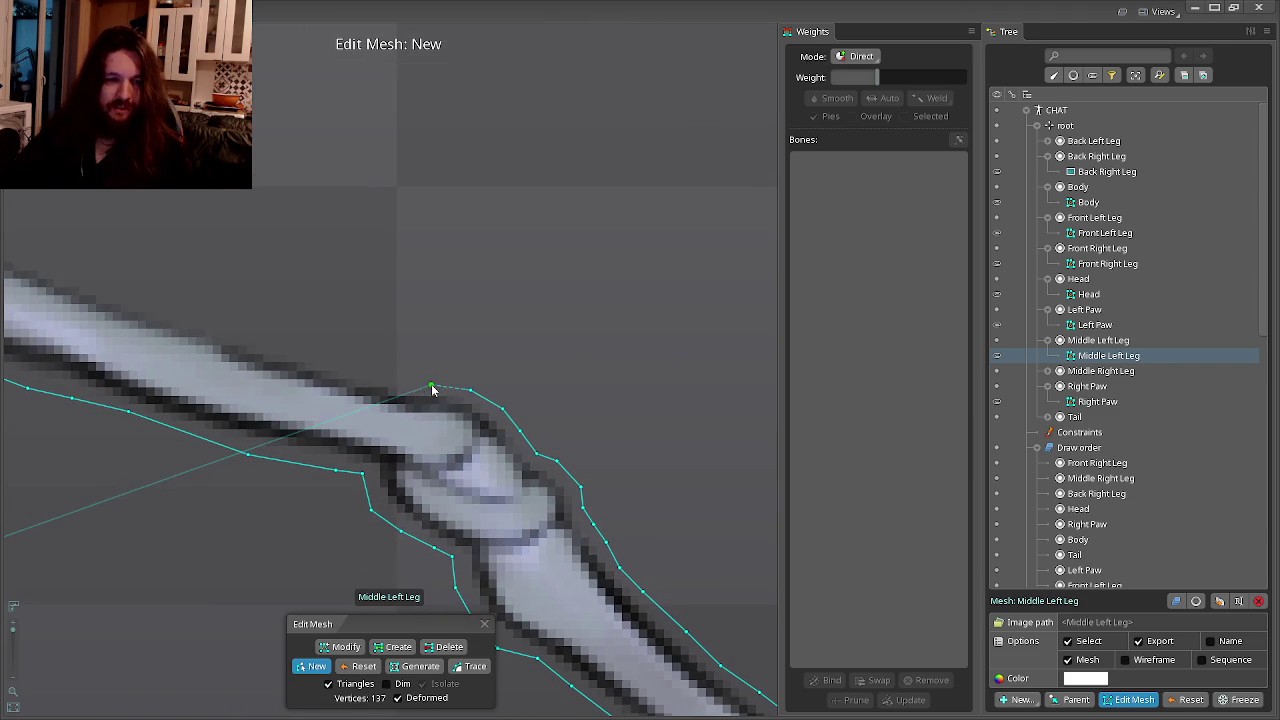
left_click(386, 376)
left_click(338, 365)
left_click_drag(338, 365, 454, 440)
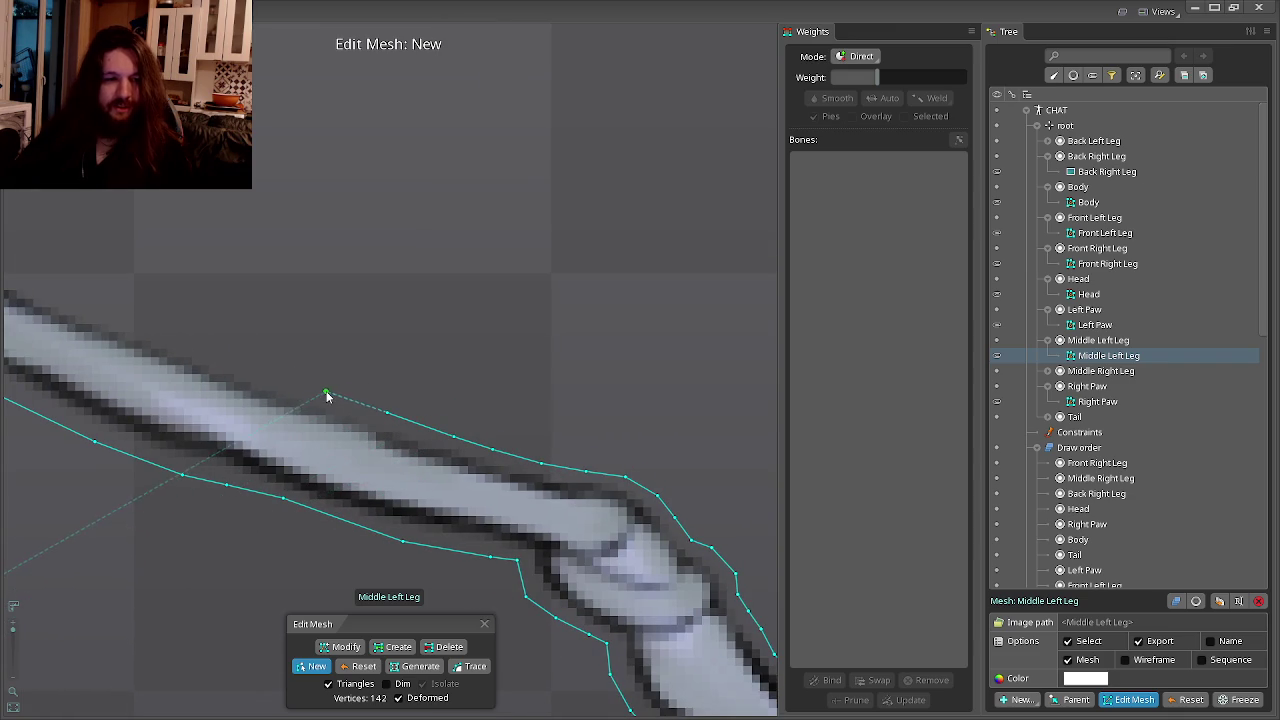
left_click(326, 396)
left_click_drag(326, 396, 477, 487)
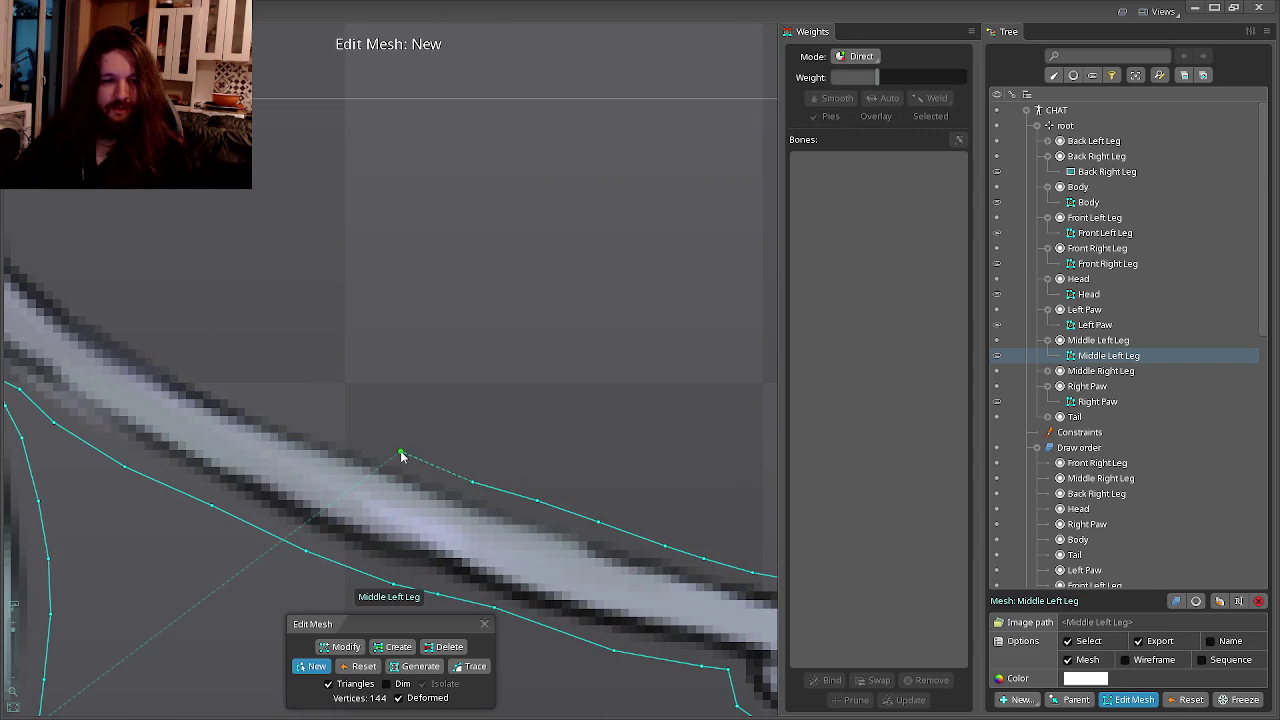
left_click(400, 456)
left_click_drag(400, 456, 523, 522)
left_click(456, 494)
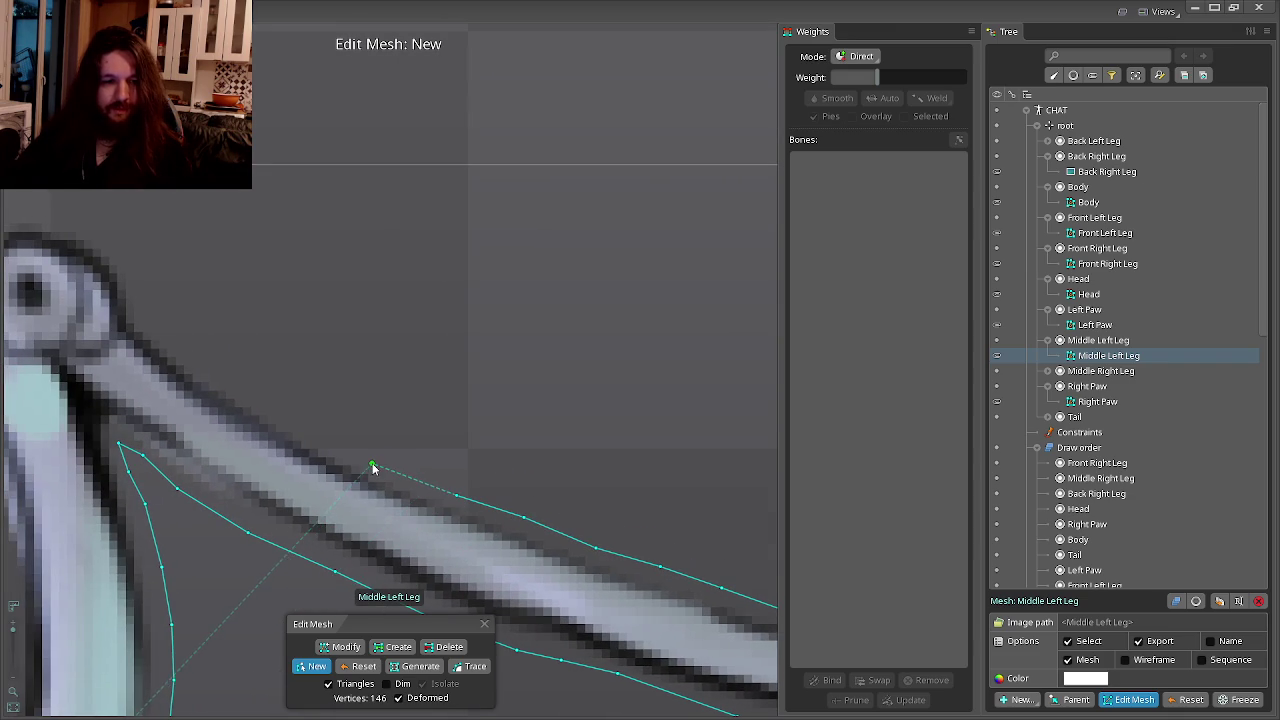
left_click_drag(372, 467, 482, 527)
left_click(422, 500)
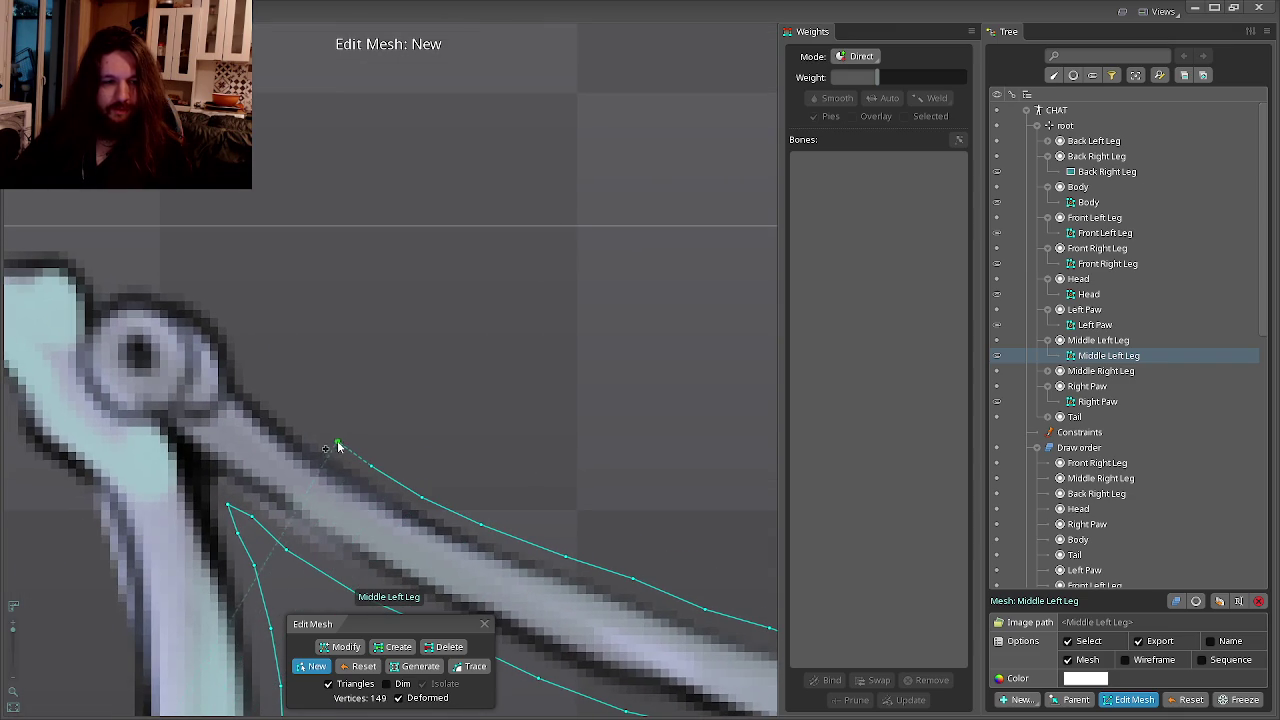
left_click_drag(345, 455, 493, 543)
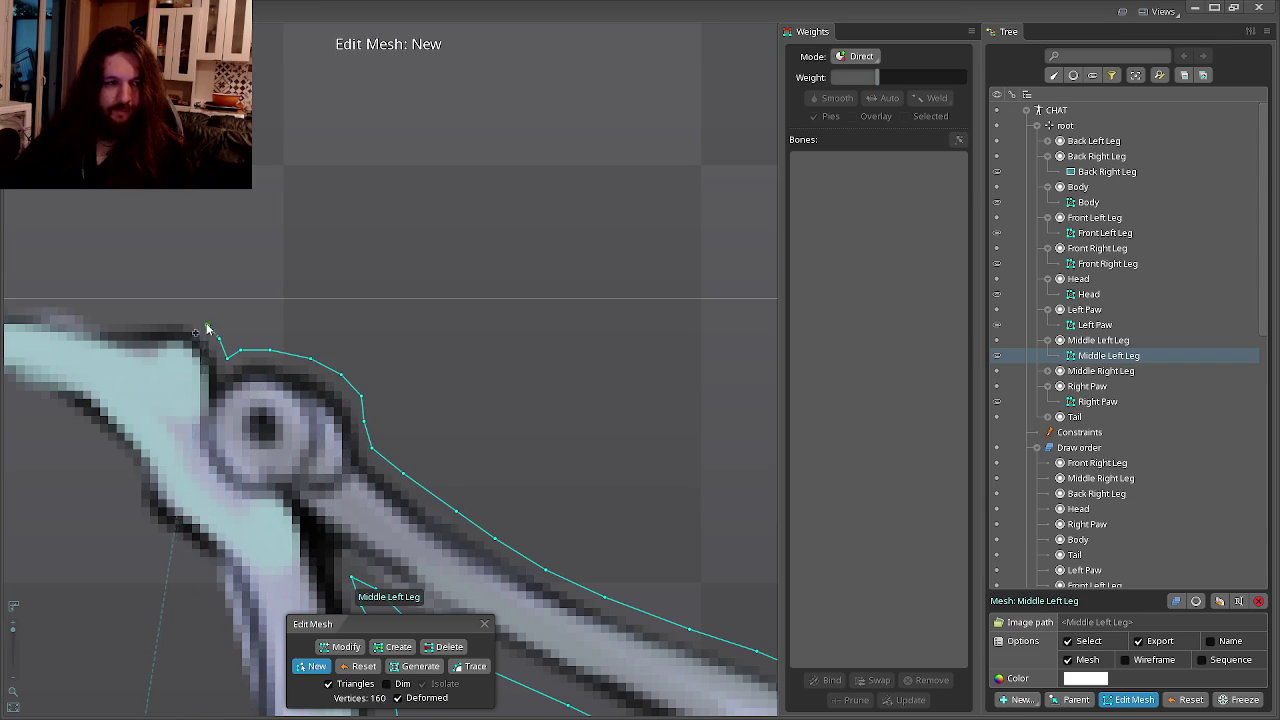
left_click_drag(193, 323, 447, 455)
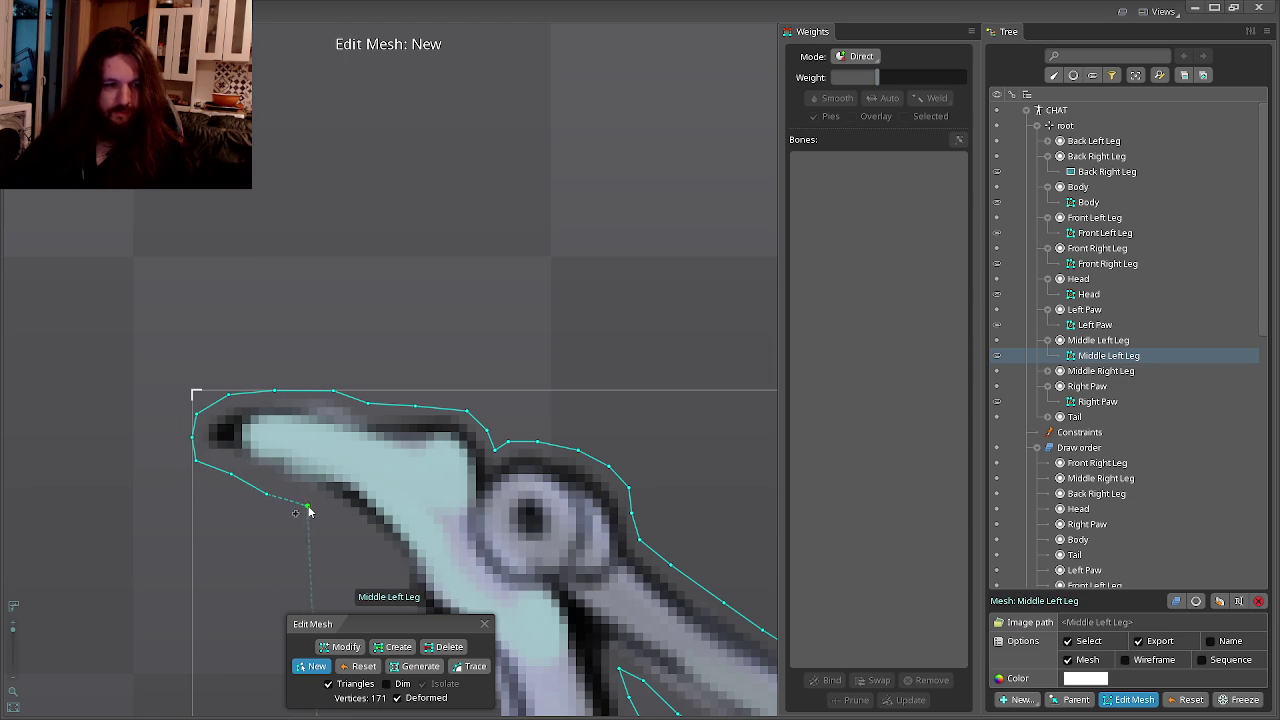
Outline the Middle Left Leg's top end and inner edge, close the 189-vertex hull, and zoom out.
left_click(390, 570)
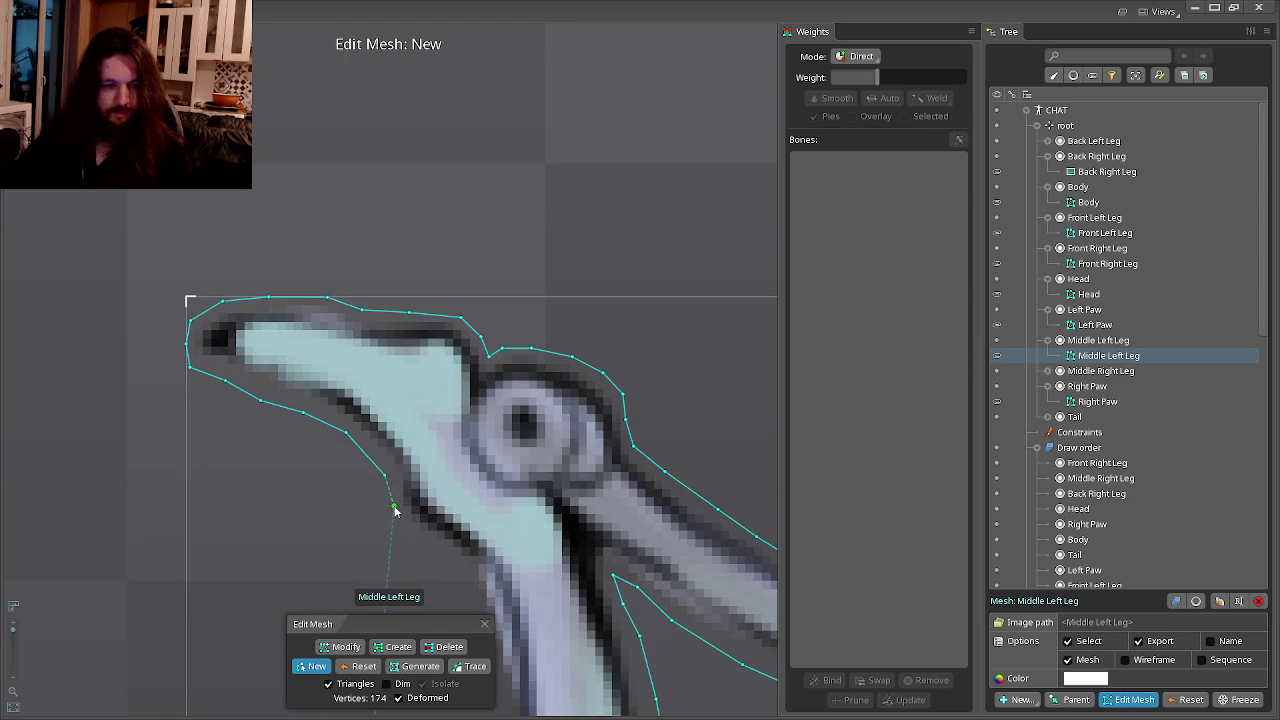
left_click(468, 580)
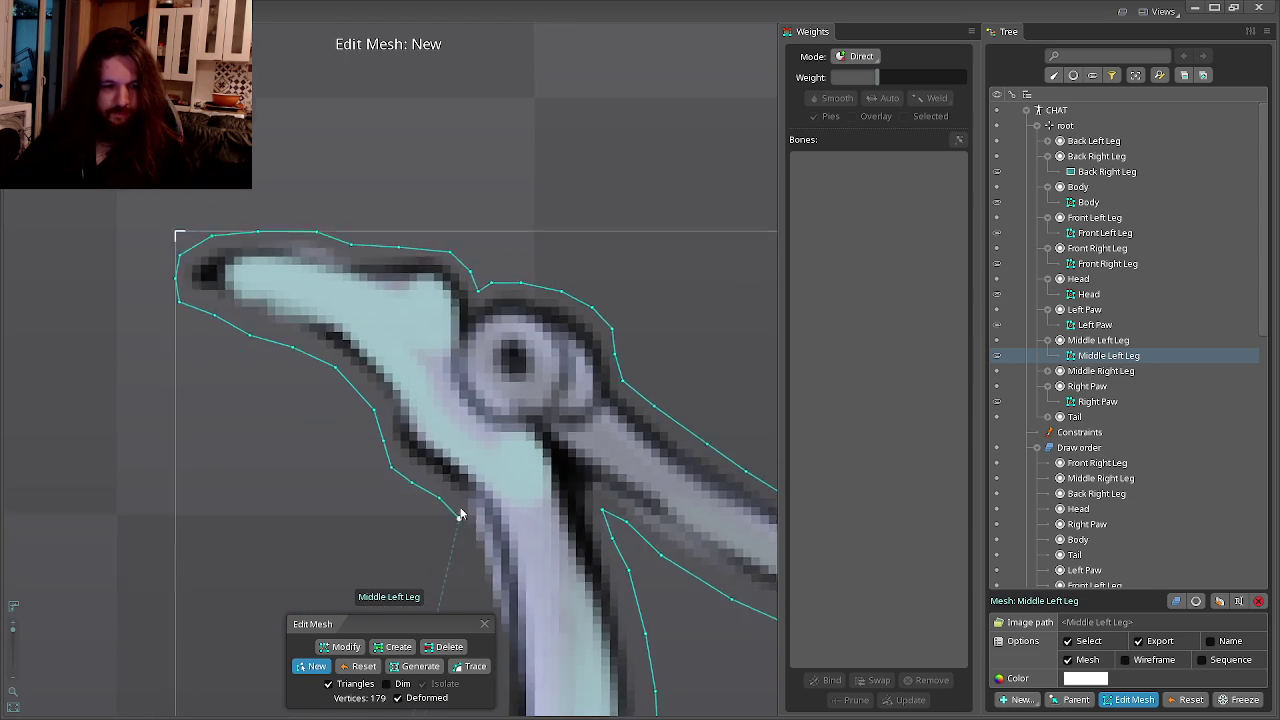
left_click(472, 530)
left_click(465, 470)
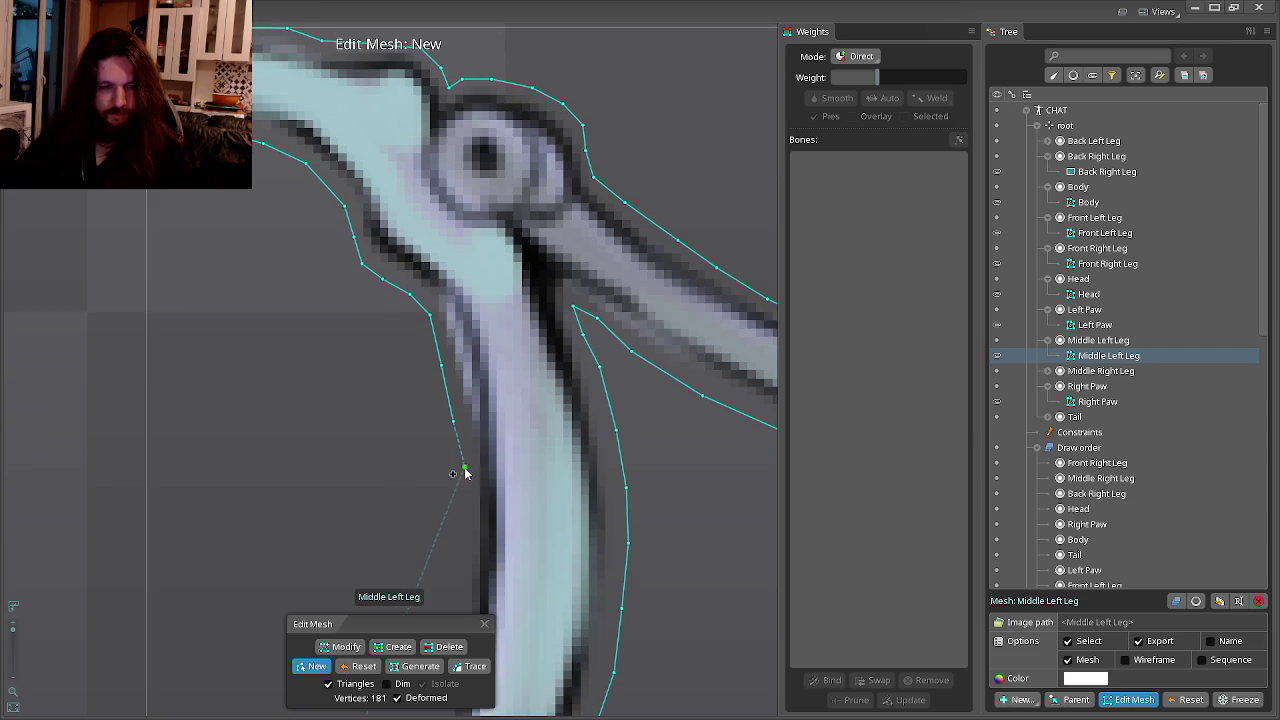
left_click(463, 568)
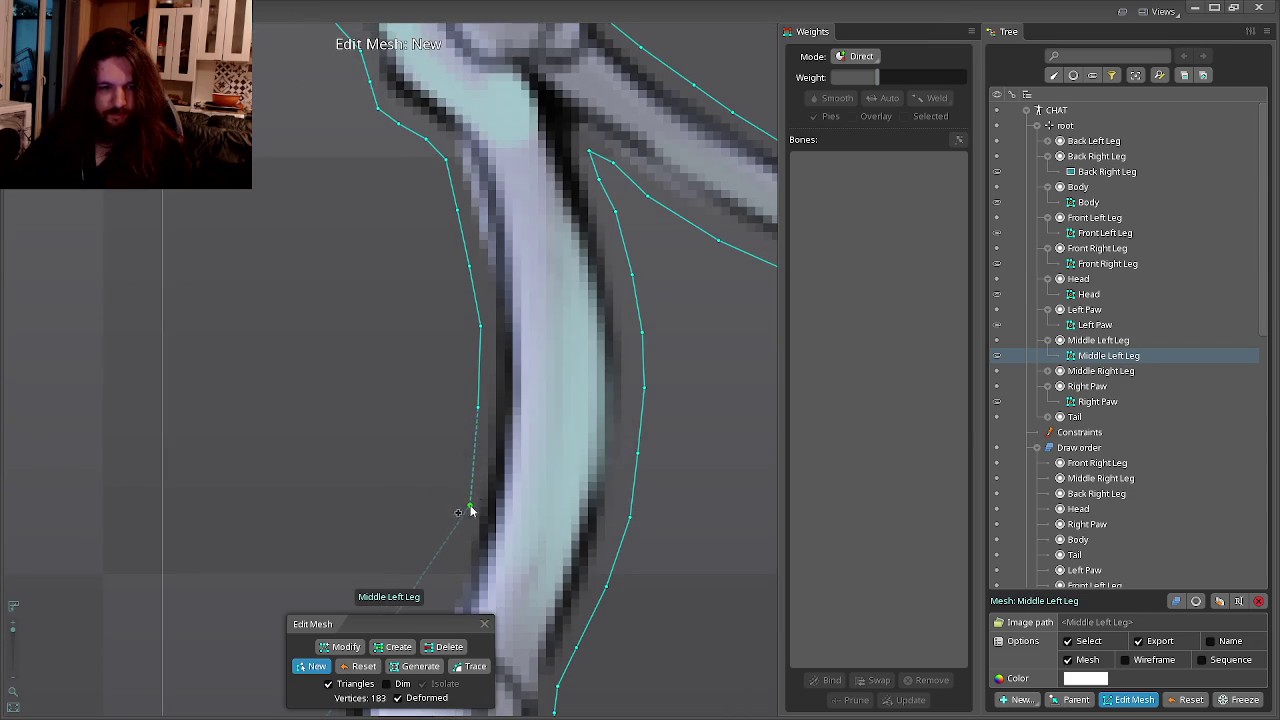
left_click(466, 503)
left_click(478, 540)
left_click(515, 496)
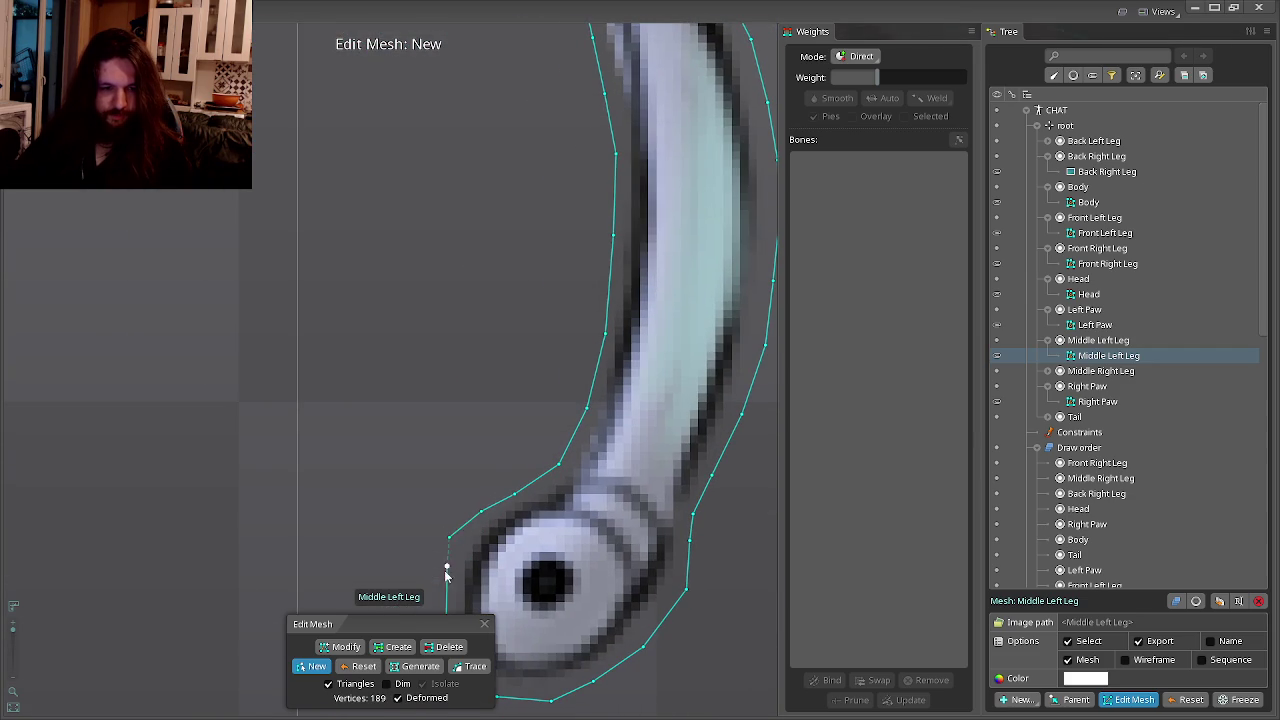
left_click(447, 567)
scroll(463, 476, "down", 5)
scroll(463, 476, "down", 5)
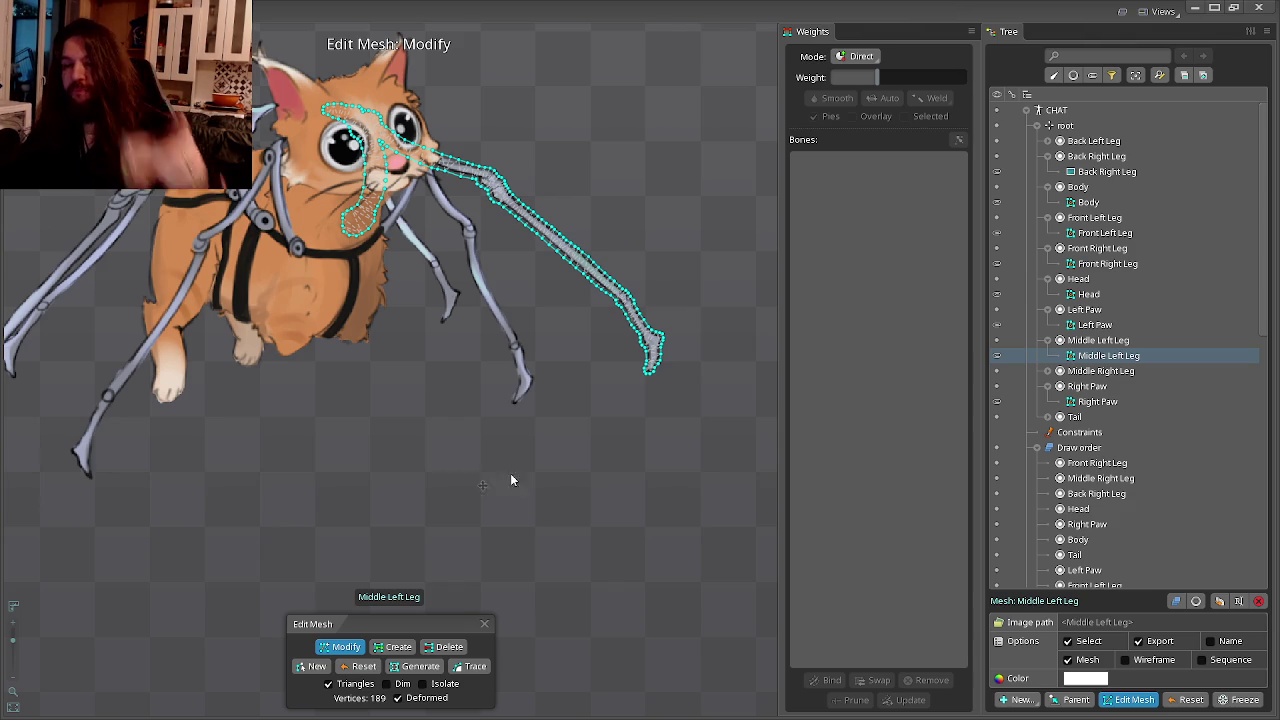
Convert the Middle Right Leg to a mesh and start a new outline at the foot.
left_click(983, 386)
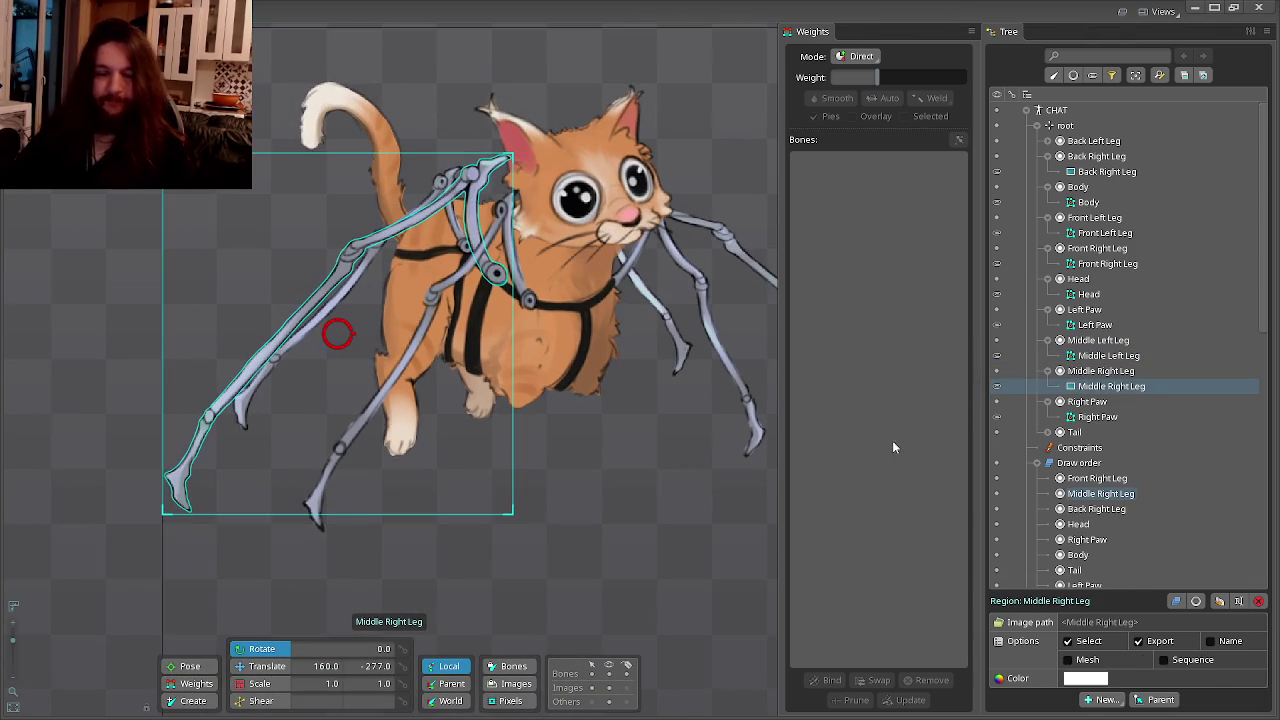
left_click(1067, 660)
left_click(1130, 699)
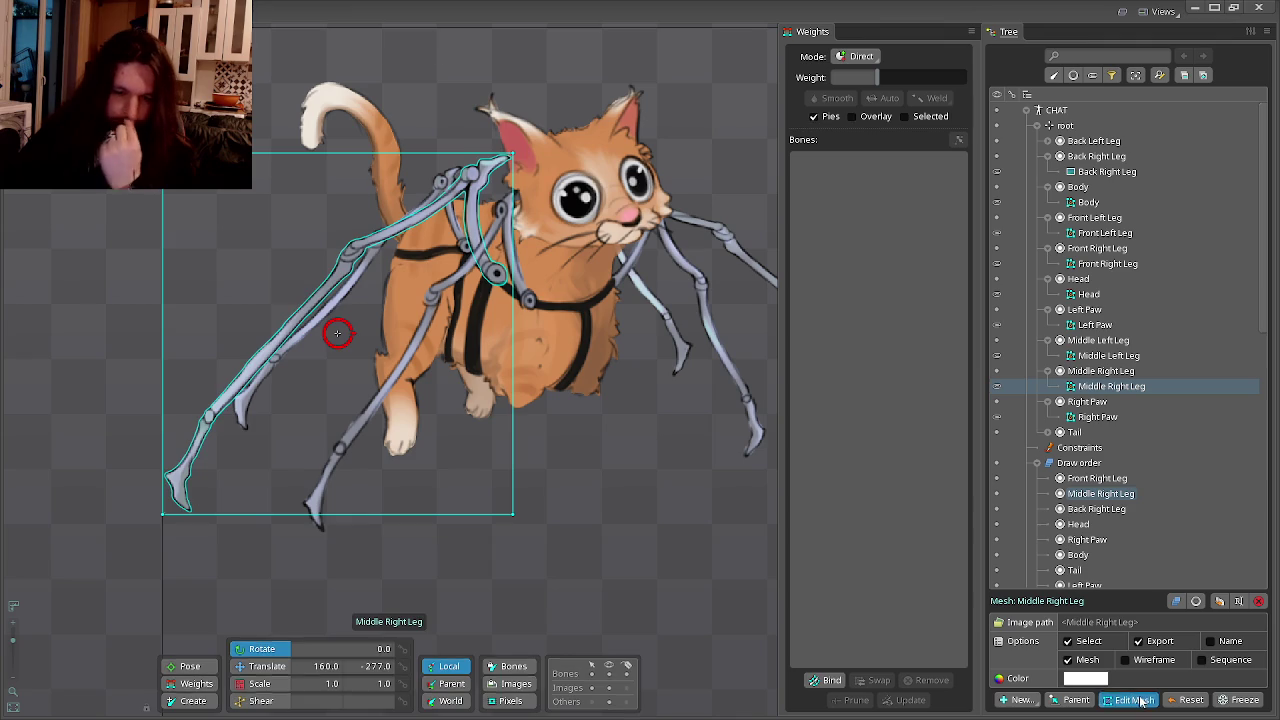
left_click(311, 666)
scroll(214, 425, "up", 3)
scroll(380, 521, "up", 3)
scroll(375, 522, "up", 5)
left_click(288, 500)
left_click(319, 521)
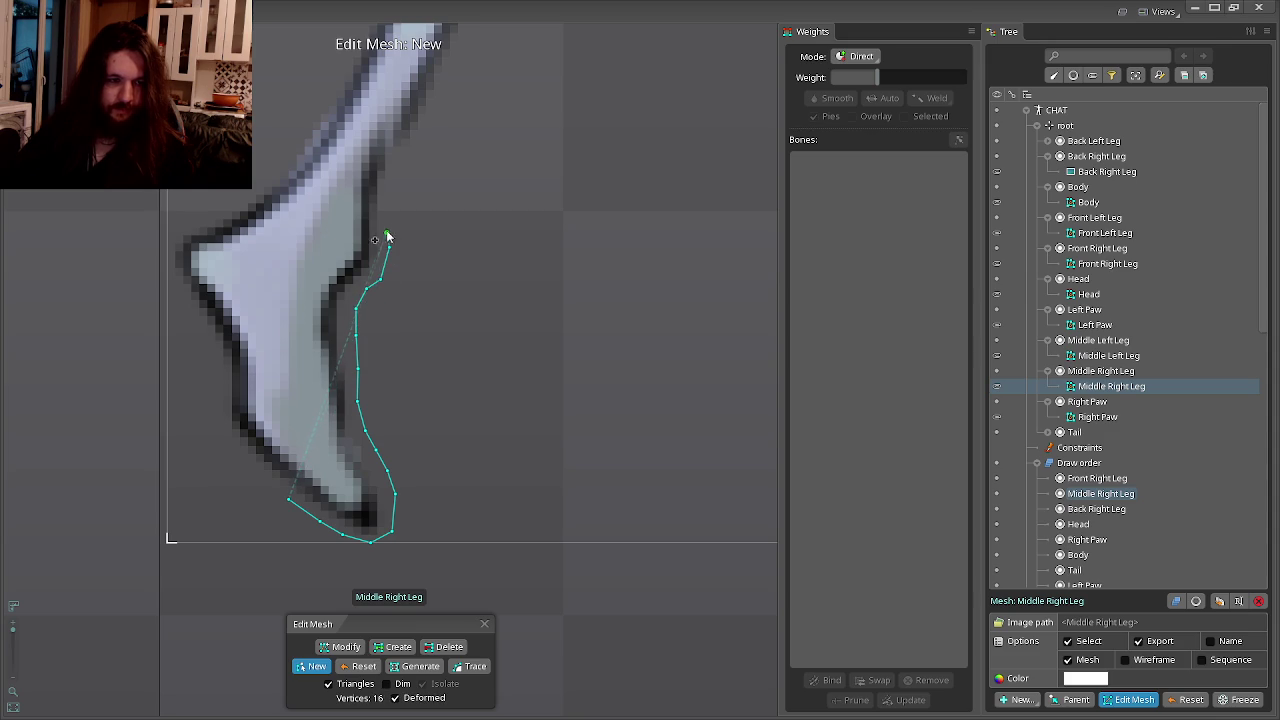
Trace Middle Right Leg hull vertices up the lower leg's edge to 35 vertices.
left_click_drag(422, 175, 377, 337)
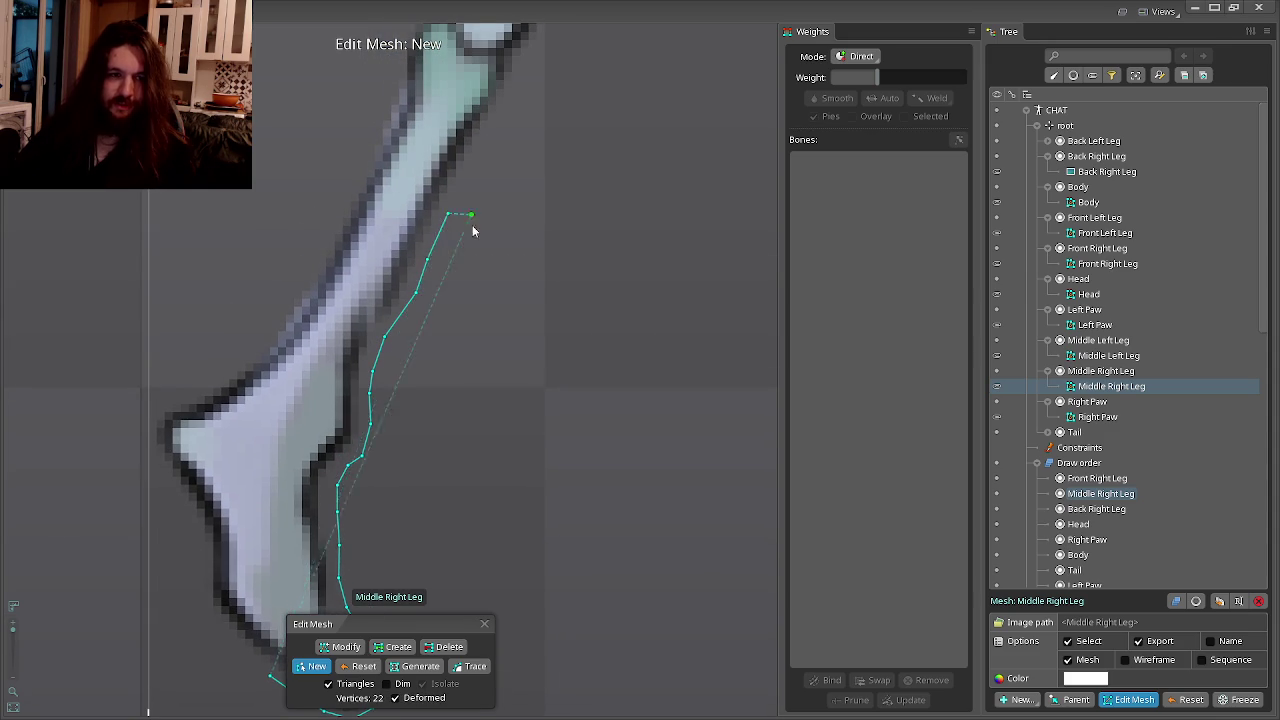
left_click_drag(472, 220, 447, 327)
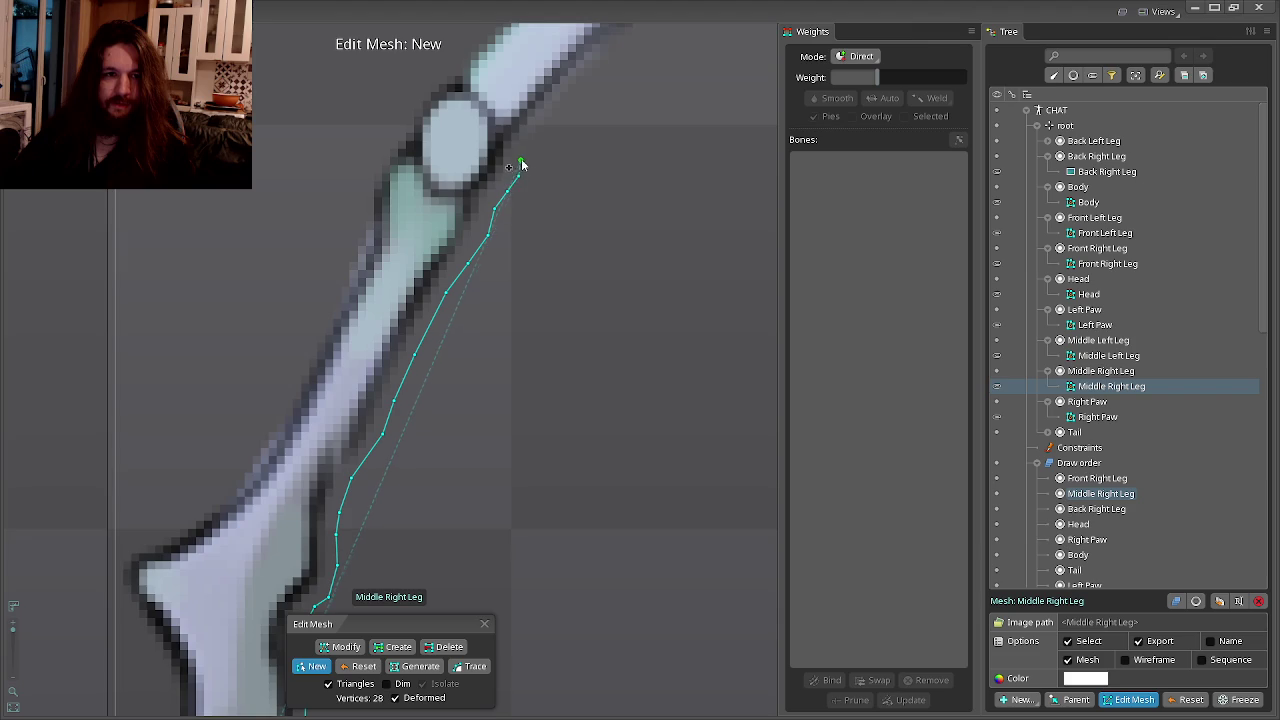
left_click_drag(520, 168, 432, 410)
left_click(453, 377)
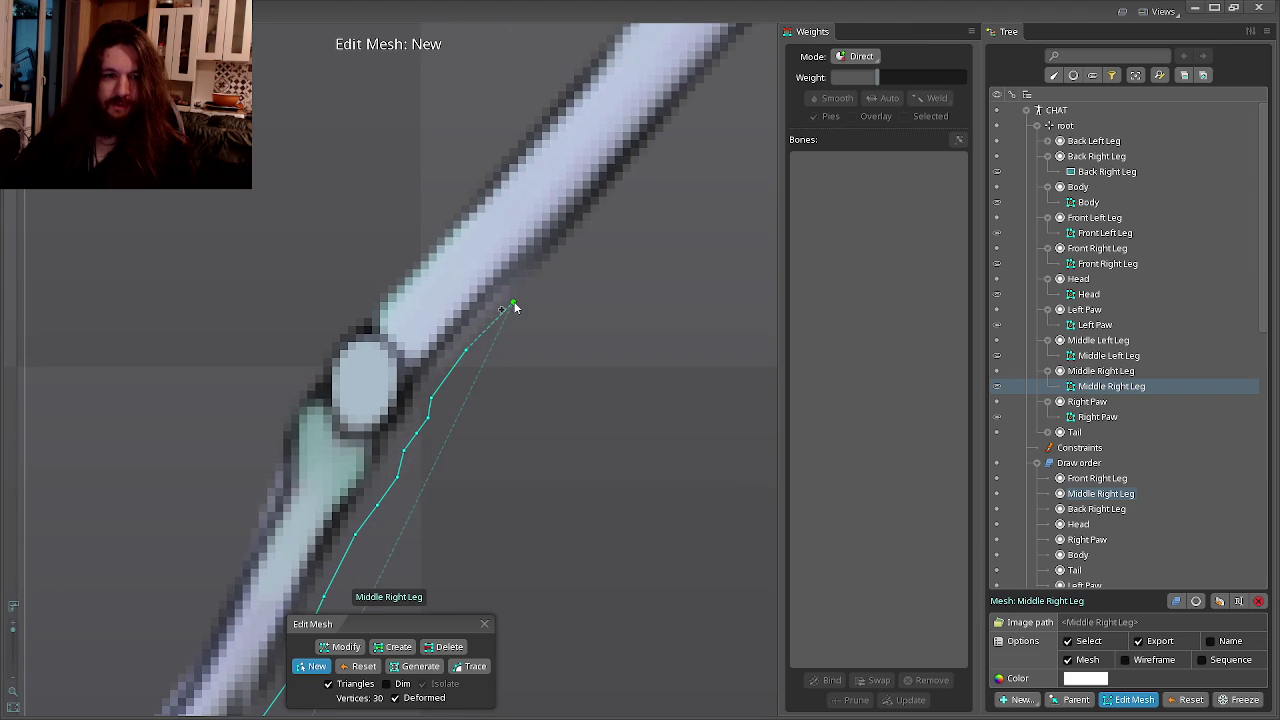
left_click_drag(522, 303, 437, 429)
left_click(465, 388)
left_click(498, 359)
left_click(555, 298)
left_click_drag(552, 282, 446, 414)
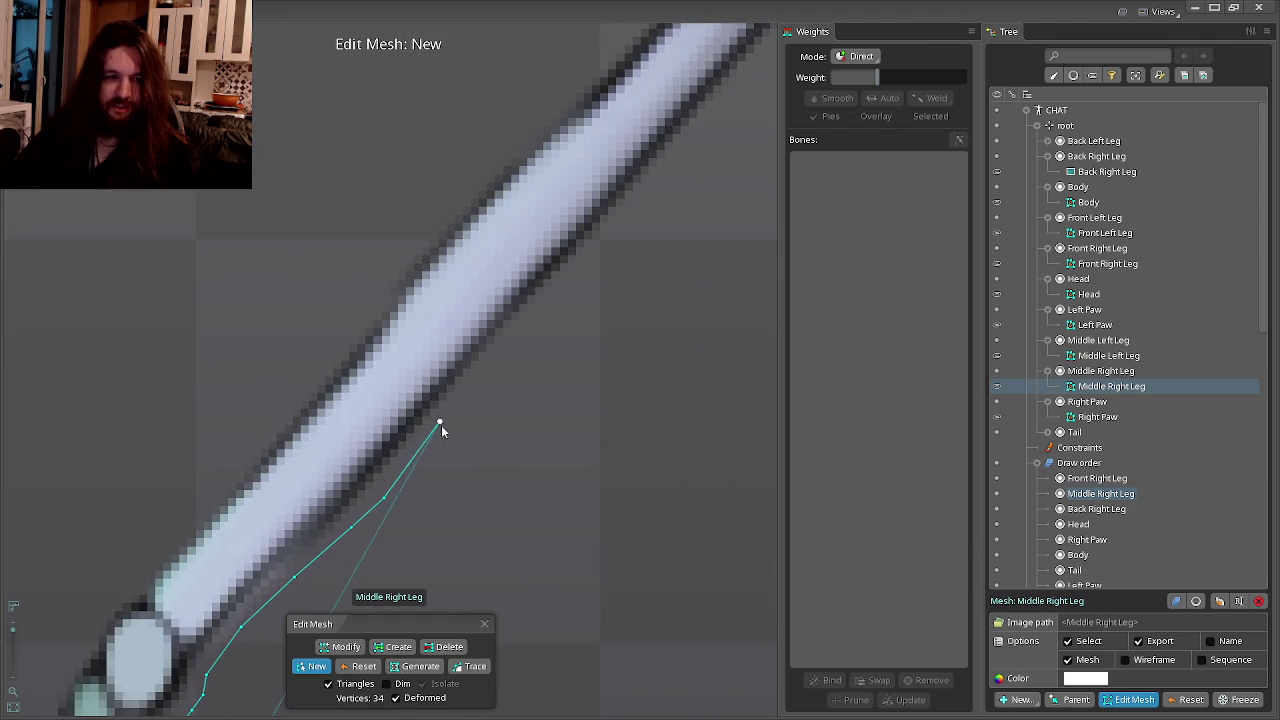
left_click(512, 337)
left_click_drag(514, 338, 457, 441)
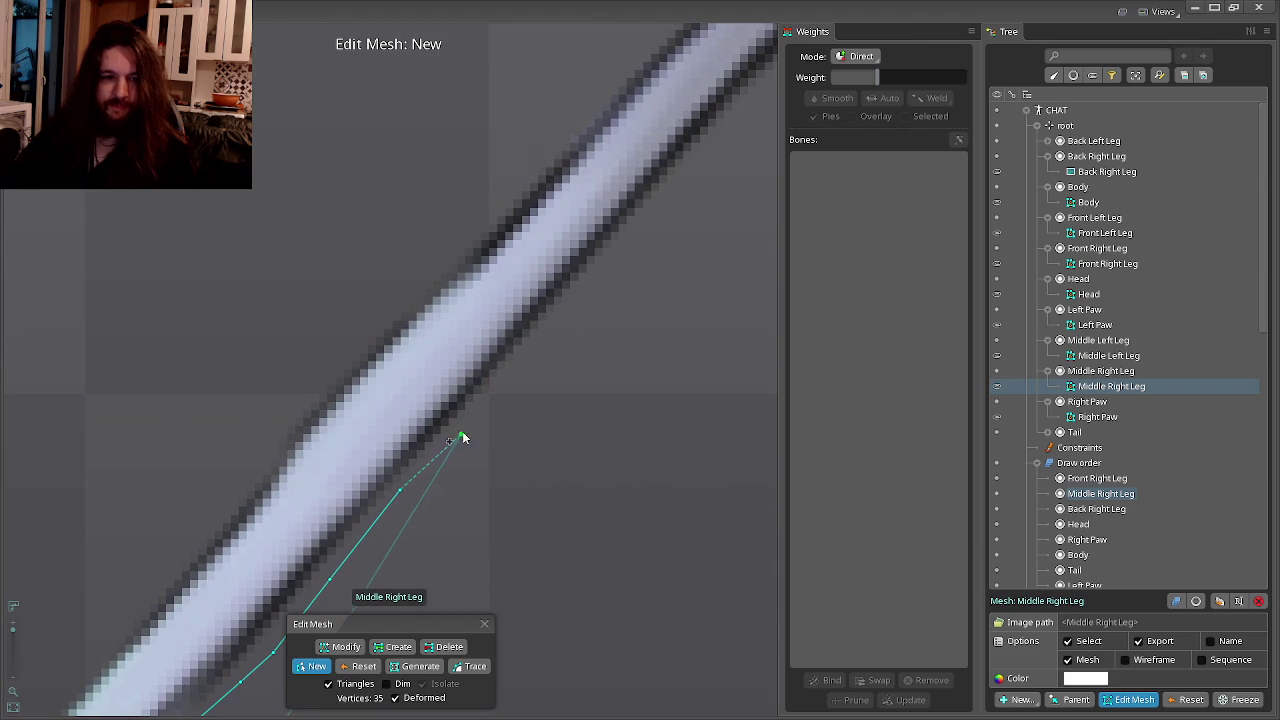
Continue the Middle Right Leg outline up the lower segment's right edge.
left_click(472, 421)
left_click(514, 374)
mouse_move(514, 374)
left_mouse_down()
mouse_move(414, 480)
mouse_move(449, 433)
left_mouse_up()
left_click(491, 377)
mouse_move(491, 377)
left_mouse_down()
mouse_move(420, 449)
mouse_move(449, 423)
left_mouse_up()
left_click(484, 387)
mouse_move(500, 370)
left_mouse_down()
mouse_move(400, 486)
mouse_move(443, 437)
left_mouse_up()
left_click(482, 403)
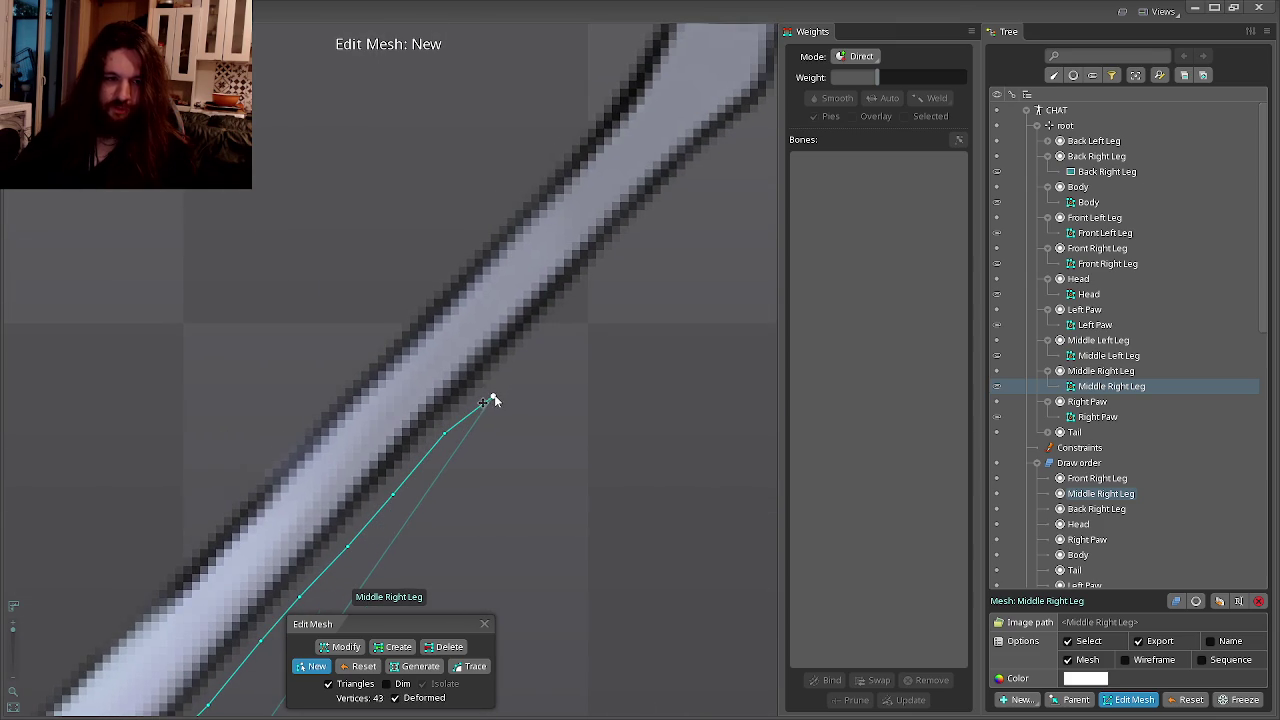
left_click(490, 394)
left_click(538, 347)
left_click_drag(583, 317, 477, 422)
left_click(537, 357)
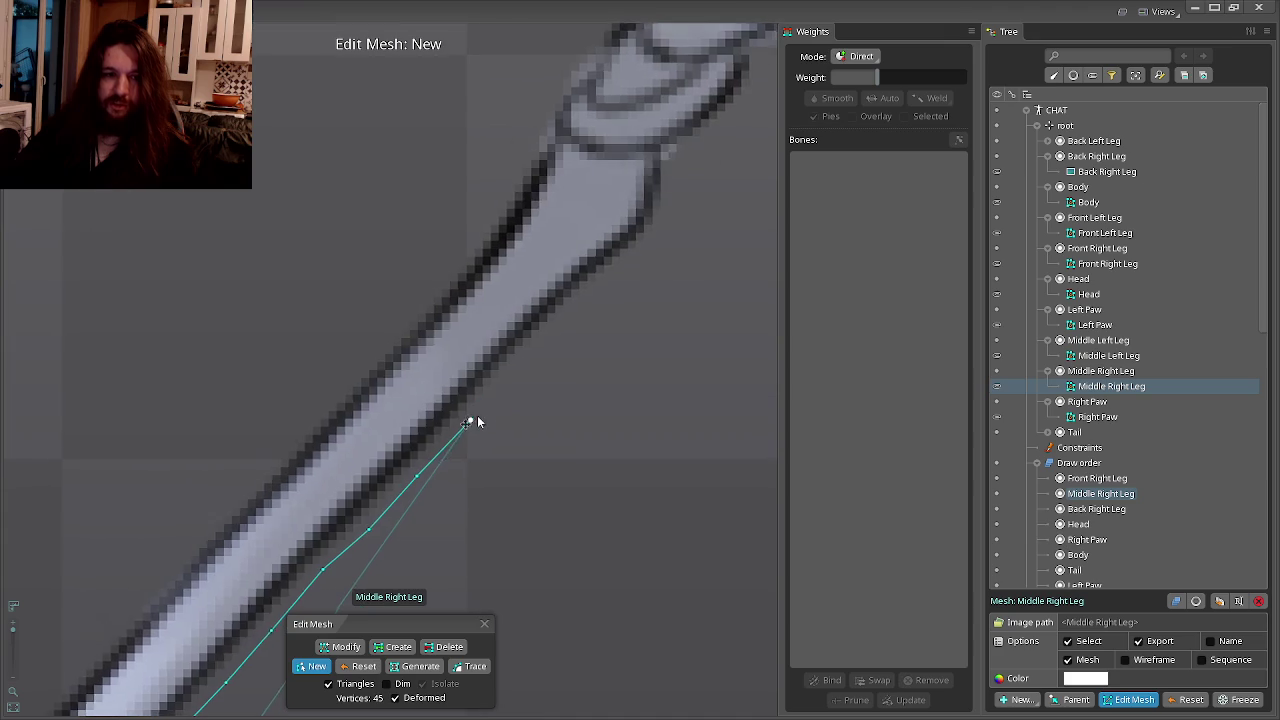
left_click_drag(554, 337, 514, 371)
left_click(516, 368)
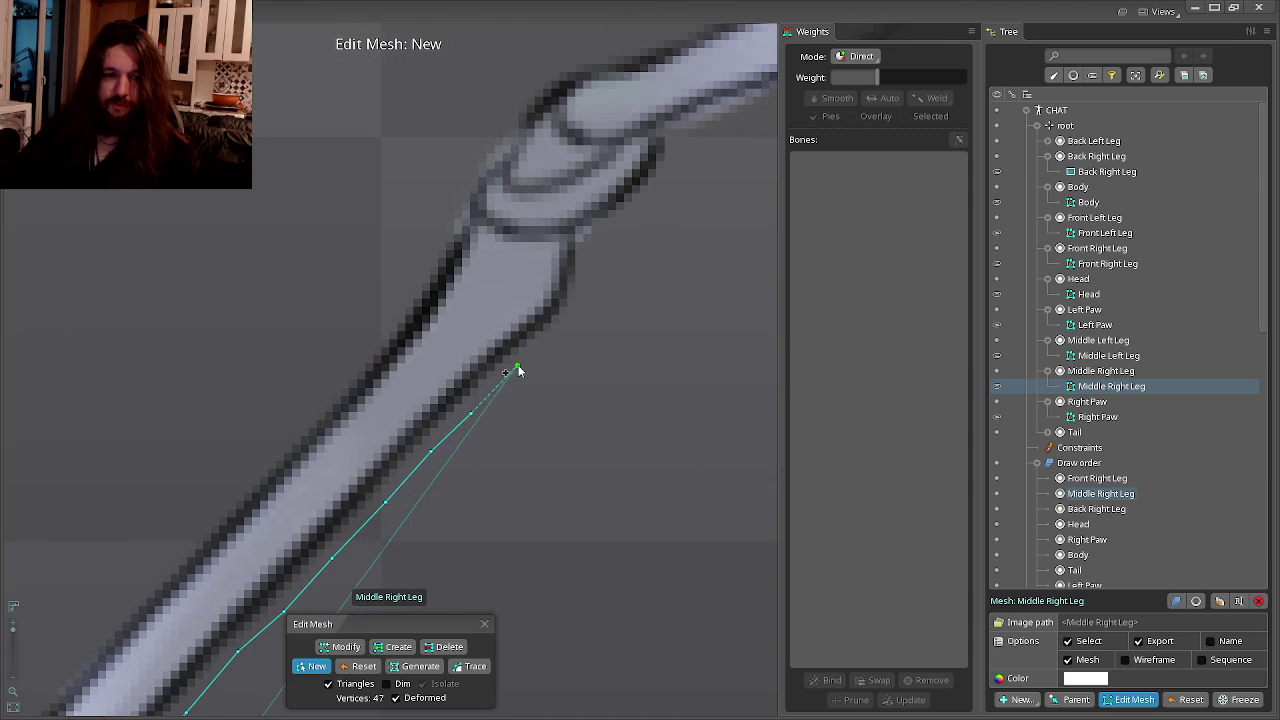
left_click(526, 362)
left_click(562, 338)
left_click(584, 314)
left_click(597, 278)
left_click(597, 250)
Extend the Middle Right Leg outline past the joint along the upper segment.
left_click_drag(644, 216, 581, 282)
left_click(588, 270)
left_click(607, 247)
left_click_drag(626, 216, 396, 382)
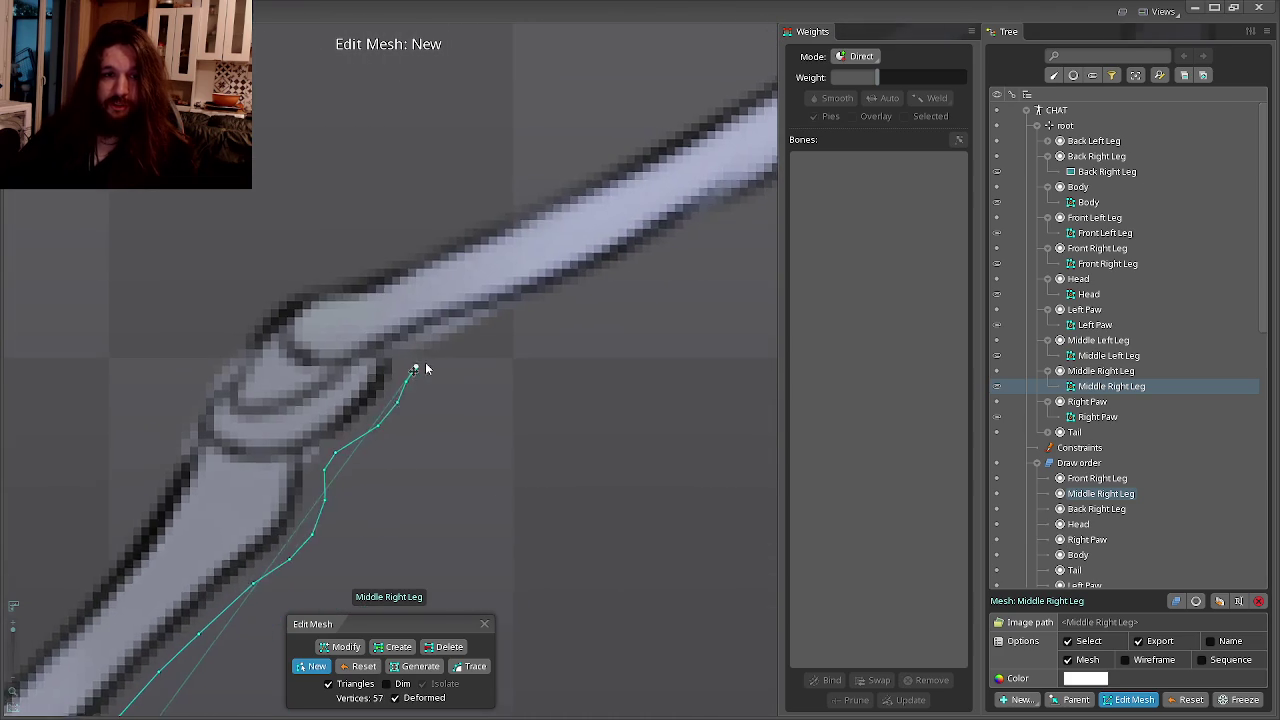
left_click(435, 362)
left_click(502, 331)
left_click(542, 322)
left_click(565, 325)
left_click_drag(563, 333, 485, 390)
left_click(513, 357)
left_click_drag(557, 340, 409, 409)
left_click(466, 374)
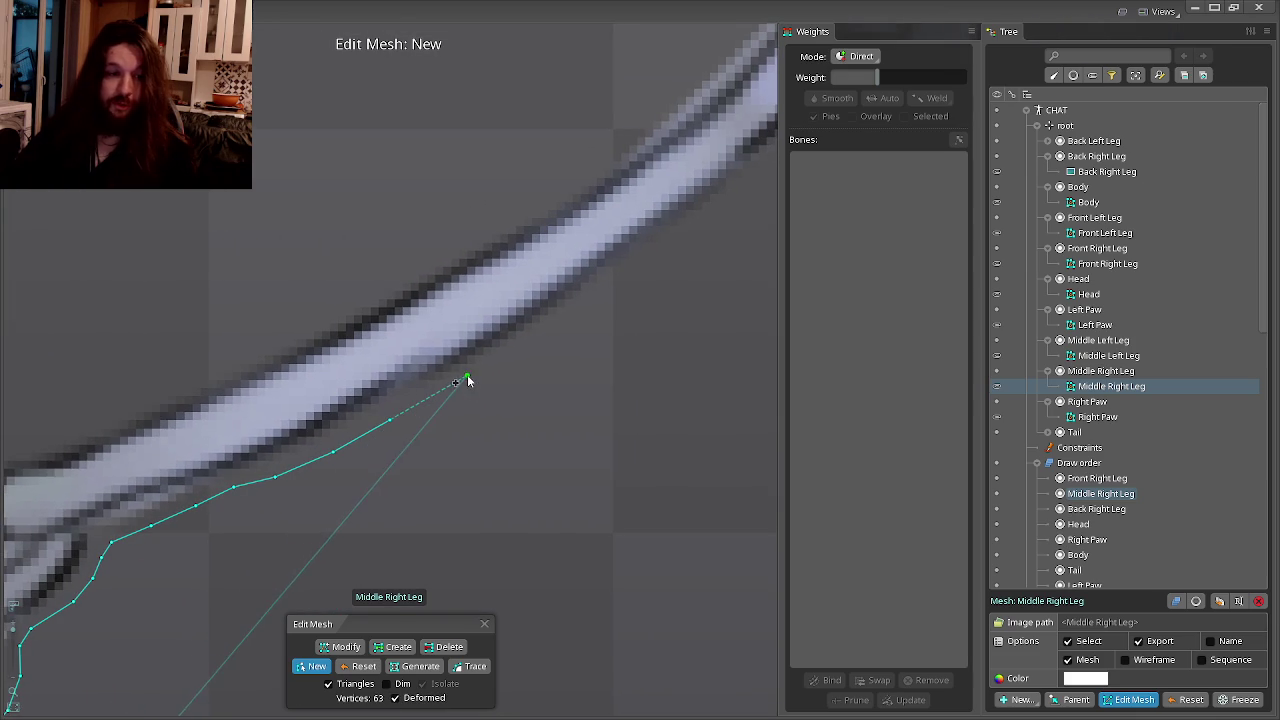
left_click(551, 331)
Trace the Middle Right Leg outline around the knee and back down, reaching 76 vertices.
left_click_drag(551, 334, 451, 394)
left_click(491, 372)
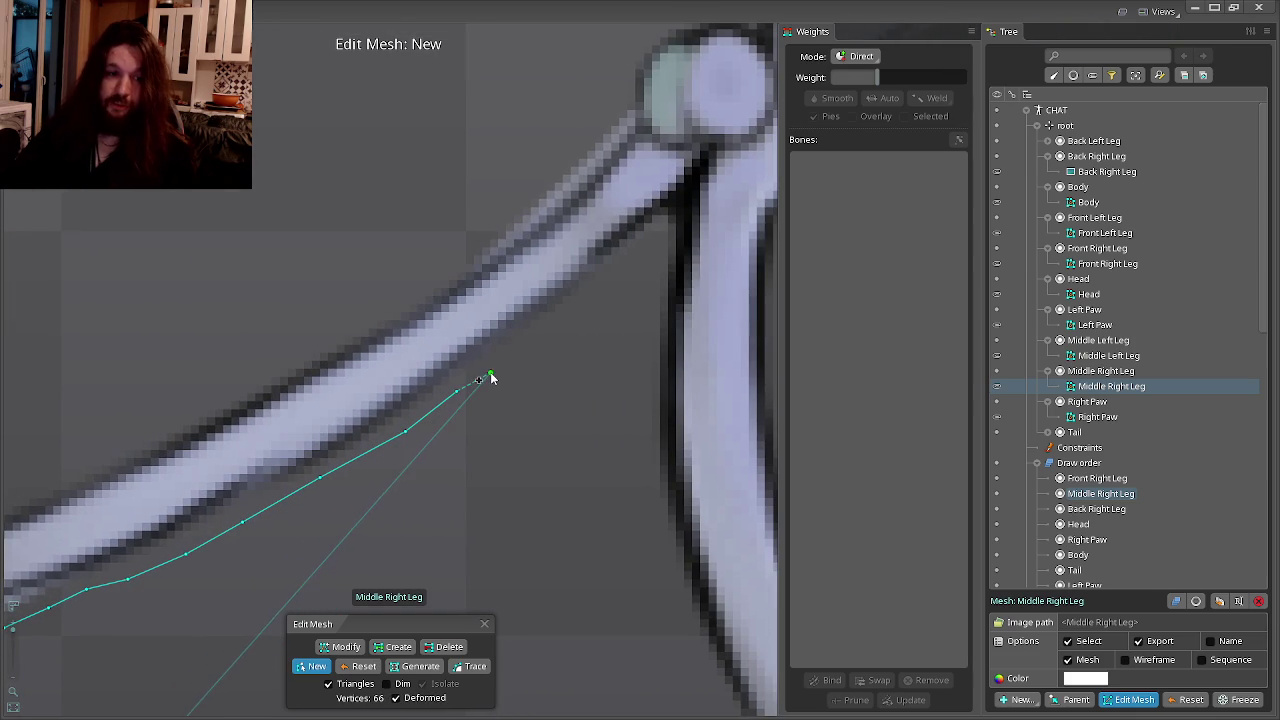
left_click(523, 345)
left_click(551, 324)
left_click(576, 305)
left_click(600, 282)
left_click(623, 265)
left_click(659, 237)
left_click(651, 285)
left_click(638, 435)
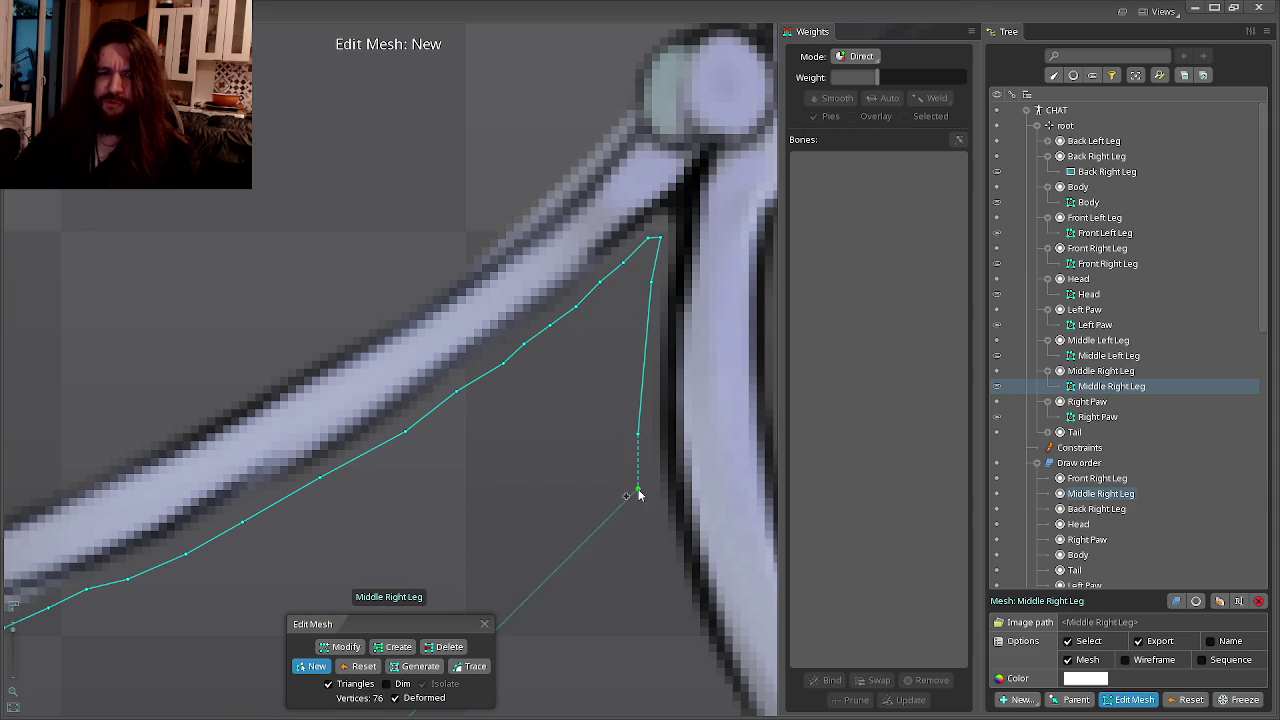
Trace the Middle Right Leg outline down its edge to the end joint.
left_click_drag(636, 530, 578, 407)
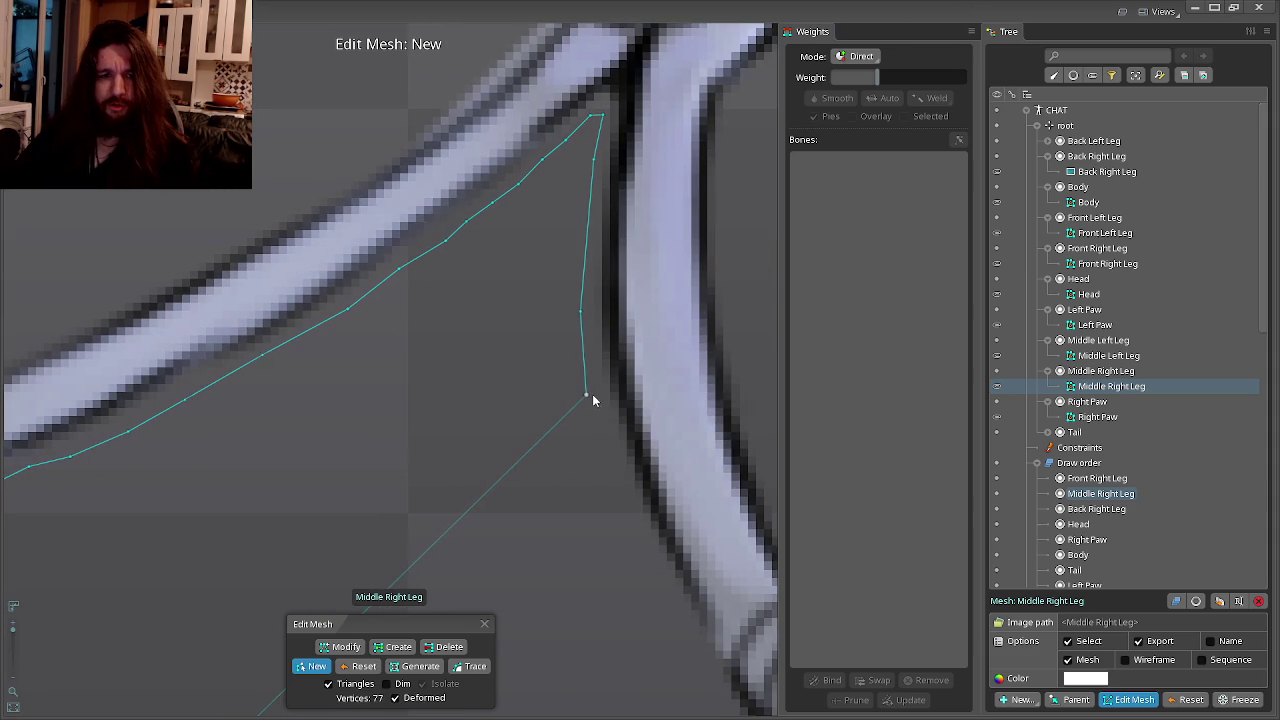
left_click_drag(614, 486, 486, 306)
left_click(513, 385)
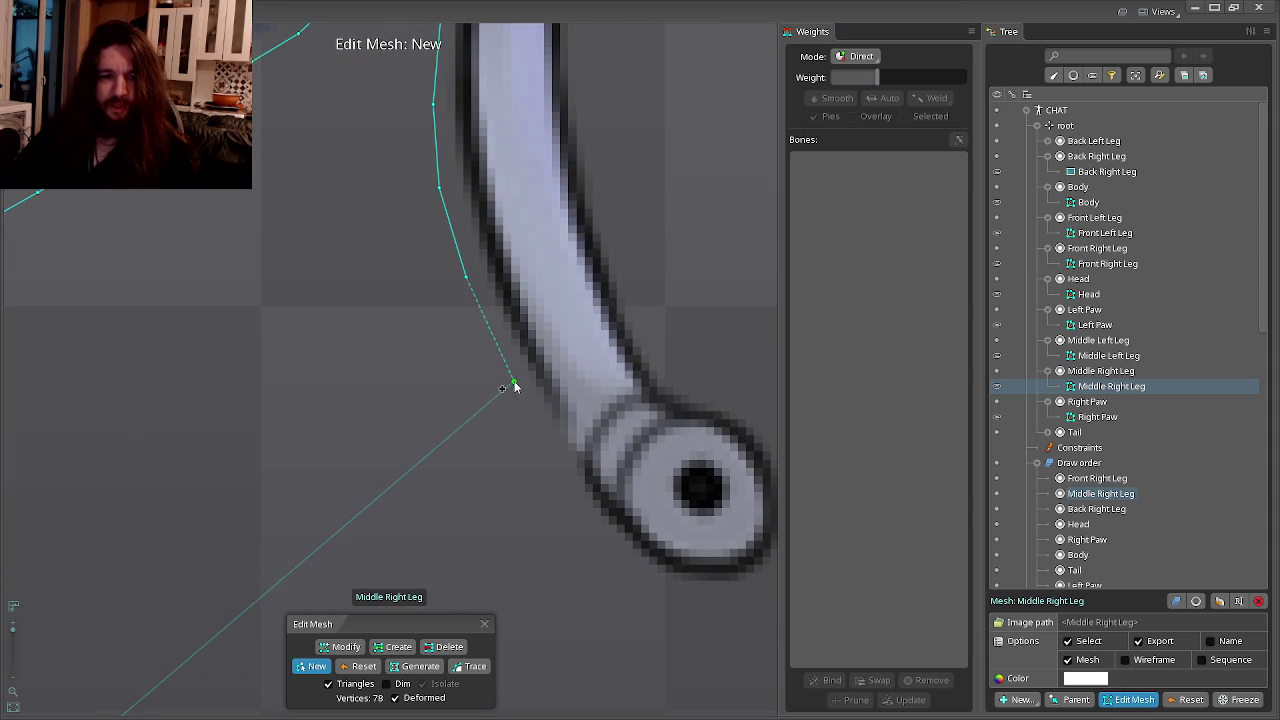
left_click(546, 458)
left_click(566, 484)
left_click(573, 518)
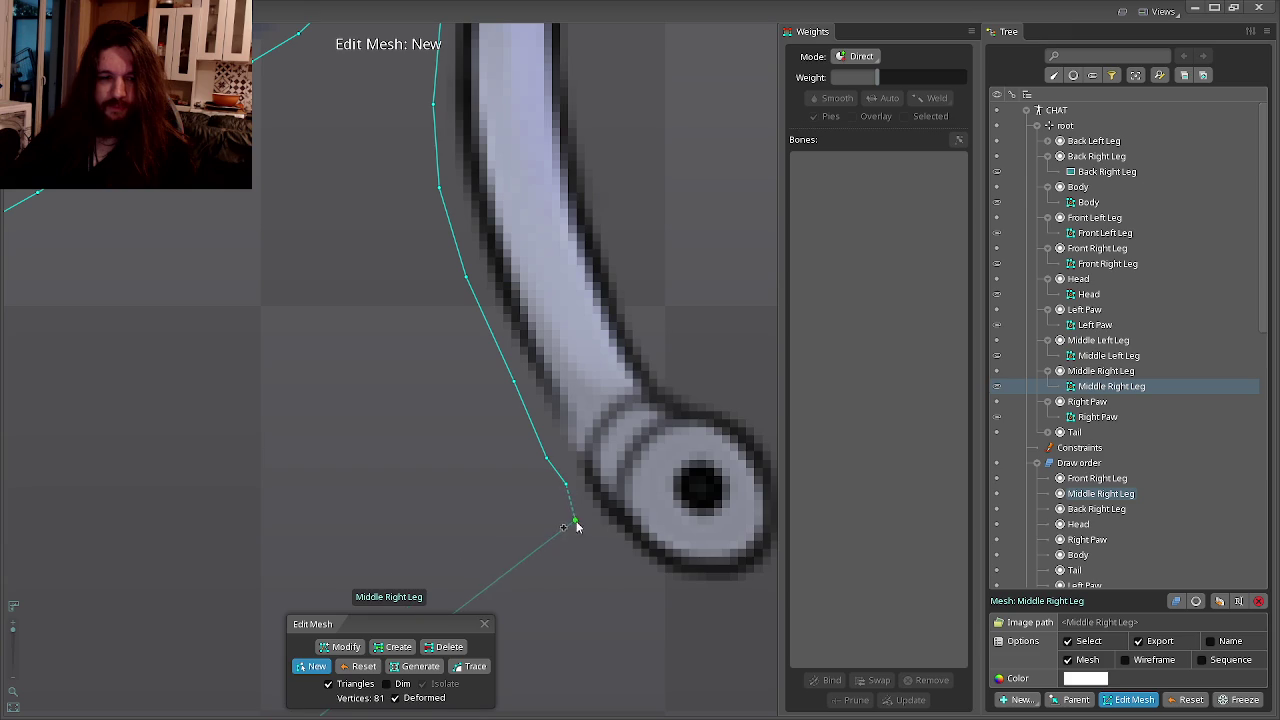
left_click(626, 578)
Wrap the outline vertices under and around the round end joint.
left_click_drag(626, 580, 508, 558)
left_click(538, 577)
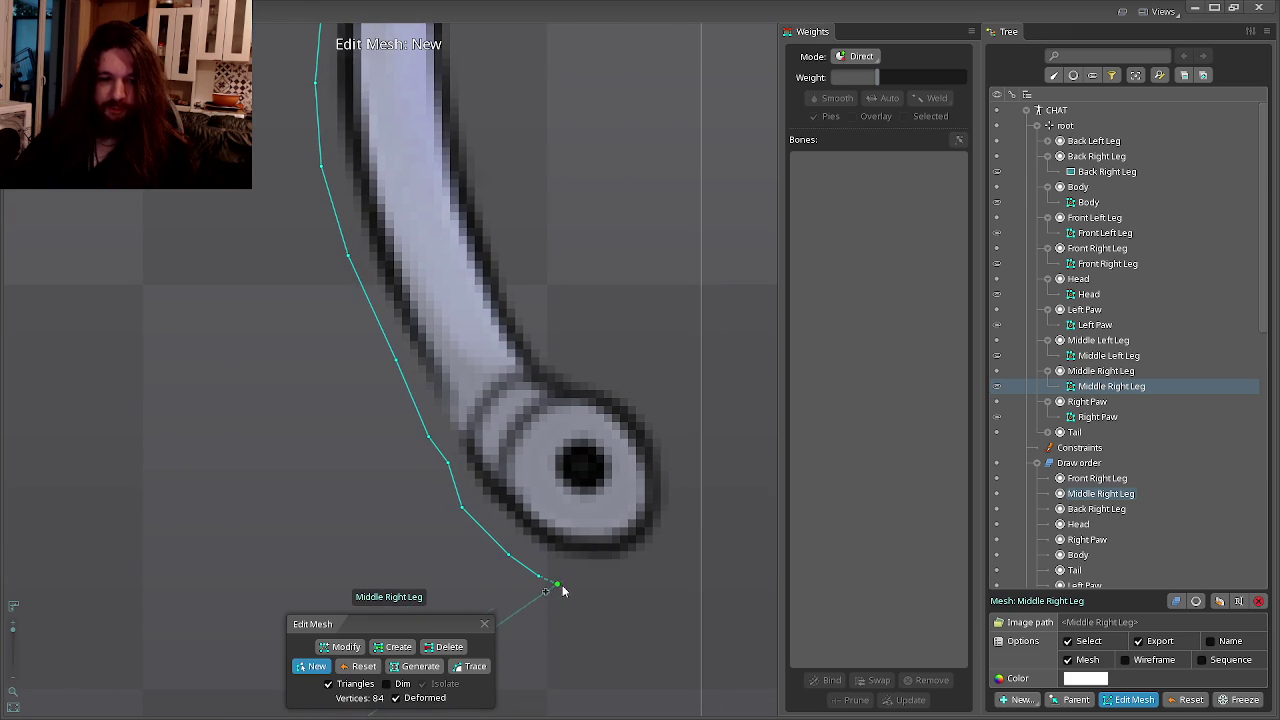
left_click(620, 577)
left_click(656, 562)
left_click(684, 524)
left_click(675, 410)
left_click(634, 381)
Carry the outline back up the leg's opposite edge.
left_click(595, 362)
left_click(554, 351)
left_click(518, 290)
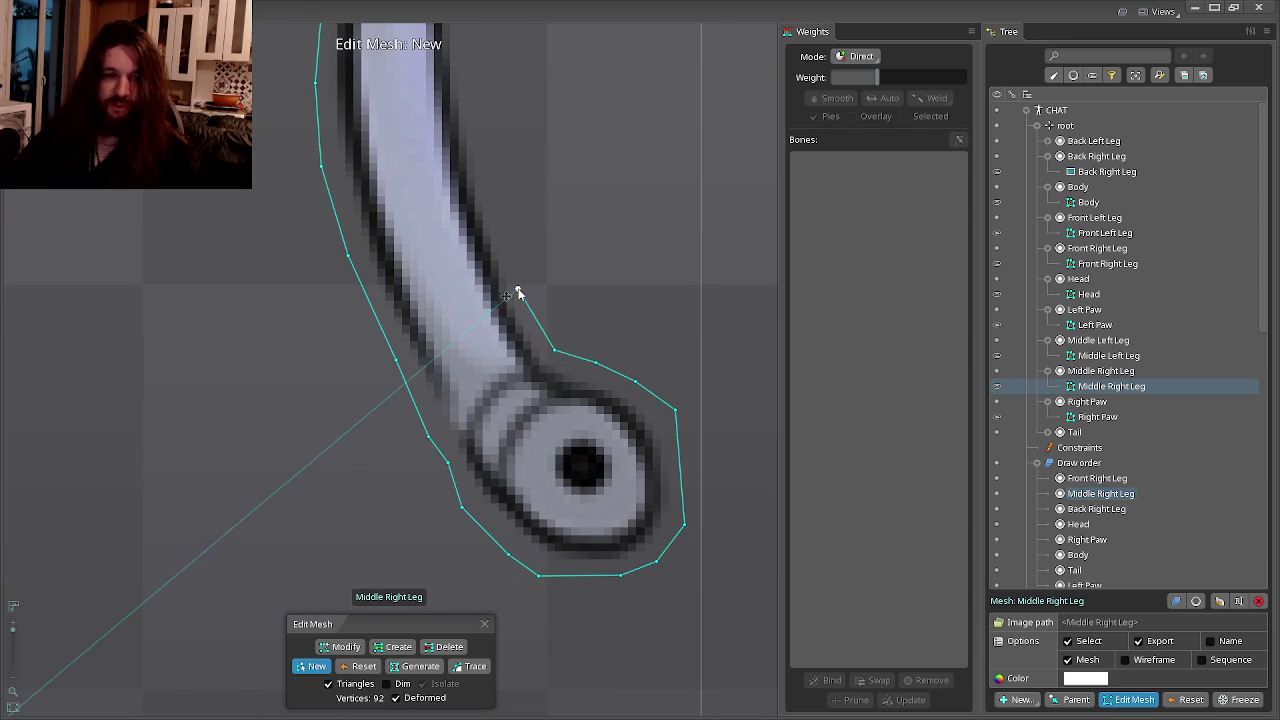
left_click_drag(518, 290, 535, 410)
left_click(518, 353)
left_click(492, 256)
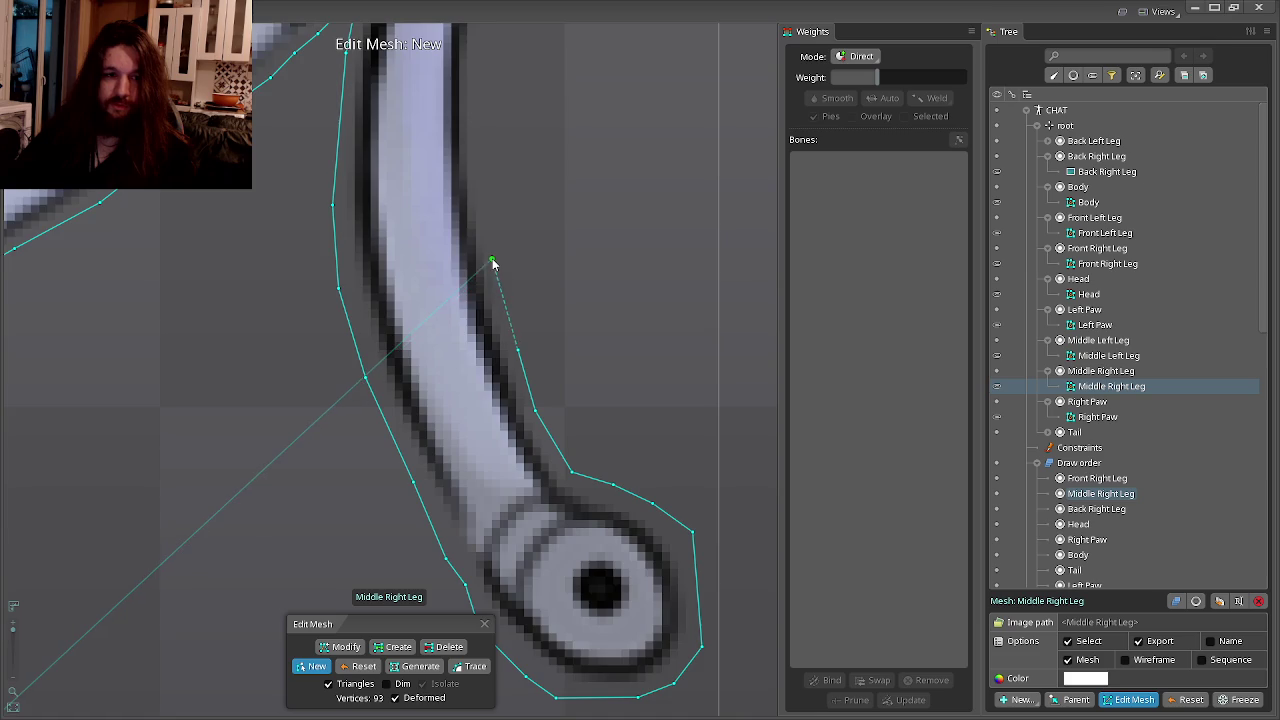
left_click_drag(492, 256, 517, 412)
left_click(506, 357)
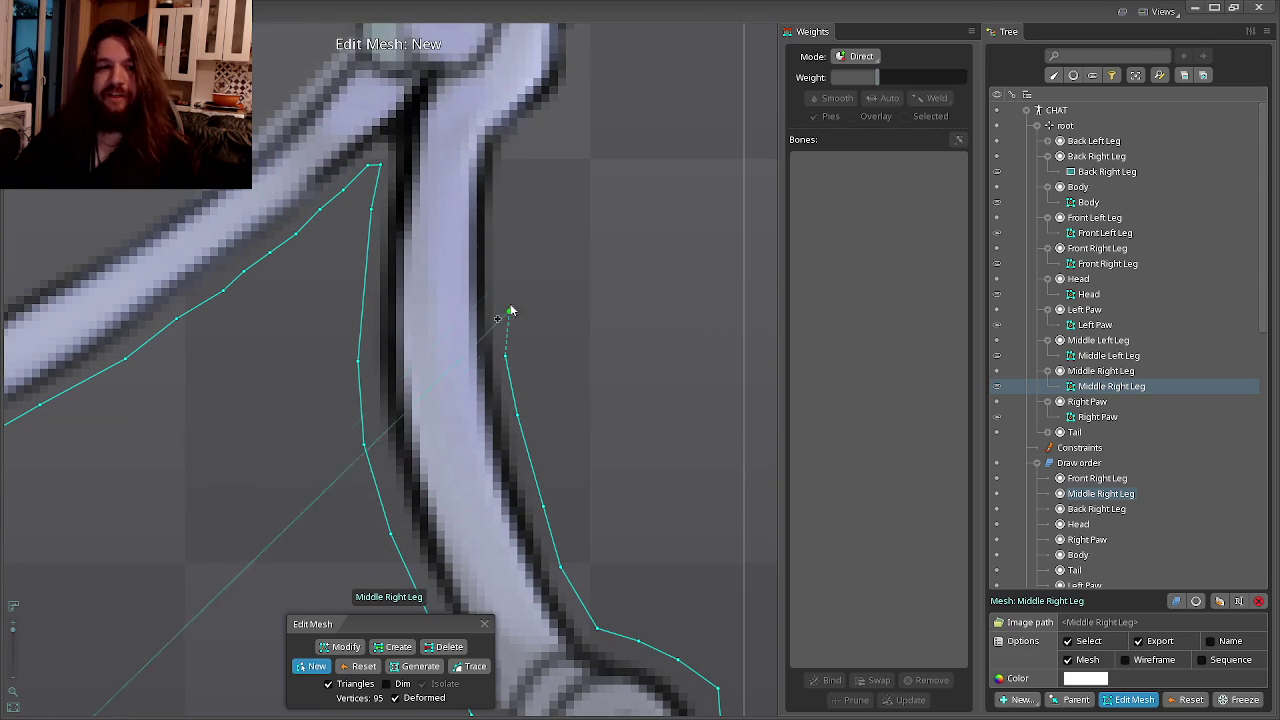
Continue the right-edge outline up to the leg tip, reaching 106 vertices.
left_click(511, 164)
left_click_drag(511, 164, 500, 347)
left_click(515, 318)
left_click(539, 294)
left_click(557, 270)
left_click(565, 222)
left_click(573, 198)
left_click_drag(591, 183, 583, 280)
left_click(618, 255)
left_click(666, 218)
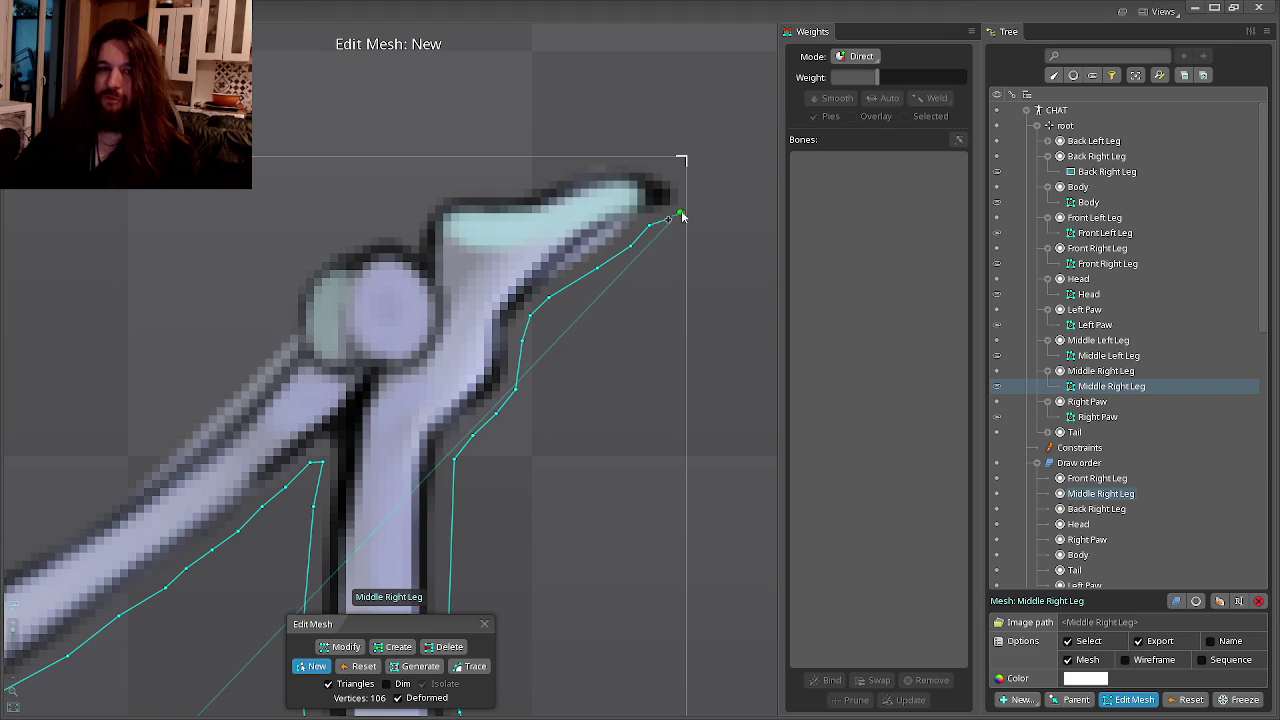
Trace the outline over the leg tip's top edge toward the knee.
left_click(686, 181)
left_click(642, 156)
left_click(582, 156)
left_click(552, 176)
left_click(498, 188)
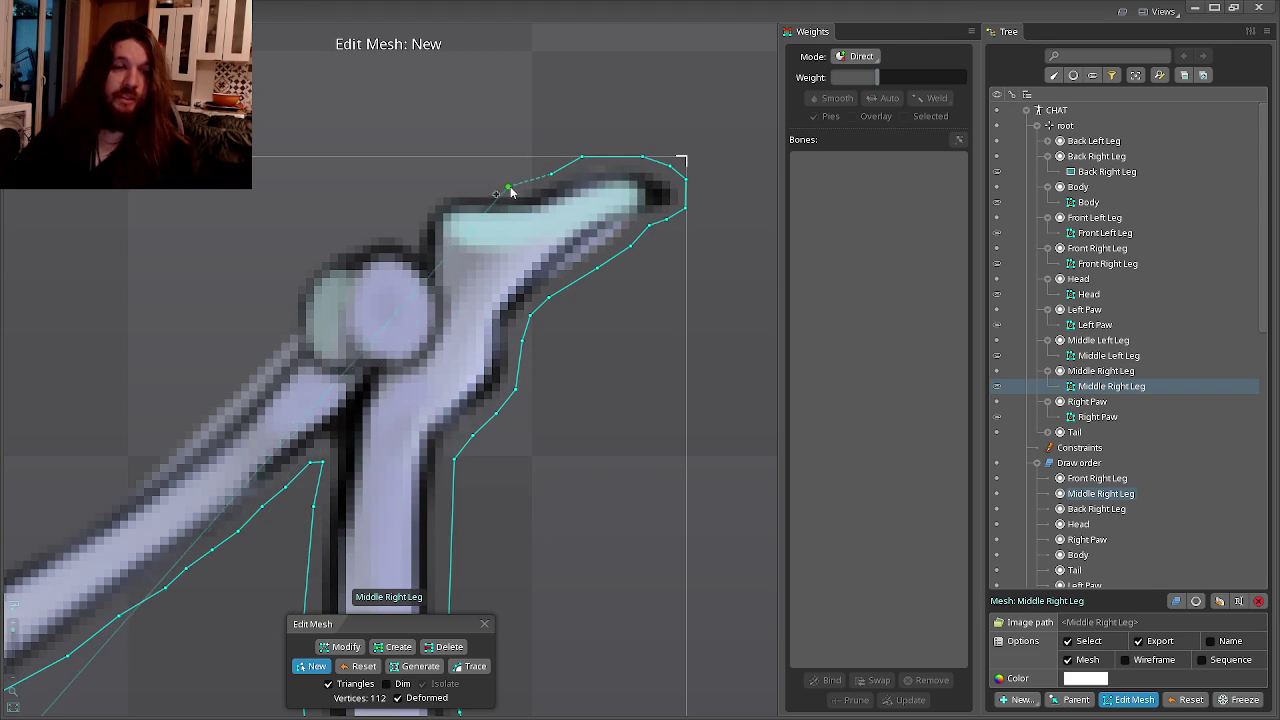
left_click(443, 189)
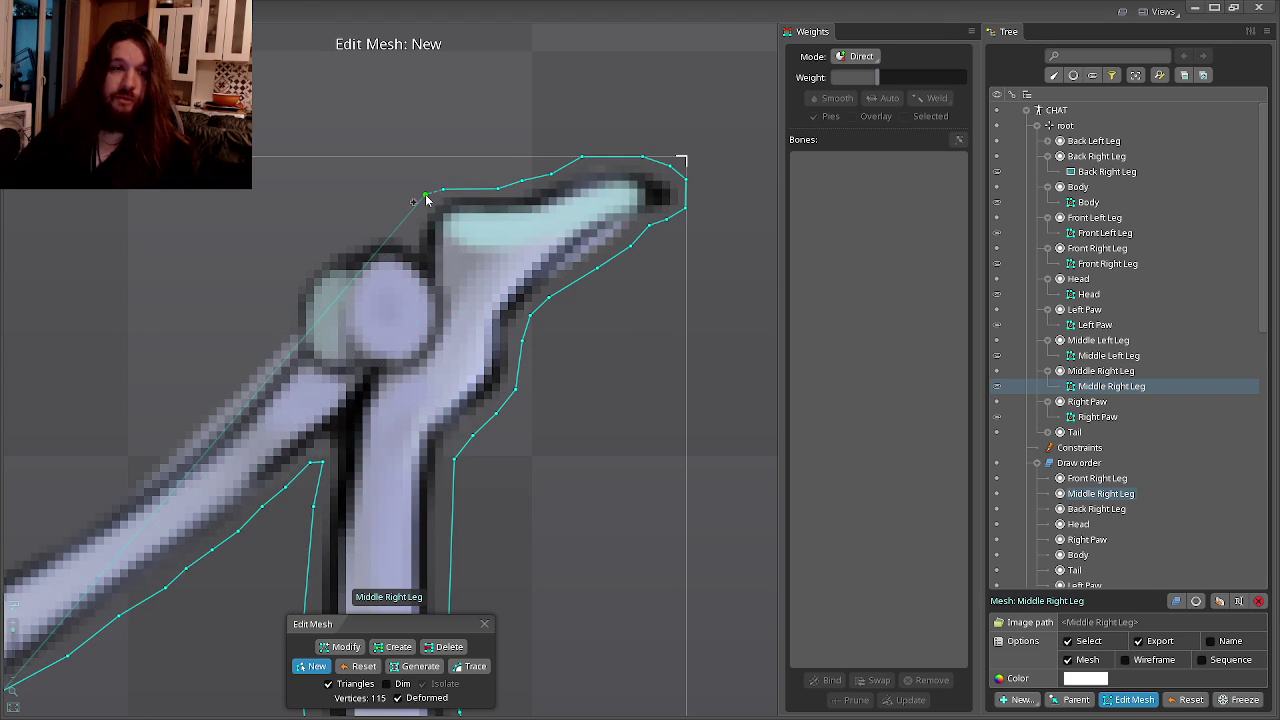
left_click(408, 230)
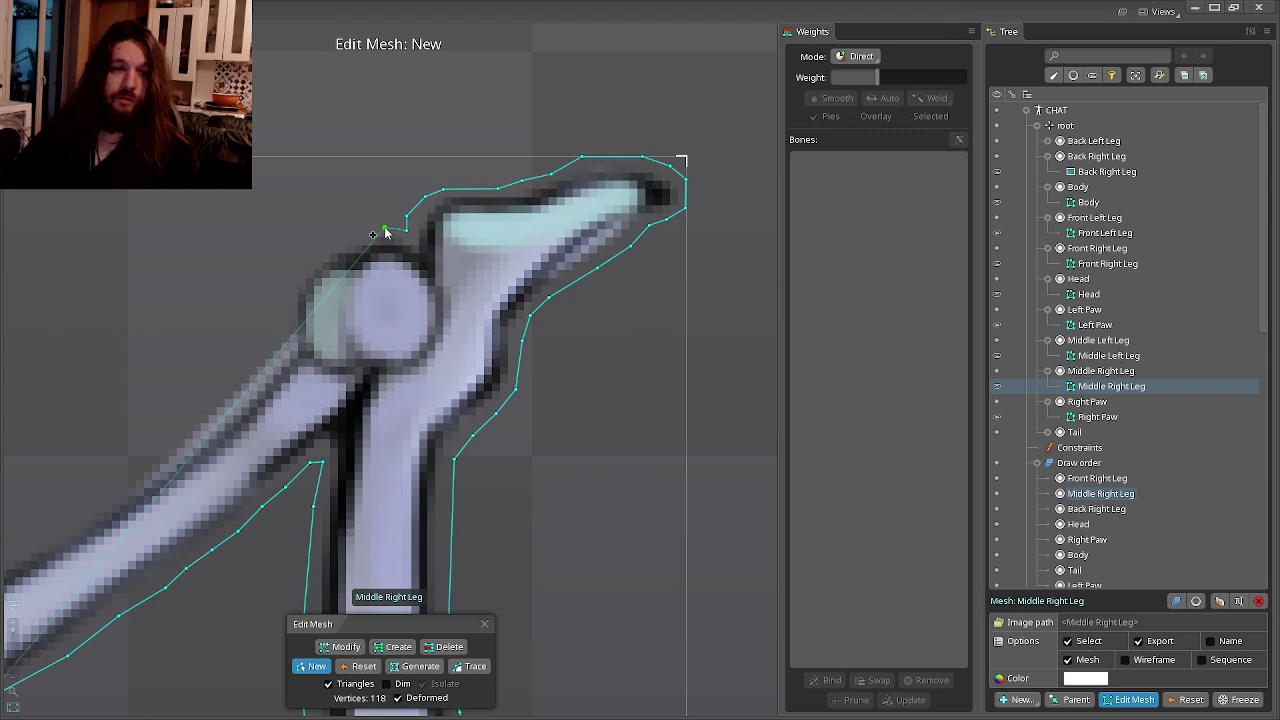
Wrap the outline vertices around the knee joint and down the edge.
left_click(317, 242)
left_click(318, 252)
left_click(292, 276)
left_click(275, 312)
left_click_drag(275, 314, 283, 327)
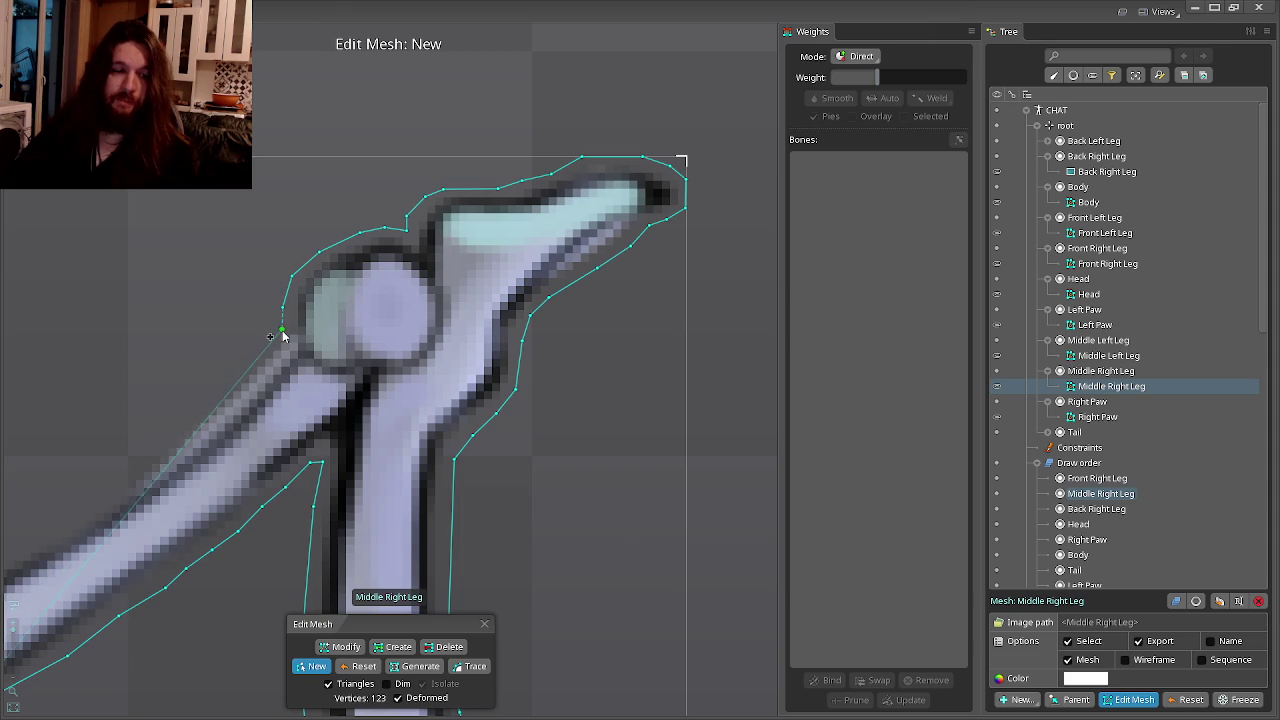
left_click(244, 364)
Extend the outline down the upper leg, reaching 136 vertices.
left_click(590, 388)
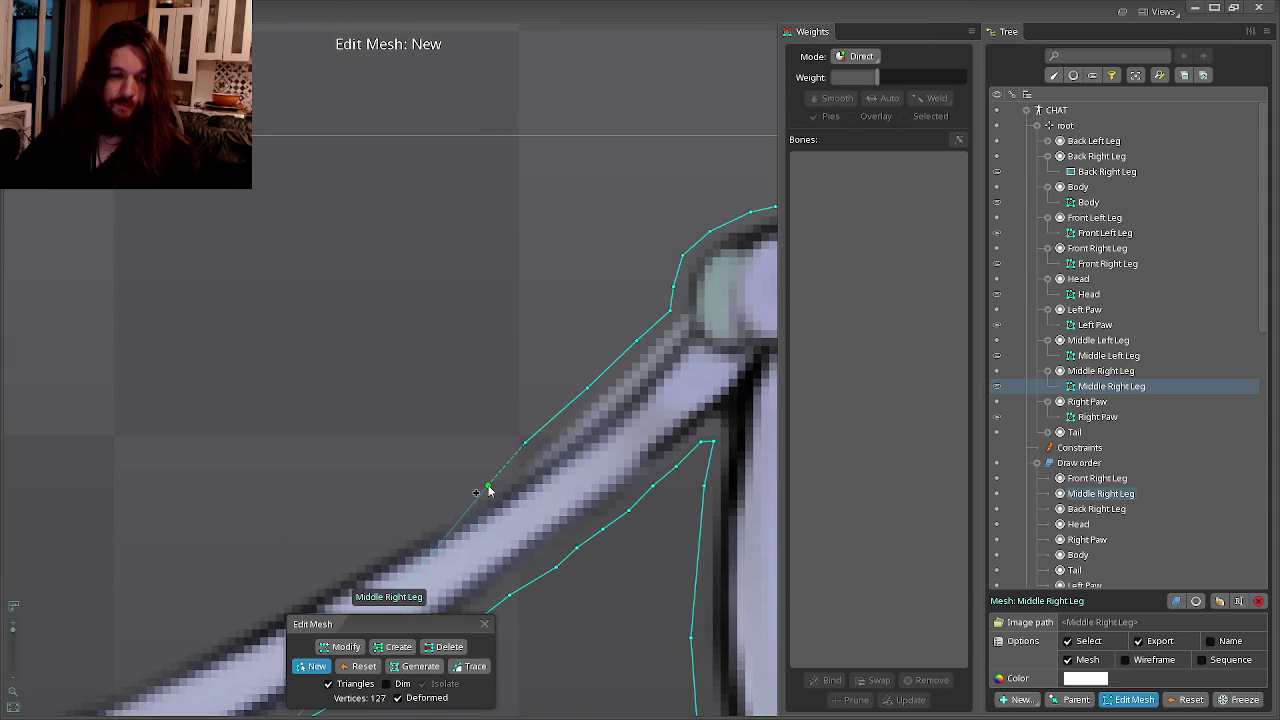
left_click(631, 447)
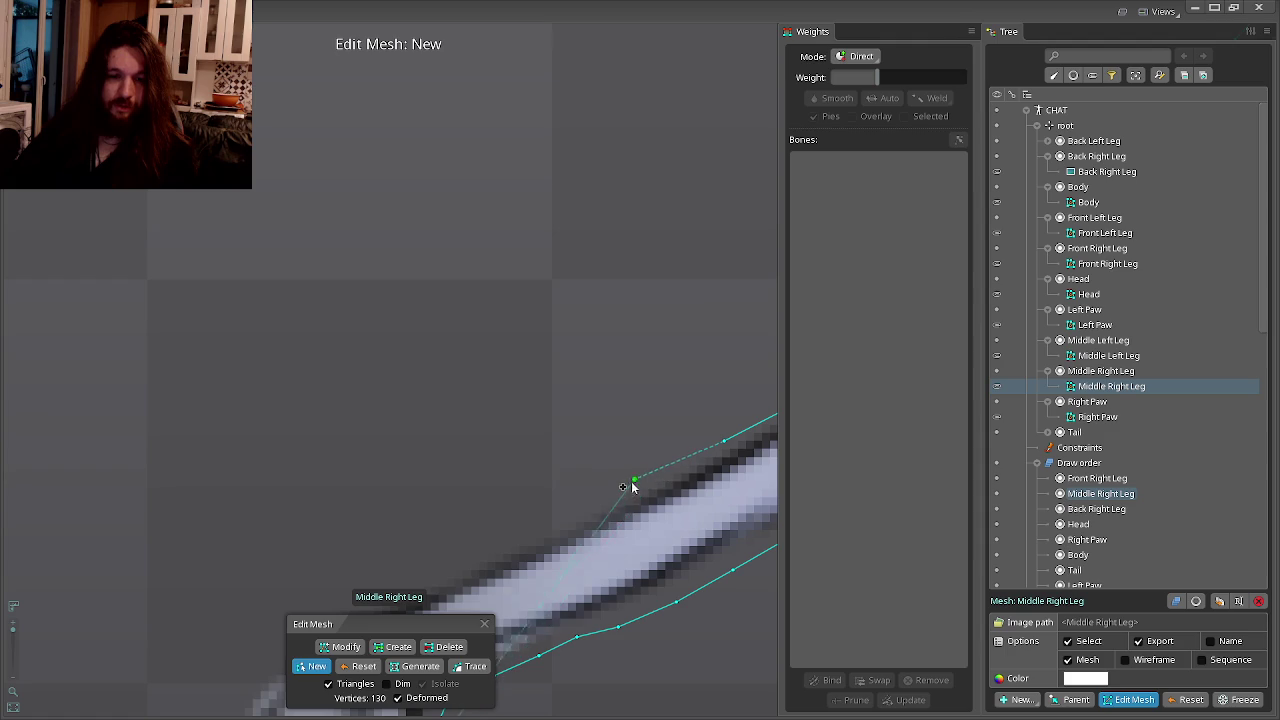
left_click(640, 491)
left_click(609, 505)
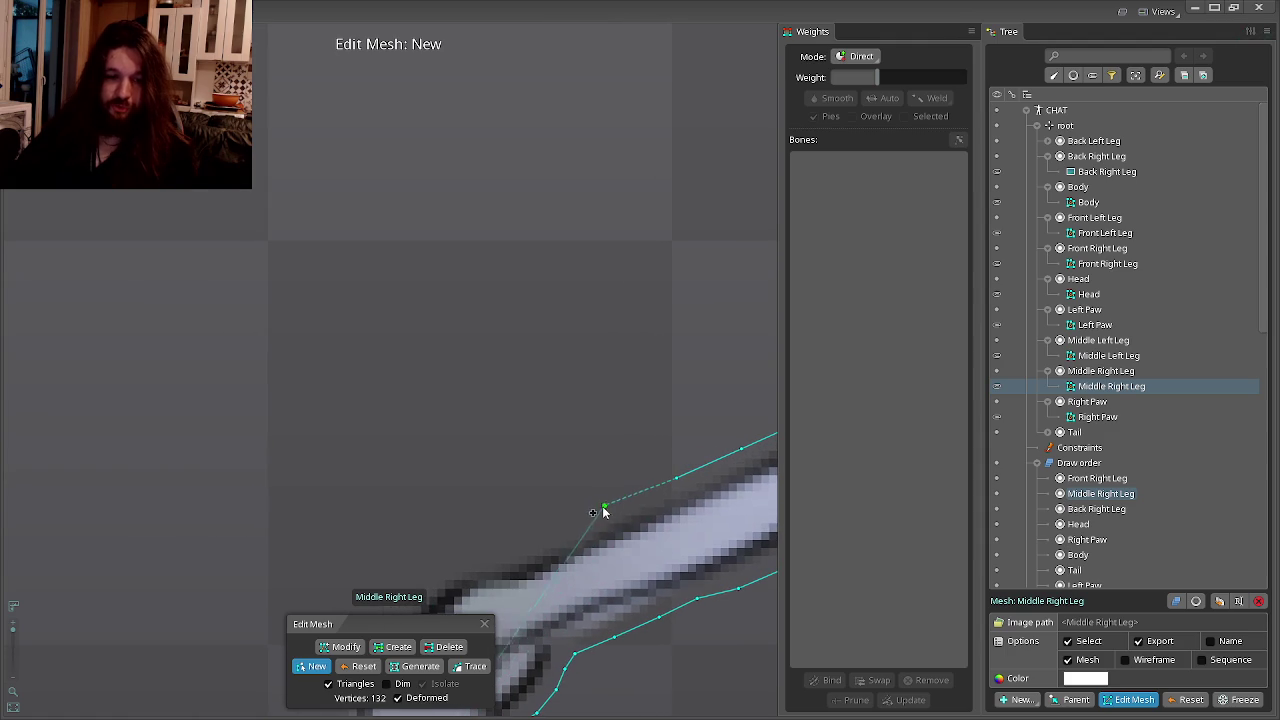
left_click(529, 541)
left_click(482, 560)
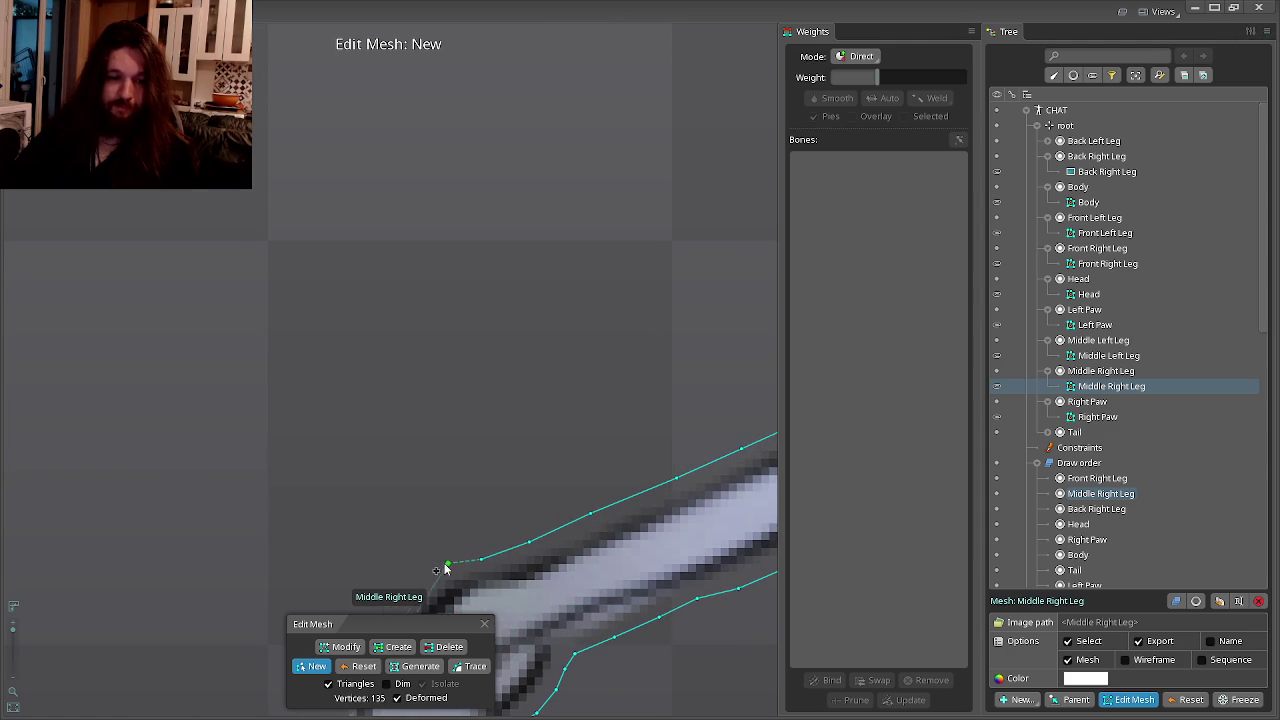
left_click_drag(459, 551, 639, 461)
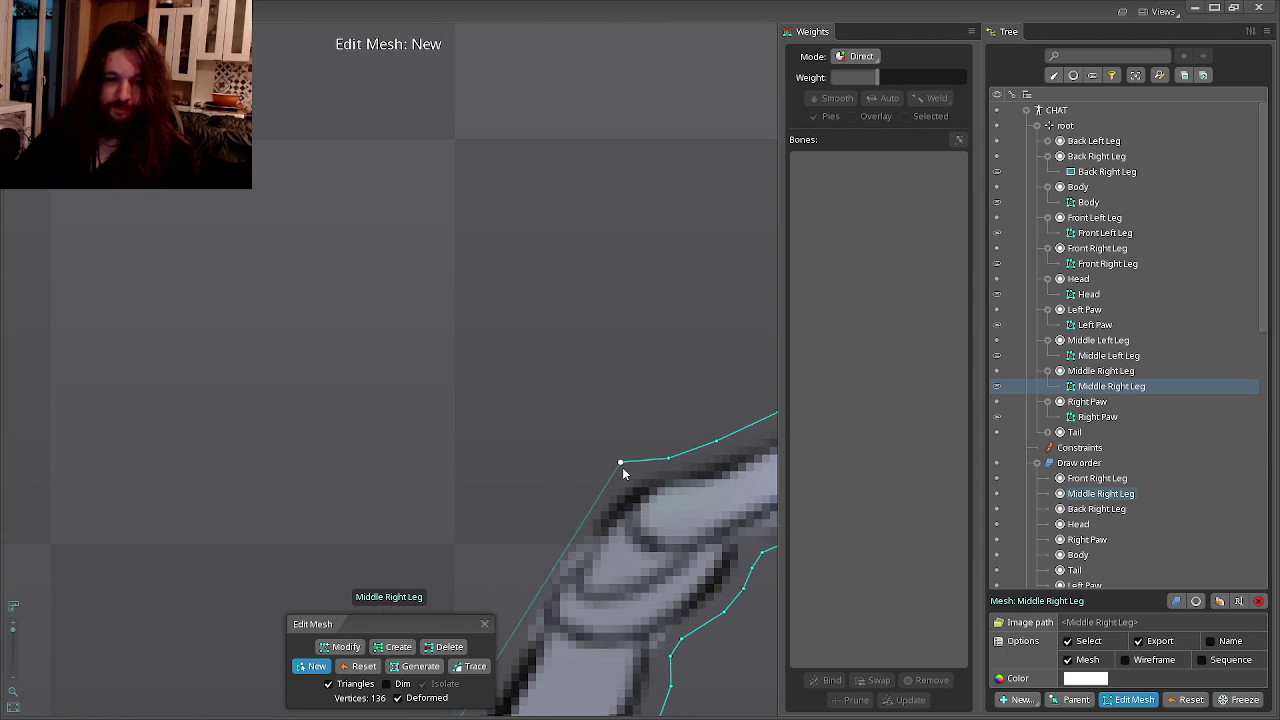
Continue adding Middle Right Leg outline vertices down the leg edge.
left_click(591, 488)
left_click_drag(549, 556, 609, 491)
left_click(597, 502)
left_click(587, 549)
left_click_drag(576, 585, 691, 449)
left_click(700, 440)
left_click(663, 481)
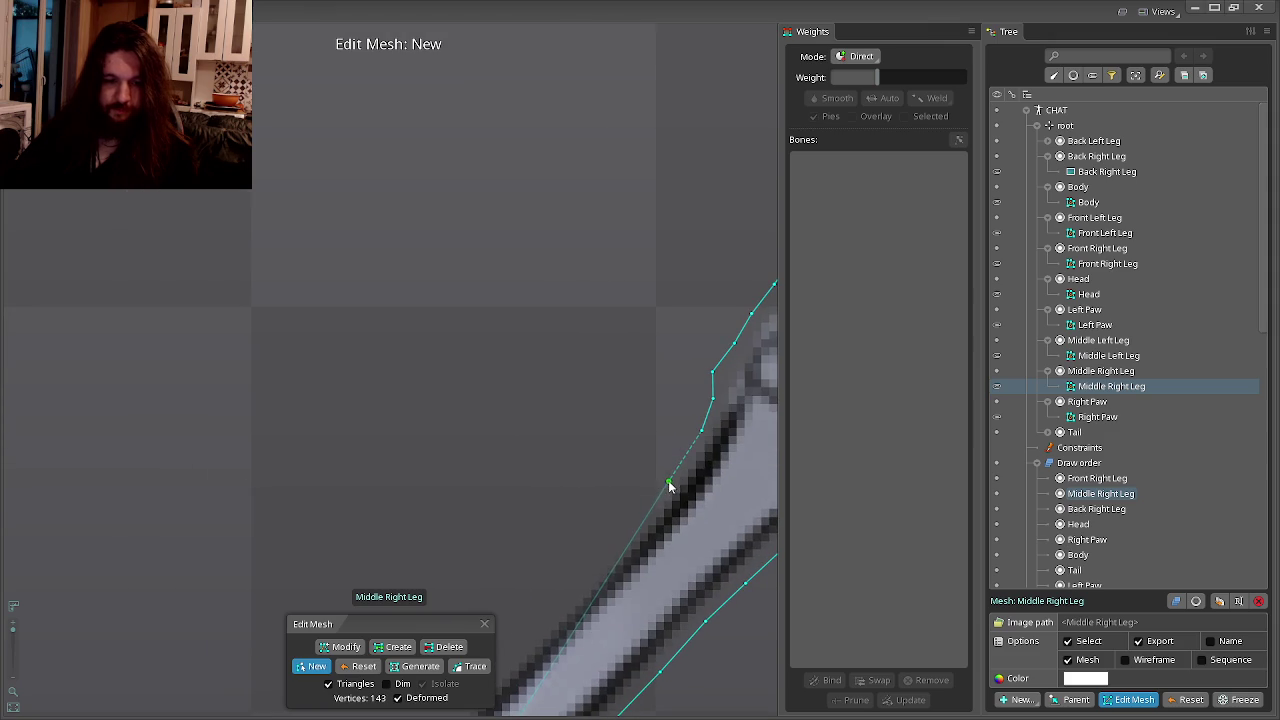
left_click(669, 488)
left_click(681, 484)
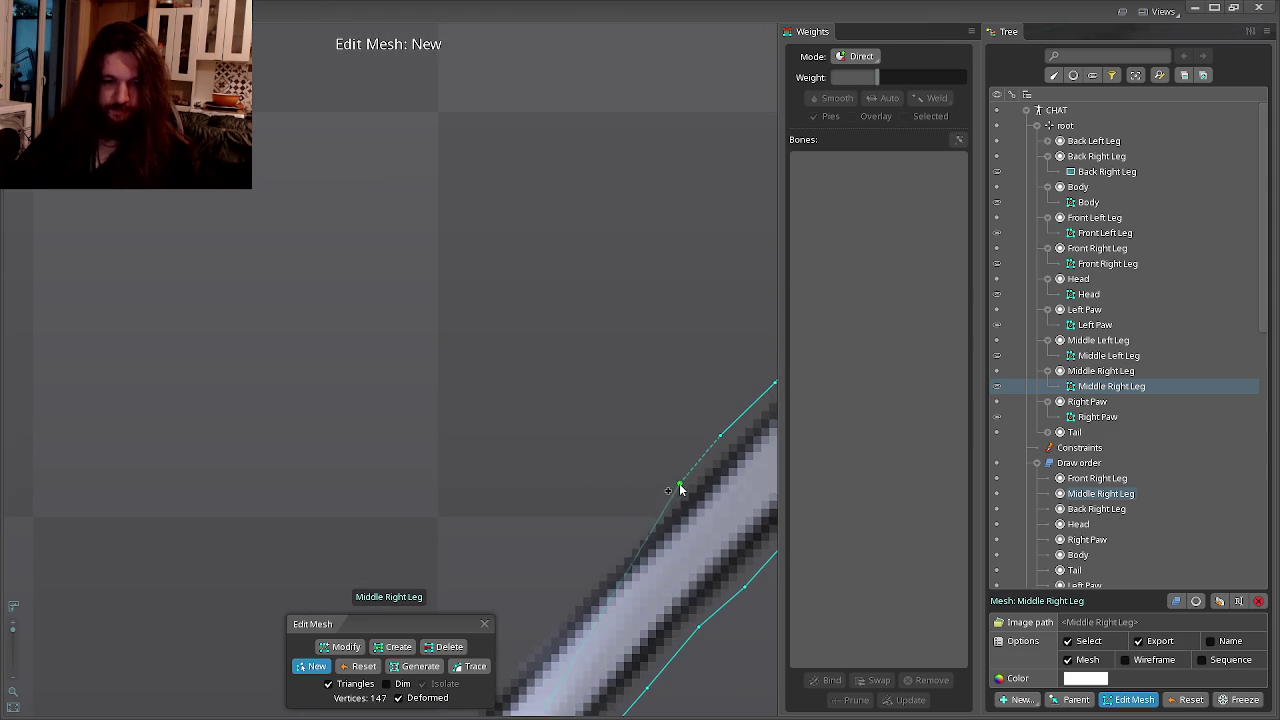
Trace further along the leg edge while panning the view.
scroll(676, 487, "down", 1)
left_click(621, 543)
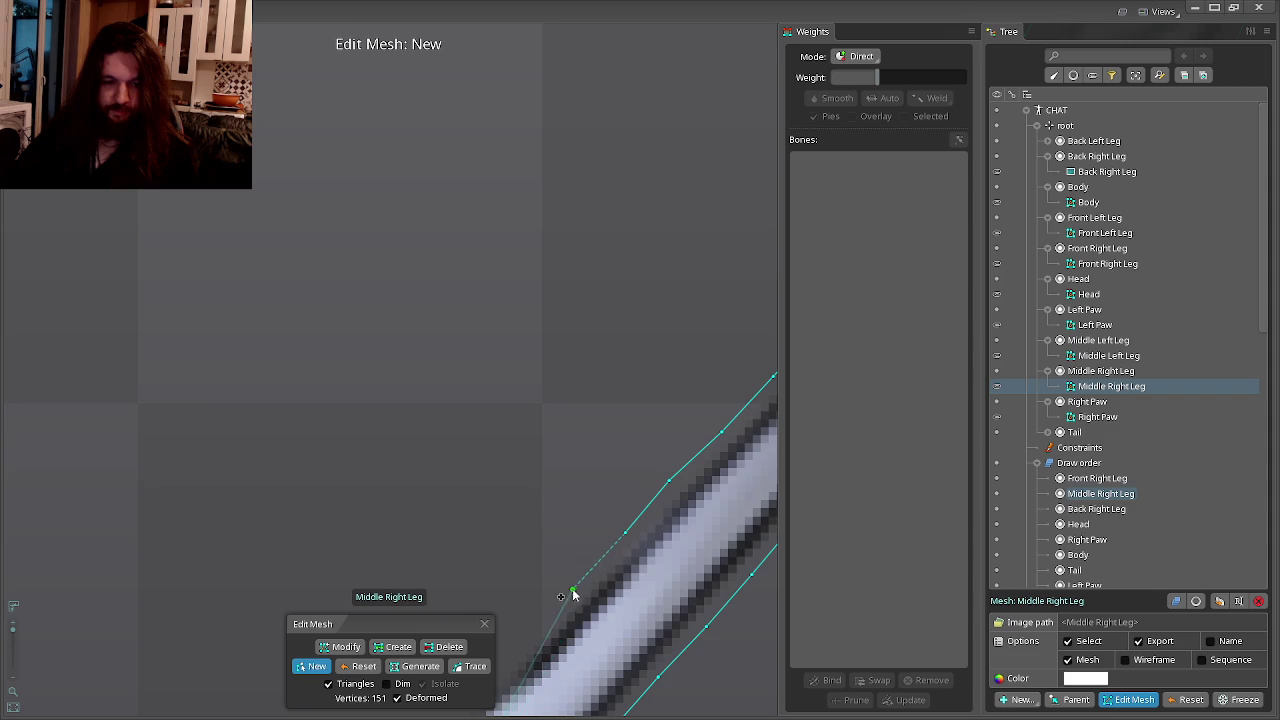
left_click(574, 592)
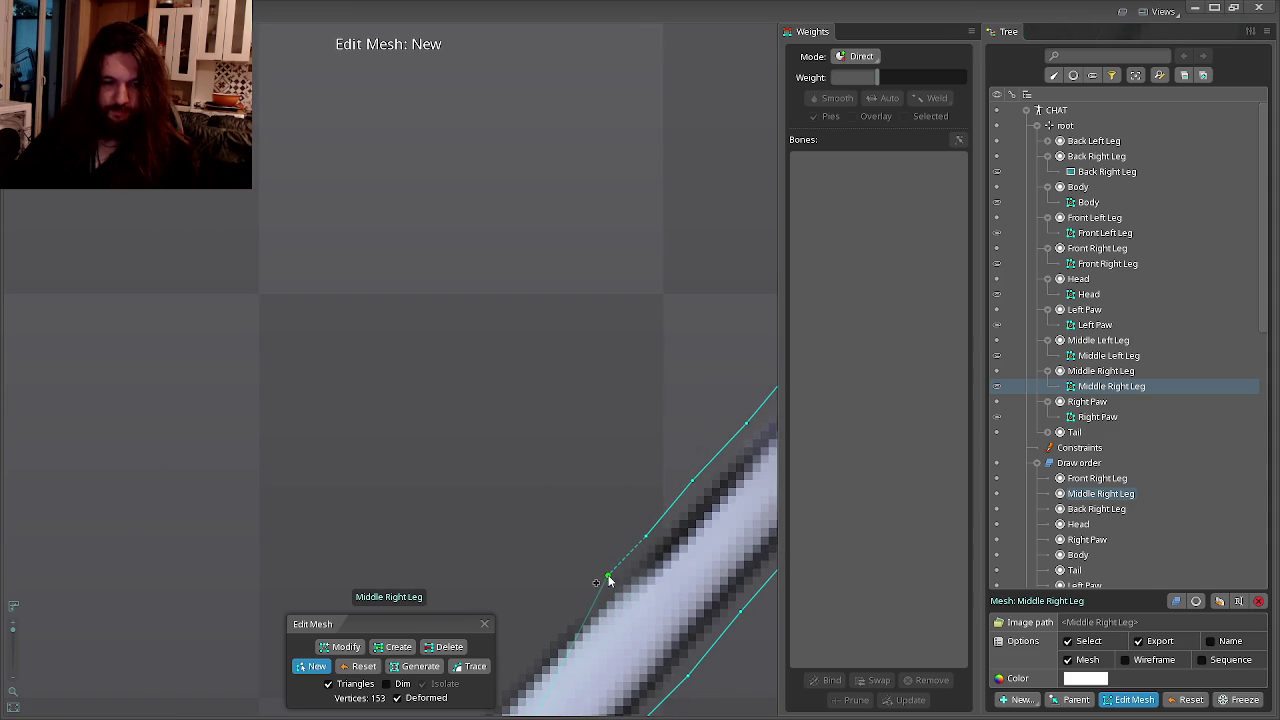
scroll(656, 534, "up", 1)
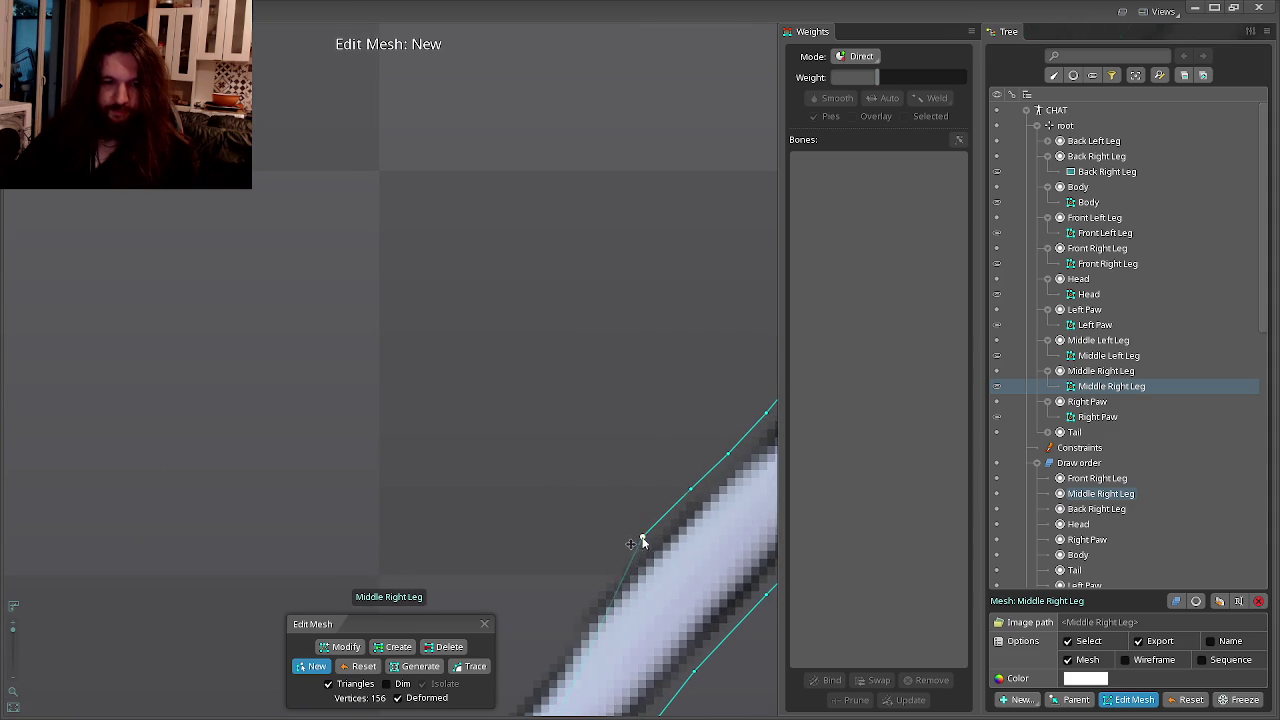
left_click_drag(577, 600, 640, 505)
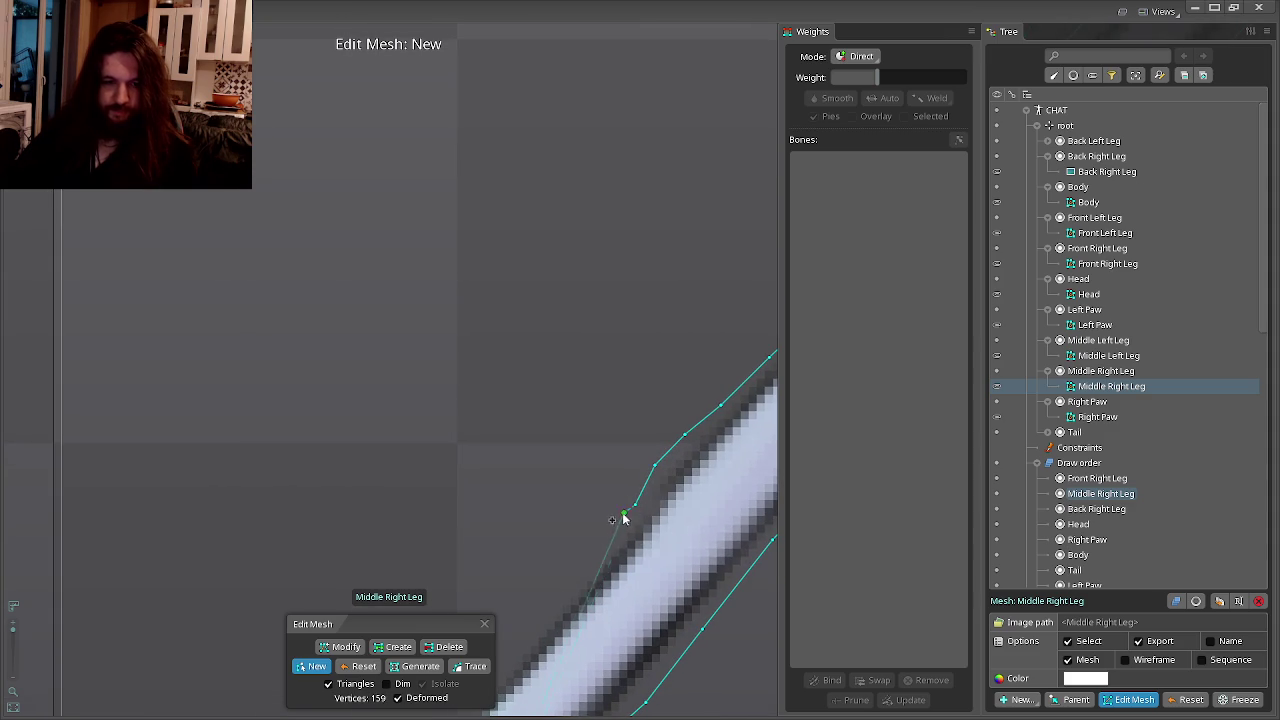
left_click(586, 574)
left_click_drag(586, 574, 648, 510)
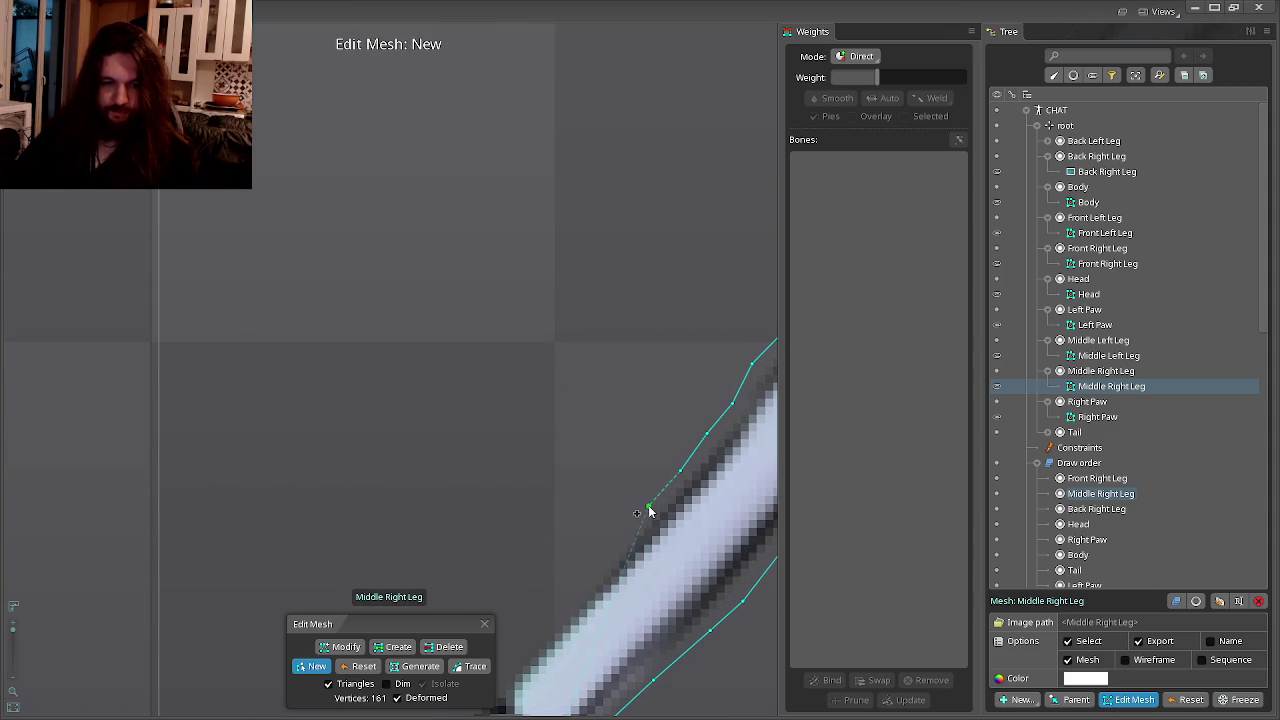
left_click(588, 584)
left_click_drag(588, 584, 655, 490)
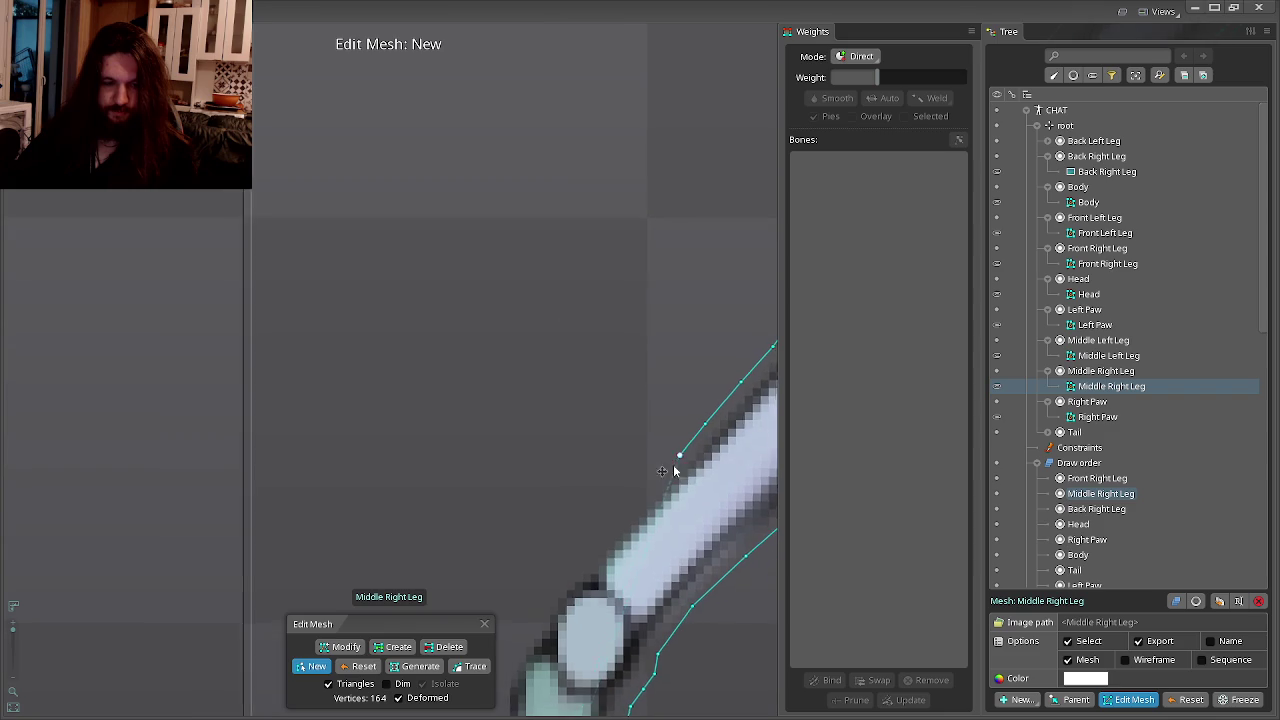
left_click_drag(565, 580, 626, 526)
Outline the lower knee joint and foot, closing the mesh at 195 vertices.
left_click(597, 555)
left_click(600, 552)
left_click(613, 569)
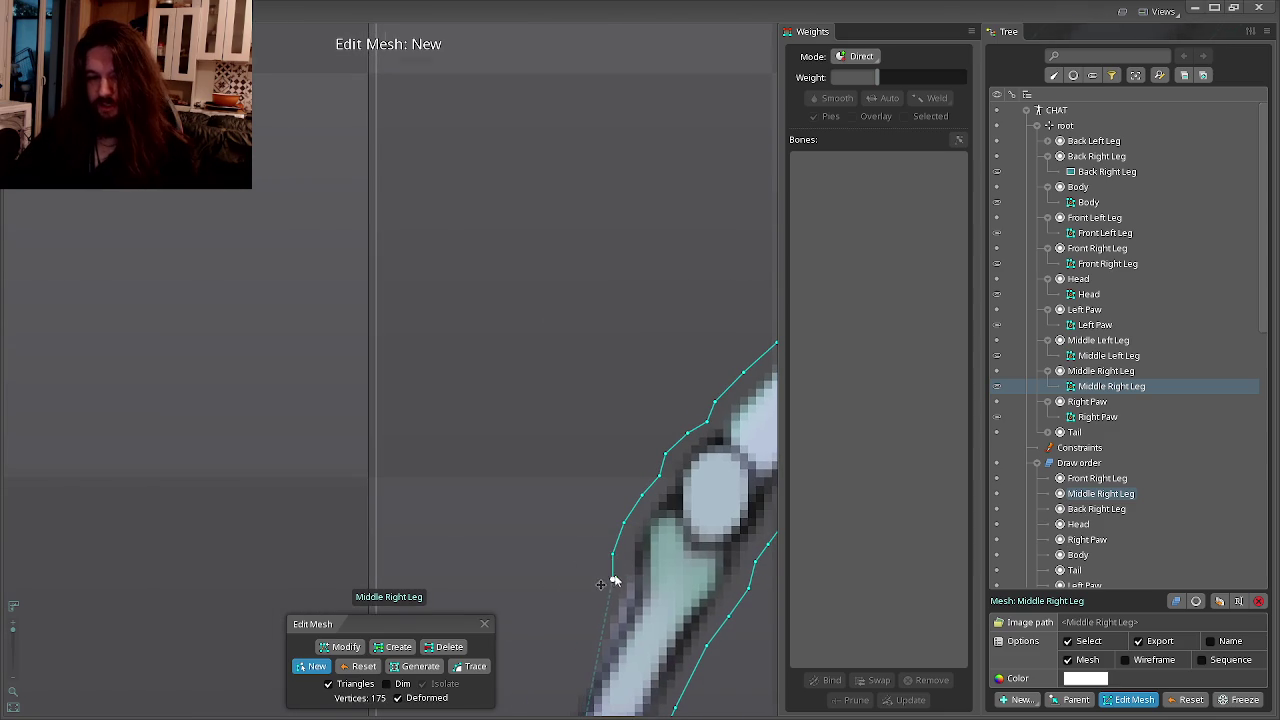
left_click_drag(608, 586, 643, 497)
left_click(621, 540)
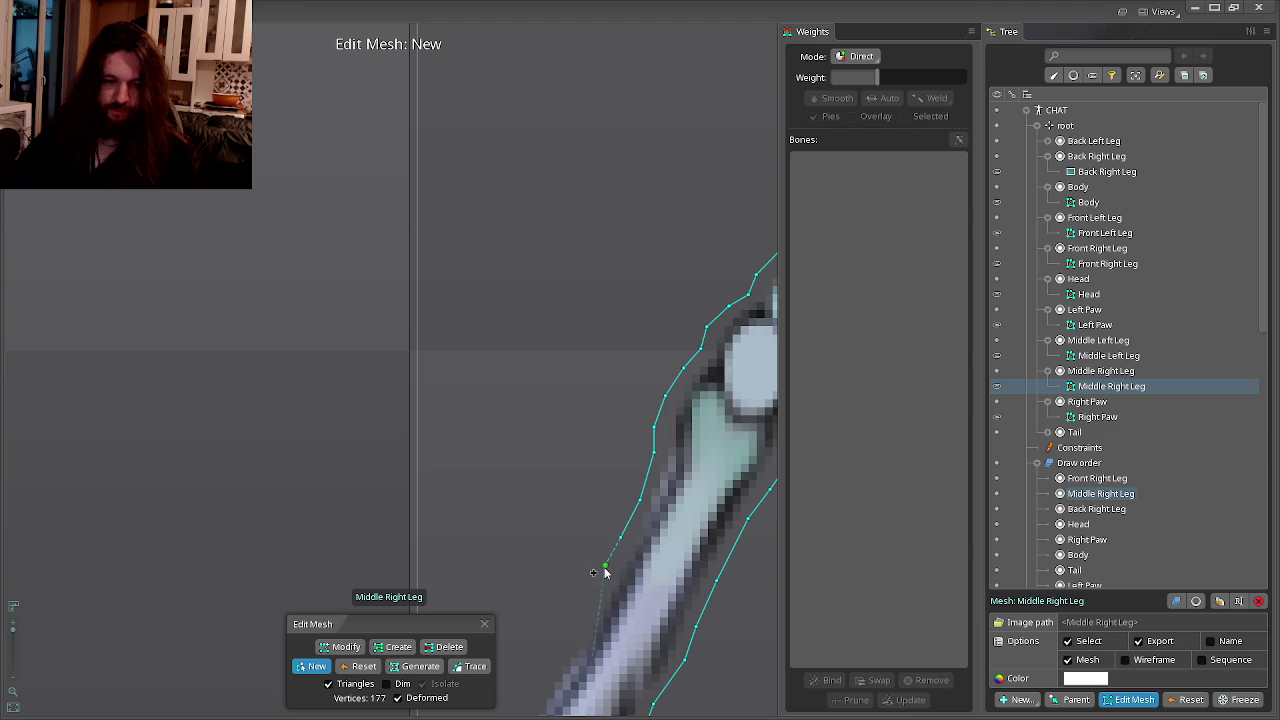
left_click(603, 583)
left_click_drag(603, 583, 656, 511)
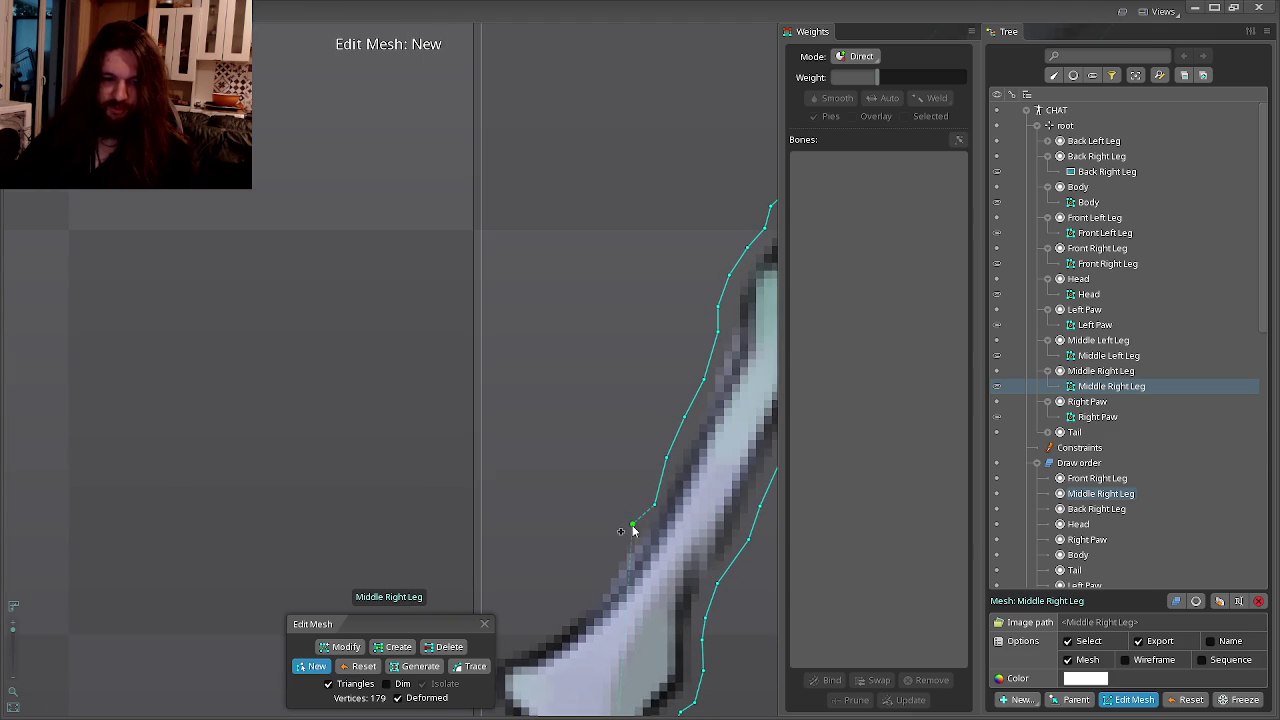
mouse_move(586, 582)
left_mouse_down()
mouse_move(586, 595)
mouse_move(634, 512)
left_mouse_up()
left_click(556, 630)
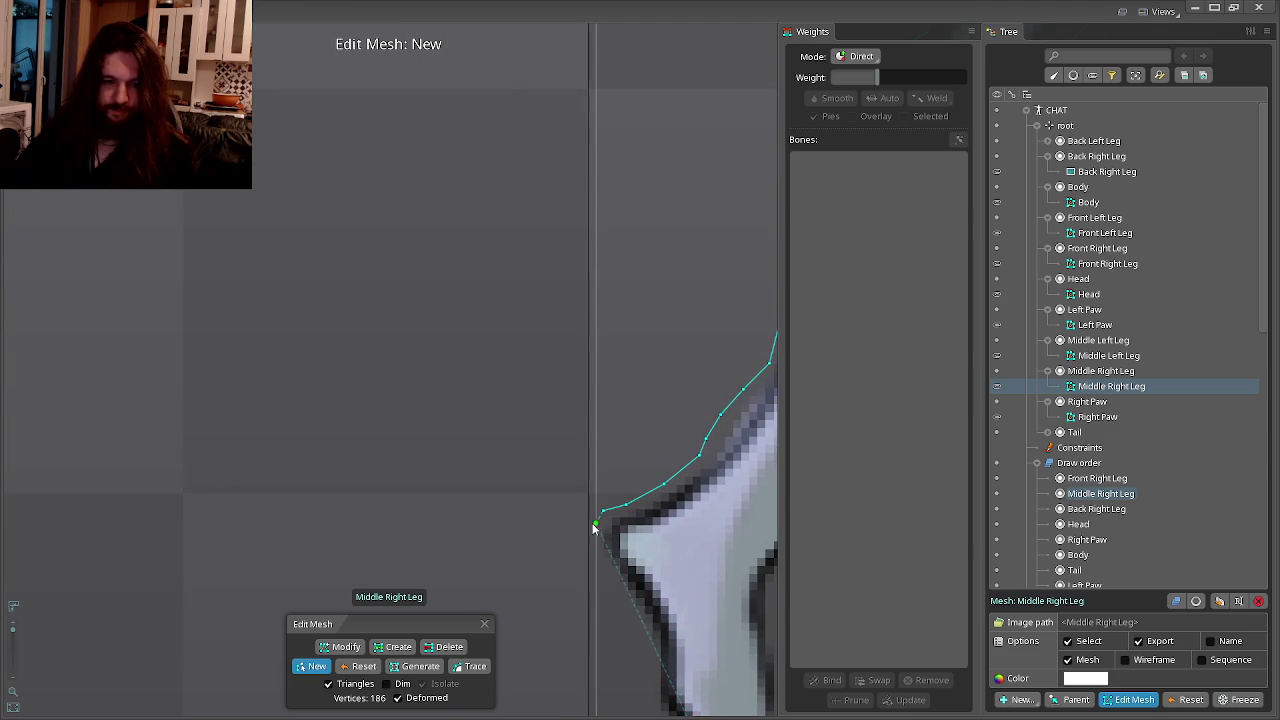
left_click_drag(627, 625, 596, 448)
left_click(594, 442)
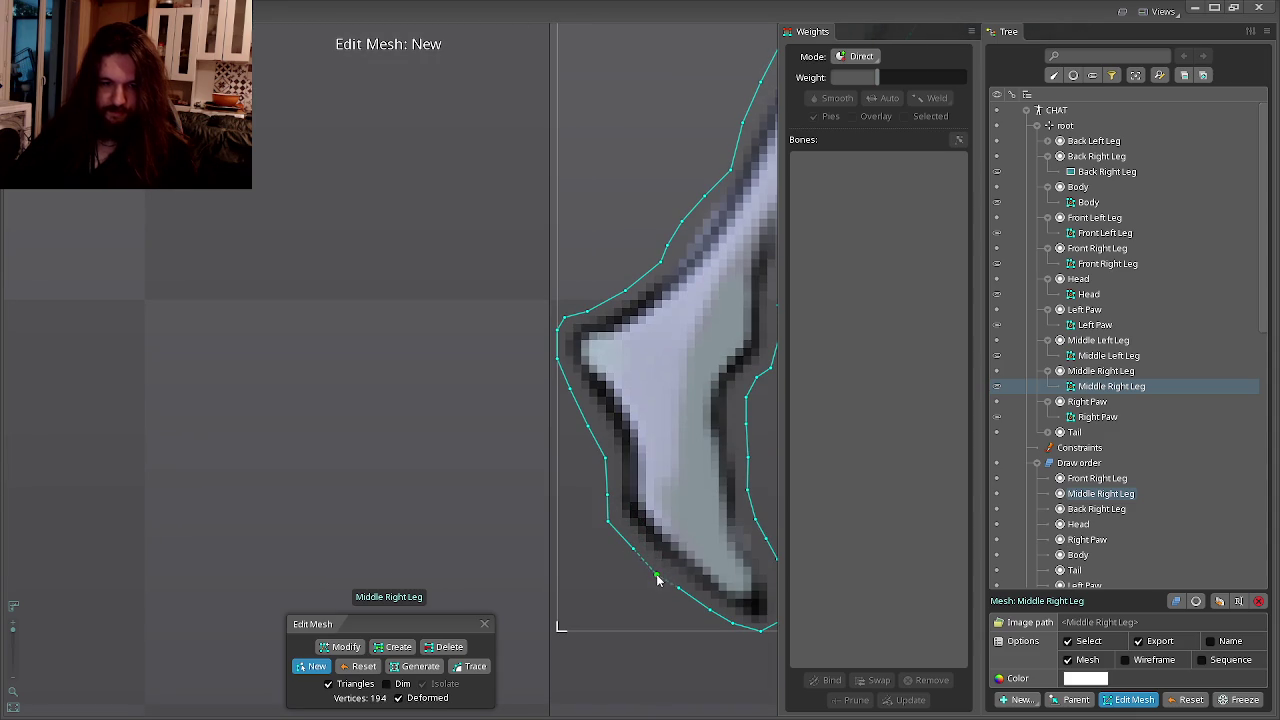
Switch to Modify mode and select the Back Right Leg image in the tree.
key("m")
scroll(705, 406, "down", 3)
scroll(483, 476, "up", 3)
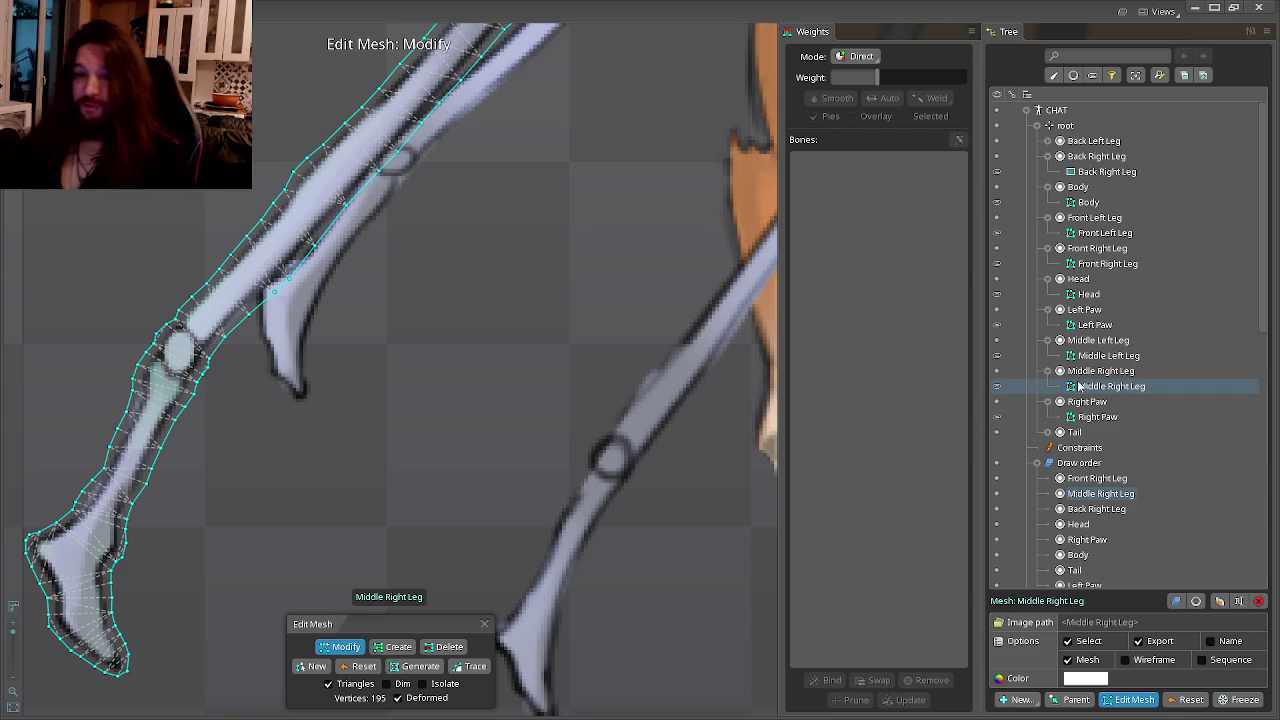
left_click(1107, 171)
scroll(560, 300, "down", 3)
scroll(466, 258, "down", 2)
scroll(658, 333, "up", 3)
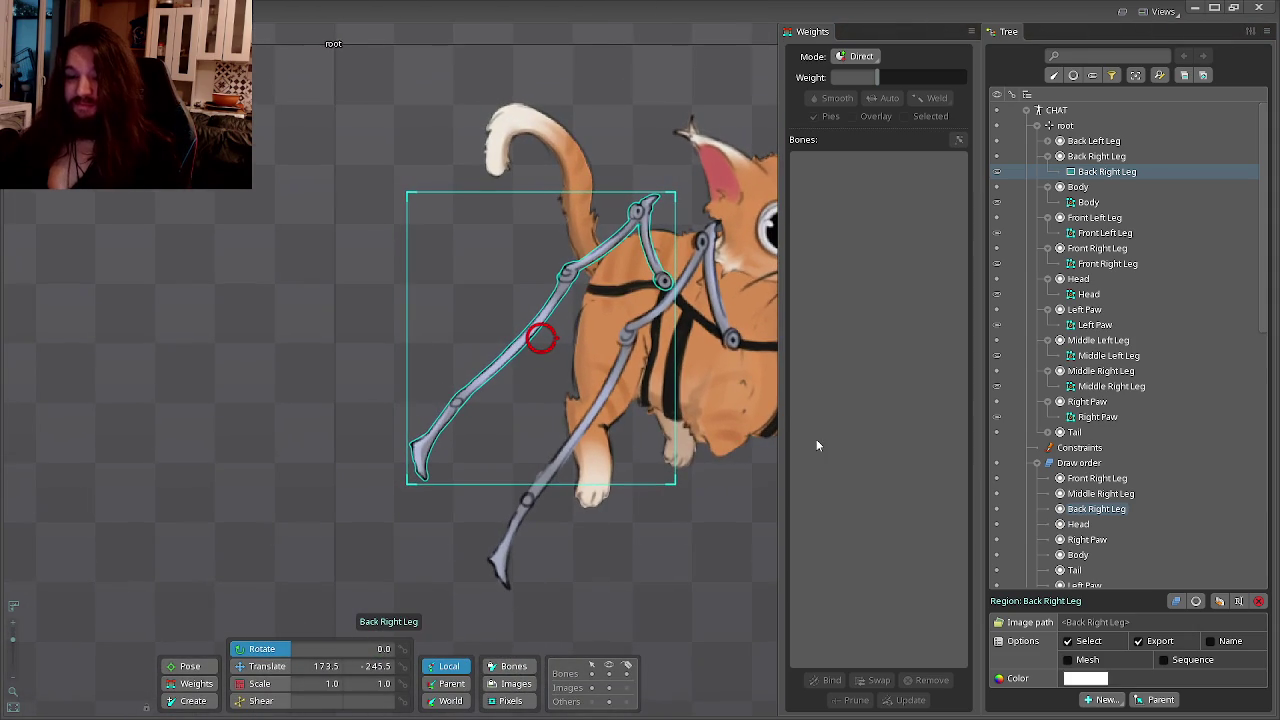
Convert Back Right Leg to a mesh and start a new empty outline.
left_click(1093, 660)
left_click(1122, 699)
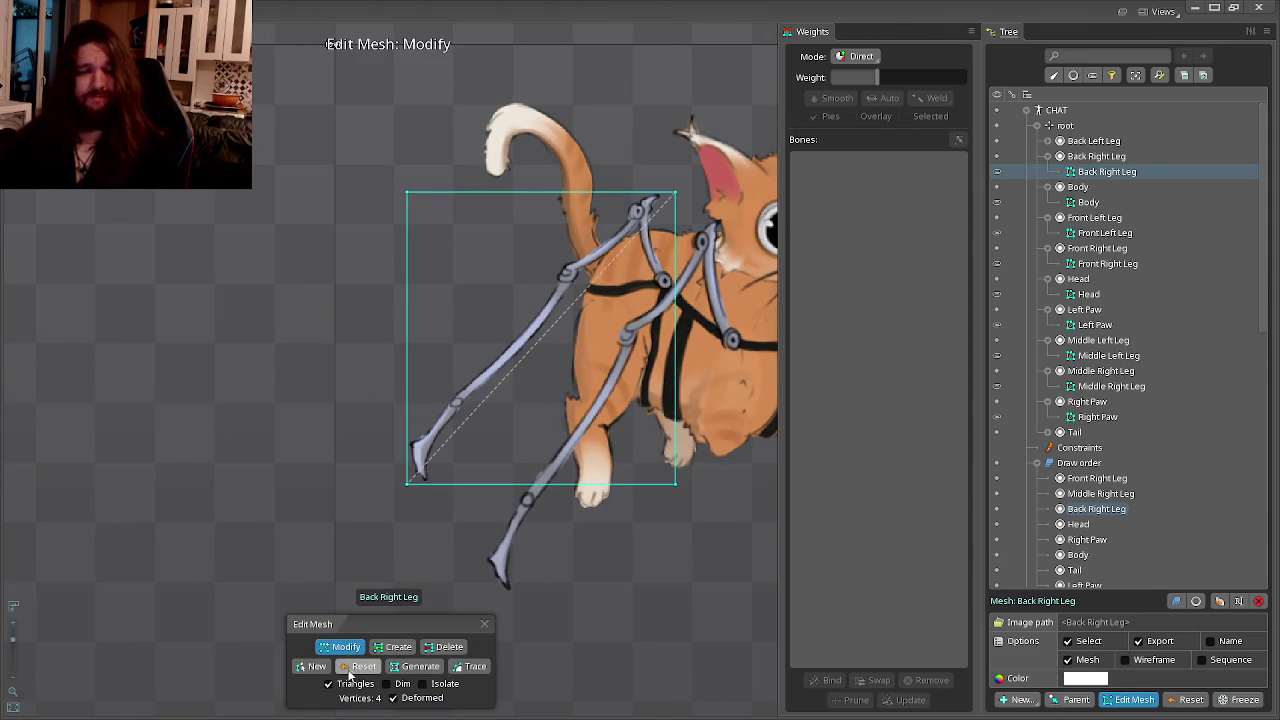
left_click(312, 666)
scroll(431, 474, "up", 2)
scroll(415, 508, "up", 3)
scroll(415, 508, "up", 2)
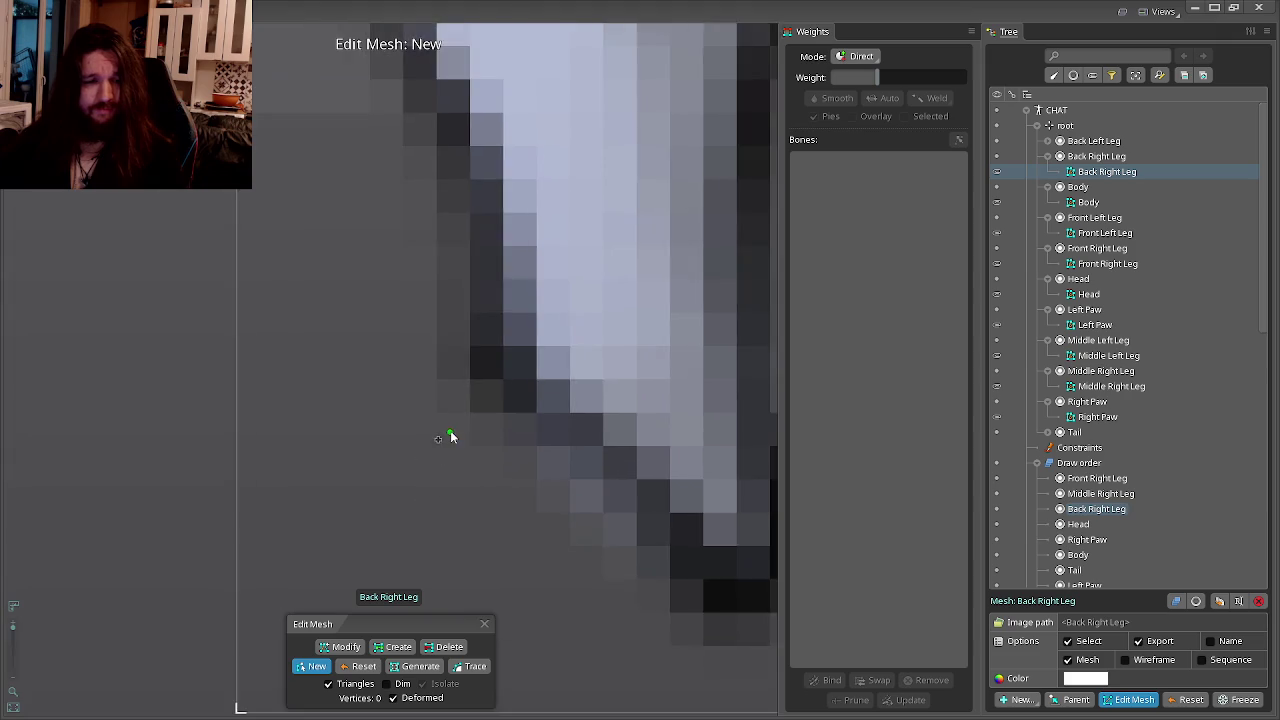
scroll(443, 443, "down", 3)
scroll(374, 337, "up", 1)
scroll(383, 349, "up", 1)
Switch to the Watch2Gether video room window via Alt+Tab.
key("alt+Tab")
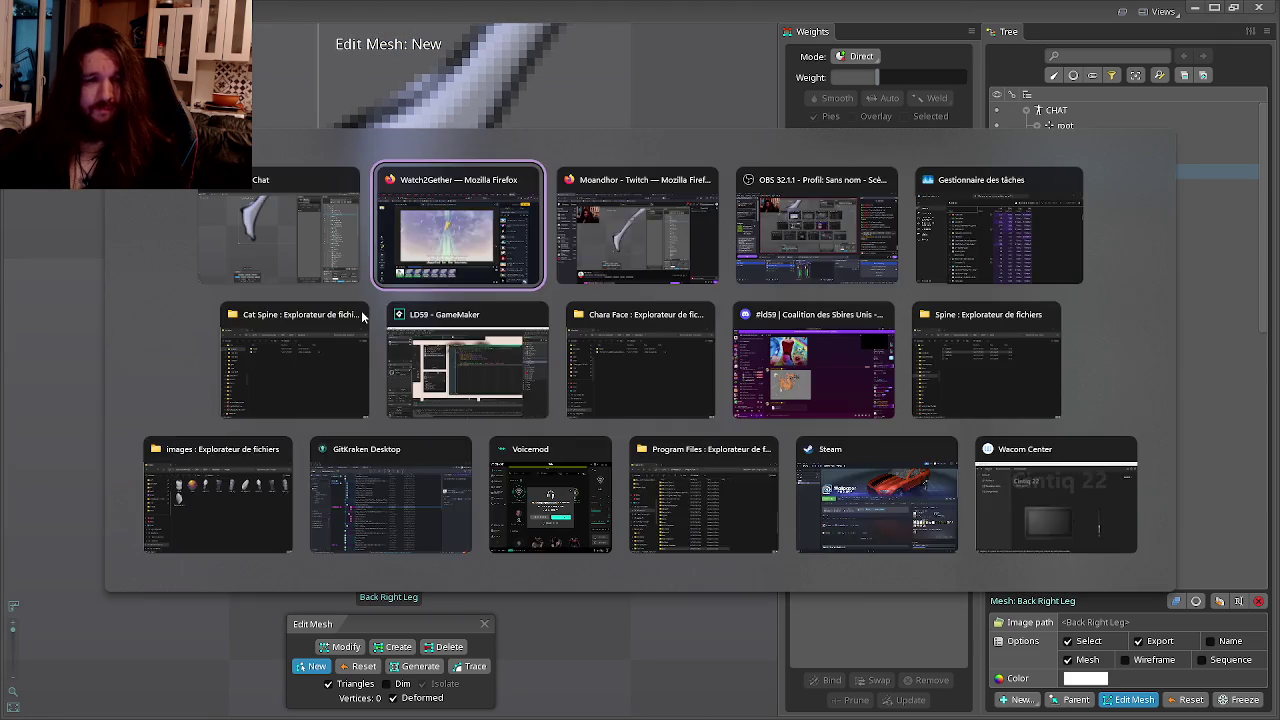
key("alt+Tab")
key("alt+Tab")
key("alt+Tab")
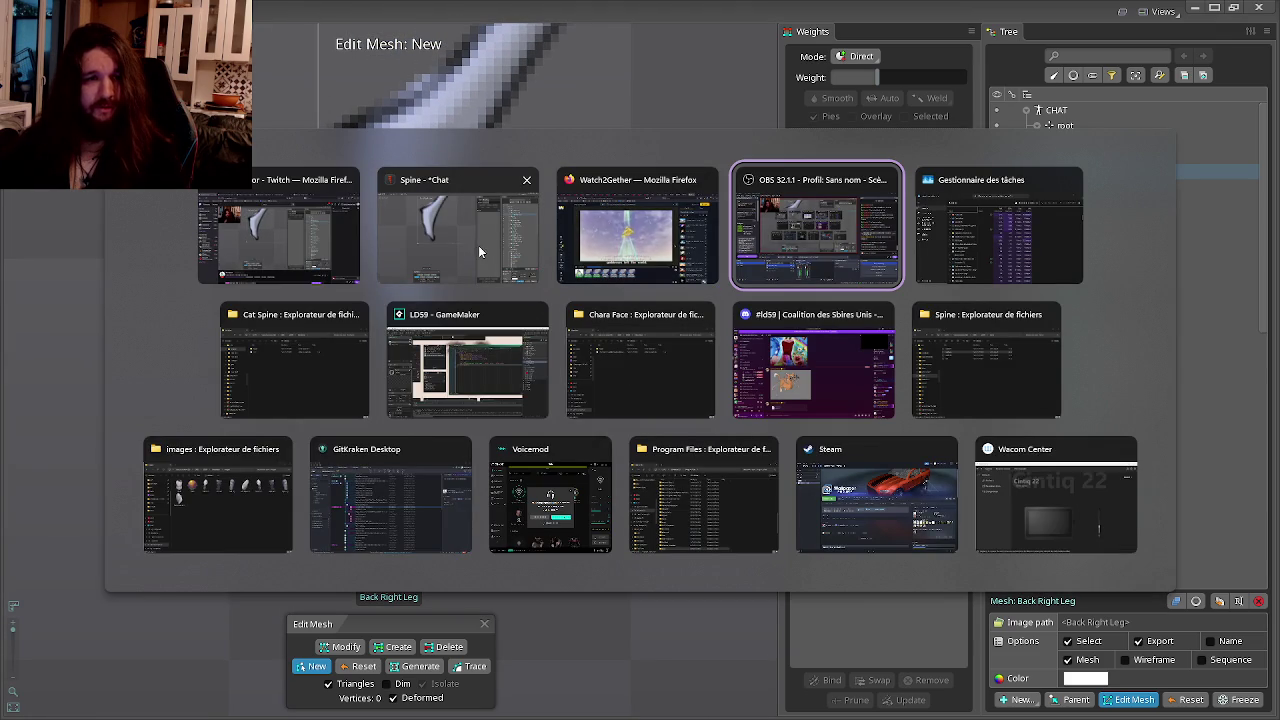
left_click(629, 229)
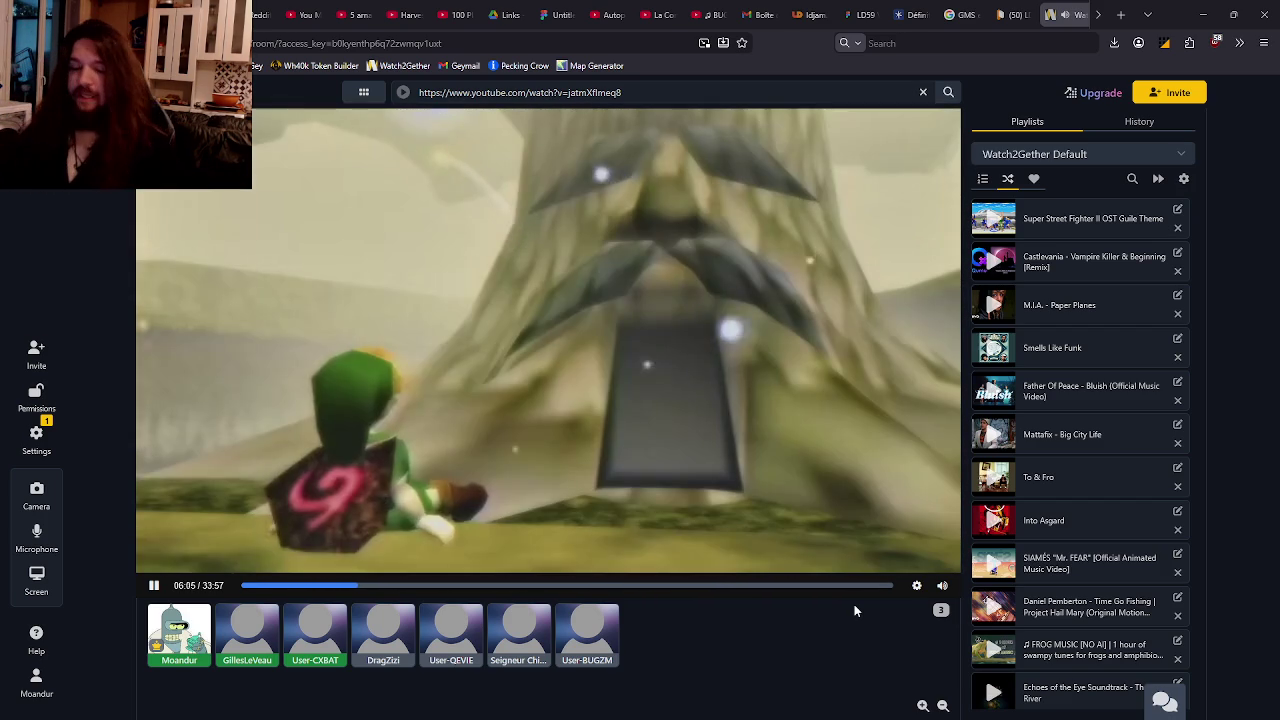
Return from Watch2Gether to the Spine editor with Alt+Tab.
key("alt+Tab")
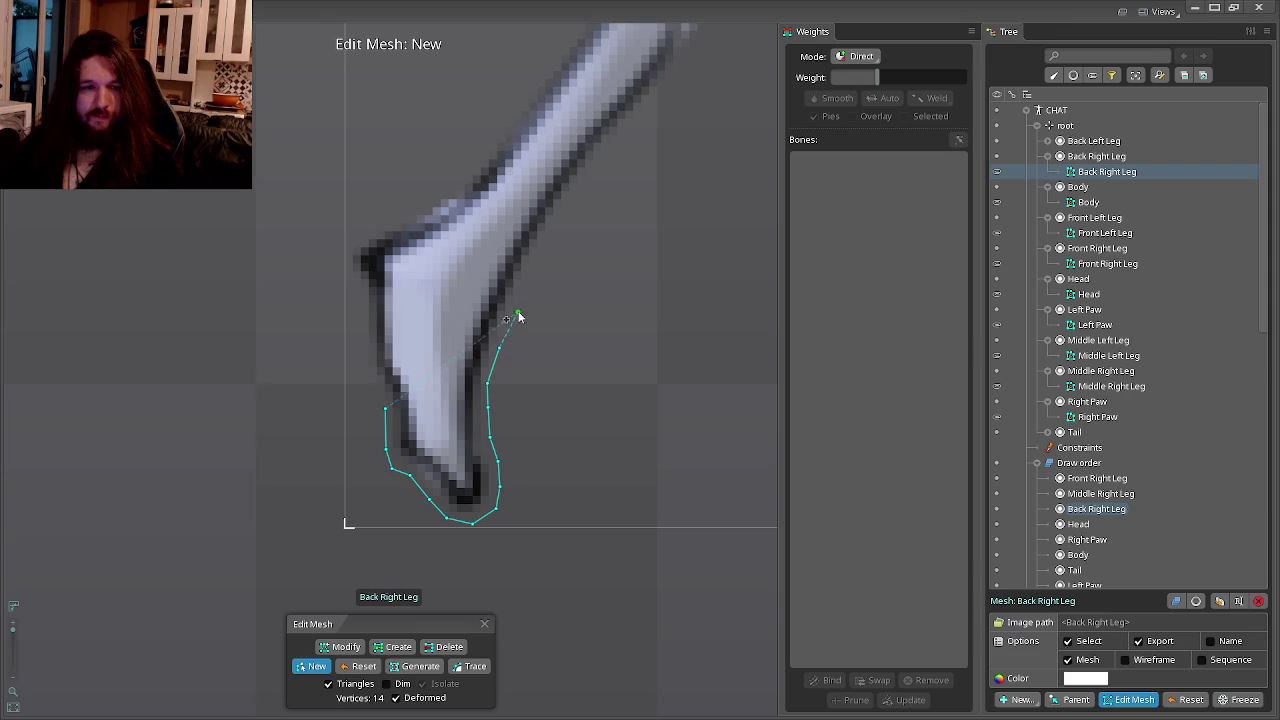
Add Back Right Leg mesh vertices along the leg's lower edge, panning up as you go.
left_click_drag(530, 300, 493, 361)
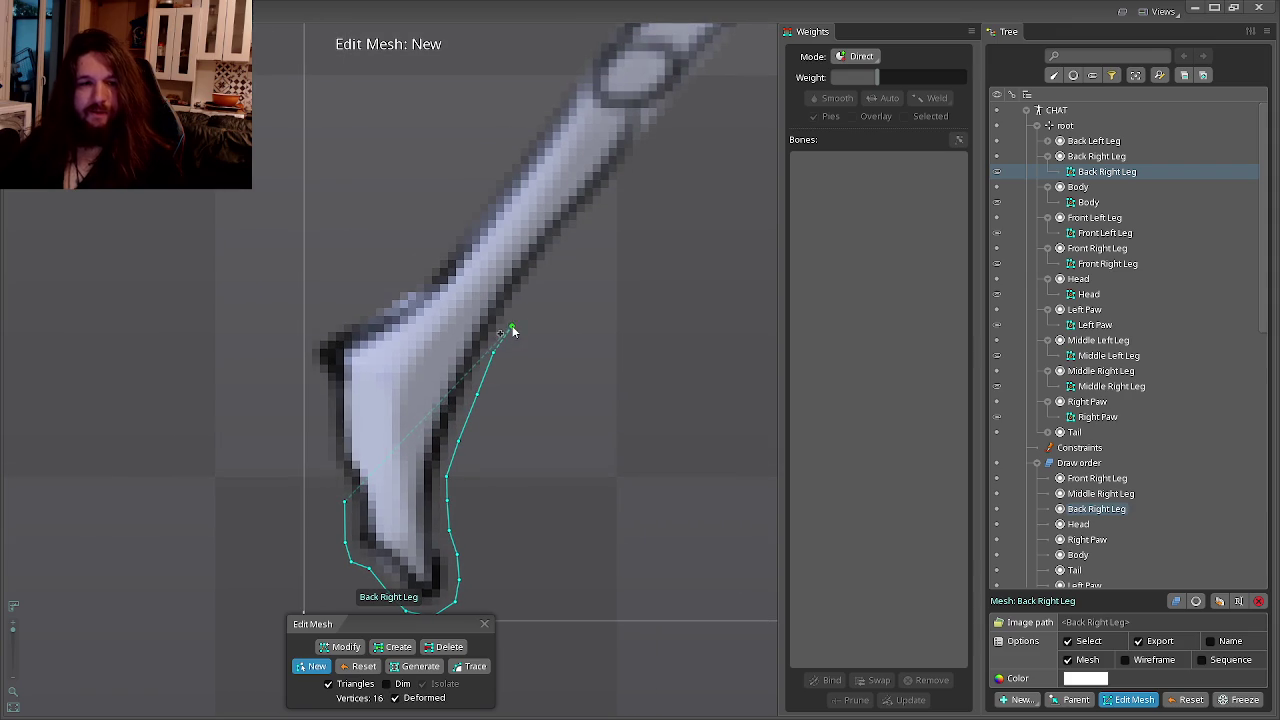
left_click_drag(565, 287, 486, 382)
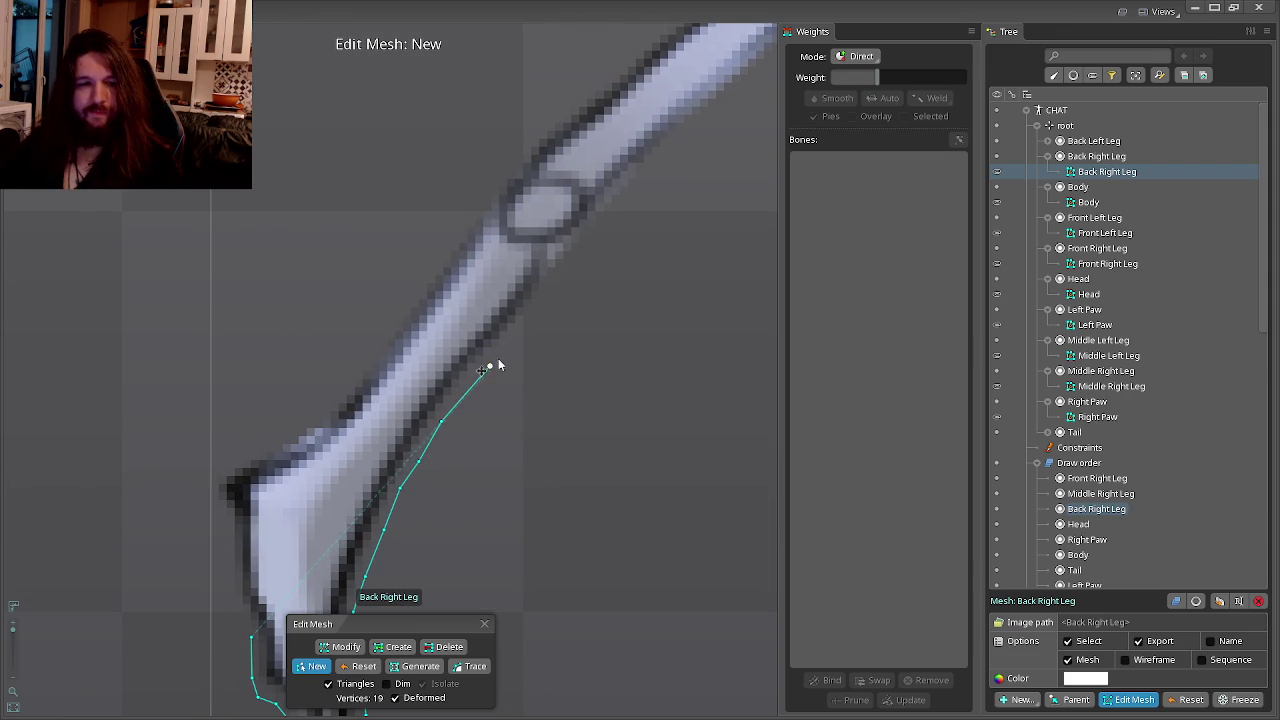
left_click(532, 320)
left_click_drag(532, 320, 442, 435)
left_click(507, 349)
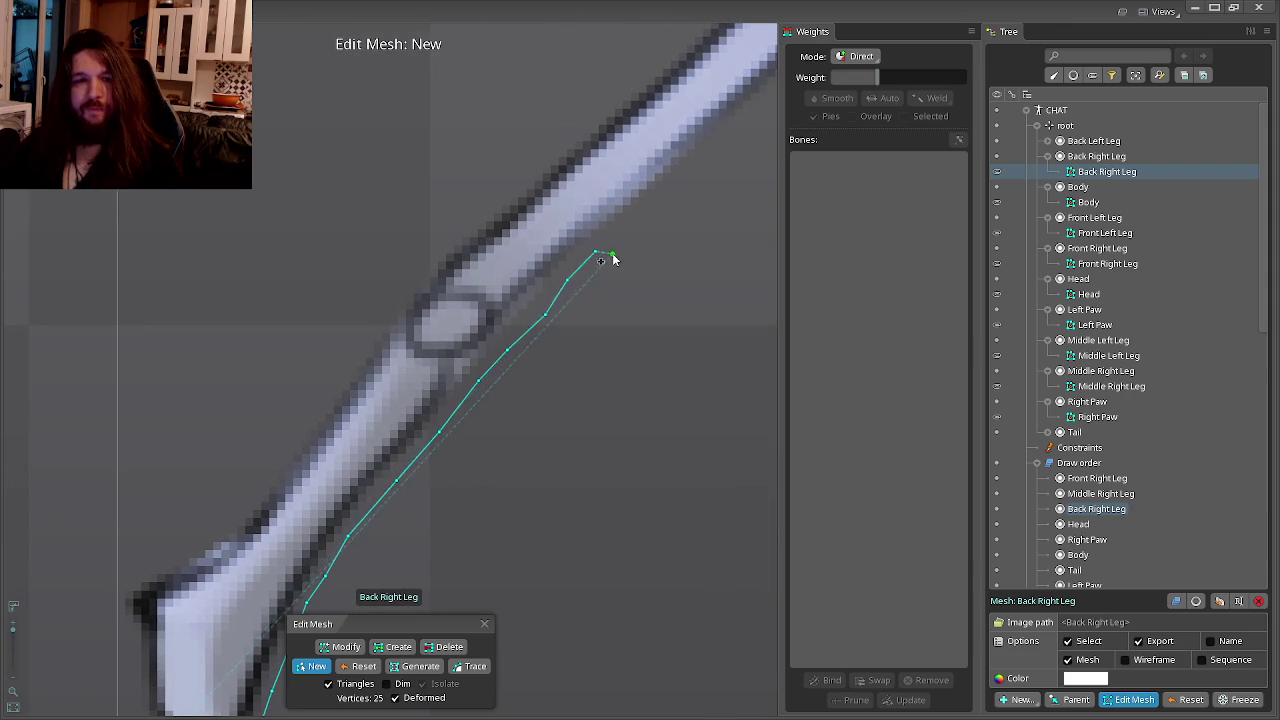
left_click_drag(610, 259, 423, 426)
left_click(437, 401)
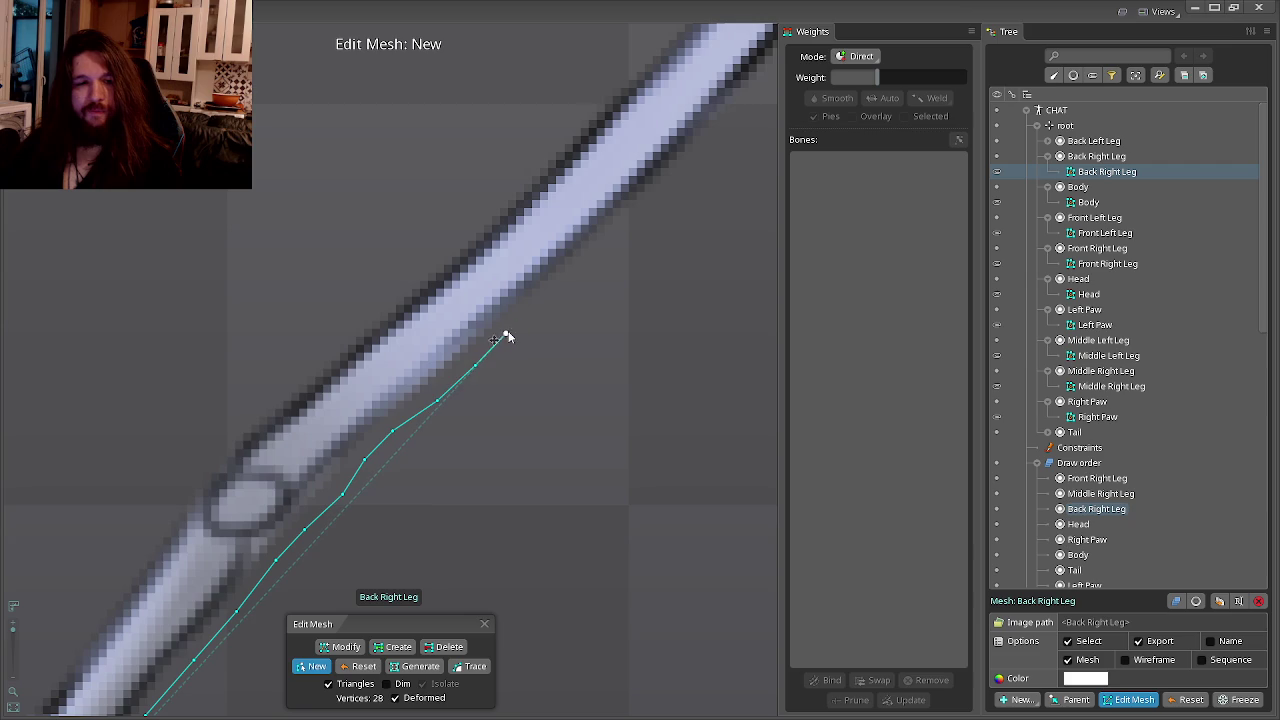
left_click_drag(547, 305, 425, 445)
left_click(471, 402)
left_click(502, 365)
left_click_drag(586, 291, 450, 431)
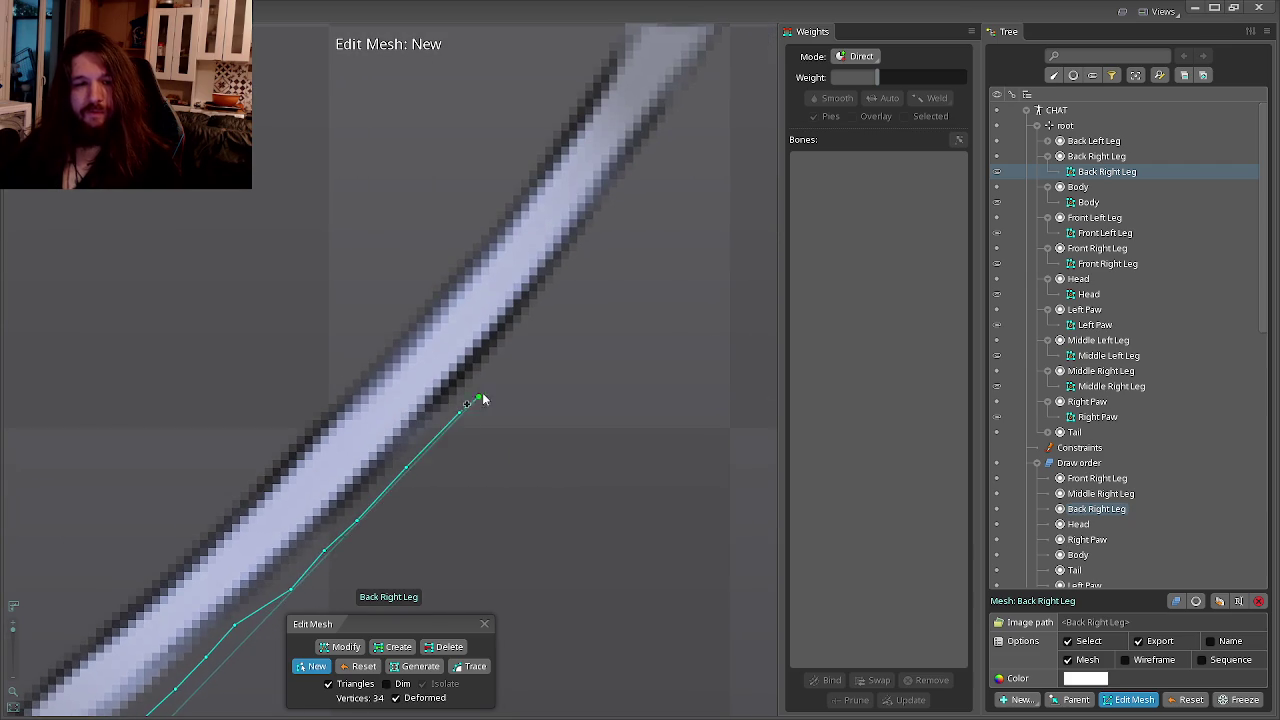
left_click_drag(505, 370, 419, 459)
left_click(467, 390)
left_click_drag(477, 371, 453, 420)
Place vertices hugging the outline of the leg joint, then move toward the upper leg.
left_click(497, 338)
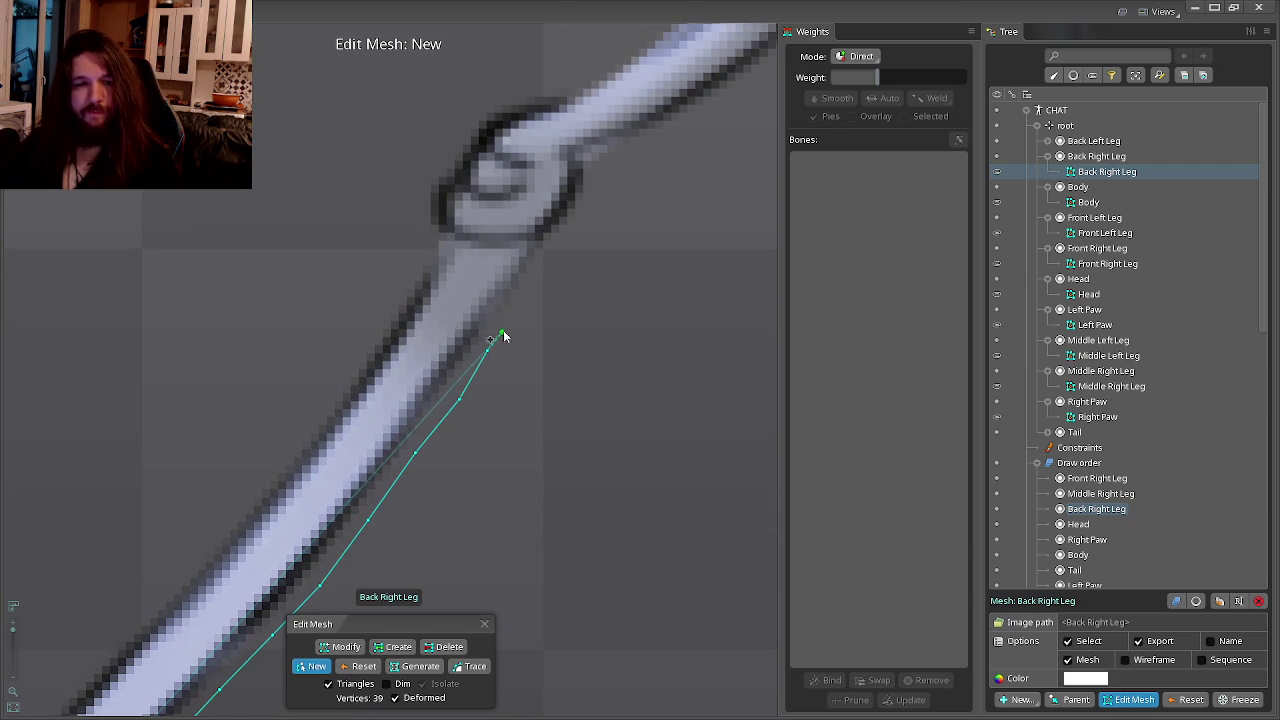
left_click(553, 257)
left_click(577, 234)
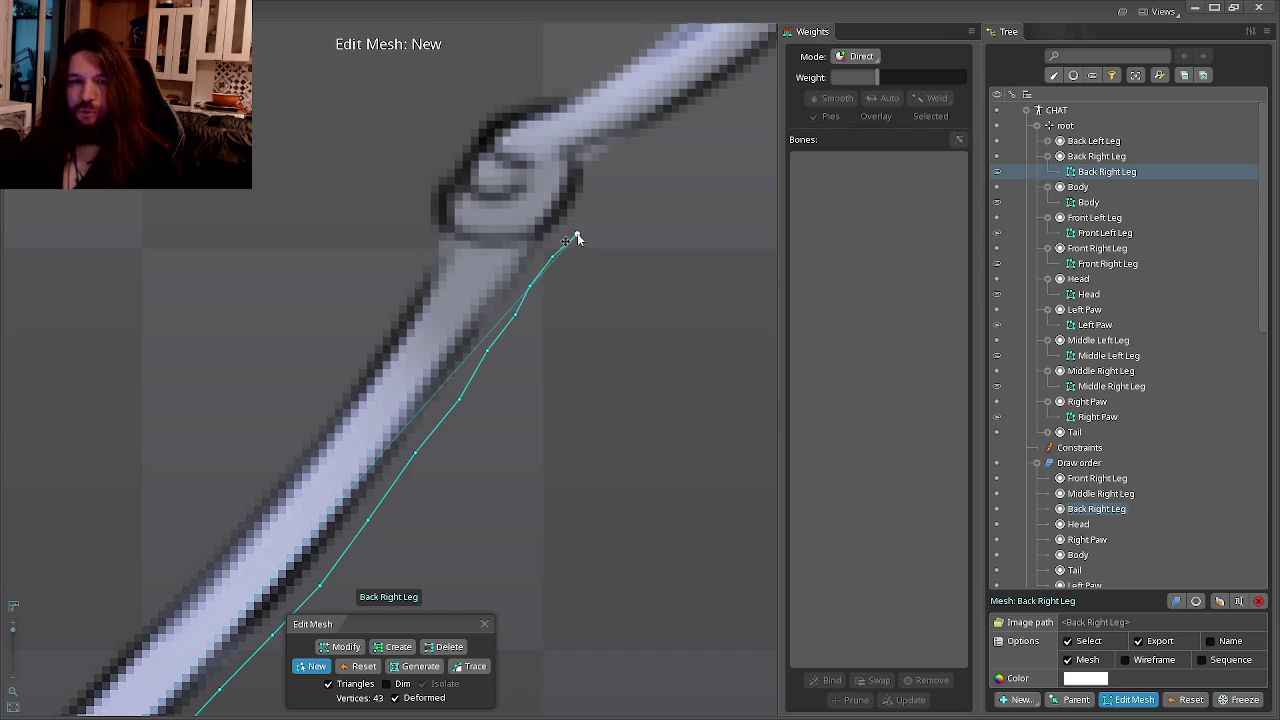
left_click_drag(577, 234, 517, 354)
left_click(506, 351)
left_click(506, 329)
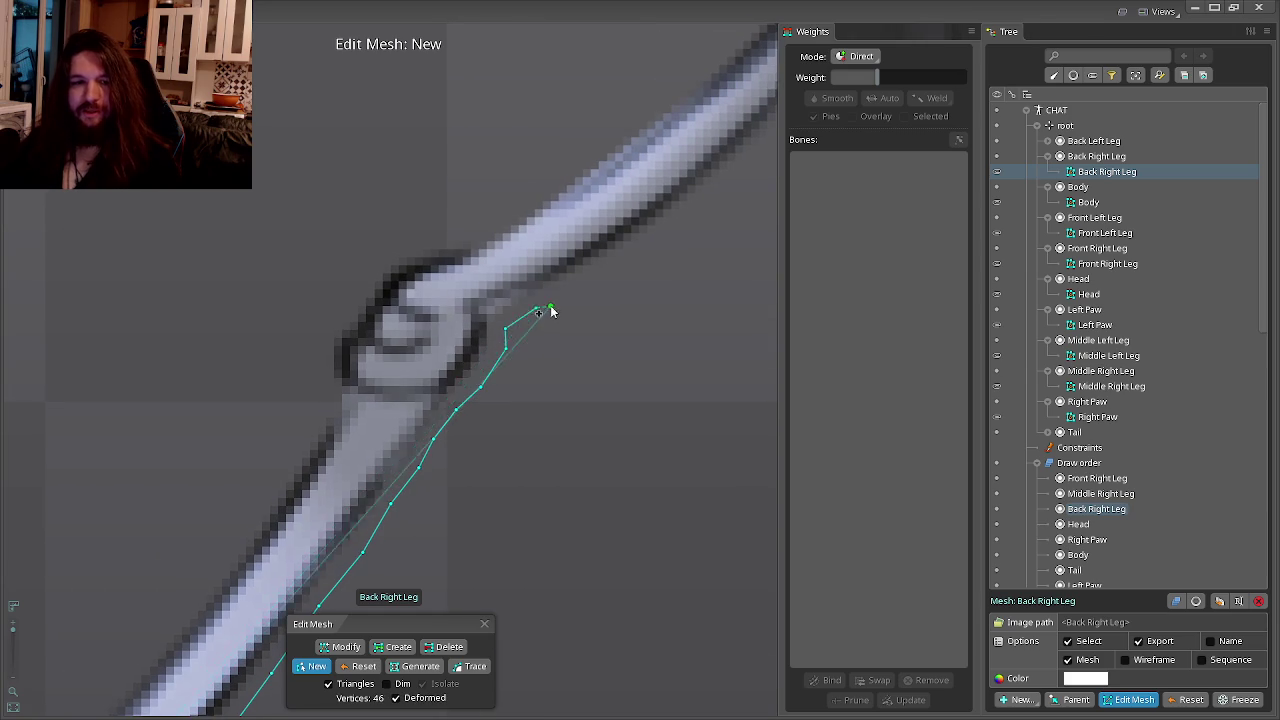
left_click_drag(547, 312, 460, 402)
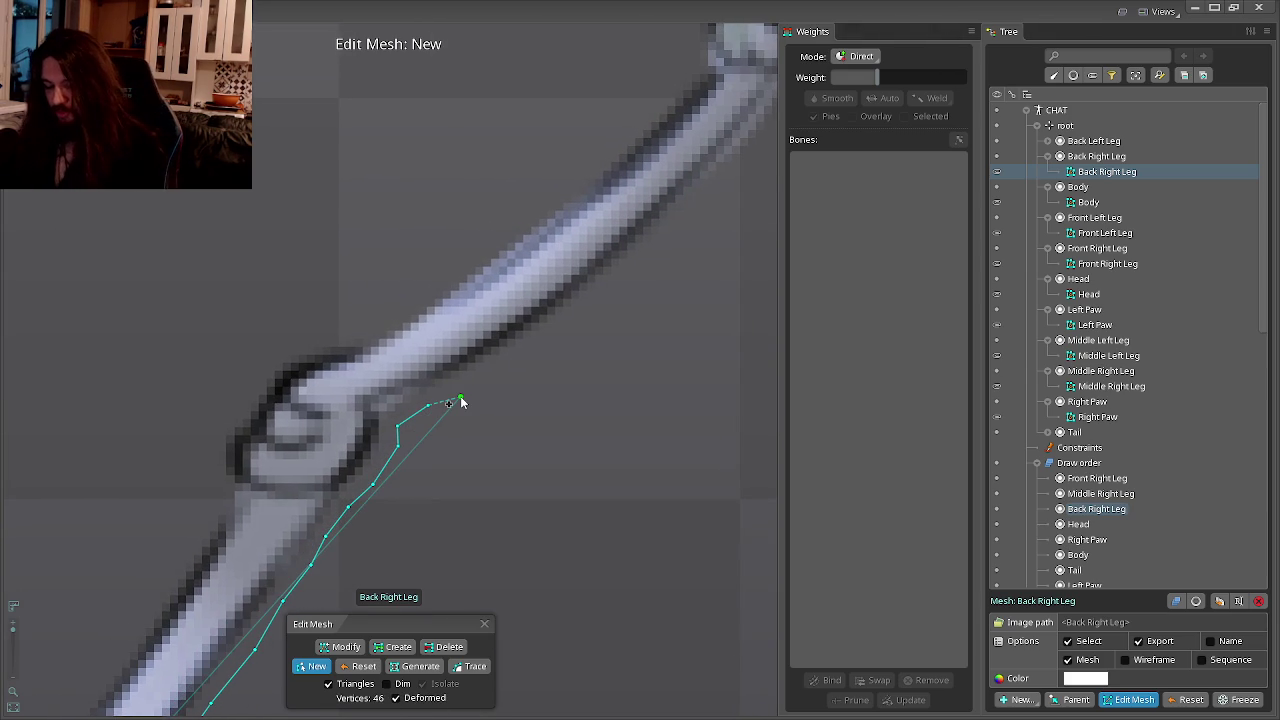
left_click_drag(460, 402, 428, 444)
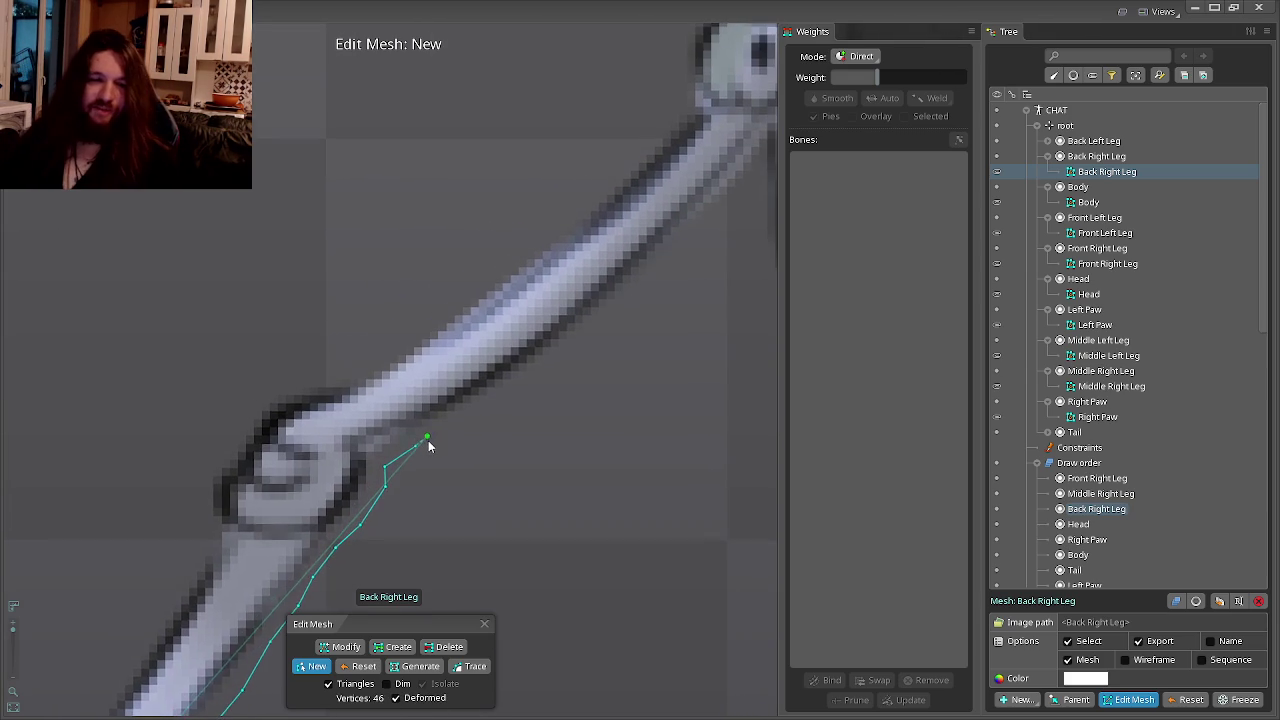
left_click_drag(523, 409, 403, 463)
Trace vertices up the upper leg edge and back down the inner edge.
left_click(416, 468)
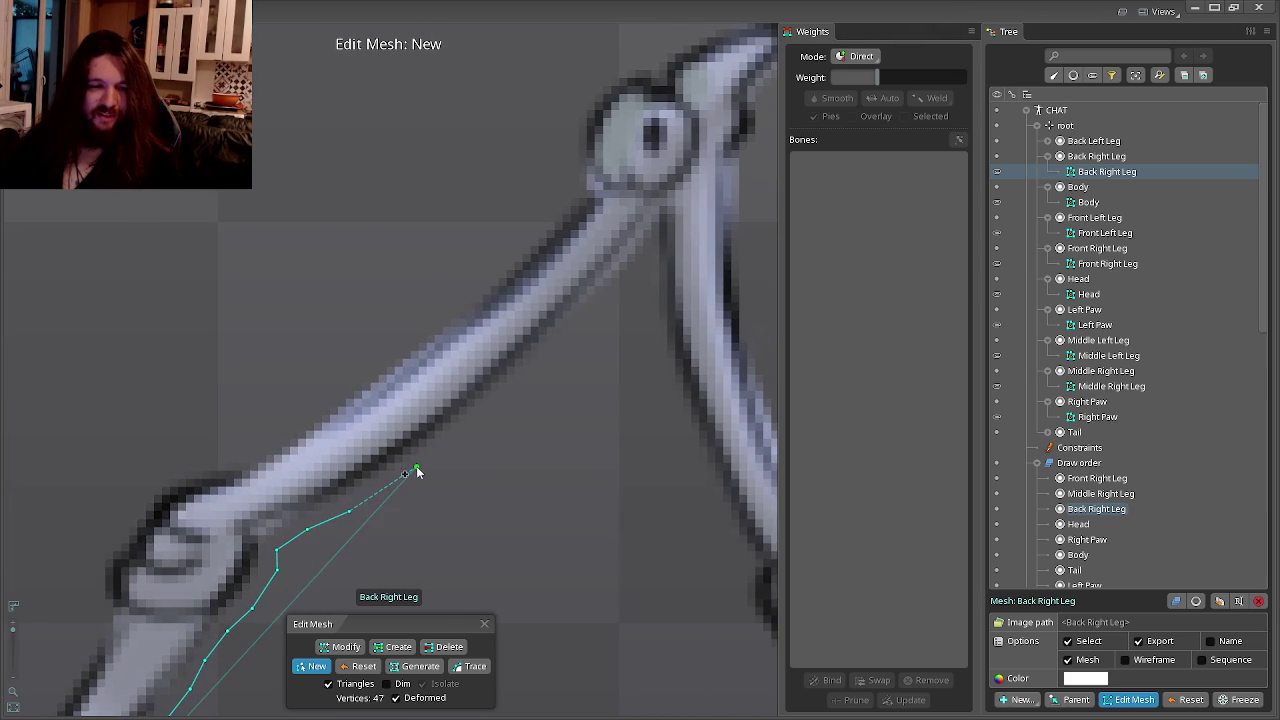
left_click(458, 437)
left_click(486, 410)
left_click(520, 378)
left_click(575, 340)
left_click(611, 300)
left_click(640, 268)
left_click(650, 290)
left_click(648, 336)
left_click(670, 406)
left_click_drag(669, 409, 552, 373)
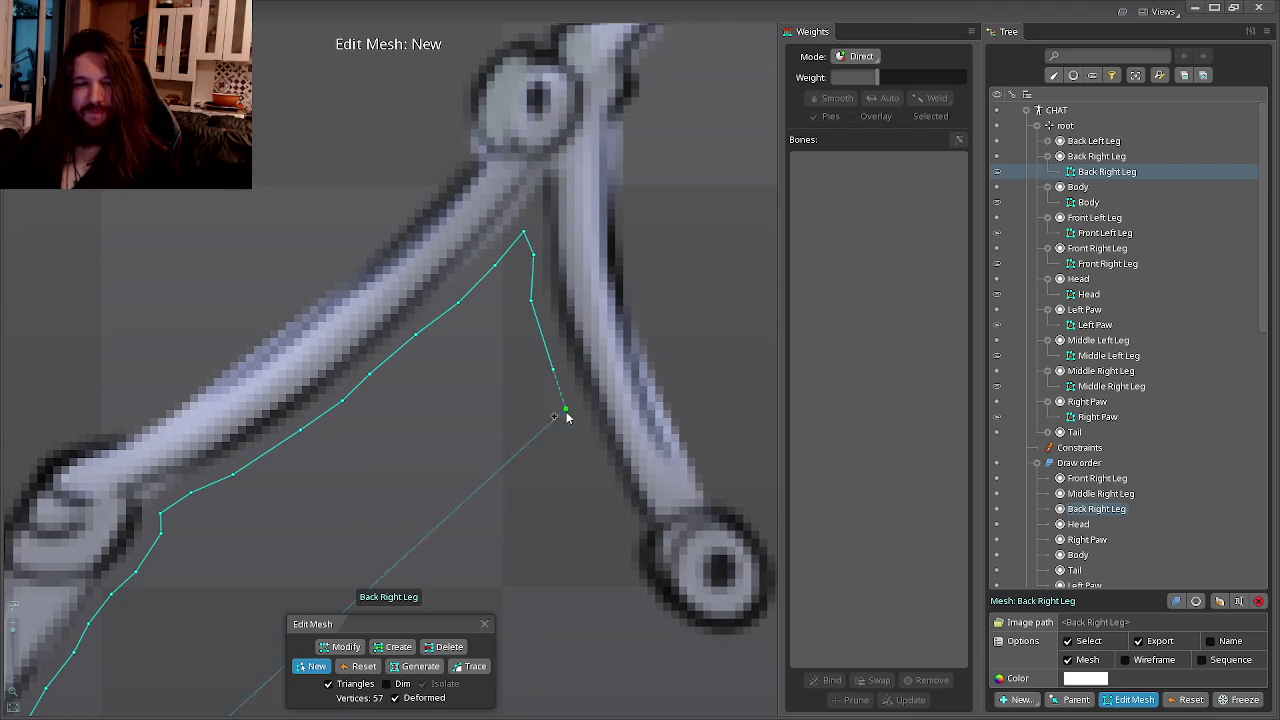
Continue the outline down to the lower joint and around its right side.
left_click(584, 438)
left_click(622, 569)
left_click(631, 600)
left_click_drag(634, 603, 532, 548)
left_click(555, 574)
left_click(582, 598)
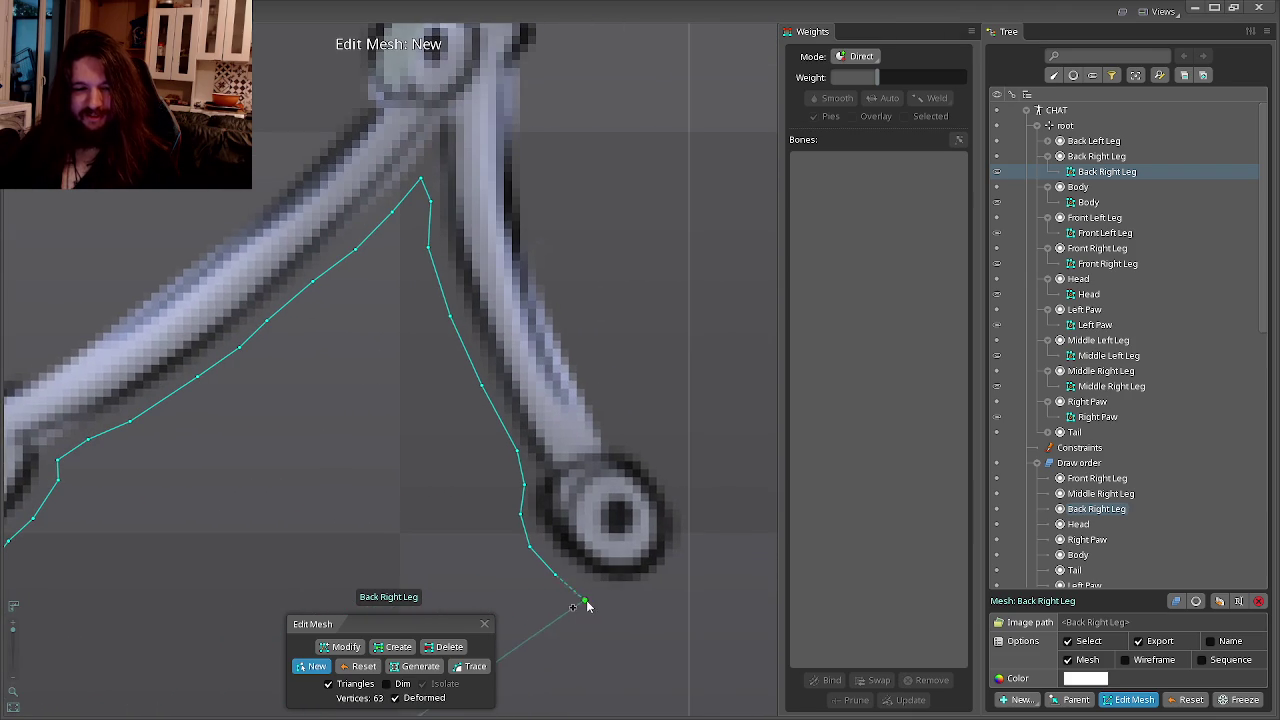
left_click(610, 600)
left_click(662, 592)
left_click(681, 564)
left_click(689, 544)
Extend the outline back up the leg's right edge, bringing it to 77 vertices.
left_click(666, 472)
left_click(645, 442)
left_click(624, 433)
left_click(596, 392)
left_click(577, 355)
left_click(558, 300)
left_click(540, 248)
left_click(532, 215)
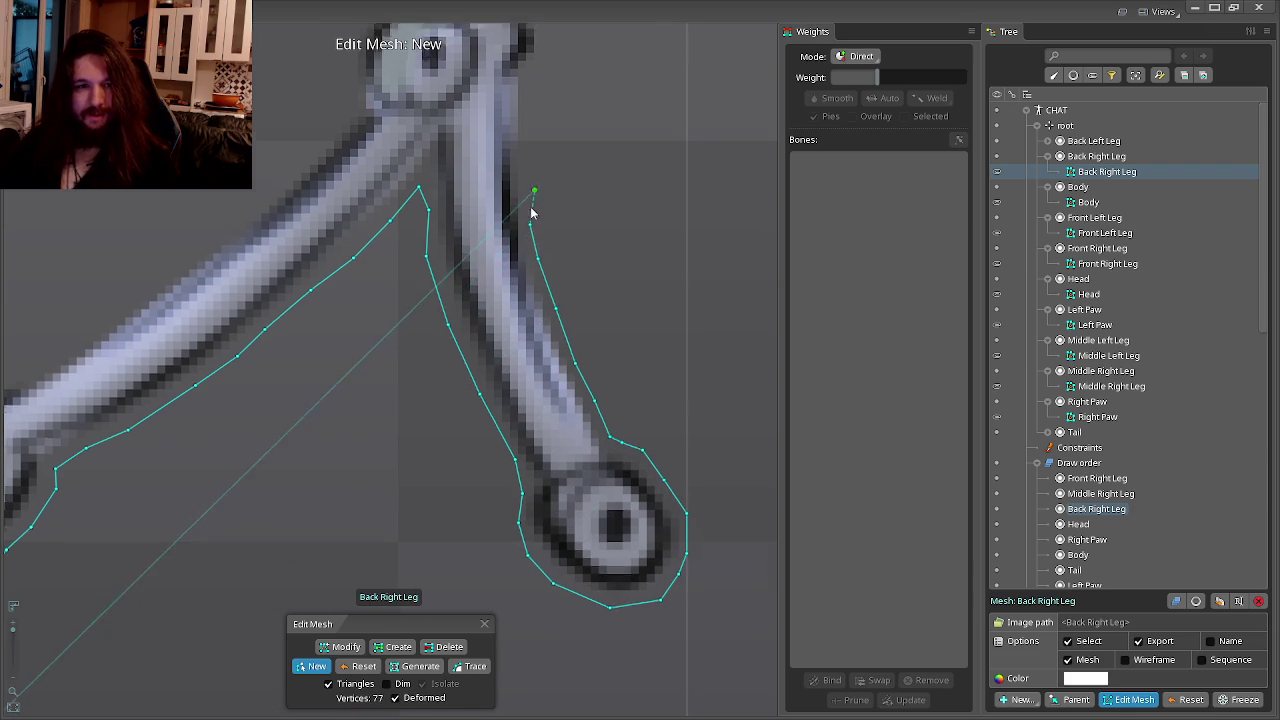
Trace the Back Right Leg outline up to the tip and around its top.
left_click(511, 281)
left_click(522, 238)
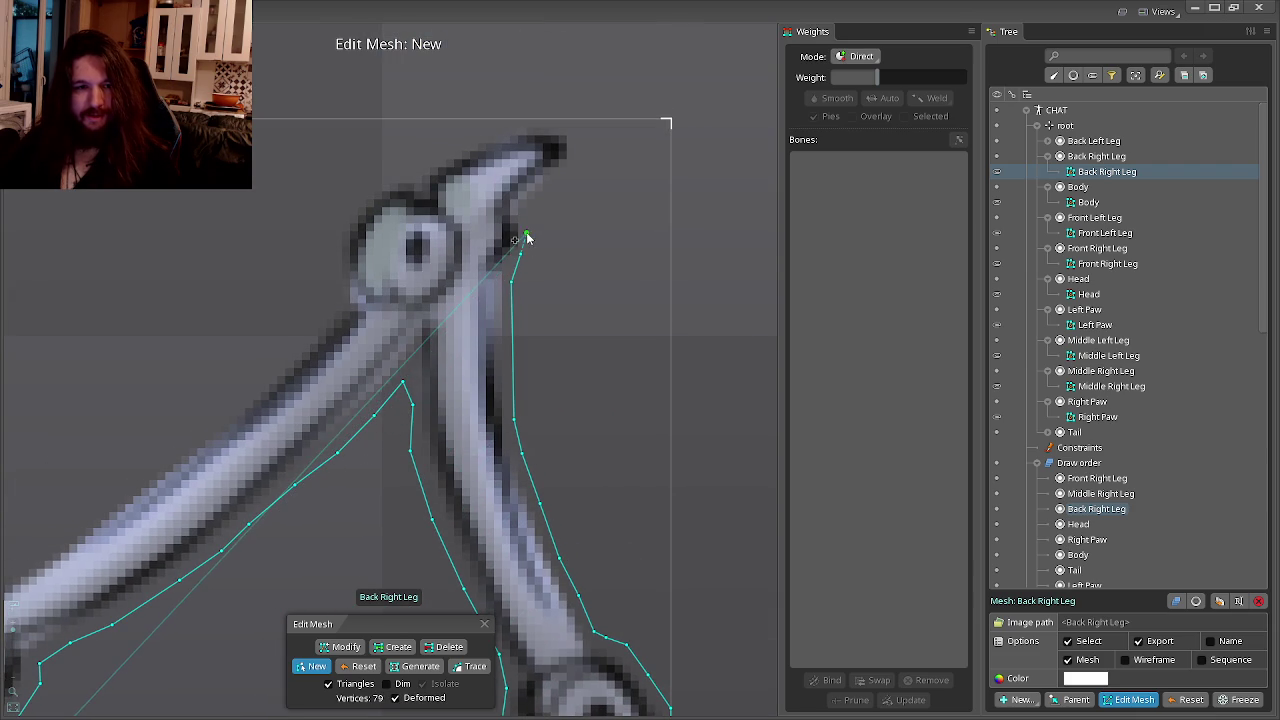
left_click(561, 178)
left_click(582, 147)
left_click(536, 121)
left_click(497, 129)
left_click(454, 147)
left_click(422, 163)
left_click(412, 176)
Continue the outline past the upper joint's left side and along the long segment's top edge.
left_click(357, 197)
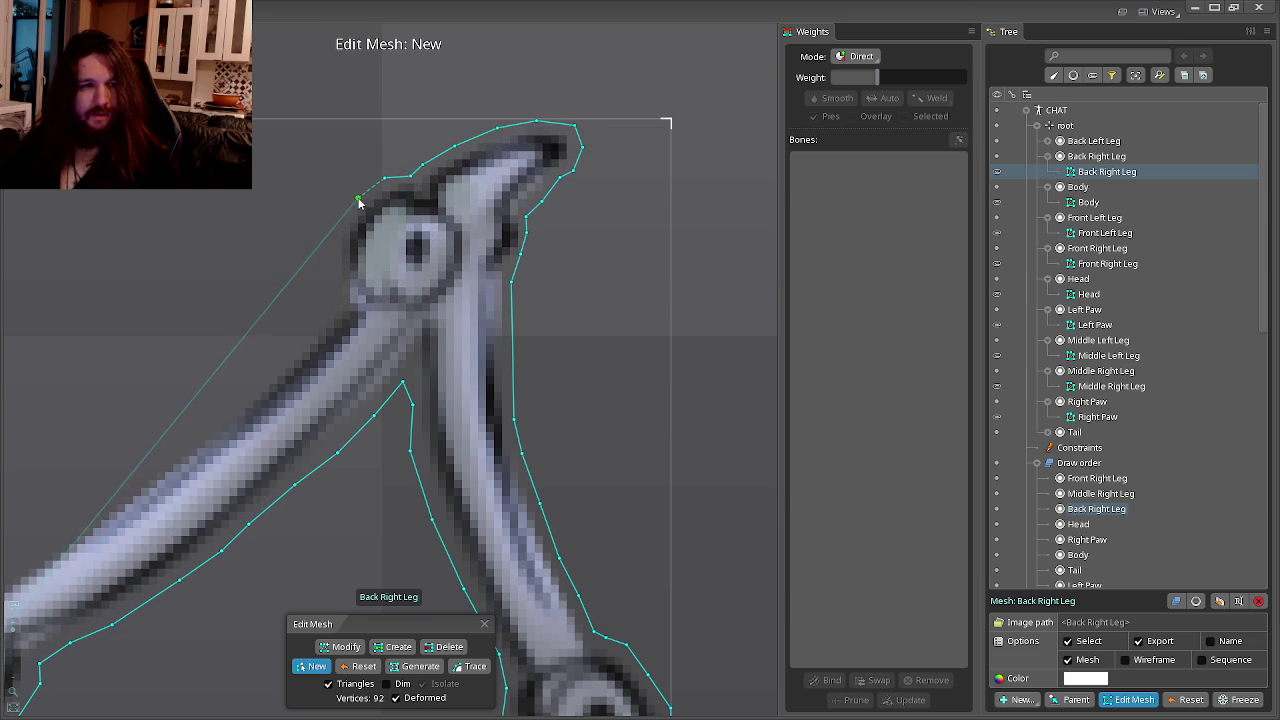
left_click(336, 235)
left_click(330, 267)
left_click(337, 289)
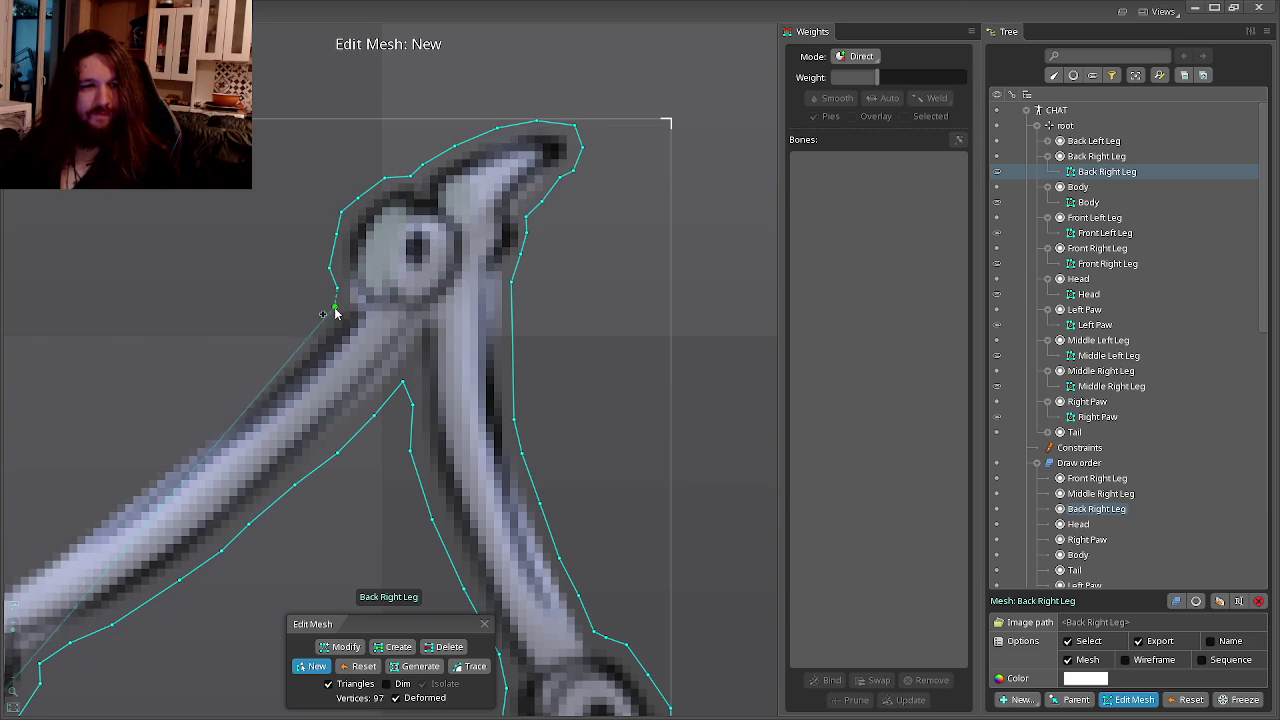
left_click(330, 335)
left_click(564, 325)
left_click(528, 356)
left_click(499, 387)
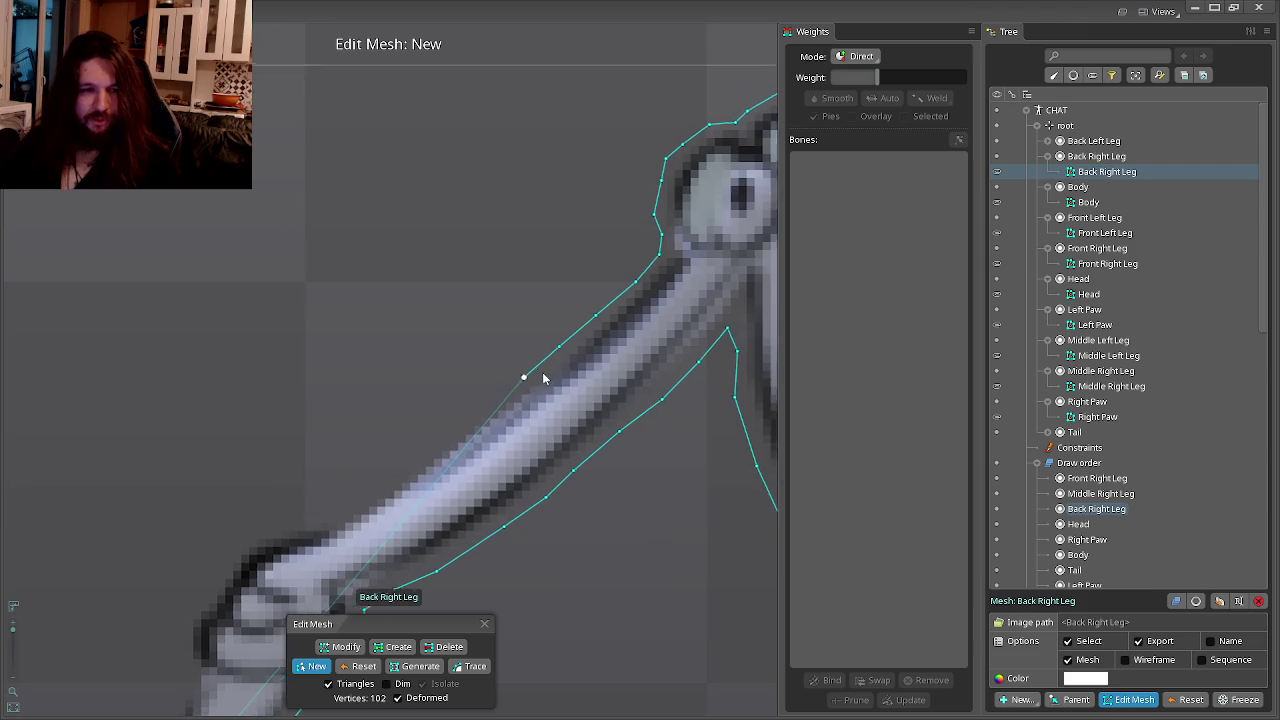
left_click(453, 444)
left_click(537, 423)
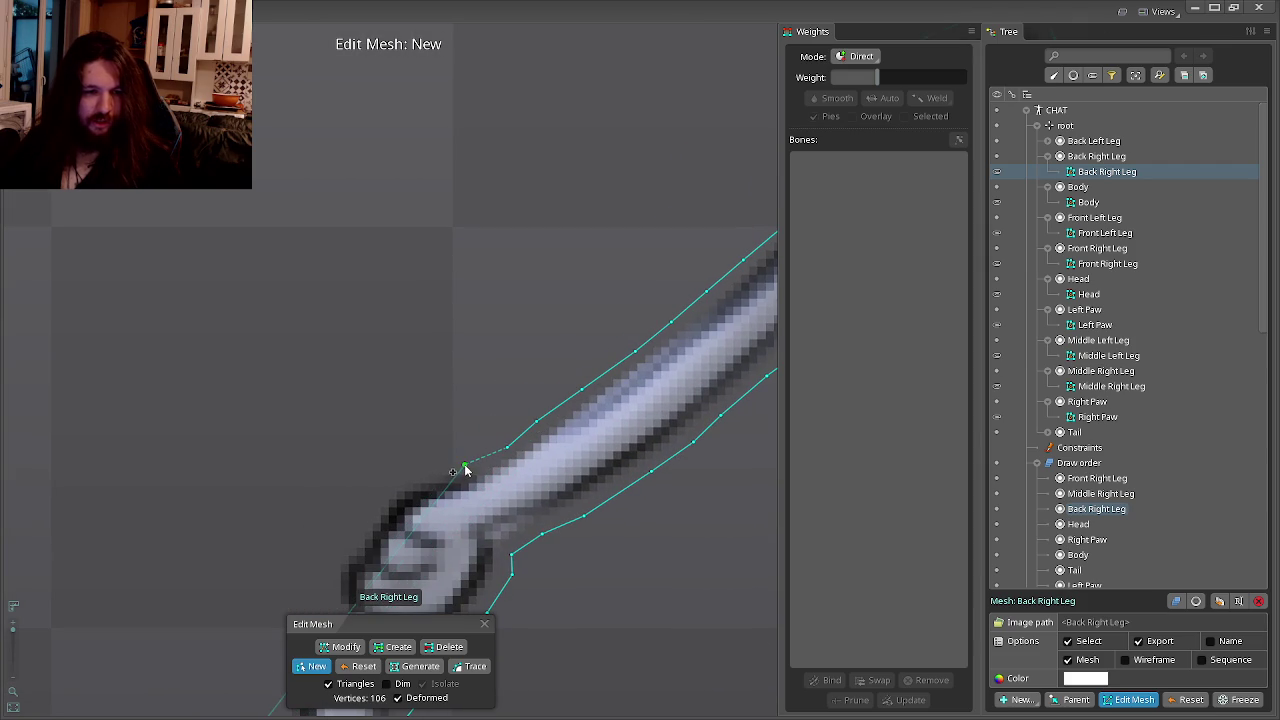
Trace around the middle joint's outer side and along the lower segment.
left_click(385, 485)
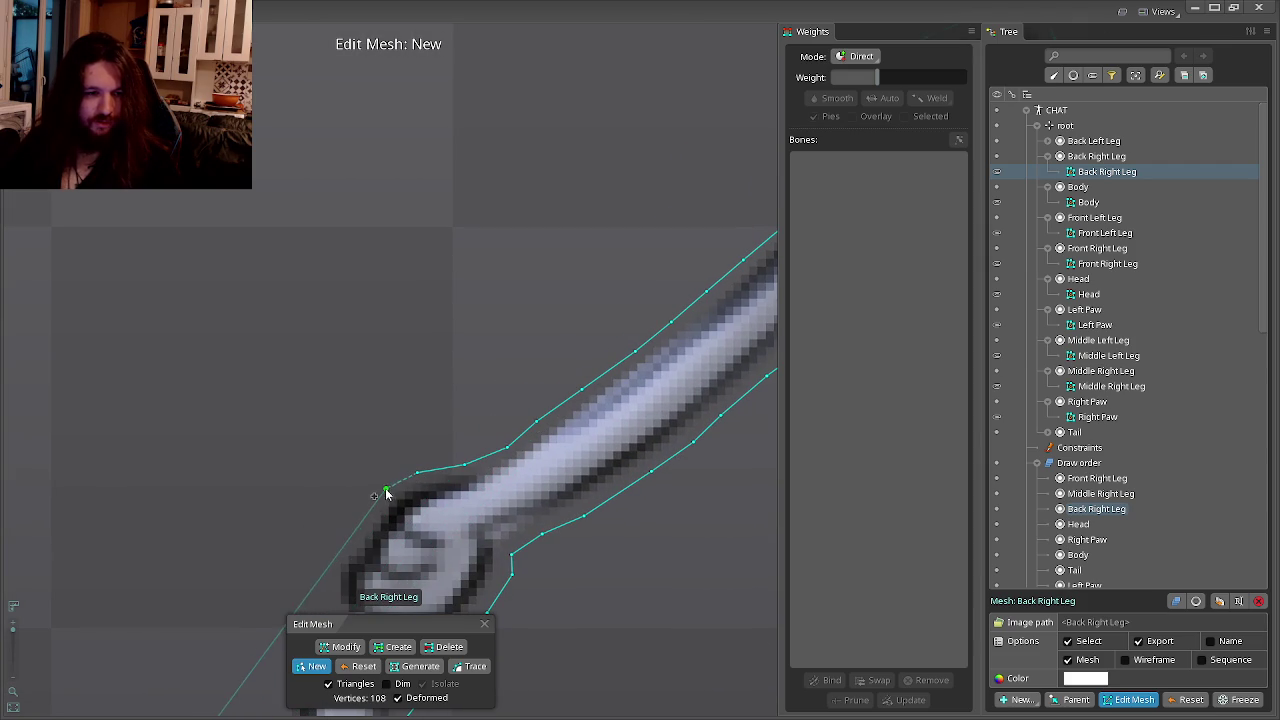
left_click(357, 521)
left_click(472, 427)
left_click(463, 513)
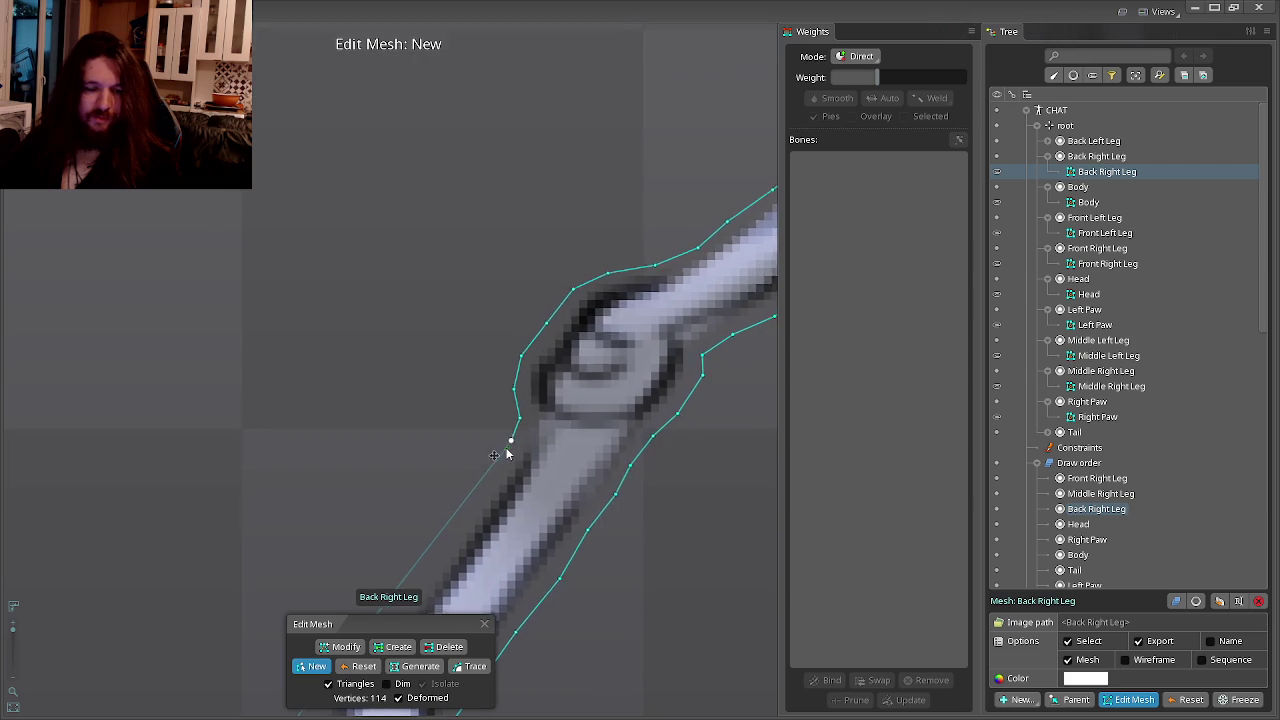
left_click(491, 480)
left_click(565, 421)
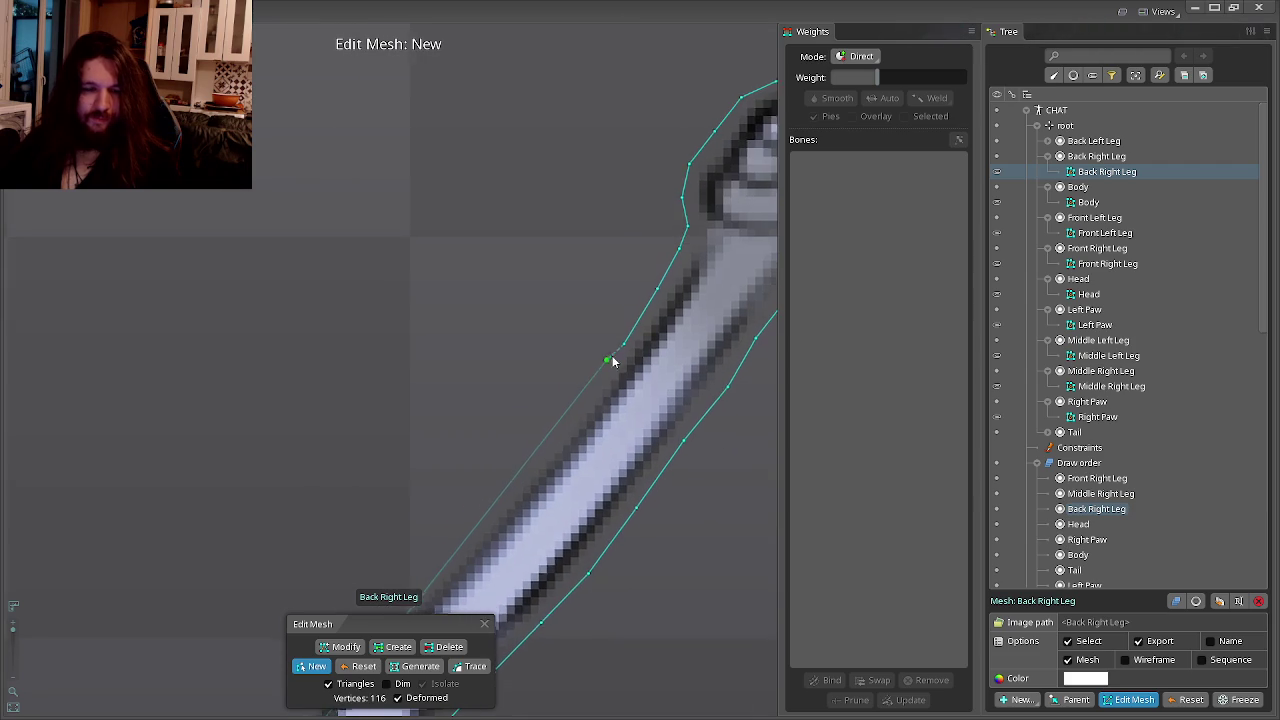
left_click(583, 402)
Add points toward the leg's base, close the hull at the first vertex, then switch to Watch2Gether.
left_click(537, 454)
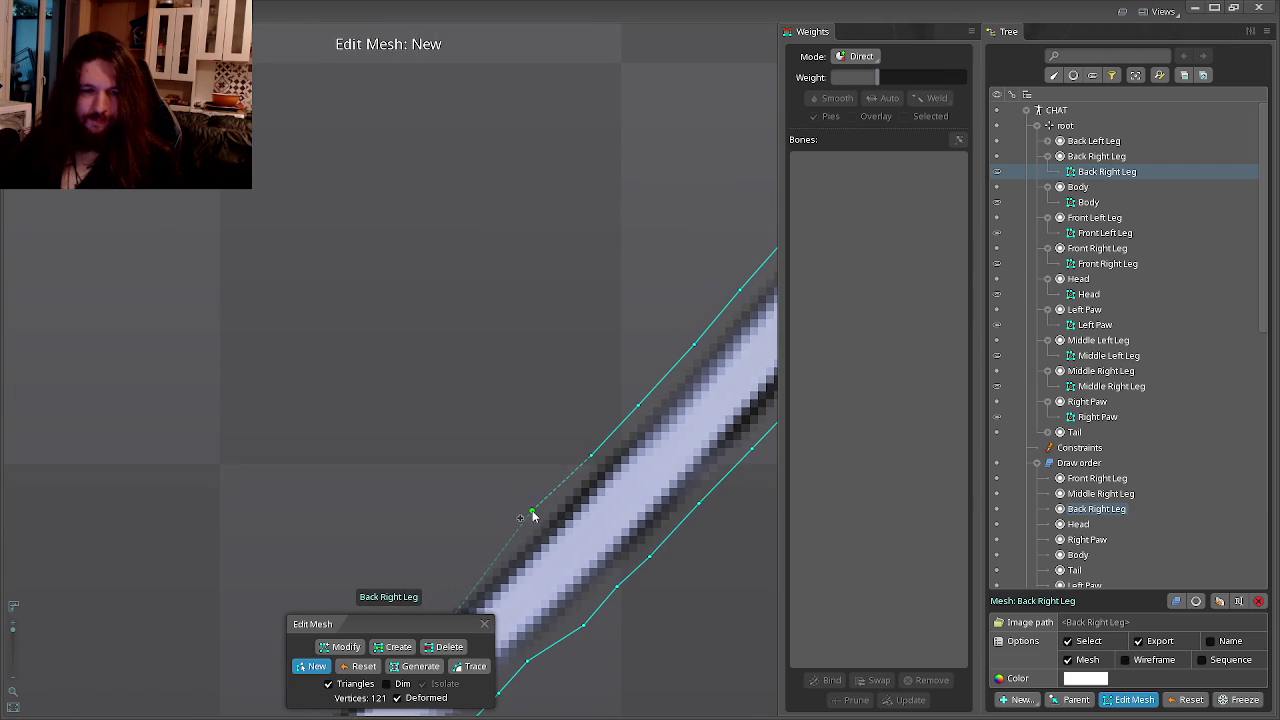
left_click(533, 513)
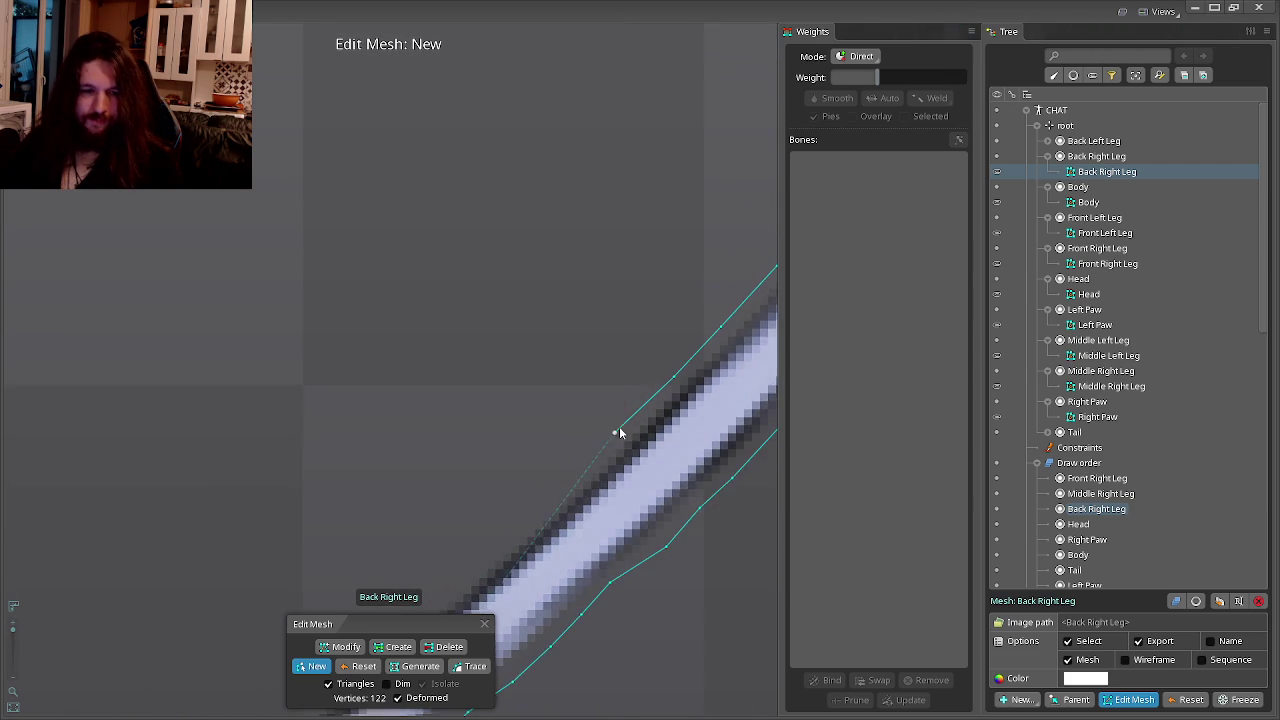
left_click(588, 481)
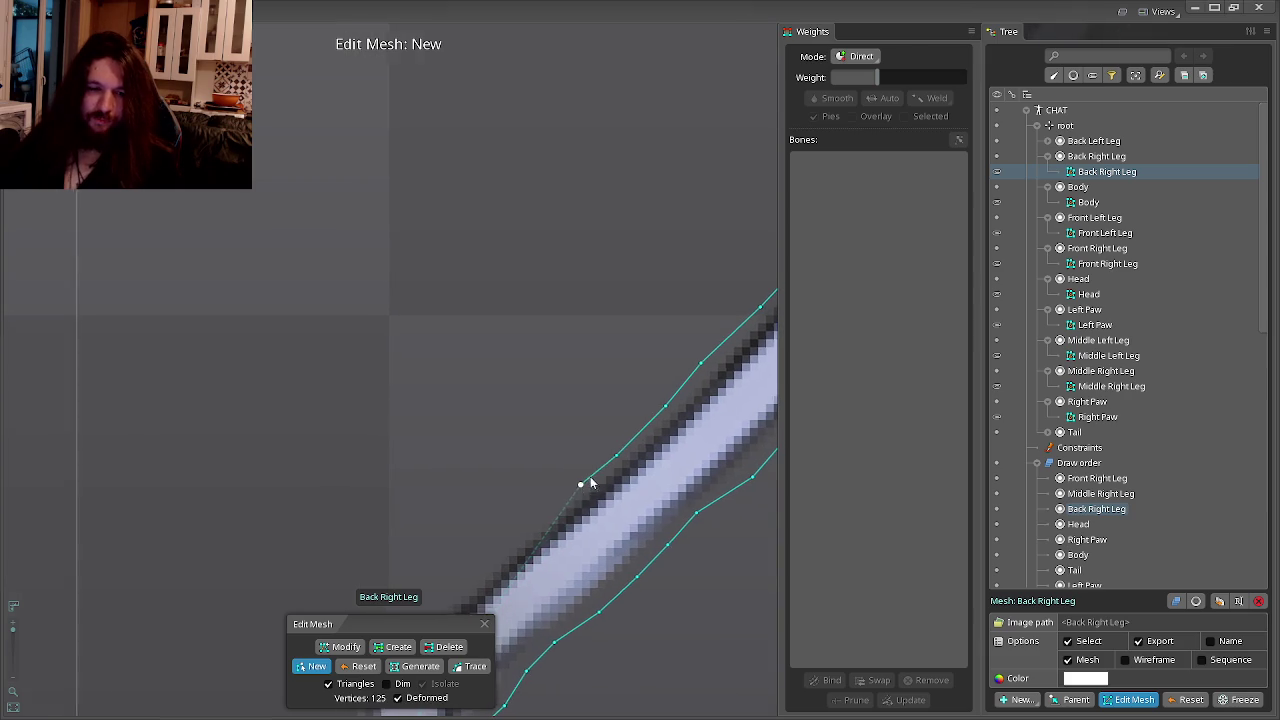
left_click(559, 501)
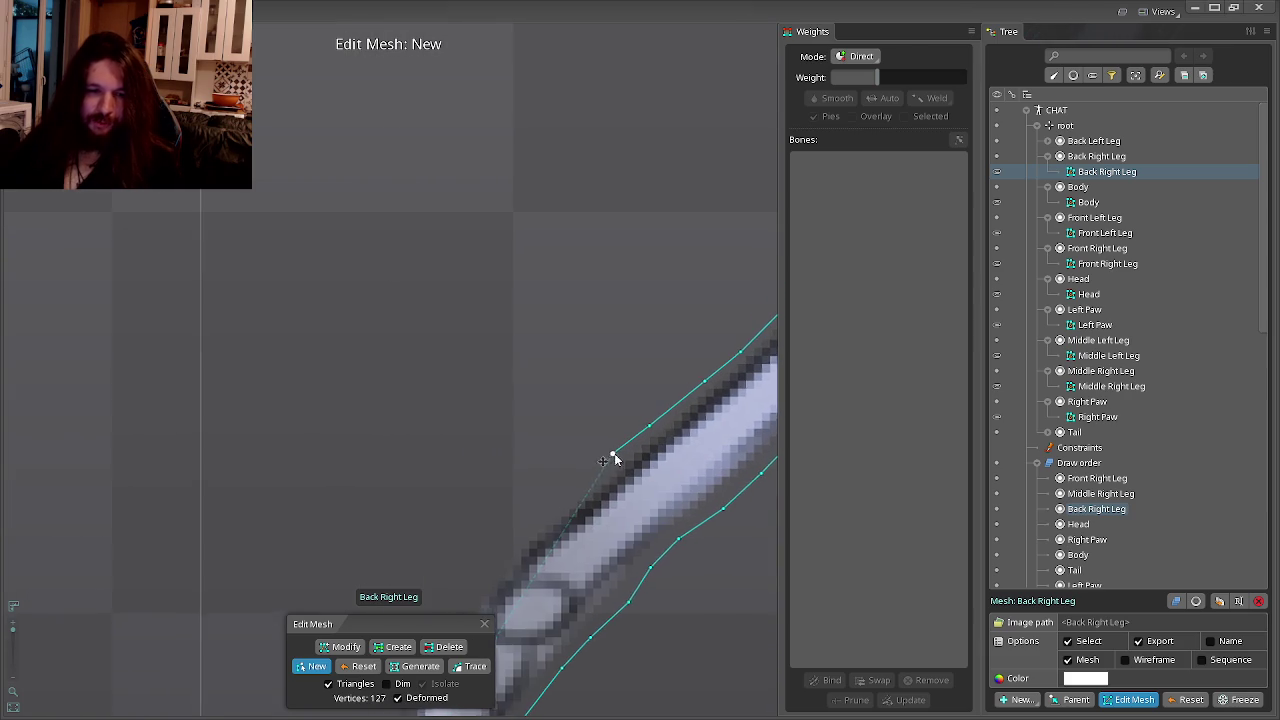
left_click(558, 508)
left_click(594, 476)
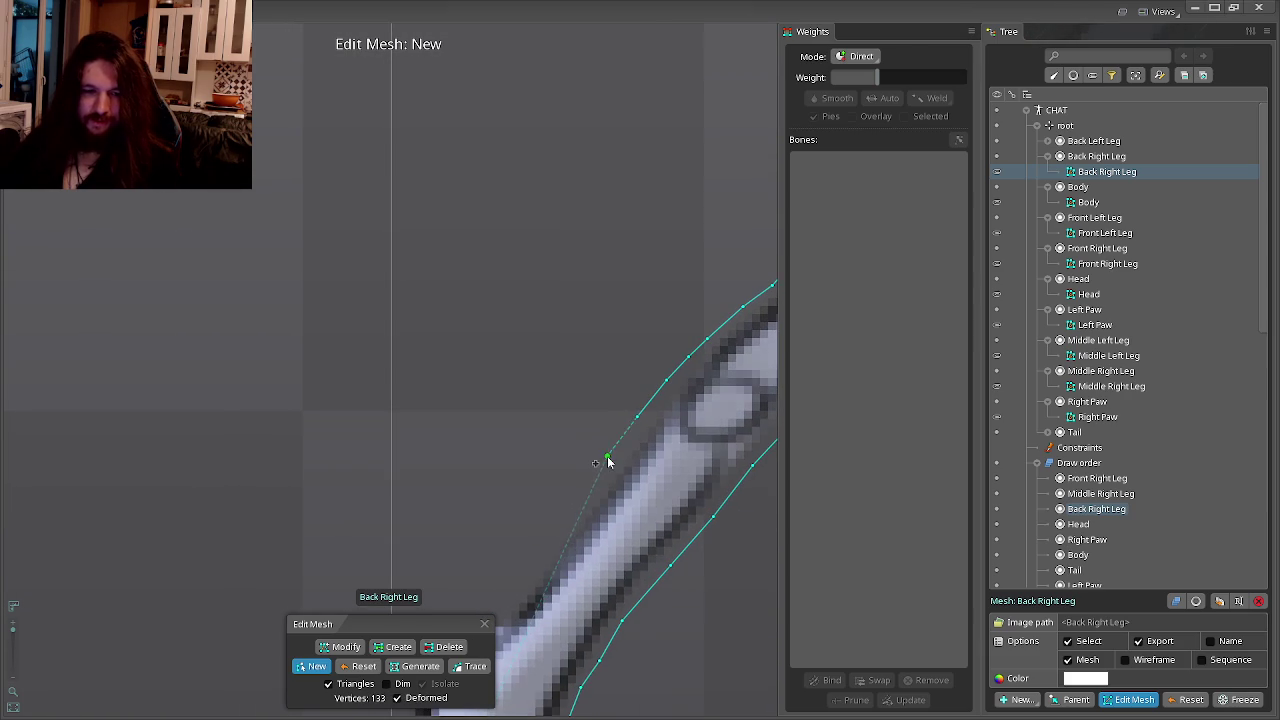
left_click(570, 524)
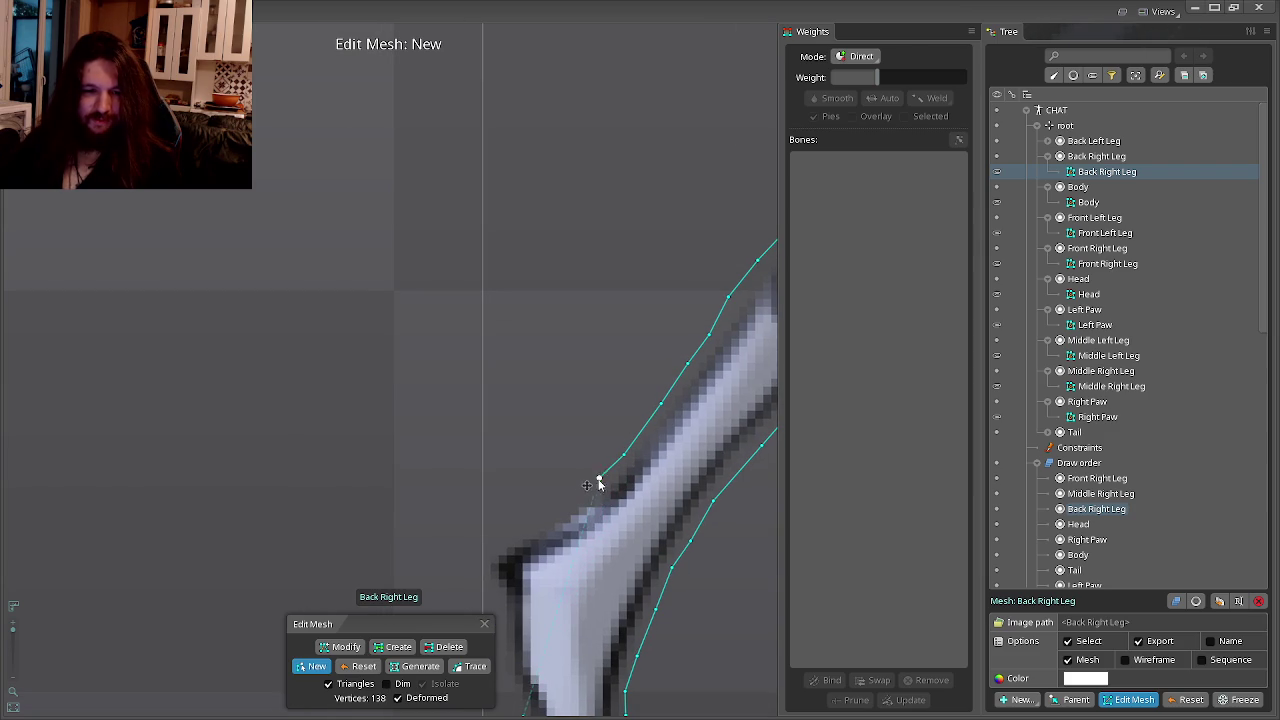
left_click(505, 541)
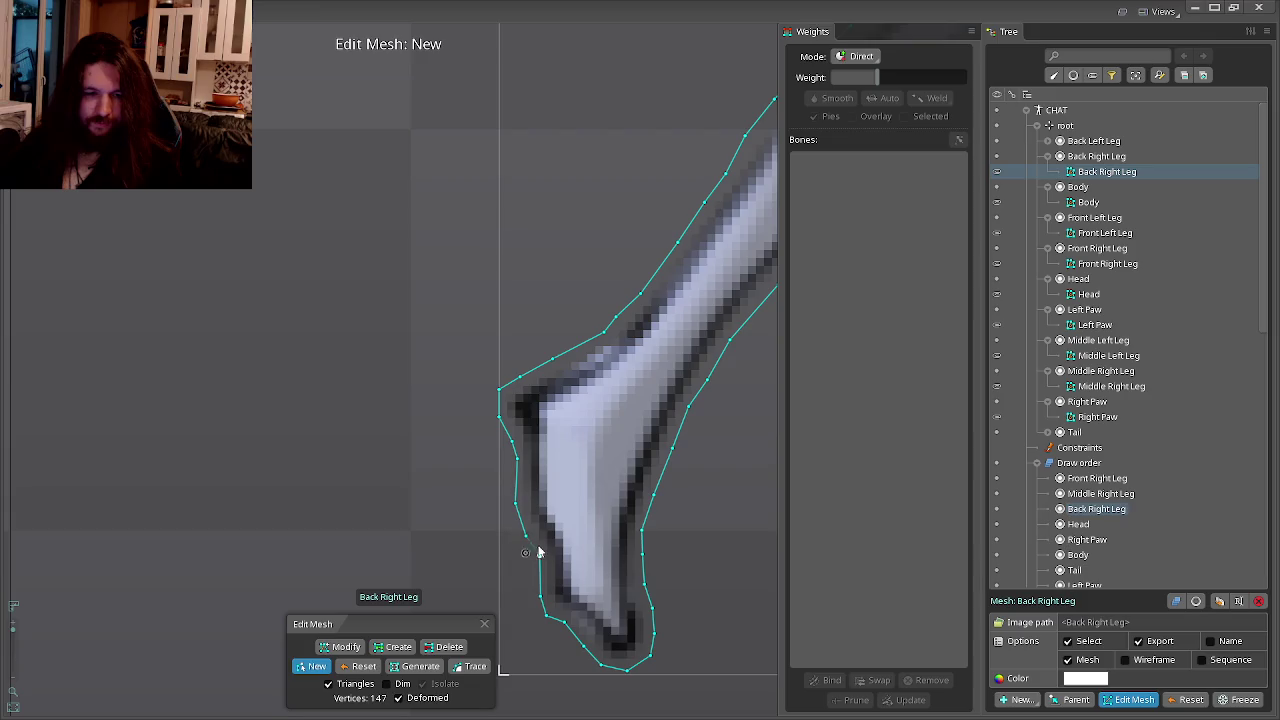
key("alt+Tab")
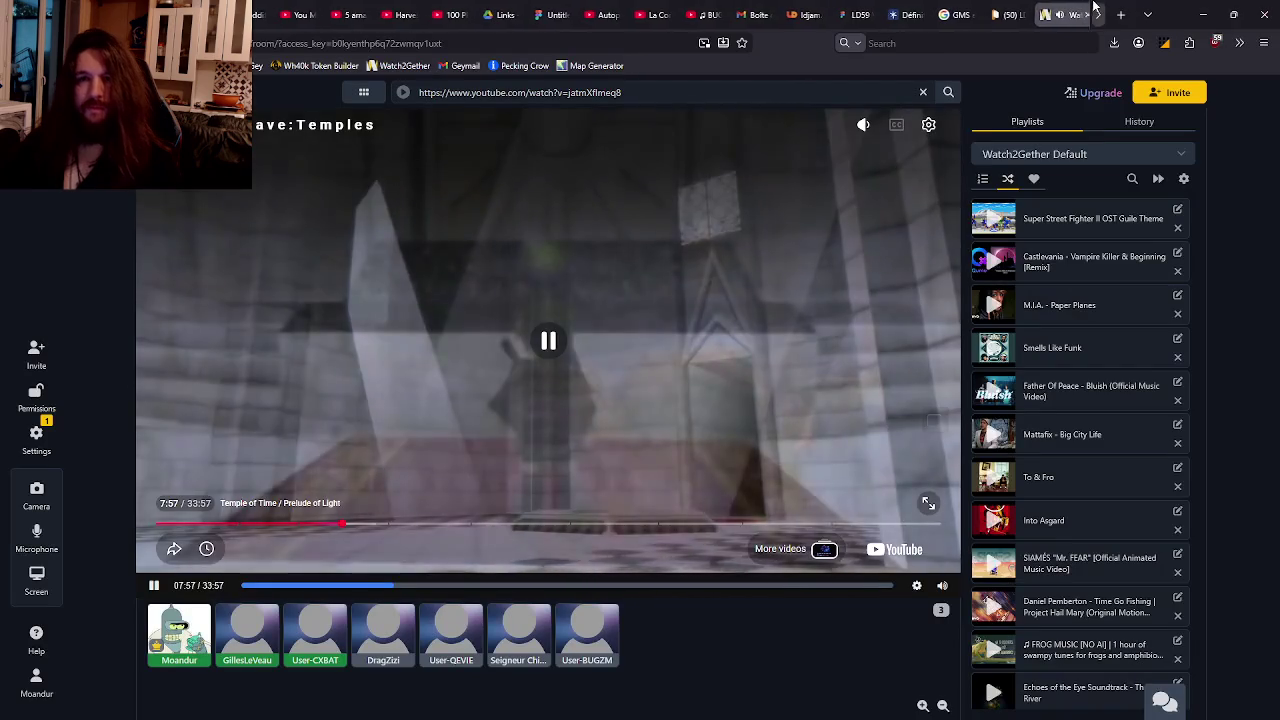
Search Google for 'fourmis patte' in a new browser tab.
key("ctrl+t")
type("firefox-b-d&channel=entpr&q=Fourmis patte")
key("Return")
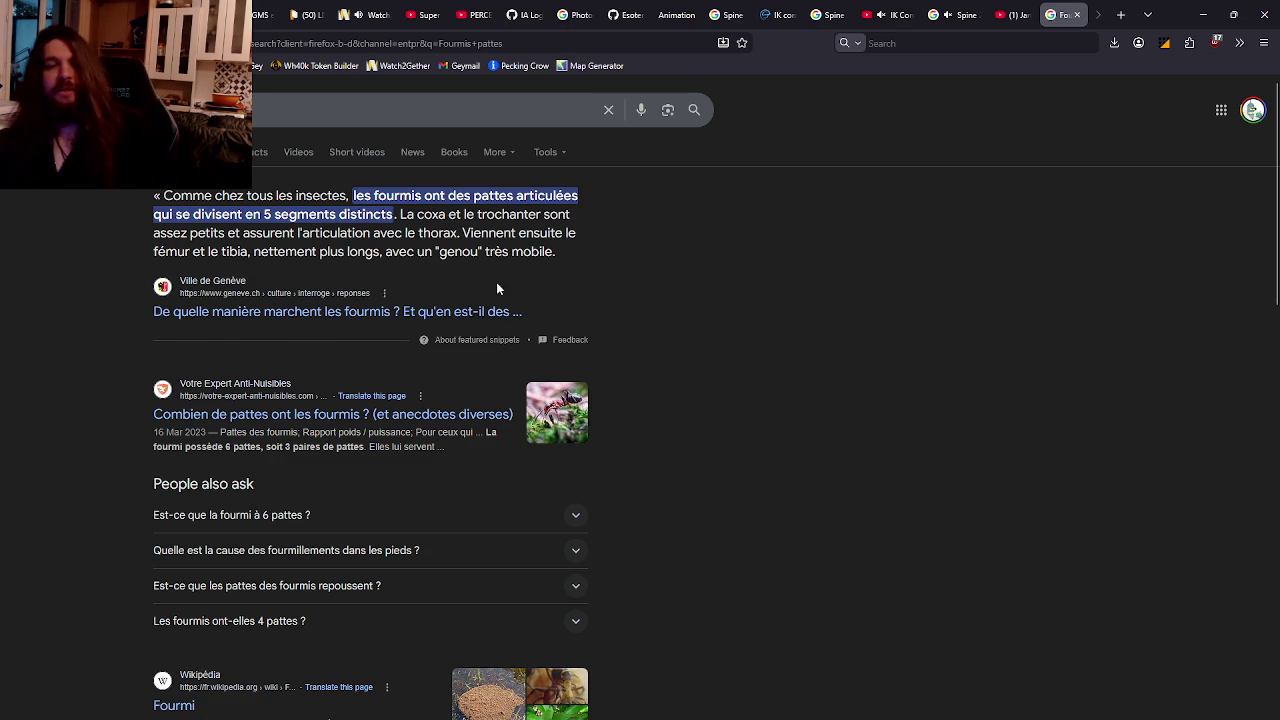
Search Google for 'insectes six pattes' and briefly highlight 'Libellules' in the results.
left_click(286, 110)
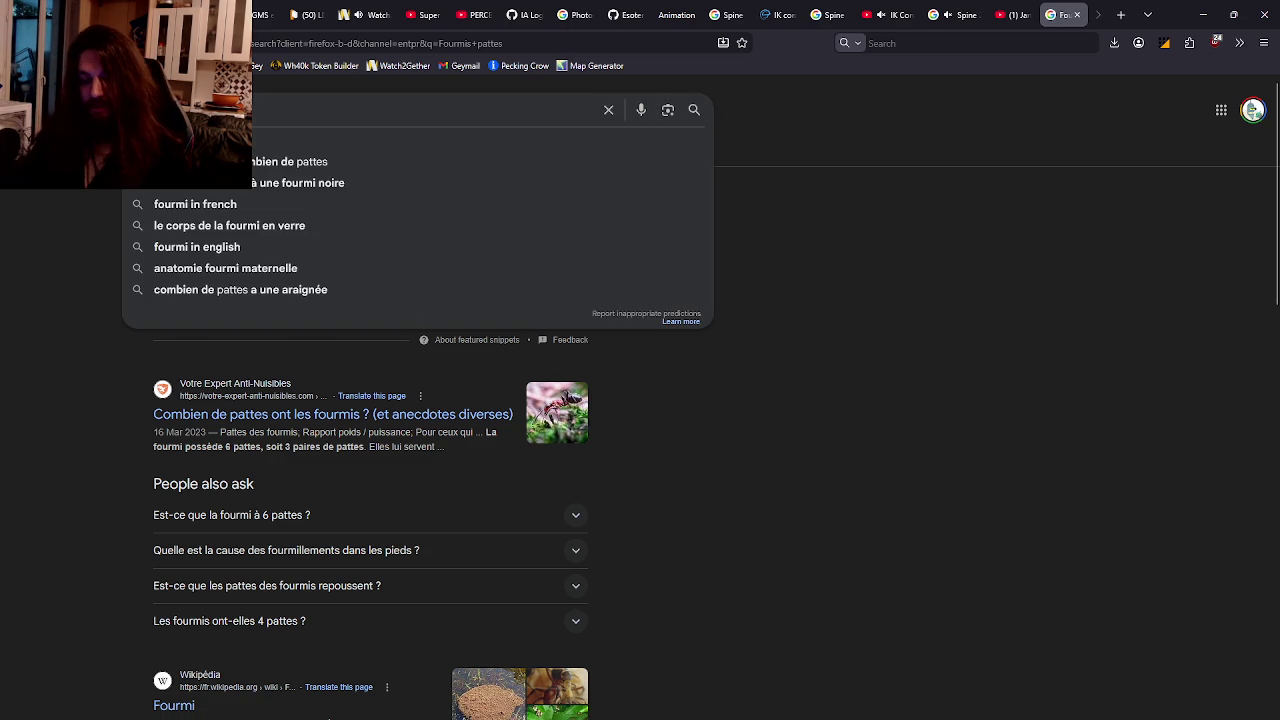
type("insectes six pattes")
key("Return")
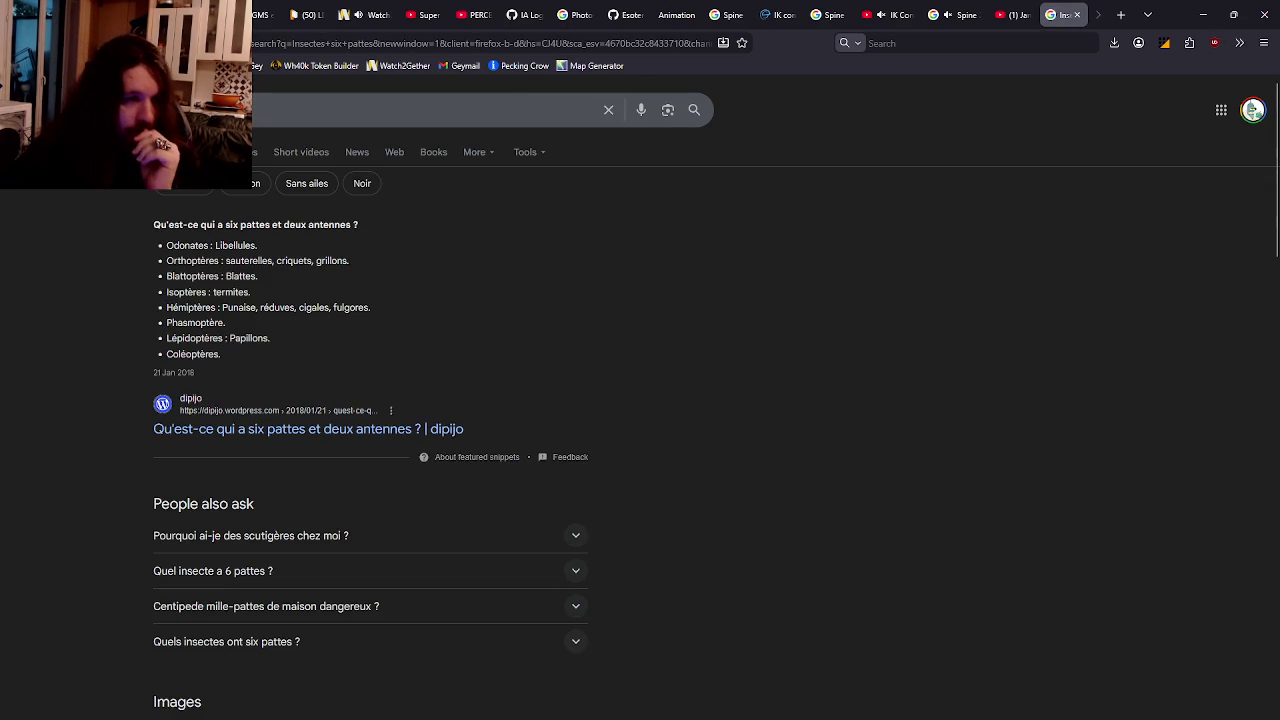
left_click_drag(215, 246, 256, 248)
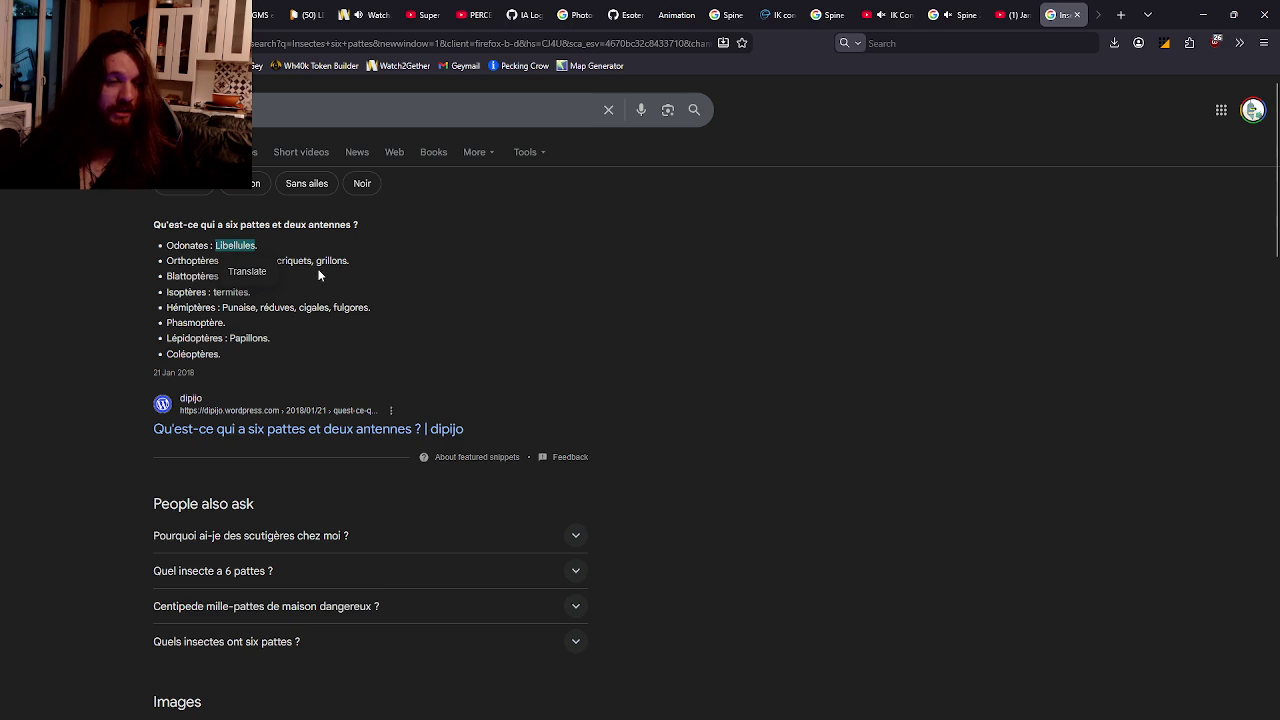
left_click(347, 327)
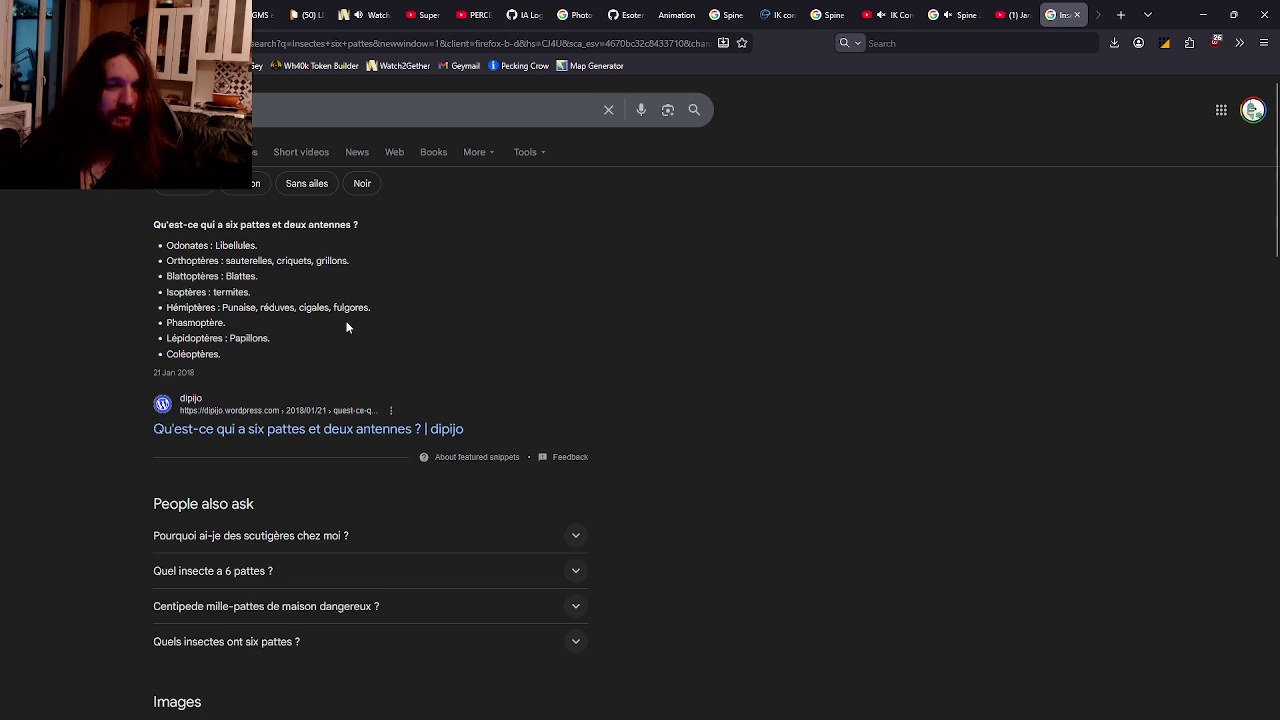
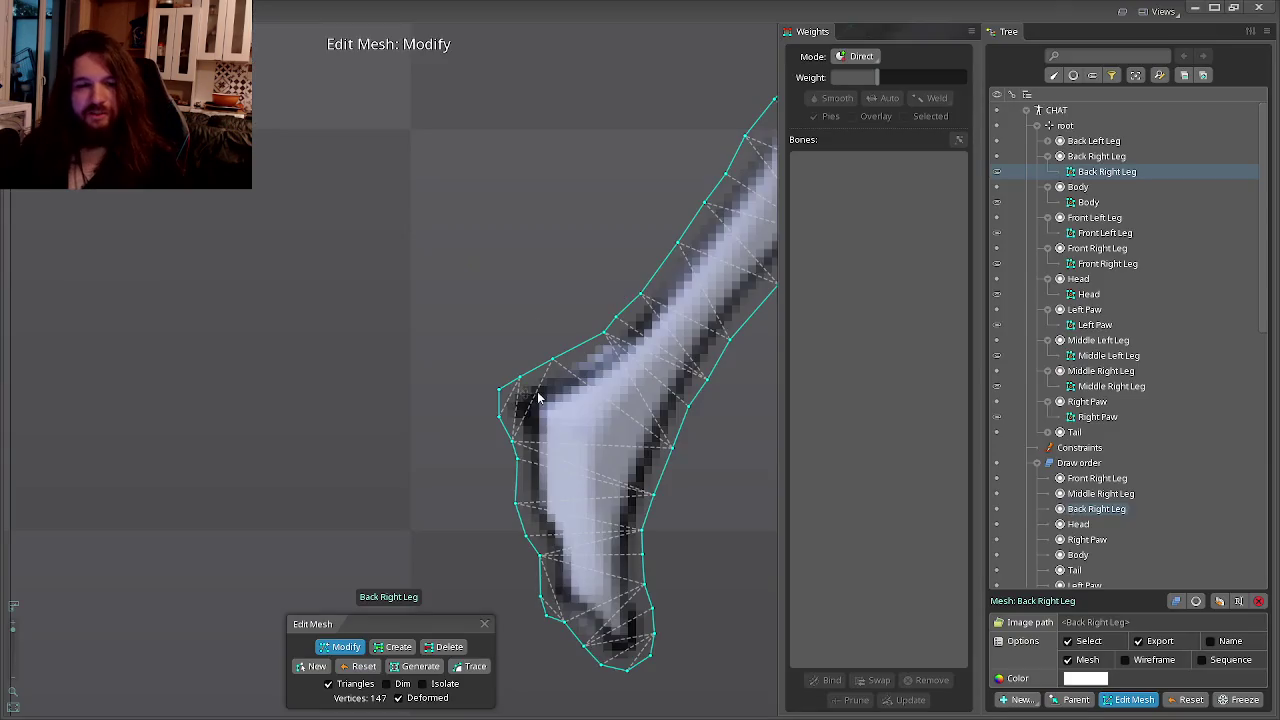
Select the Back Left Leg mesh attachment under its bone in the Tree.
scroll(537, 398, "down", 3)
scroll(551, 294, "down", 3)
scroll(551, 266, "down", 3)
scroll(571, 246, "down", 2)
left_click(700, 268)
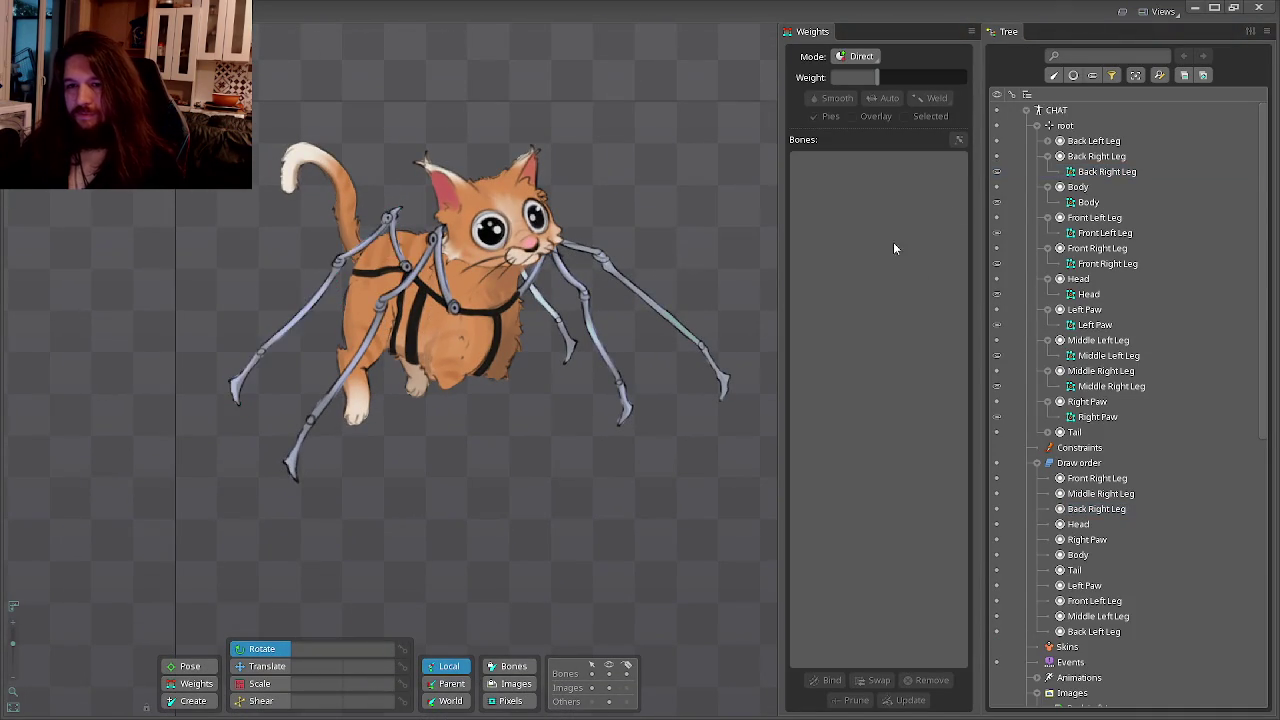
left_click(1092, 141)
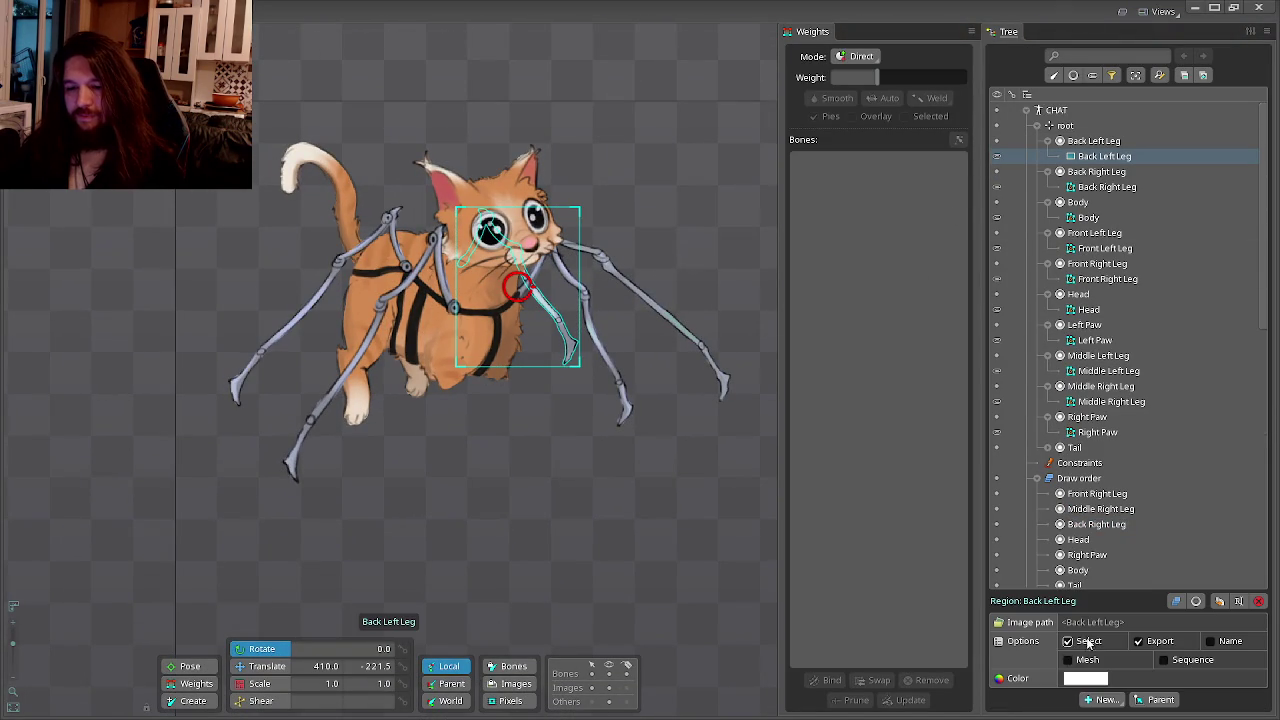
Enter Edit Mesh and start a New outline, clearing the old four-vertex mesh.
left_click(1135, 700)
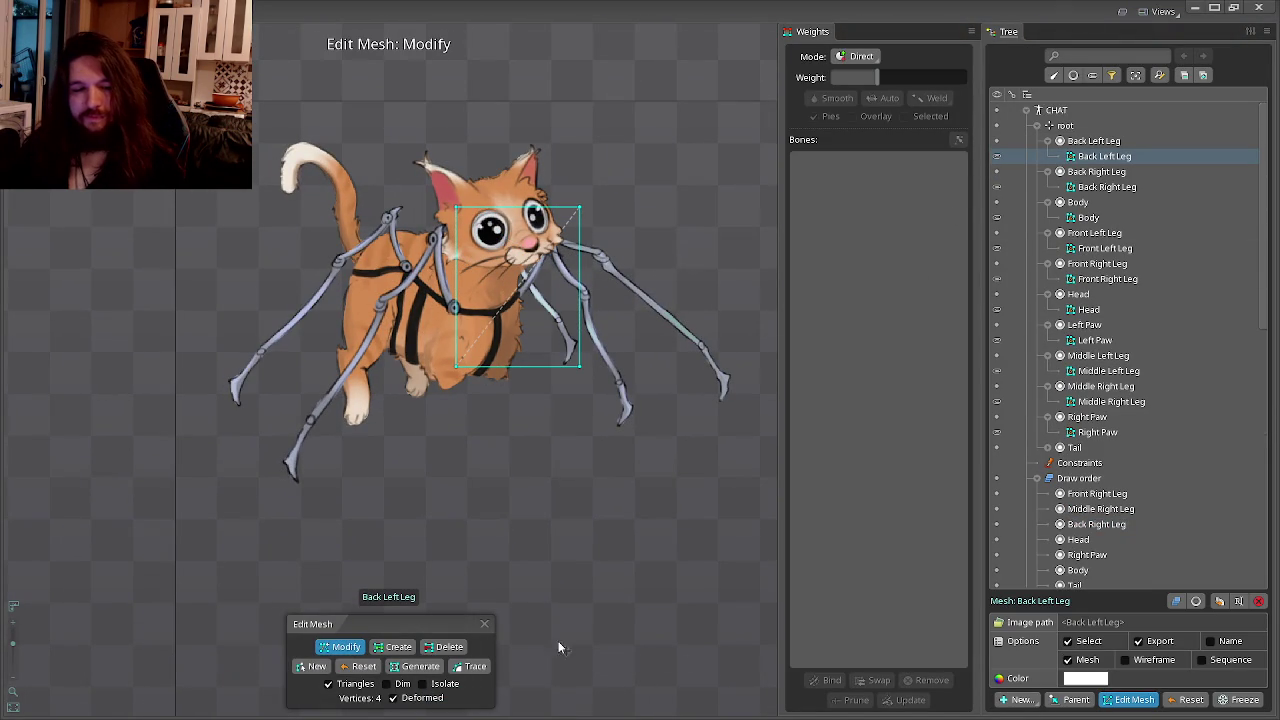
left_click(310, 666)
scroll(461, 266, "up", 2)
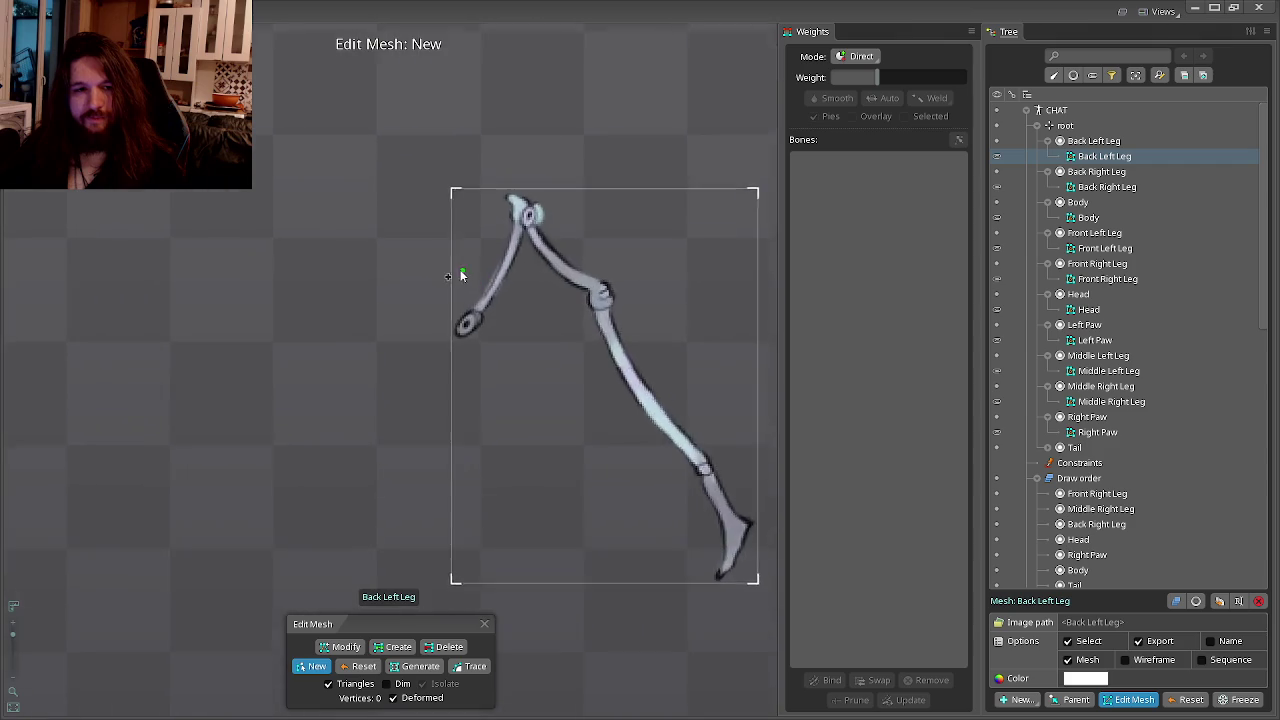
Place hull vertices around the leg's rounded upper end and into the gap between bones.
scroll(455, 334, "up", 5)
scroll(455, 334, "up", 2)
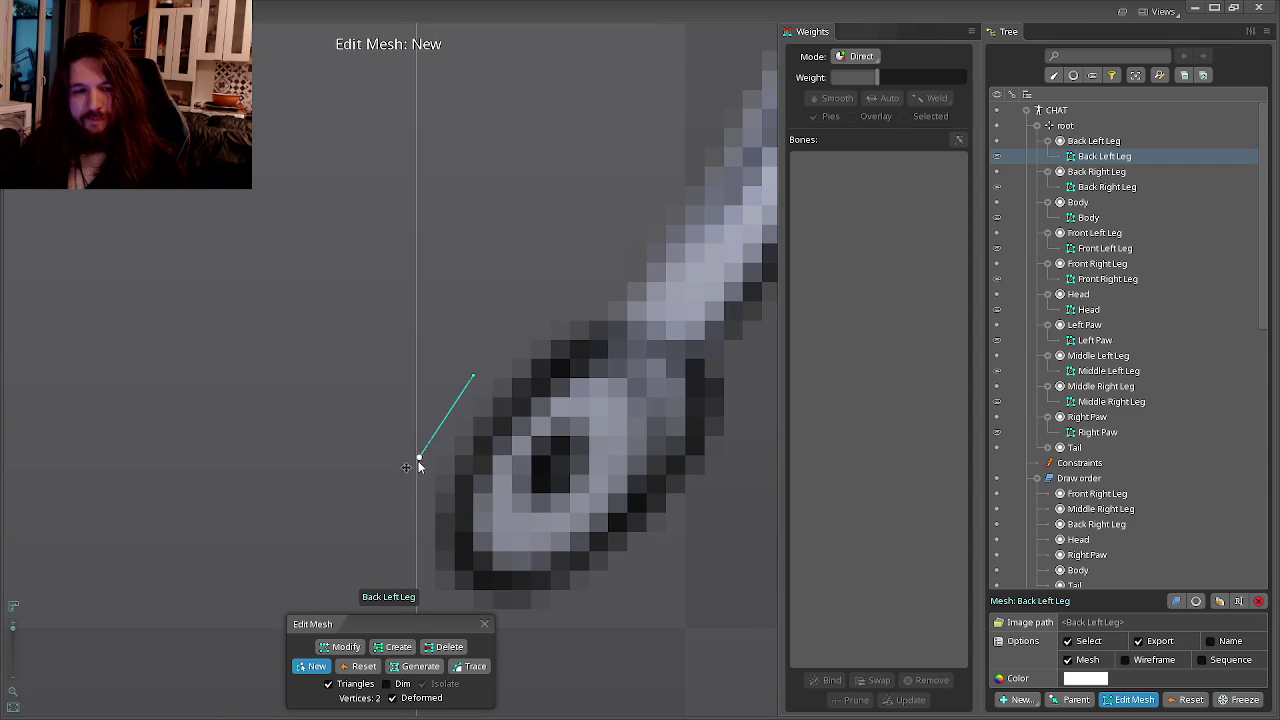
left_click(415, 500)
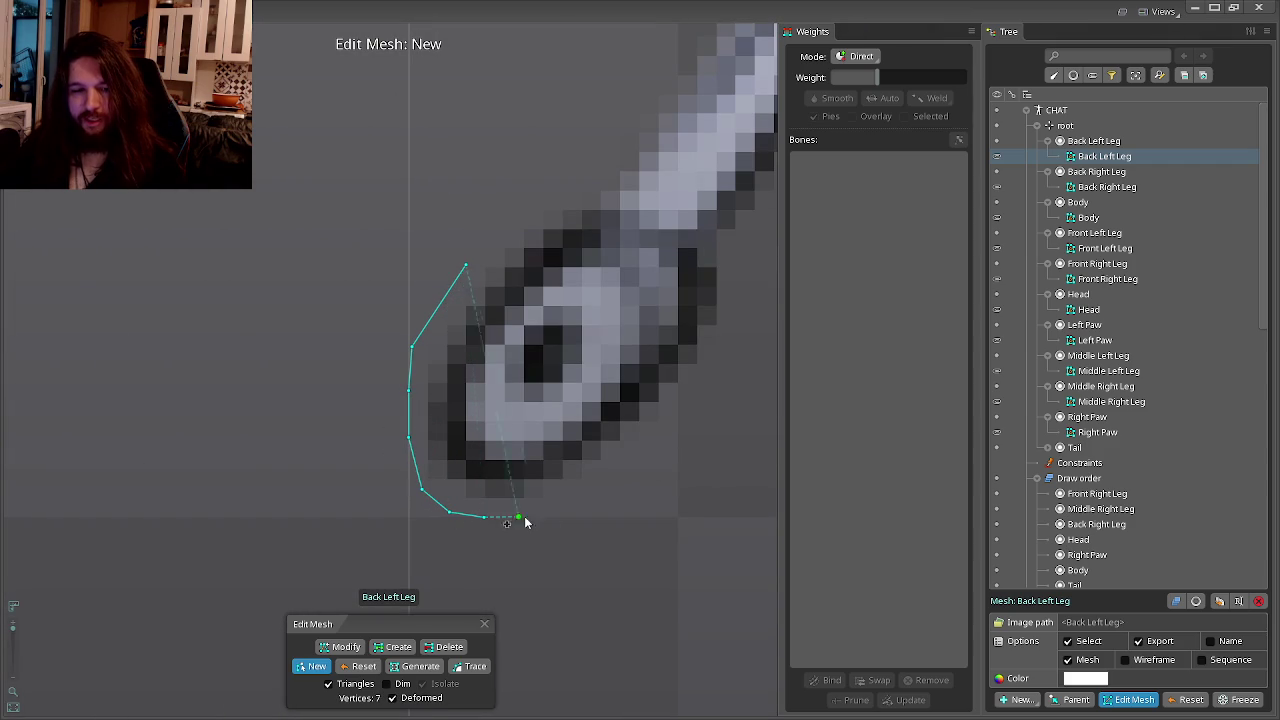
left_click(565, 476)
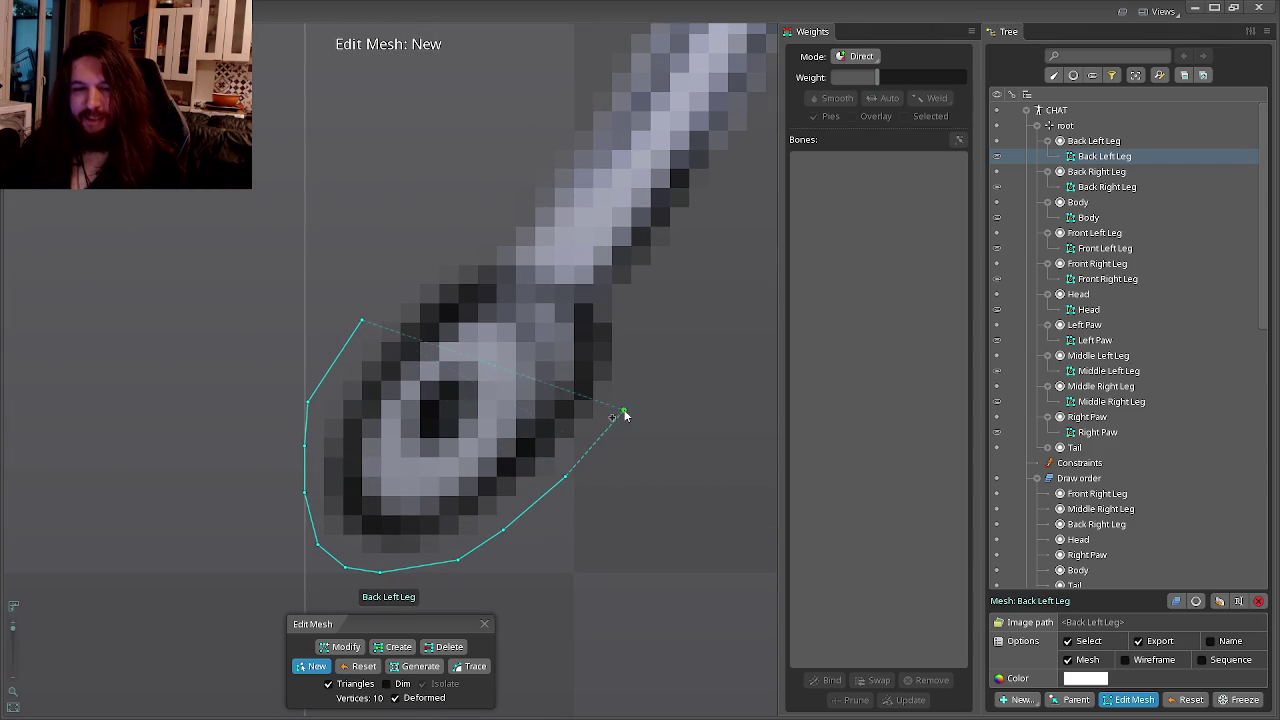
left_click(638, 301)
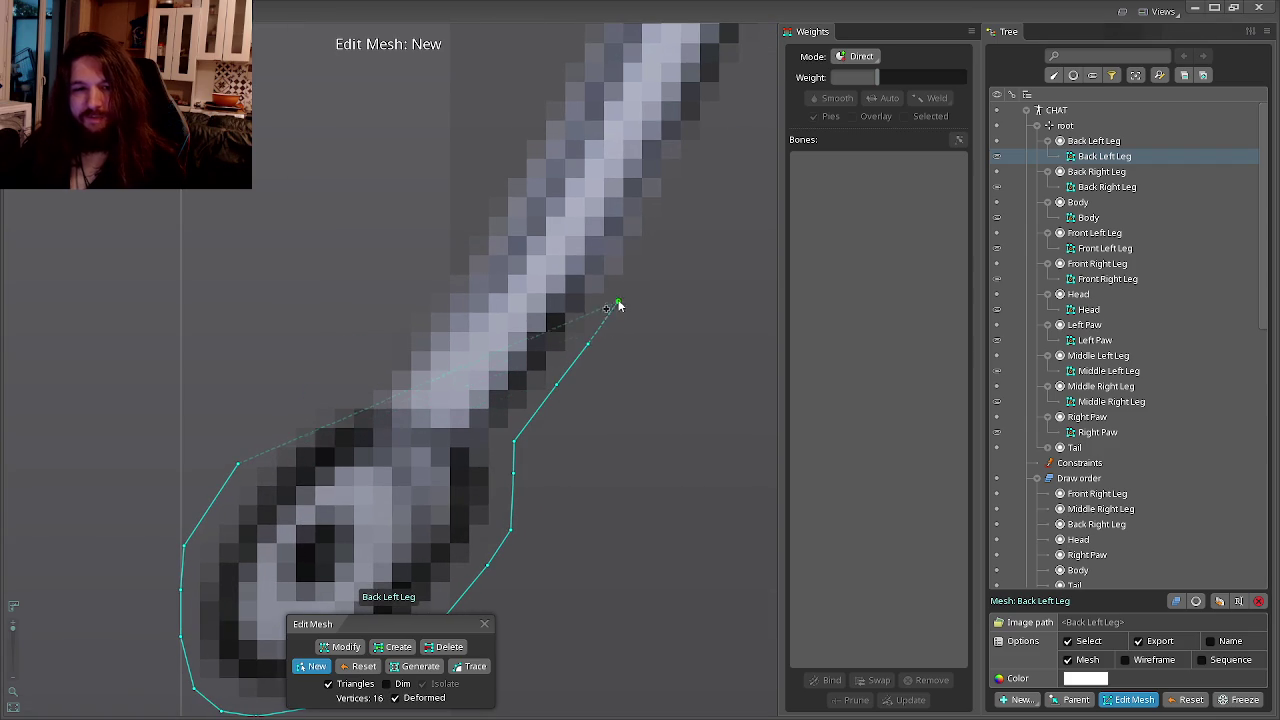
left_click(617, 298)
left_click(559, 320)
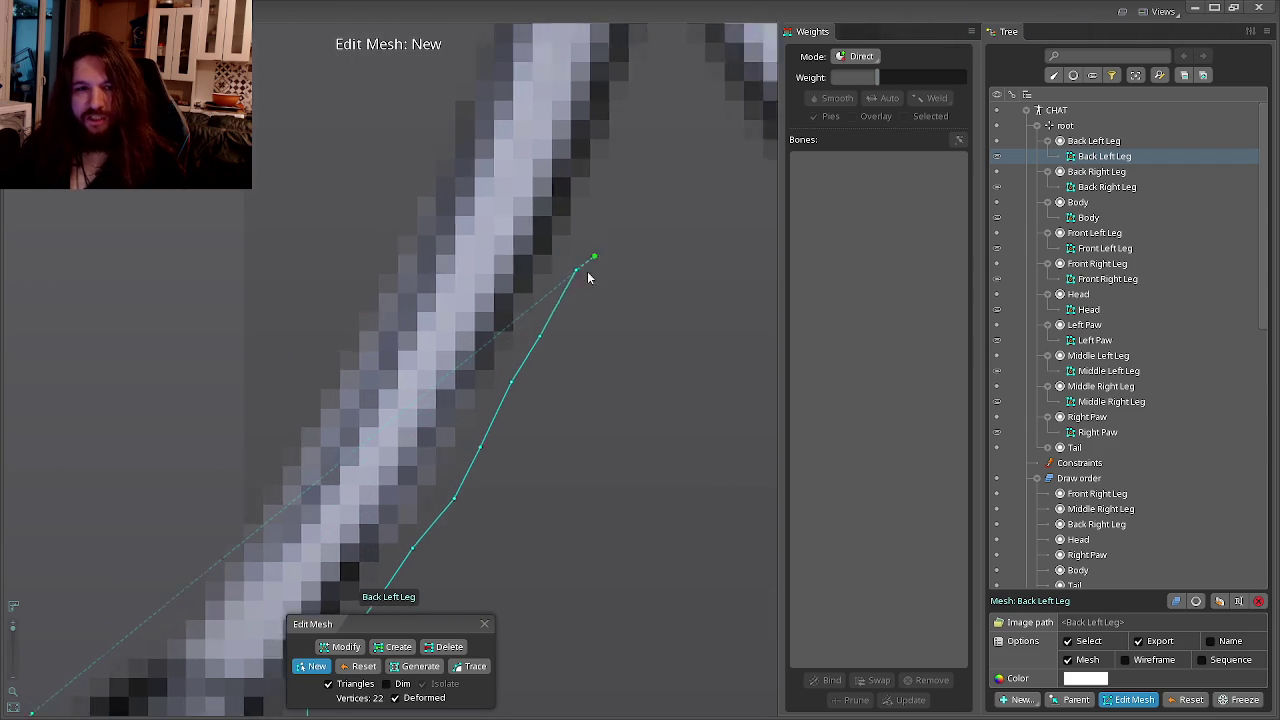
left_click(567, 219)
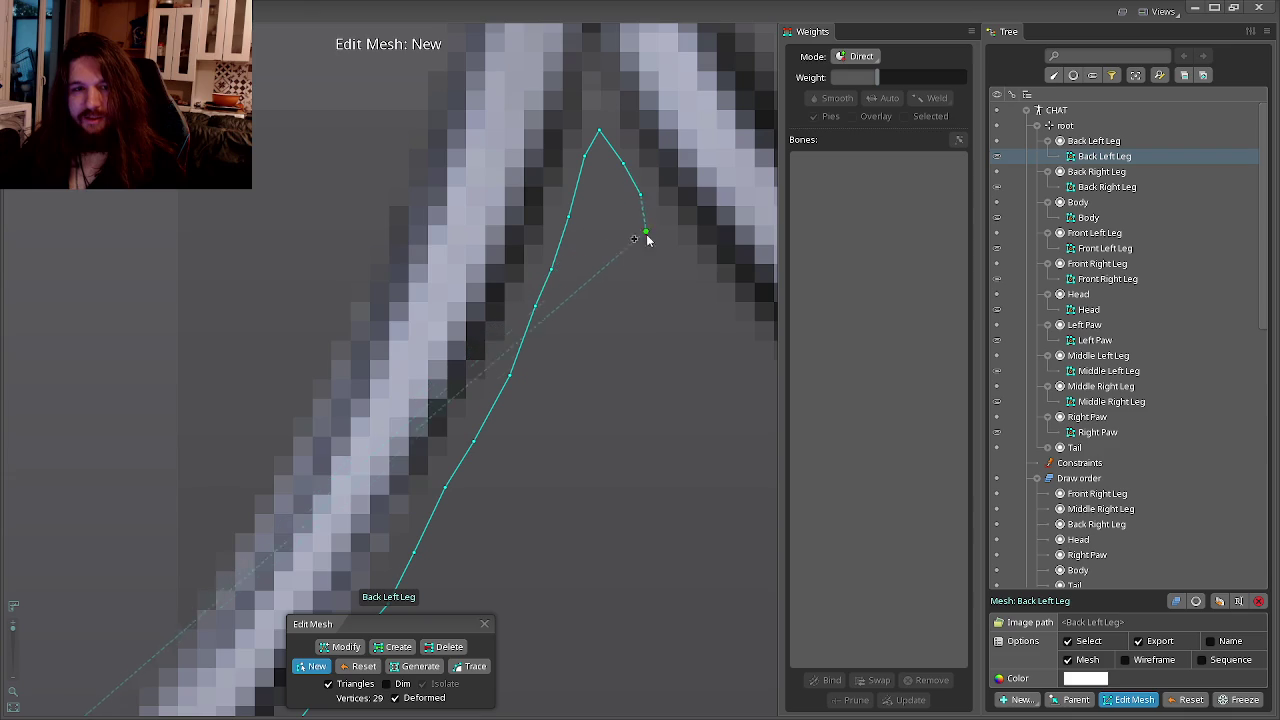
left_click(504, 238)
left_click(481, 296)
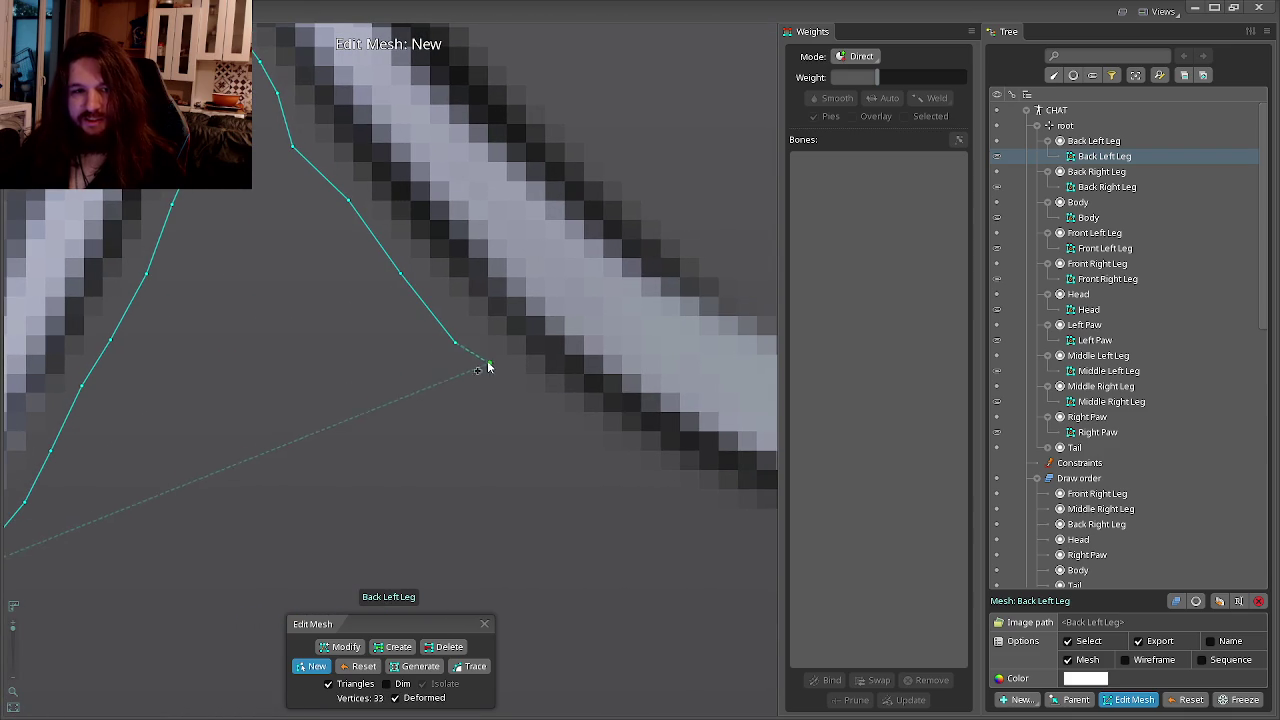
left_click_drag(455, 345, 462, 330)
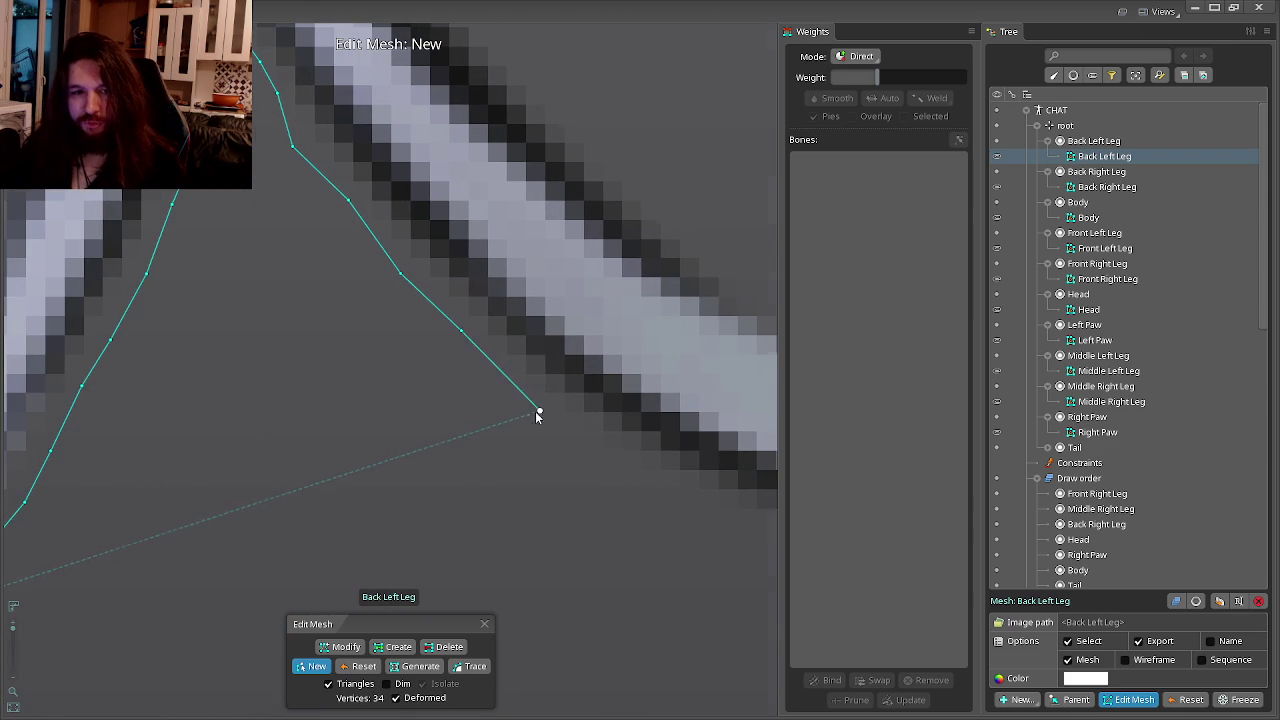
Trace the outline along the upper leg bone and around the knee joint.
left_click(408, 378)
left_click(458, 403)
left_click(503, 423)
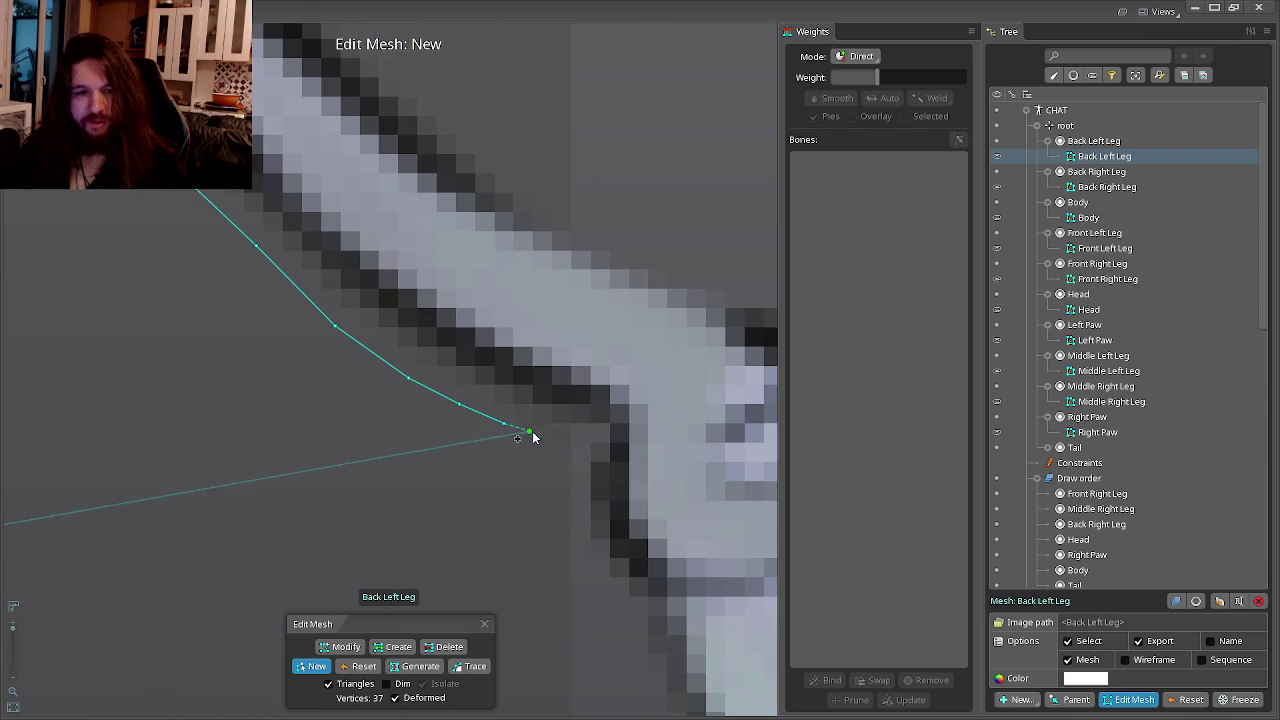
left_click(573, 440)
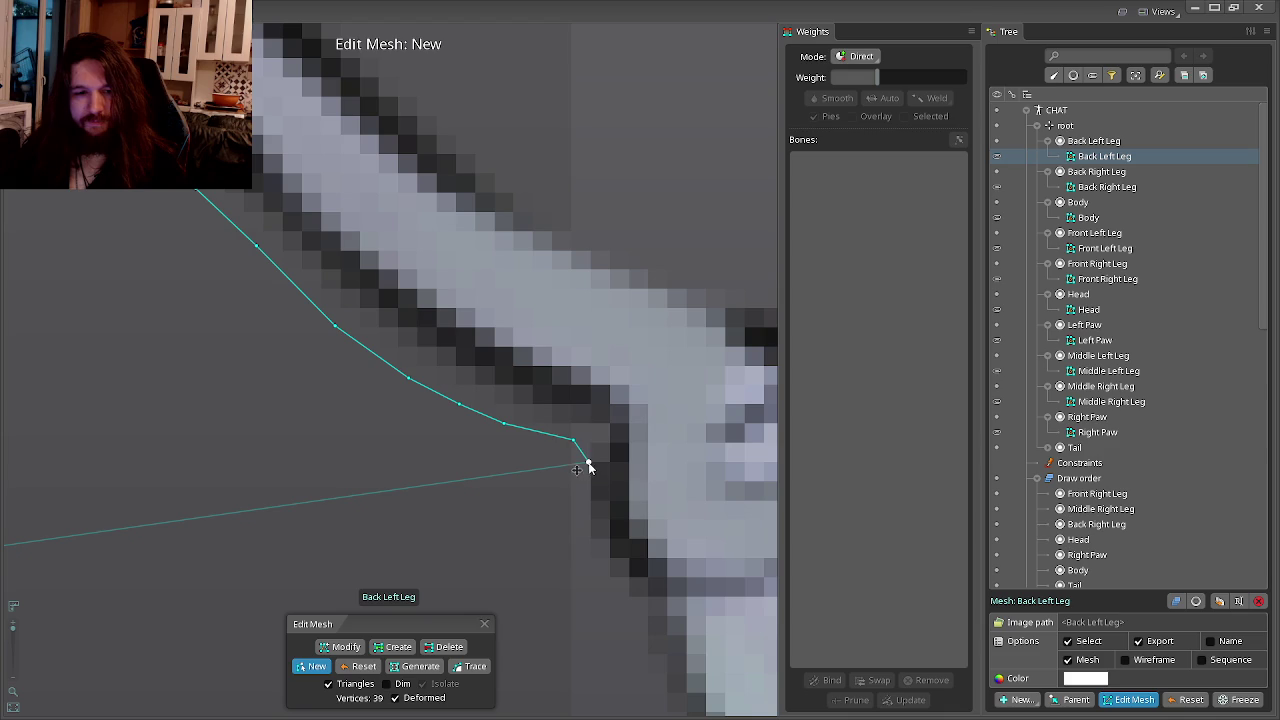
left_click(584, 533)
left_click(545, 467)
left_click(570, 500)
left_click(531, 463)
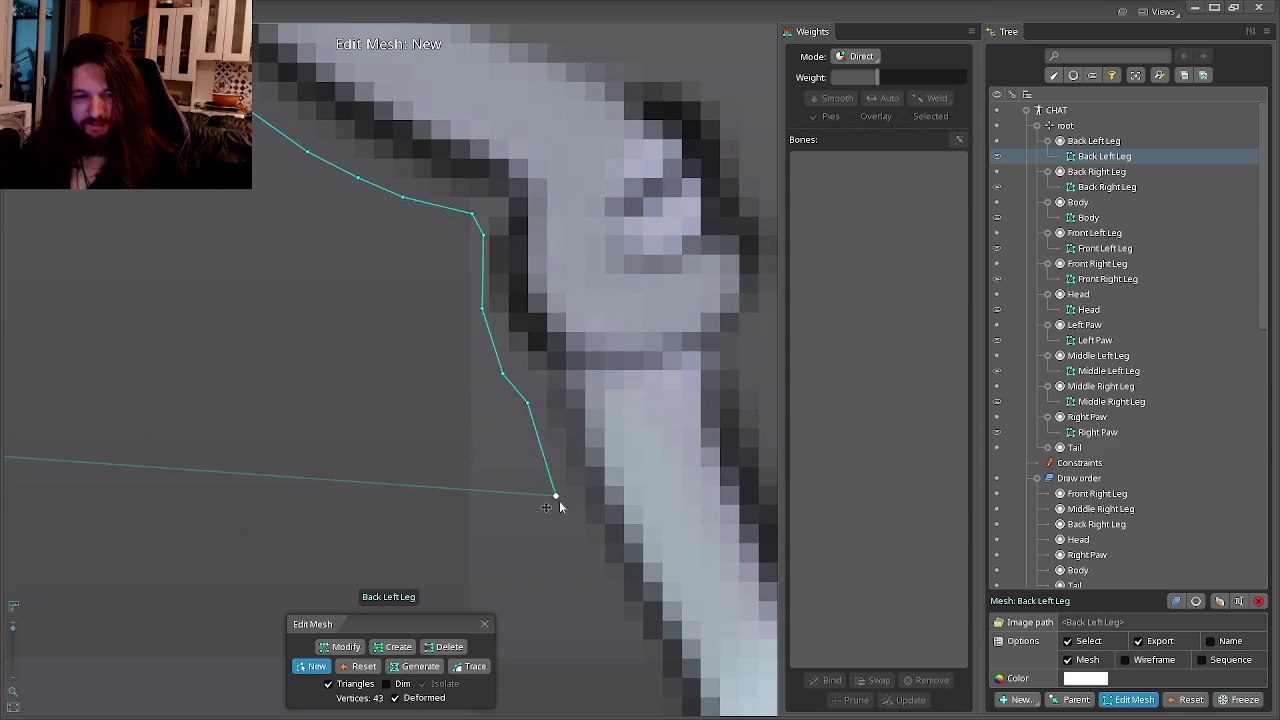
Continue placing outline vertices down the lower leg's edge.
left_click(557, 514)
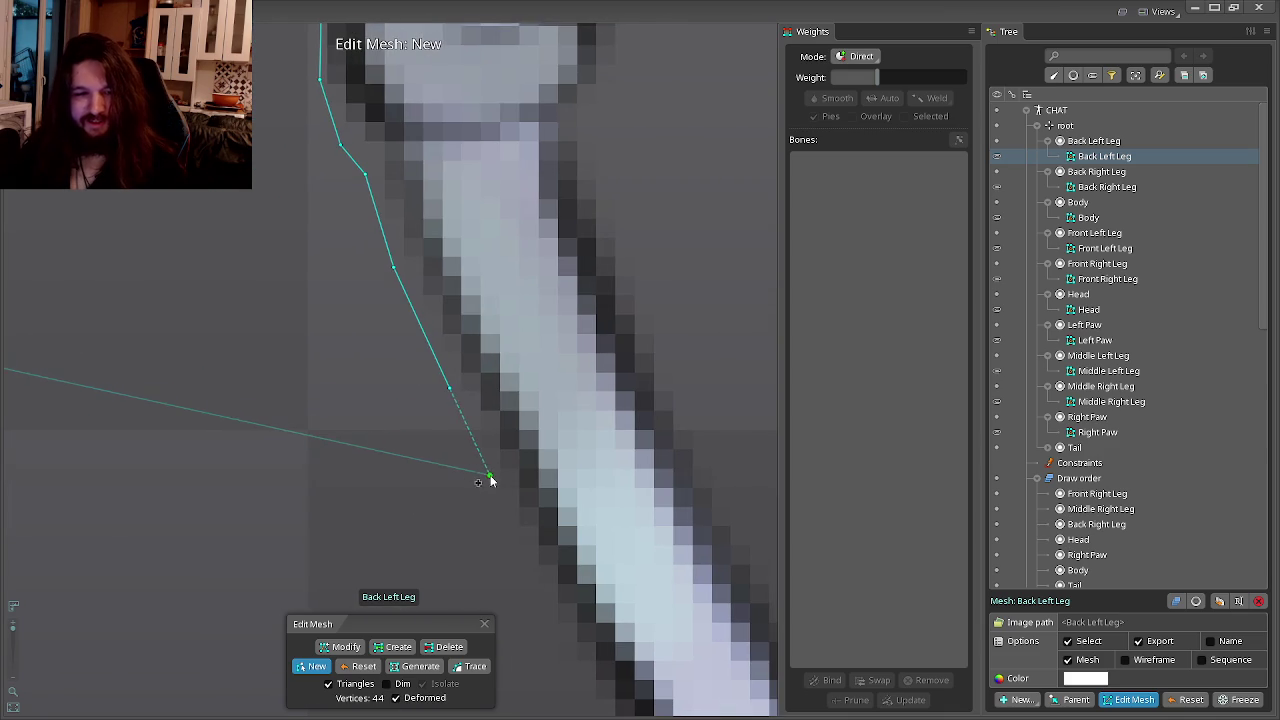
left_click(488, 478)
left_click(452, 416)
left_click(477, 481)
left_click(425, 410)
left_click(463, 472)
left_click(420, 471)
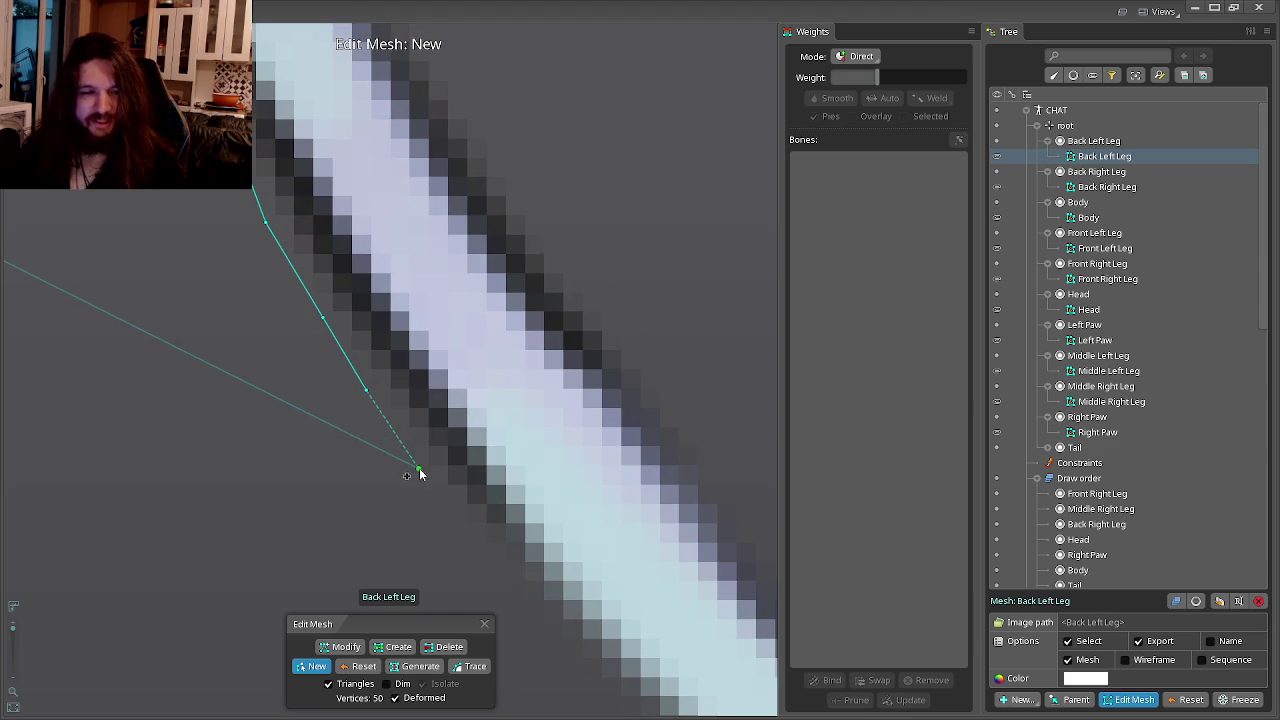
left_click(390, 418)
left_click(441, 472)
left_click(429, 469)
left_click(425, 454)
left_click(404, 494)
Trace the outline around the lower joint toward the leg's tip.
left_click(360, 418)
left_click(414, 462)
left_click(443, 501)
left_click(390, 458)
left_click(409, 487)
left_click(435, 521)
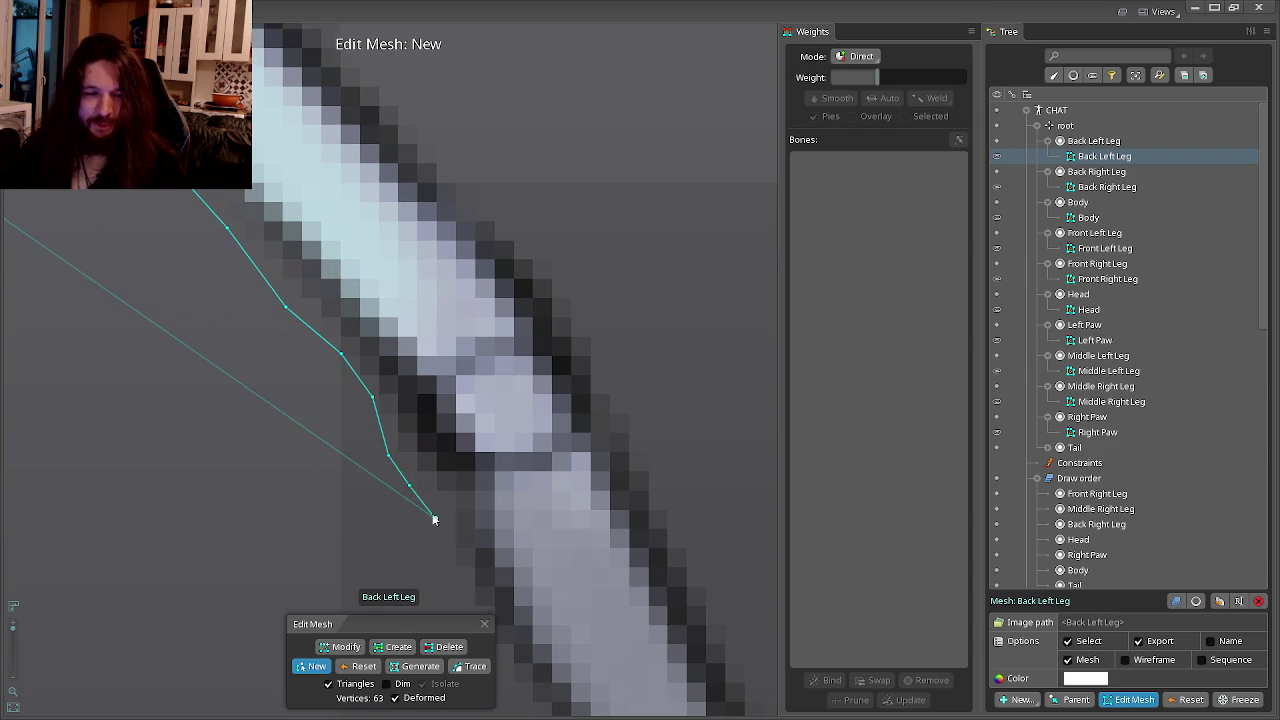
left_click(394, 449)
left_click(409, 494)
Add outline points beside the pointed tip, reaching 72 vertices.
left_click(331, 374)
left_click(363, 423)
left_click(398, 468)
left_click(365, 411)
left_click(372, 450)
left_click(363, 348)
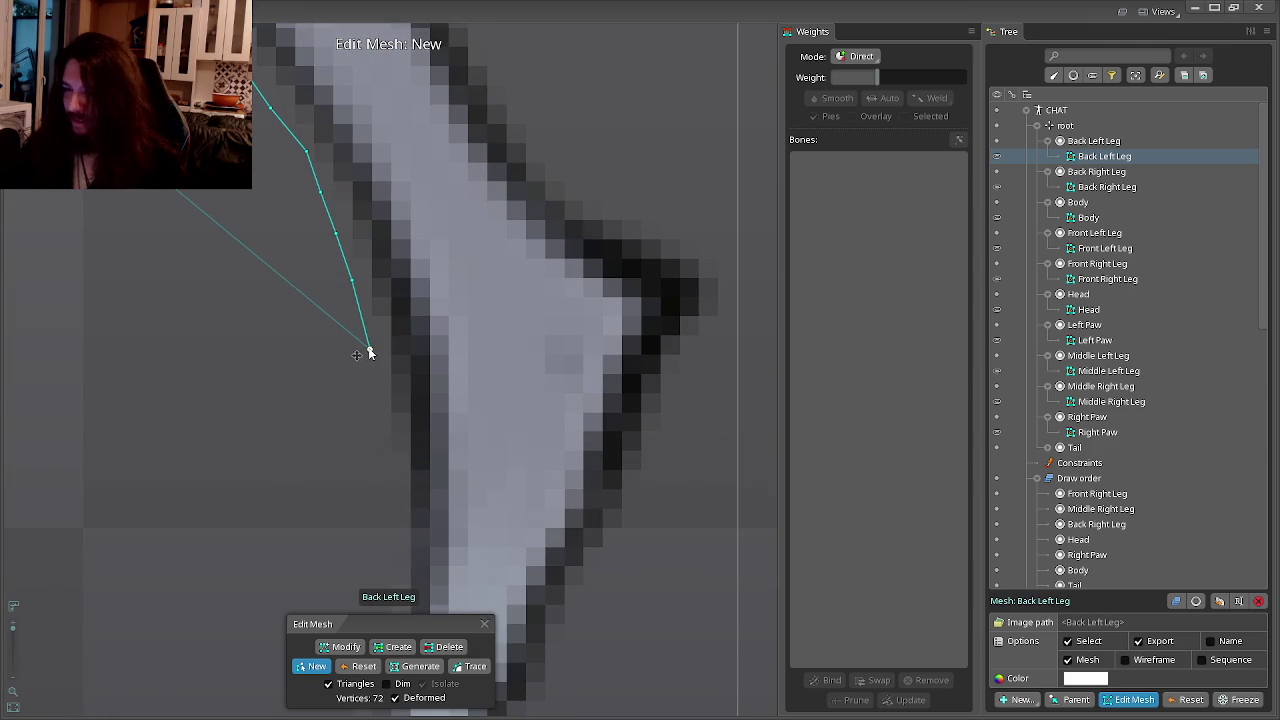
left_click_drag(369, 383, 408, 289)
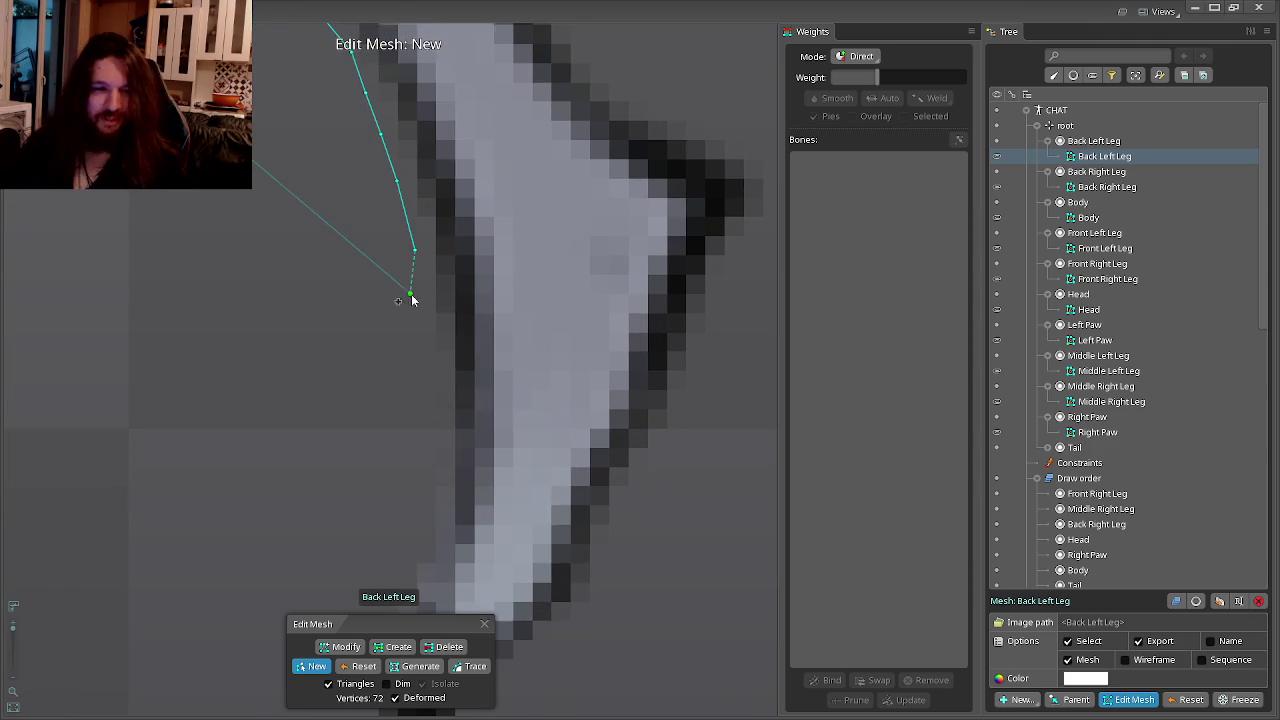
Add hull points down both edges of the leg tip and around its point.
left_click(419, 307)
left_click(431, 381)
left_click(433, 403)
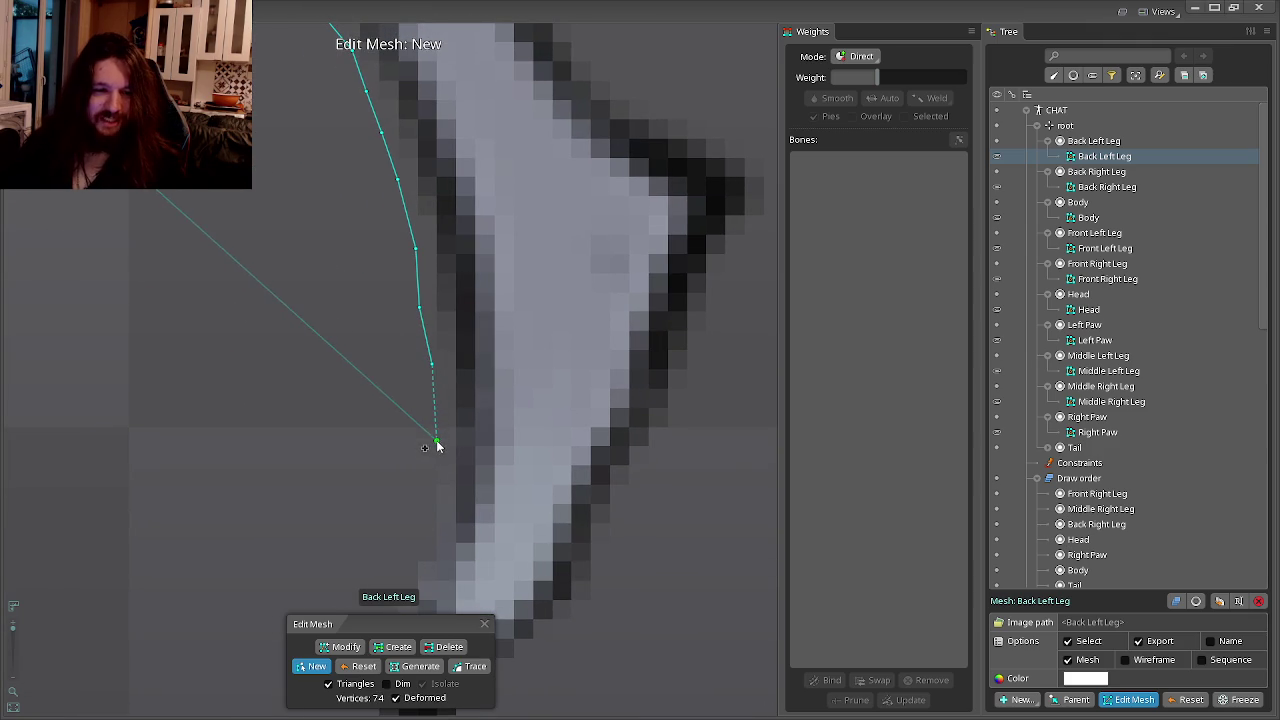
left_click_drag(434, 415, 456, 290)
left_click(455, 316)
left_click(430, 361)
left_click(400, 419)
left_click(380, 473)
left_click(385, 537)
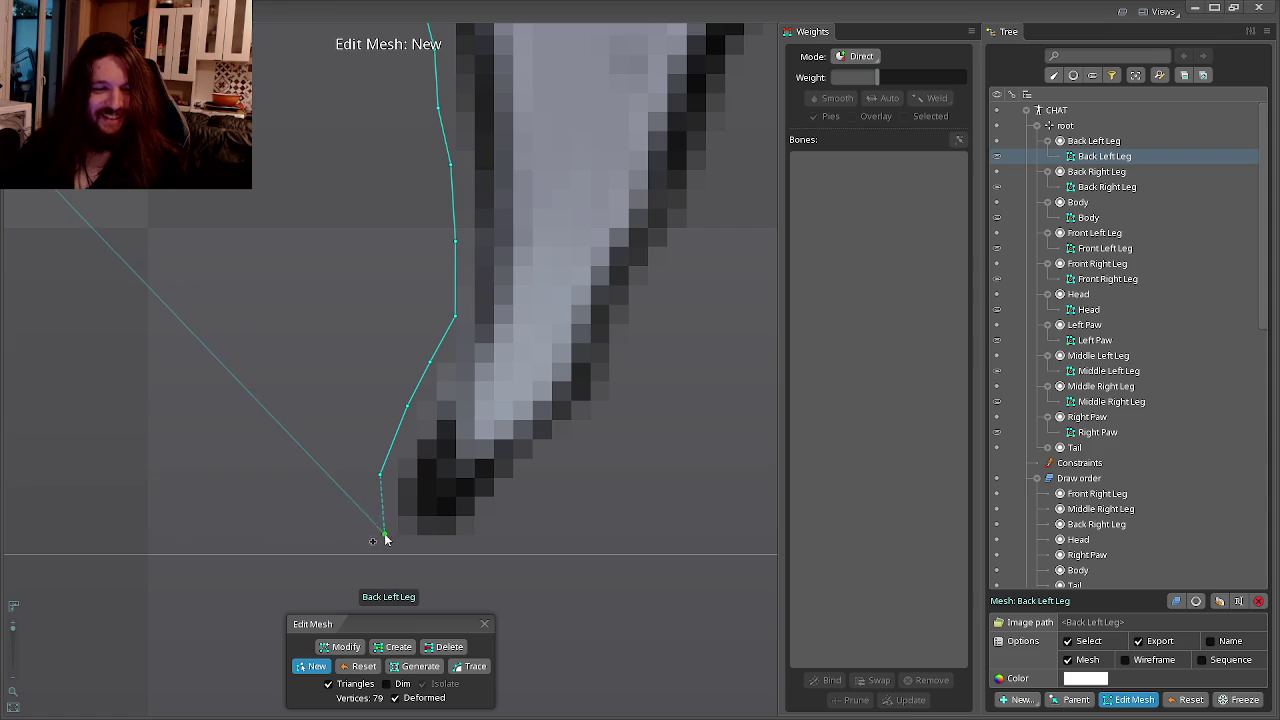
left_click(397, 553)
left_click(473, 548)
Trace hull points back up the tip's right and upper edges toward the leg.
left_click(516, 514)
left_click(587, 435)
left_click(632, 378)
left_click(638, 321)
scroll(635, 340, "up", 2)
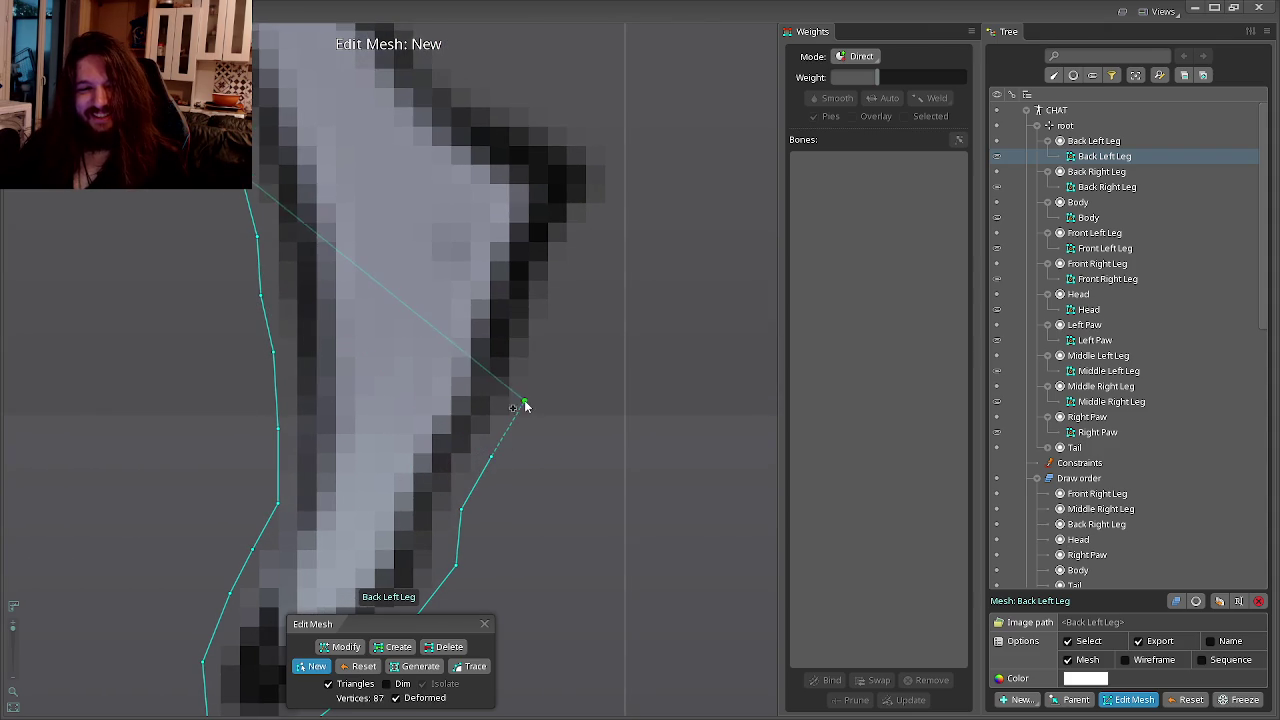
left_click(600, 228)
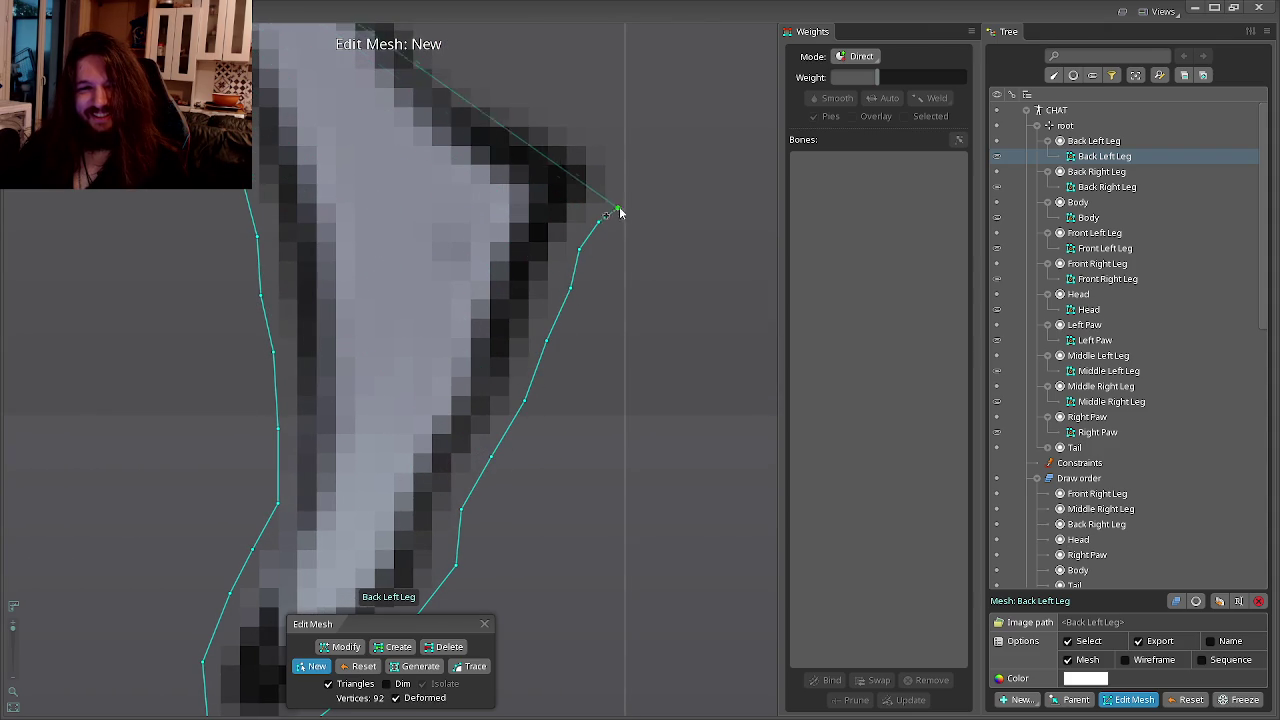
left_click(623, 165)
left_click(591, 281)
left_click(503, 239)
left_click(460, 225)
left_click(438, 299)
left_click(406, 342)
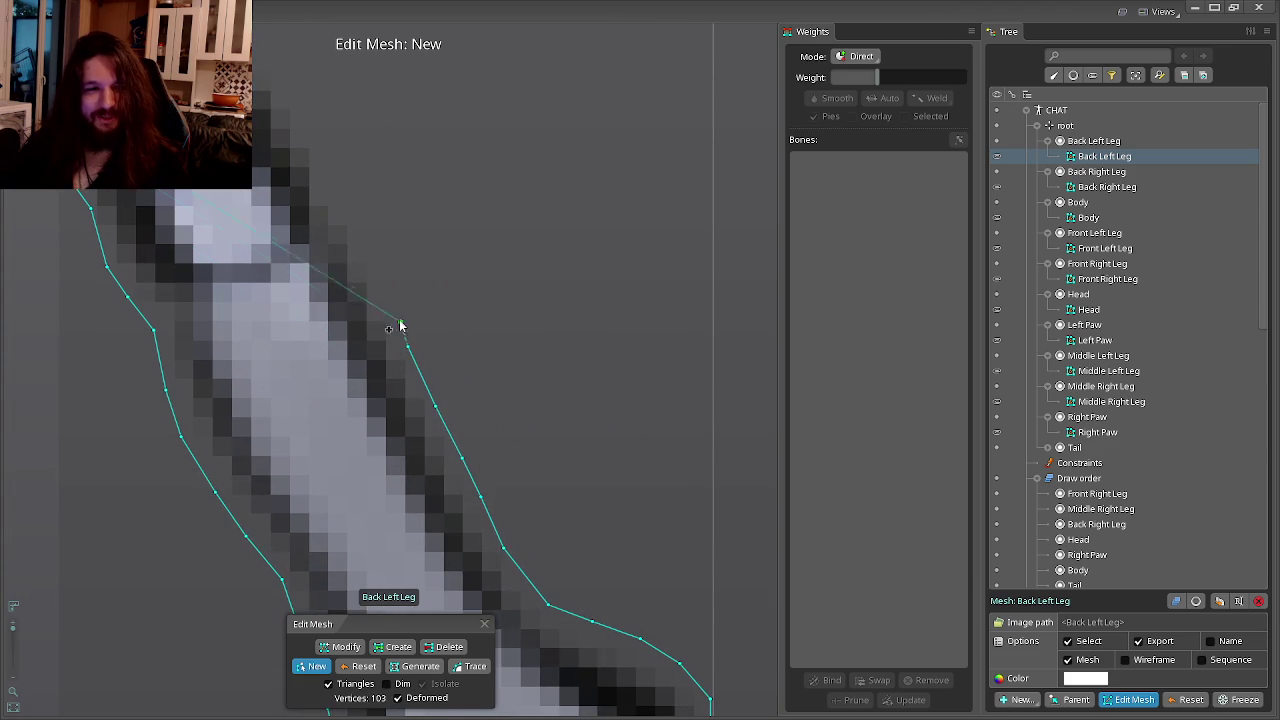
Continue the hull up the lower leg past the lower joint.
left_click_drag(390, 305, 401, 370)
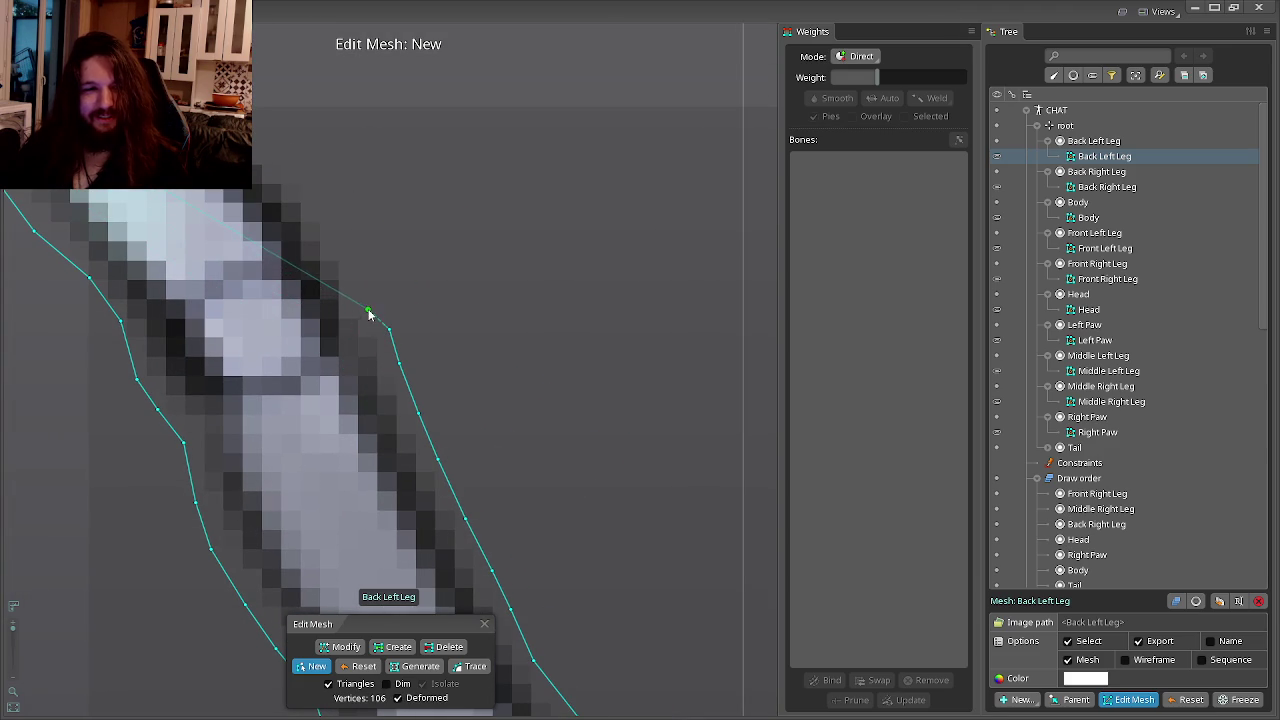
left_click(389, 337)
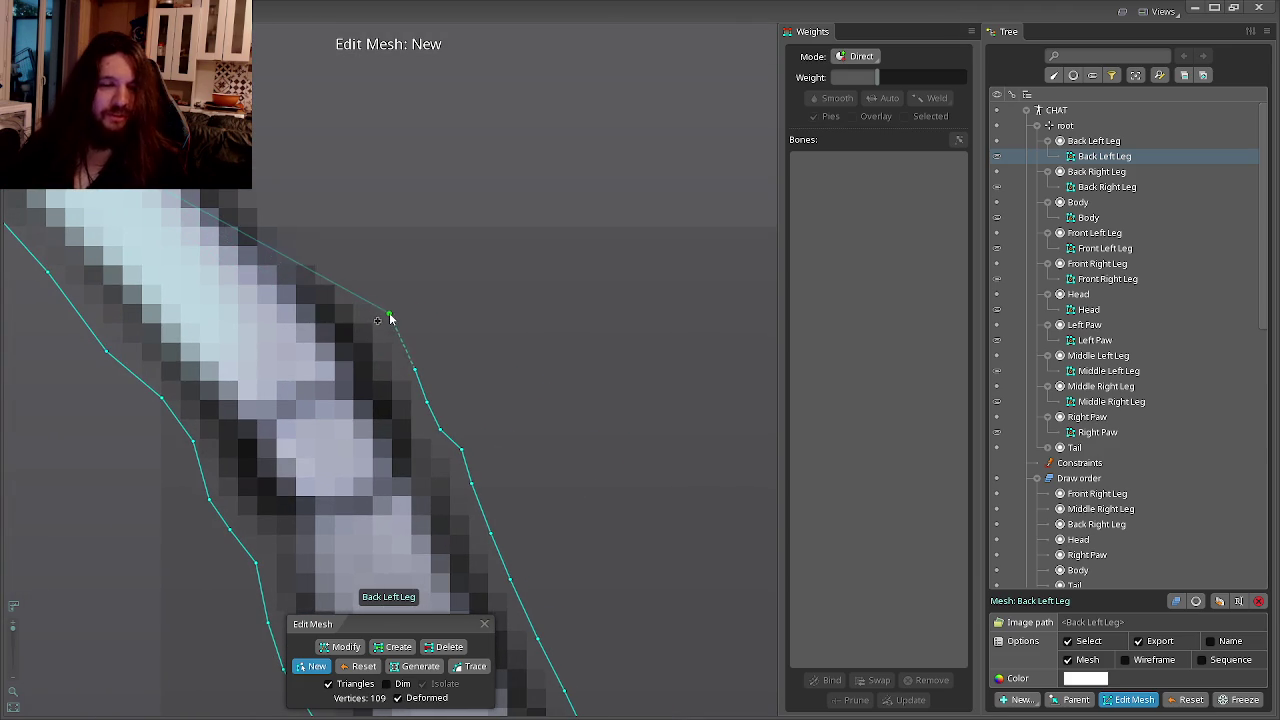
left_click(374, 330)
left_click(323, 277)
left_click_drag(323, 277, 446, 417)
left_click(455, 417)
left_click(423, 371)
left_click(377, 337)
left_click(326, 289)
left_click_drag(312, 278, 432, 458)
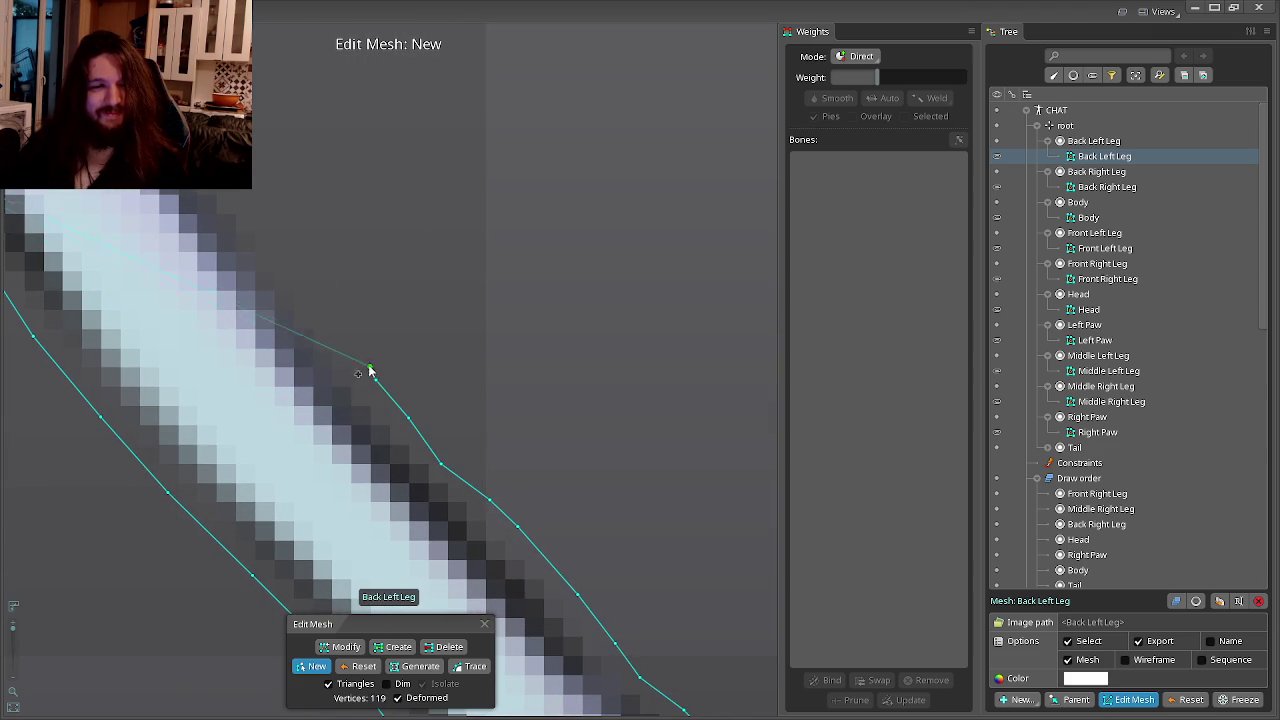
left_click_drag(352, 365, 423, 463)
left_click(423, 463)
left_click(406, 420)
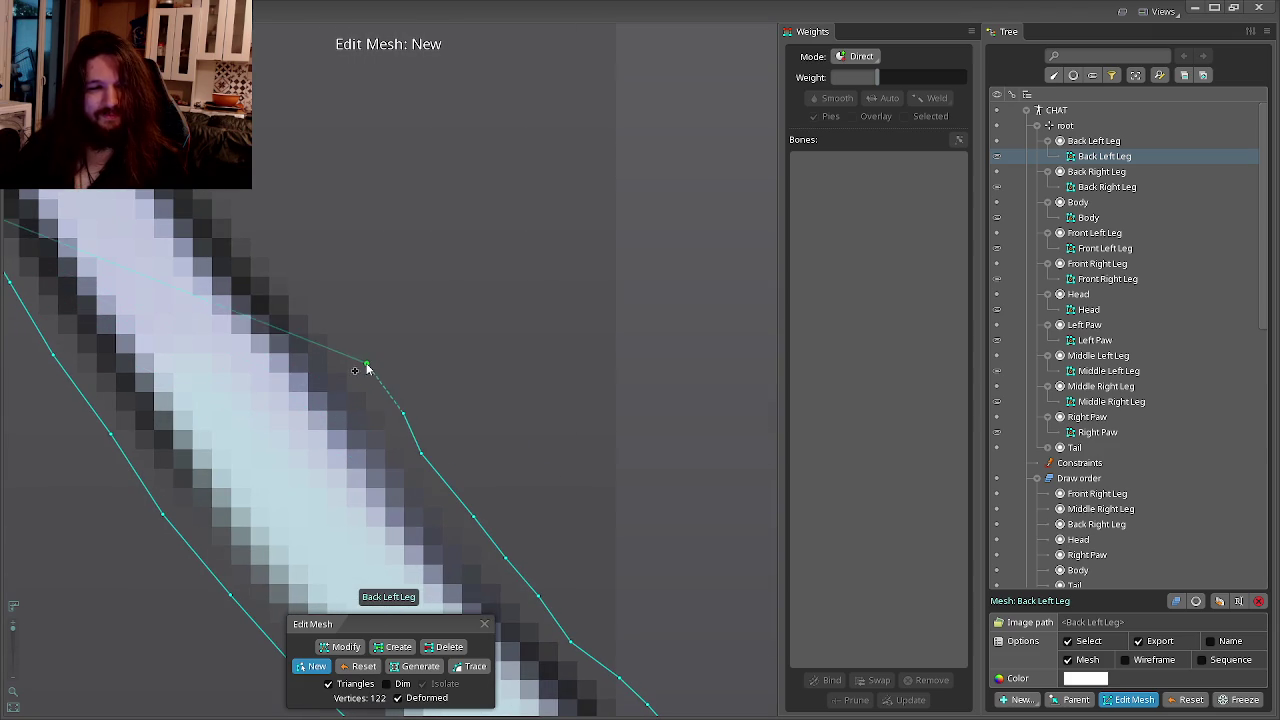
left_click(371, 366)
Add hull points along the leg's upper and right edges, following the leg upward.
left_click_drag(371, 366, 464, 527)
left_click(437, 491)
left_click(411, 452)
left_click(365, 395)
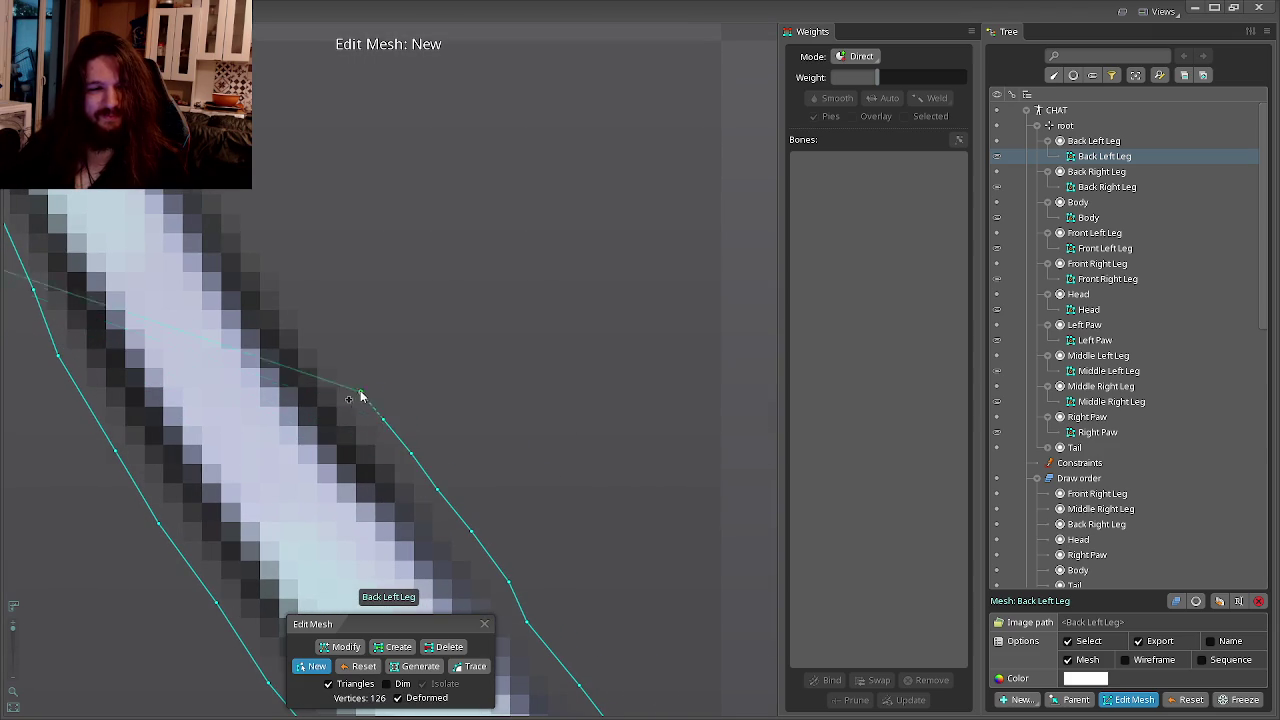
left_click_drag(365, 395, 454, 523)
left_click(404, 430)
left_click(385, 401)
left_click(366, 371)
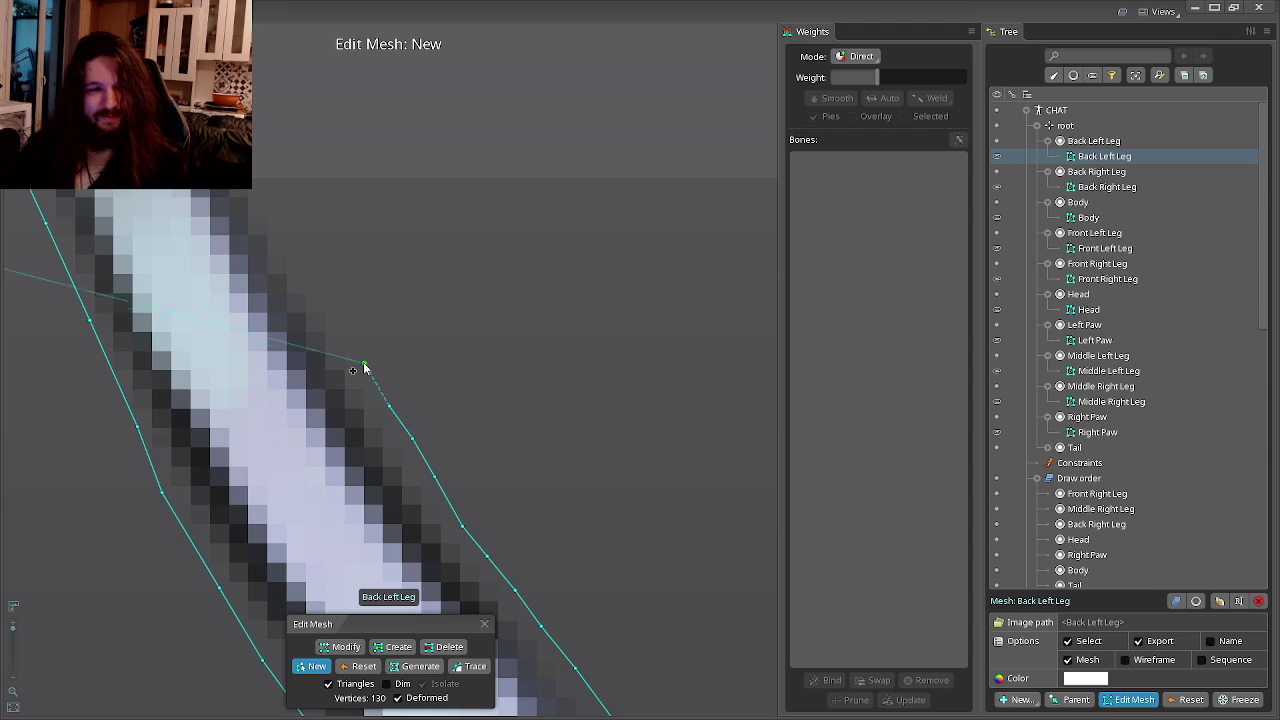
left_click_drag(366, 371, 466, 529)
left_click(430, 454)
left_click_drag(430, 454, 457, 514)
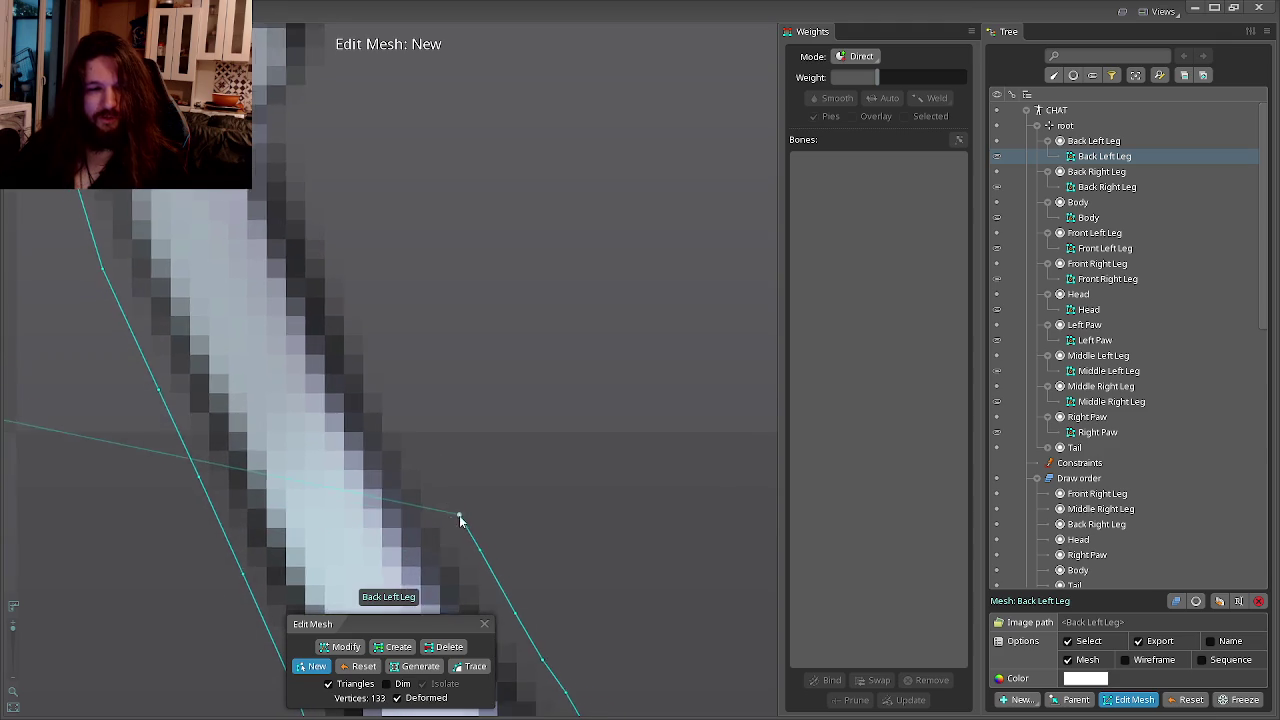
left_click(434, 477)
left_click(417, 437)
left_click_drag(417, 437, 425, 463)
left_click(450, 478)
left_click(428, 424)
Outline around the middle leg joint and onto the leg's top edge.
left_click(386, 324)
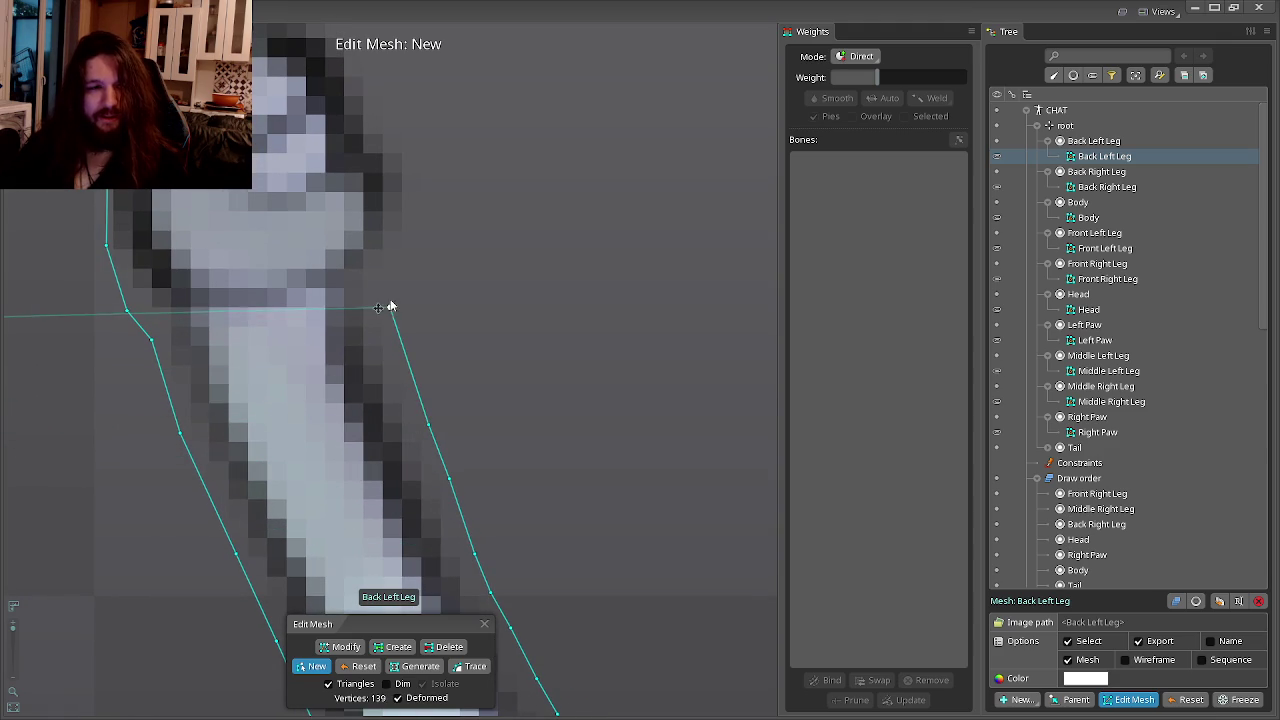
left_click(400, 260)
left_click_drag(400, 260, 469, 366)
left_click(464, 330)
left_click(457, 289)
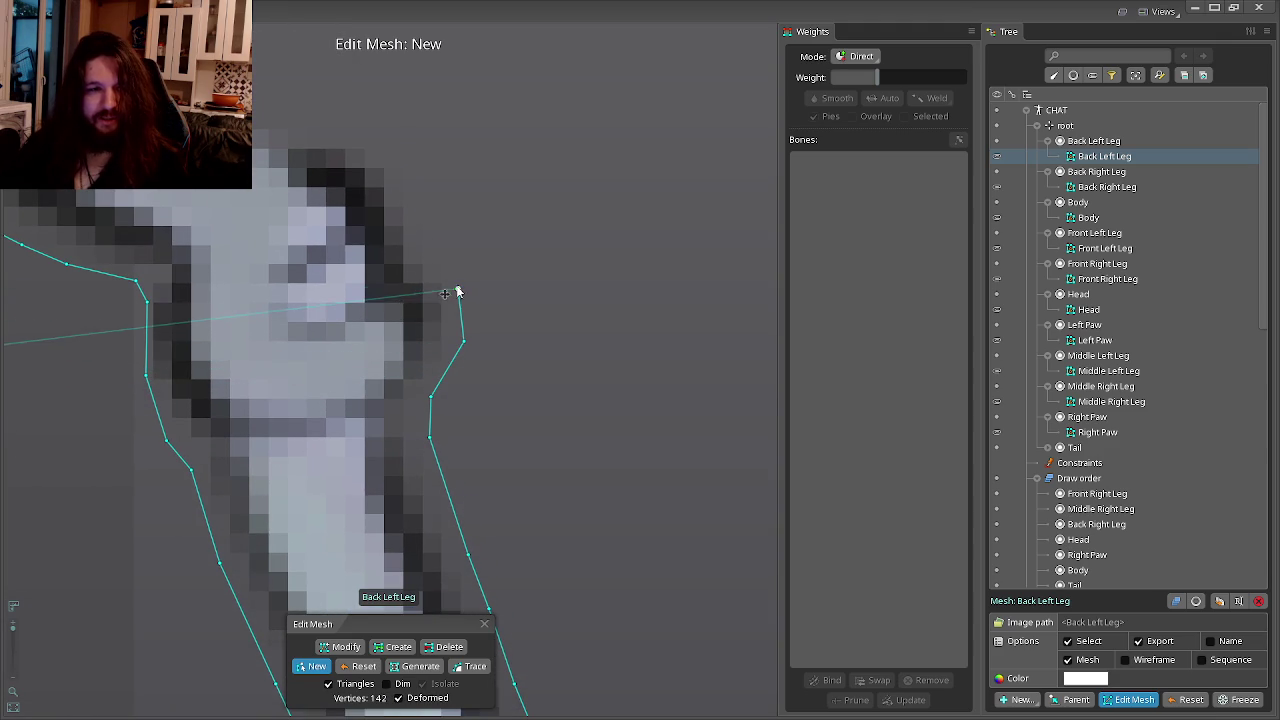
left_click_drag(443, 260, 486, 363)
left_click(485, 388)
left_click(484, 350)
left_click(456, 305)
left_click(412, 284)
left_click(365, 283)
Add hull points along the leg's top edge toward the top joint.
left_click_drag(365, 283, 470, 385)
left_click(432, 373)
left_click(370, 344)
left_click(330, 332)
left_click_drag(330, 332, 548, 530)
left_click(504, 492)
left_click(461, 452)
left_click(405, 418)
left_click_drag(405, 418, 506, 545)
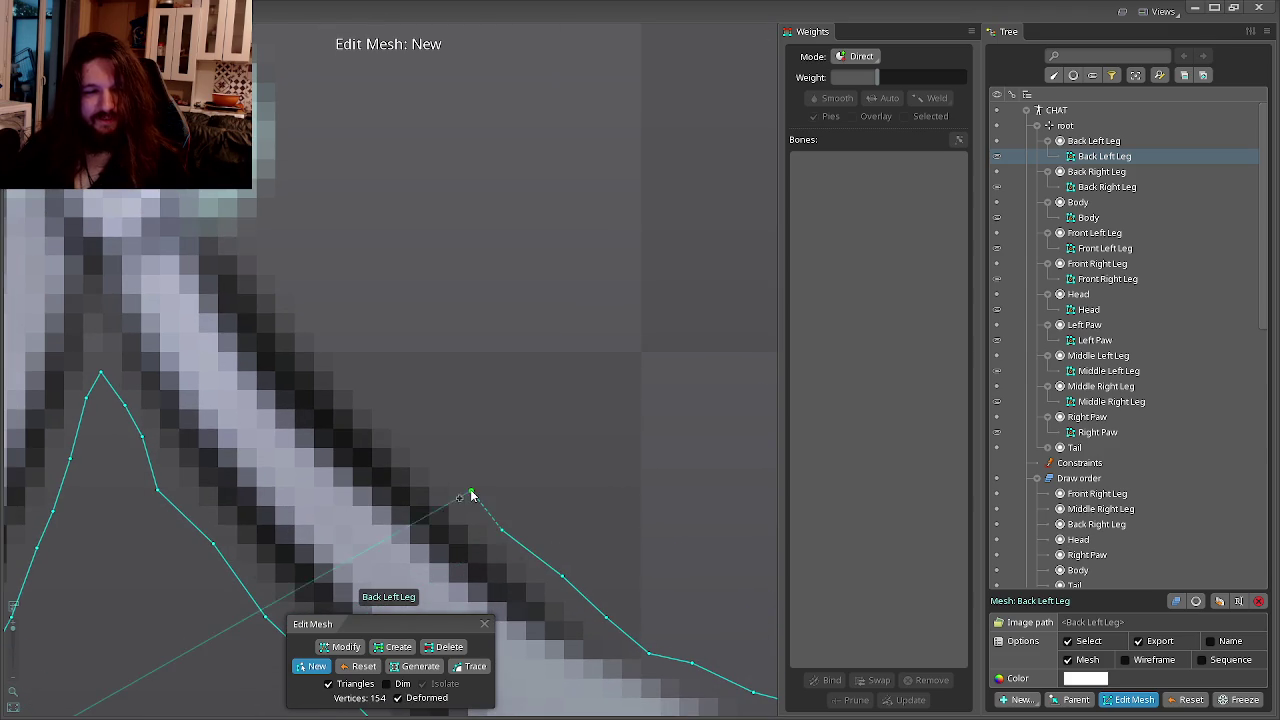
left_click(467, 484)
left_click_drag(467, 484, 547, 598)
left_click(488, 543)
left_click(463, 507)
left_click(447, 495)
left_click(422, 468)
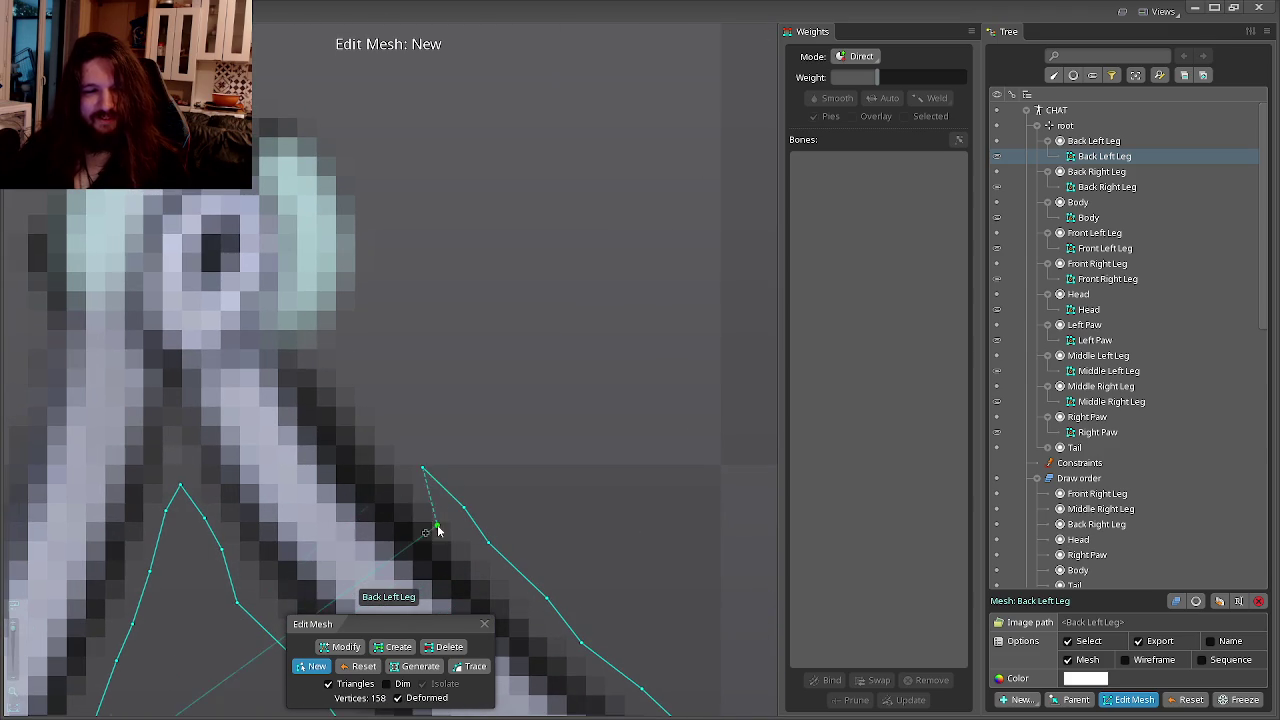
left_click(378, 412)
left_click_drag(378, 412, 438, 467)
left_click(401, 428)
Add hull points up the round top joint, bringing the outline to 167 vertices.
left_click(387, 402)
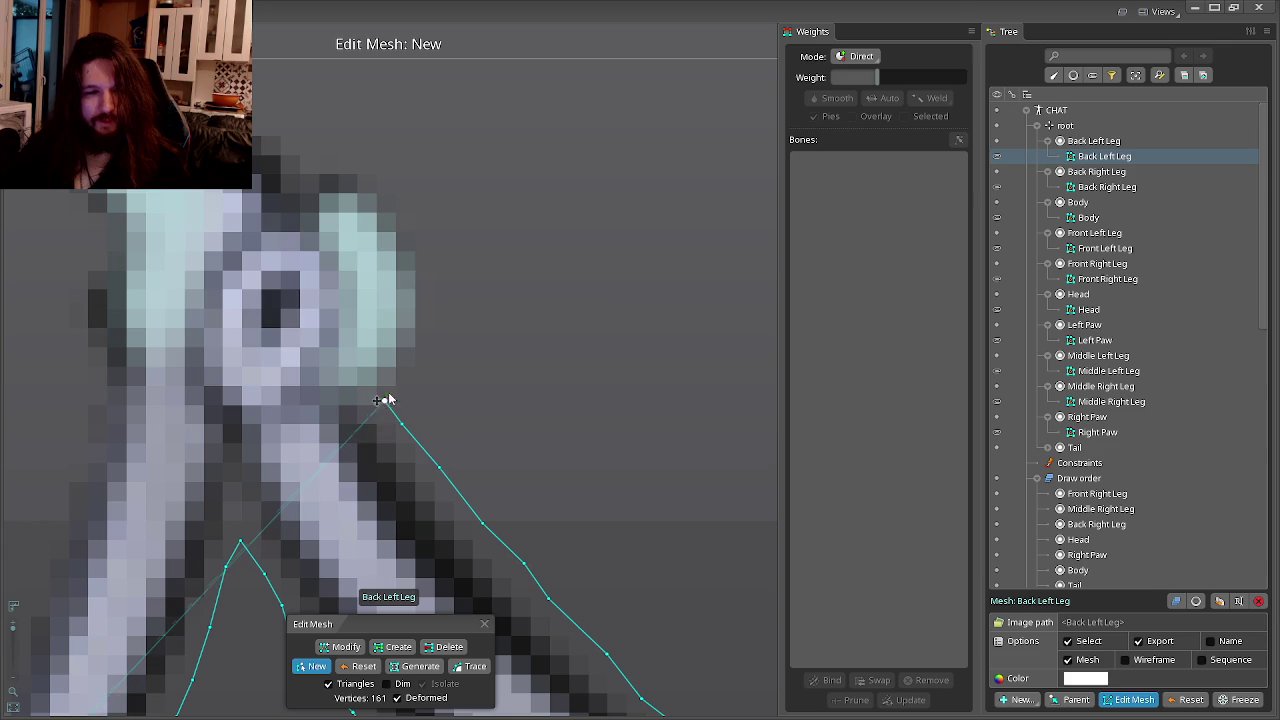
left_click(403, 380)
left_click(433, 342)
left_click(426, 299)
left_click(420, 243)
left_click(450, 377)
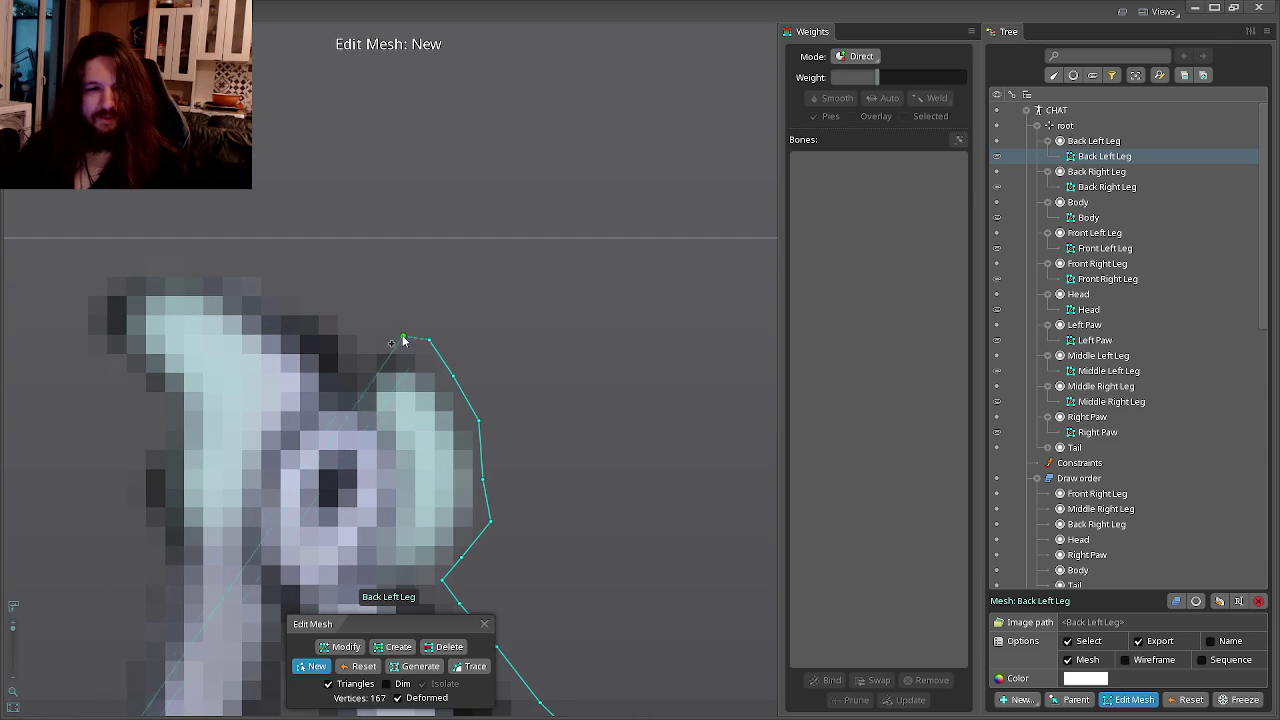
Add hull points across the top of the round joint and down its left side.
left_click(300, 291)
left_click(211, 263)
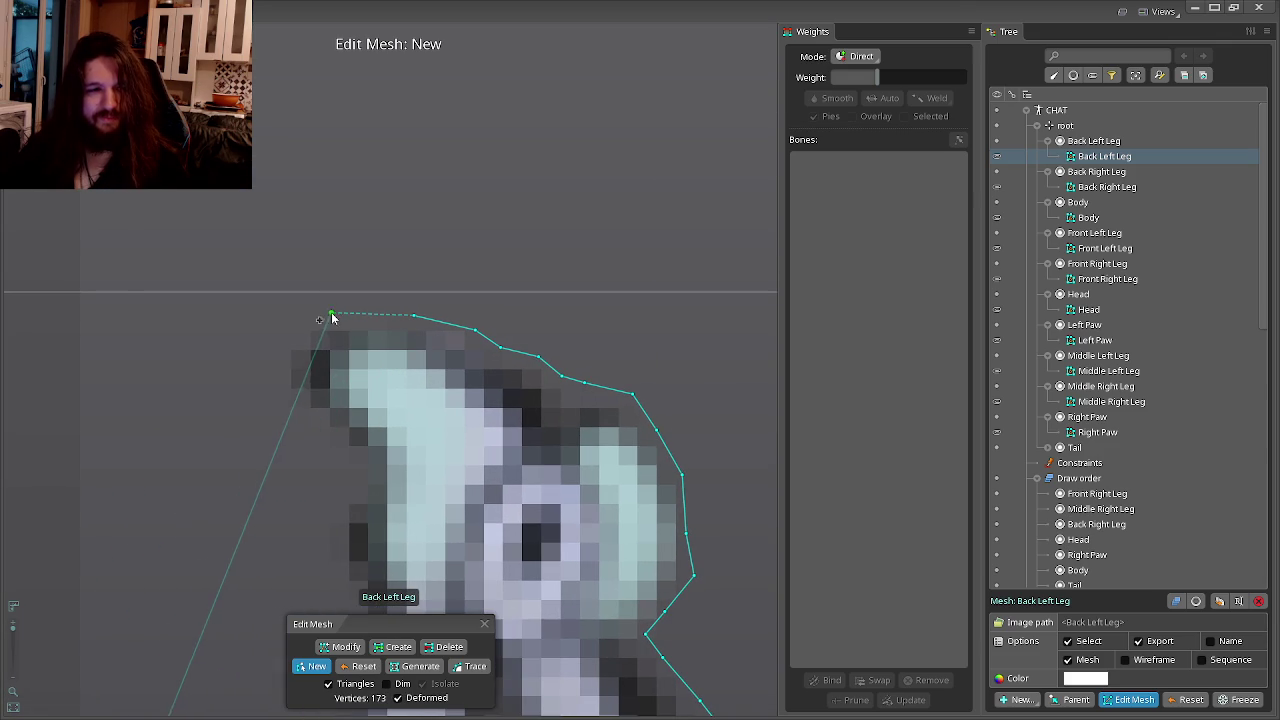
left_click(297, 326)
left_click(277, 355)
left_click(274, 405)
left_click(291, 432)
left_click(322, 451)
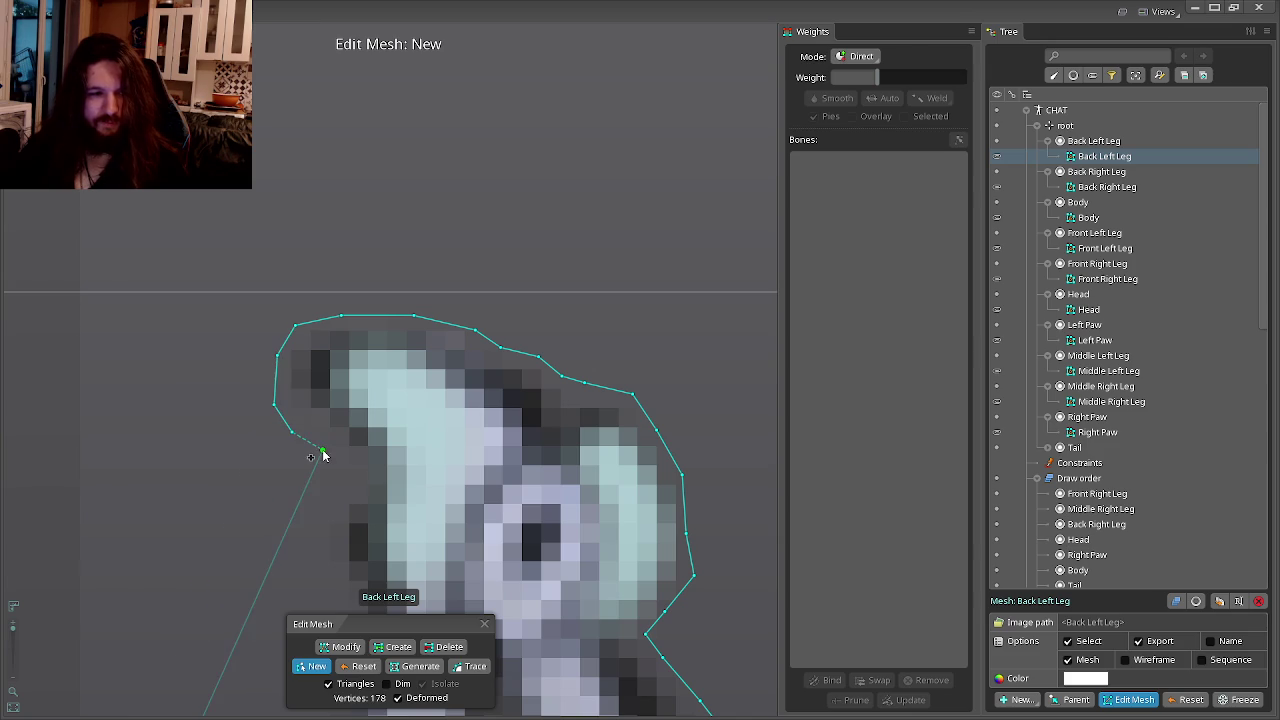
left_click(341, 511)
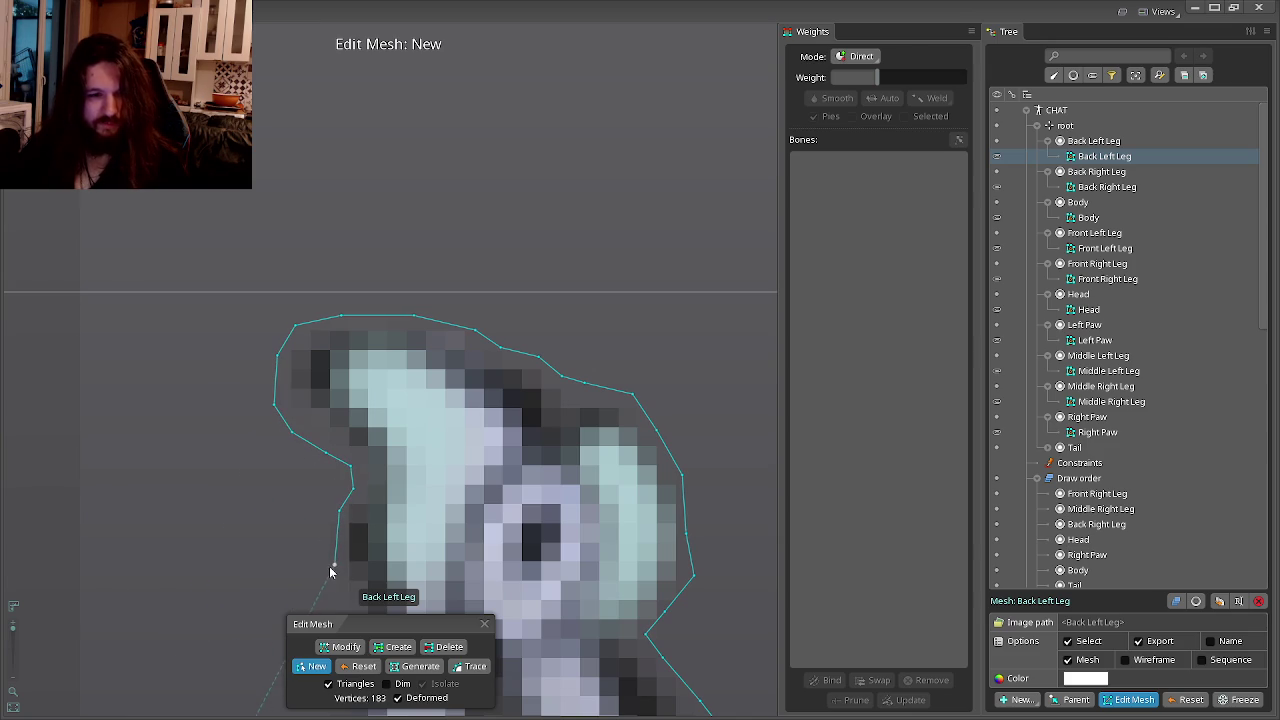
Add hull points down the leg's left edge and close the hull at 198 vertices.
left_click_drag(352, 595, 406, 354)
left_click(410, 373)
left_click_drag(408, 420, 445, 362)
left_click(428, 412)
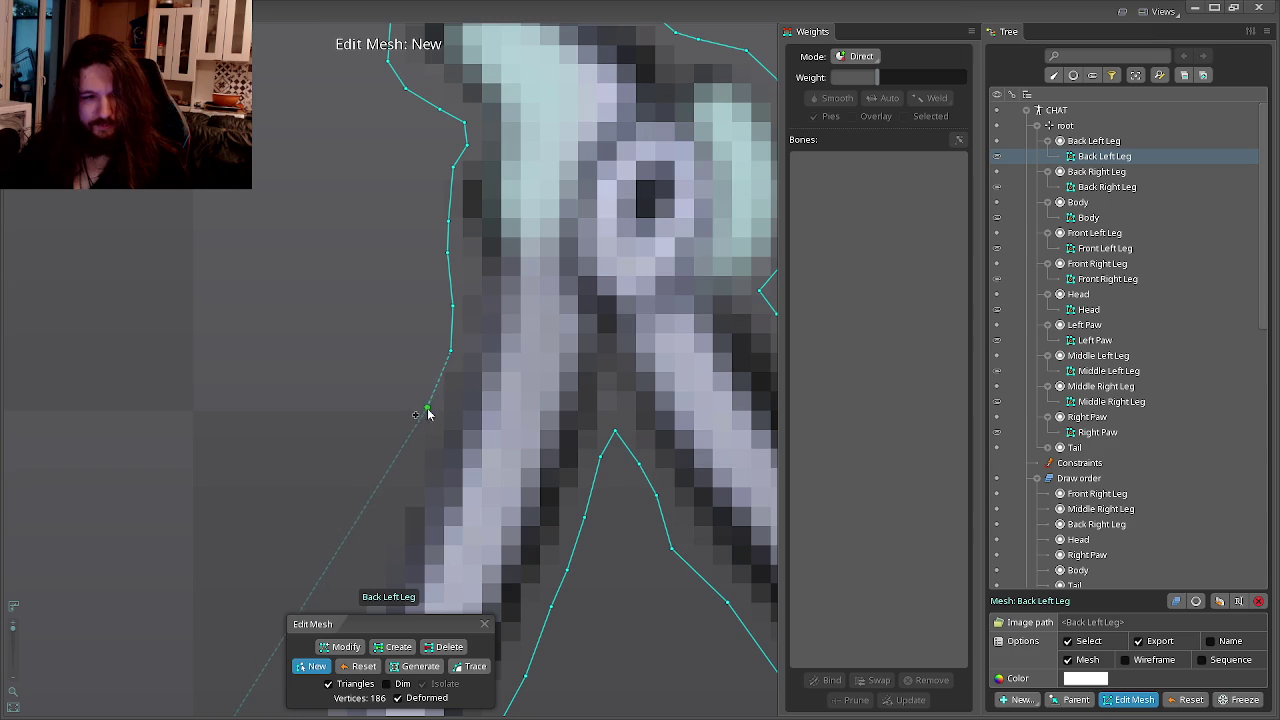
left_click_drag(403, 496, 518, 392)
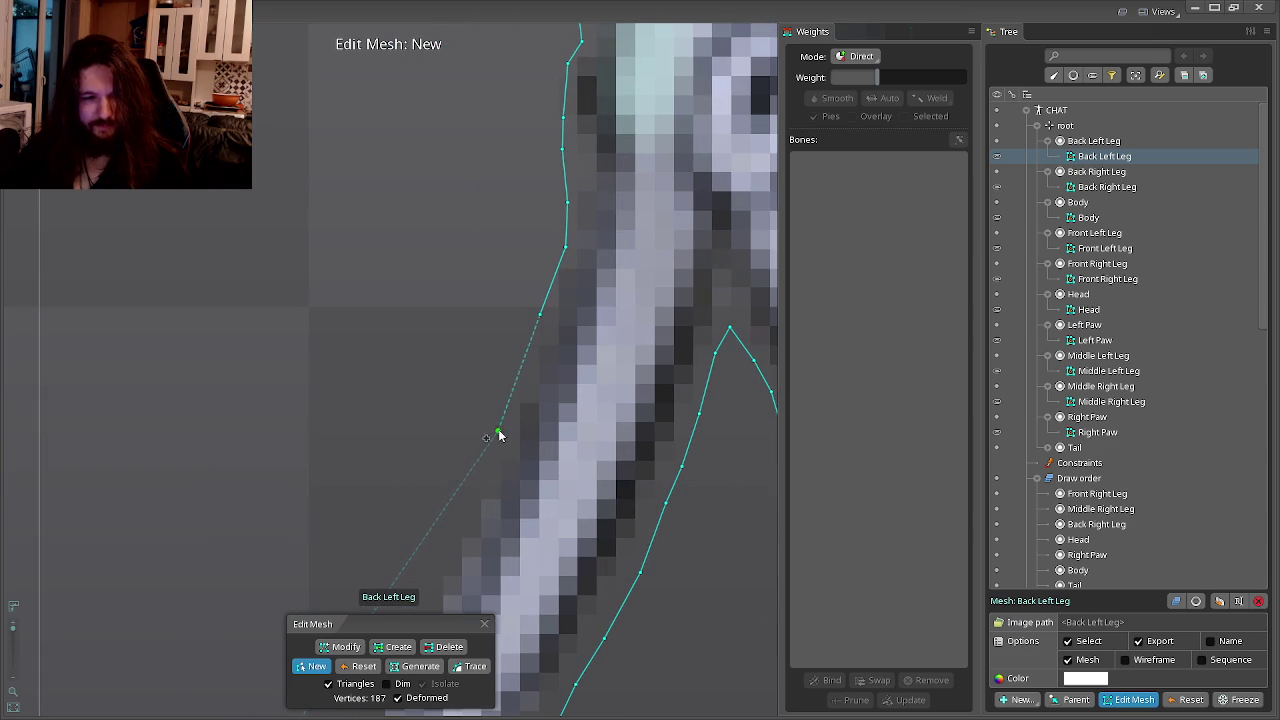
left_click_drag(485, 489, 566, 445)
left_click(531, 501)
left_click_drag(537, 491, 607, 463)
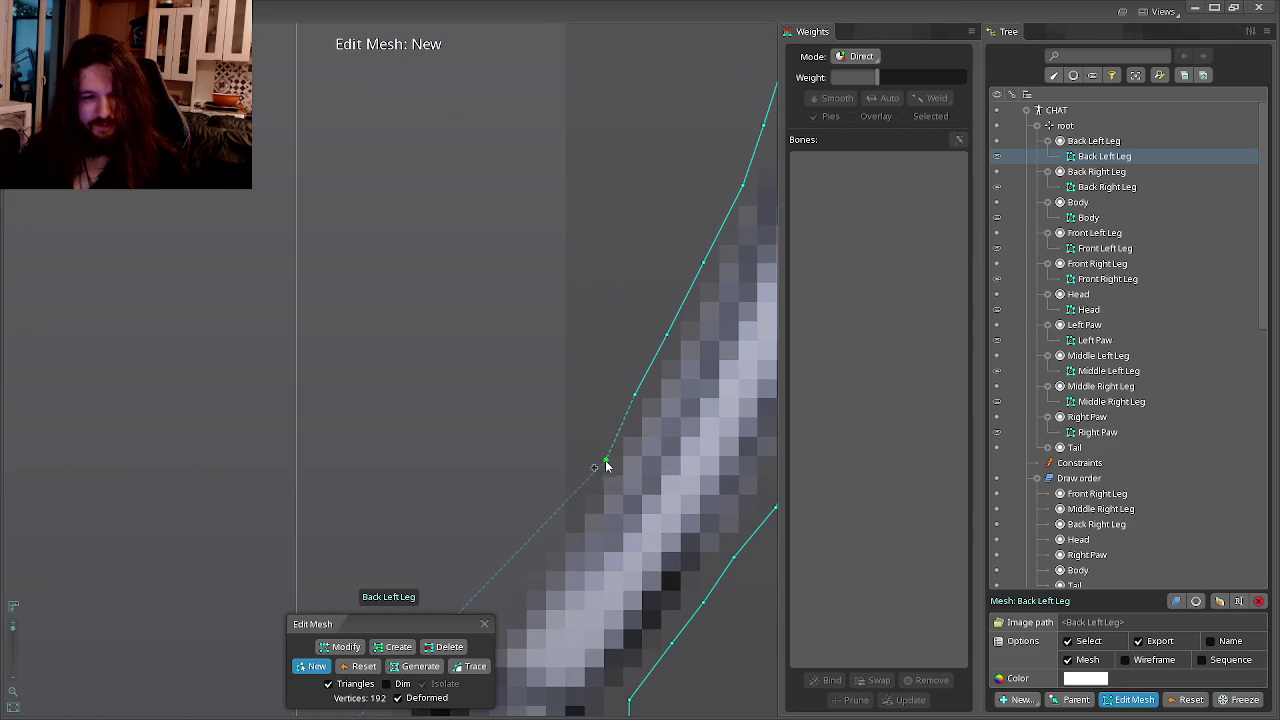
left_click_drag(559, 530, 614, 443)
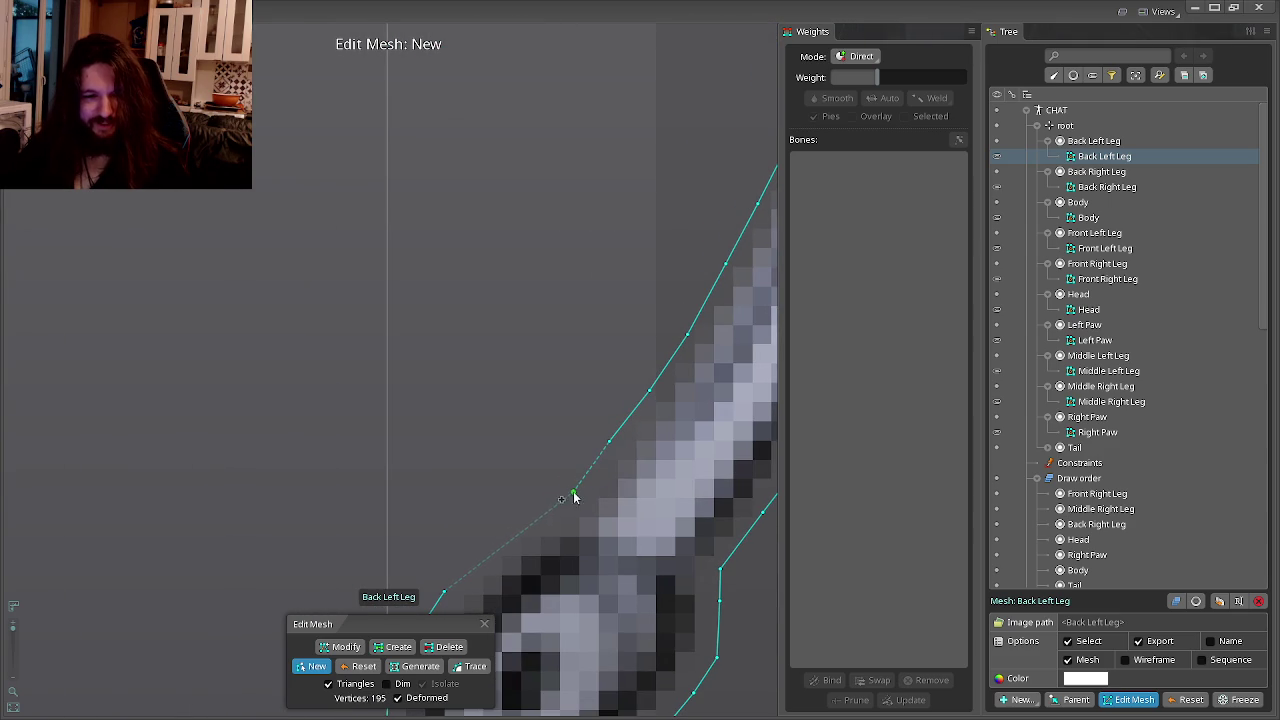
left_click(451, 583)
Zoom out to view the whole rig and exit mesh editing.
scroll(460, 570, "down", 3)
scroll(528, 483, "down", 5)
scroll(528, 483, "down", 5)
scroll(526, 425, "down", 2)
scroll(490, 415, "down", 1)
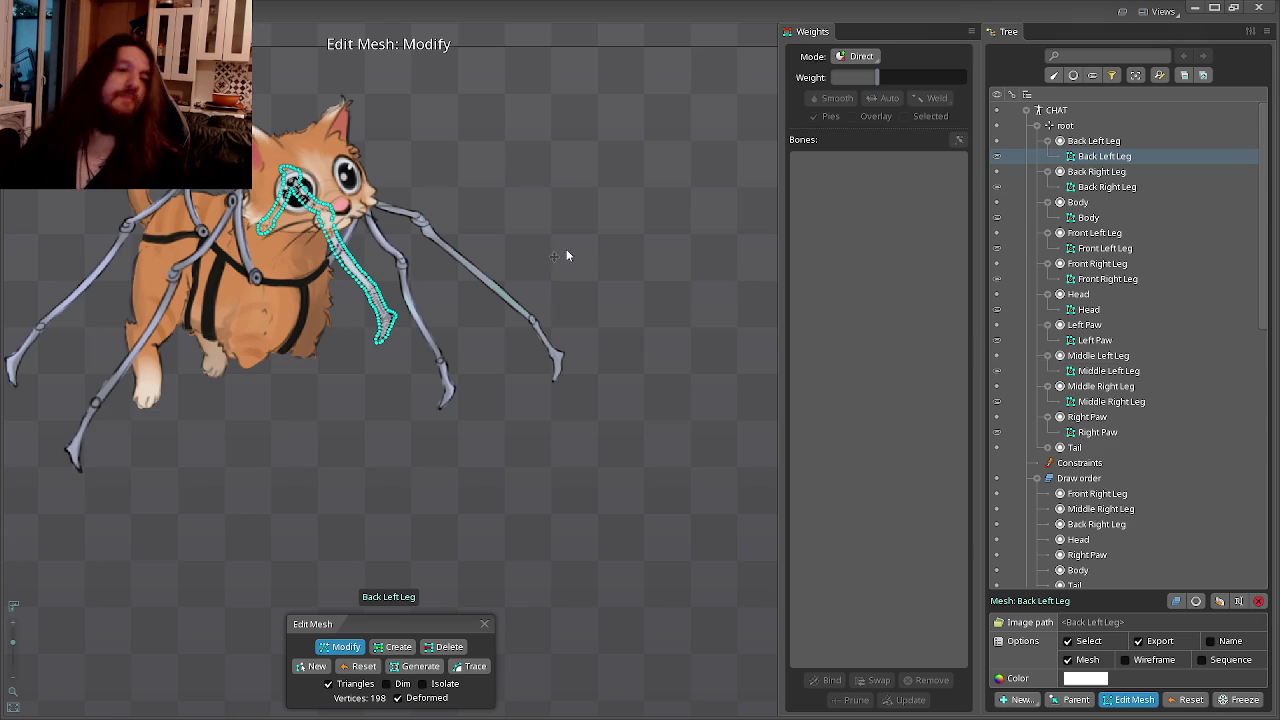
left_click_drag(544, 218, 648, 222)
key("Escape")
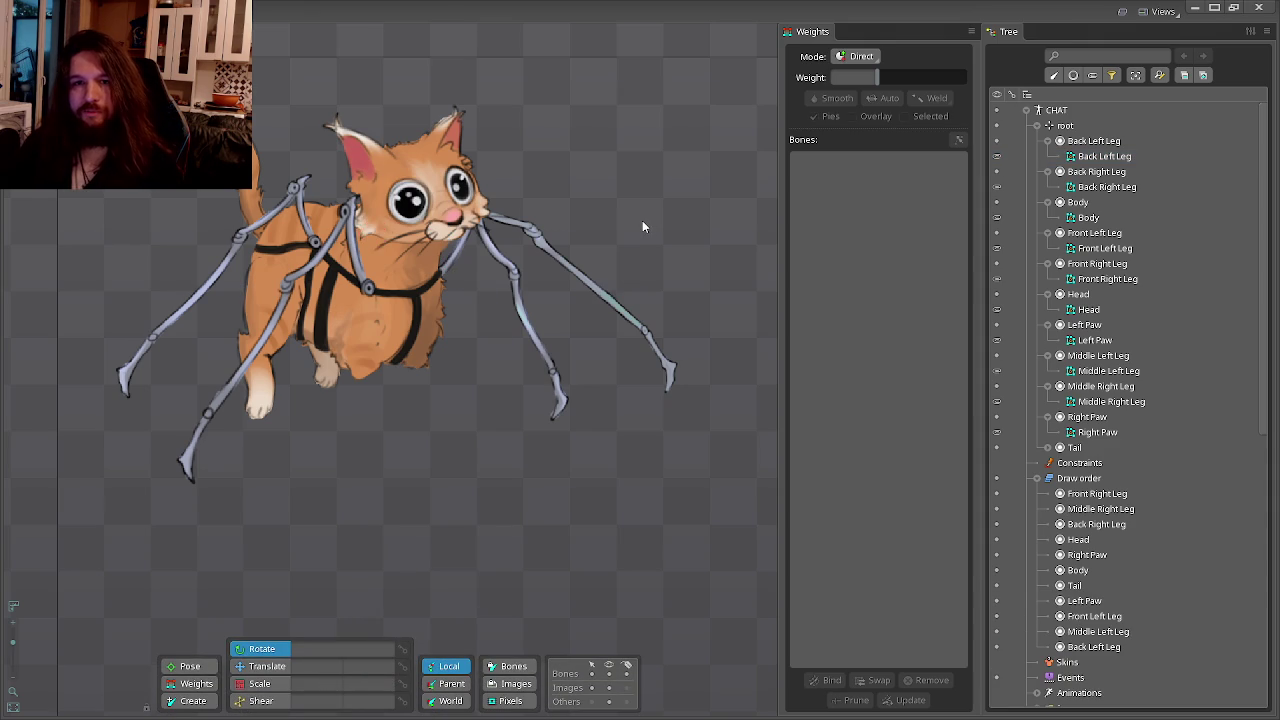
Select and deselect the Back Left Leg mesh attachment while adjusting the view.
left_click(642, 227)
scroll(642, 227, "down", 2)
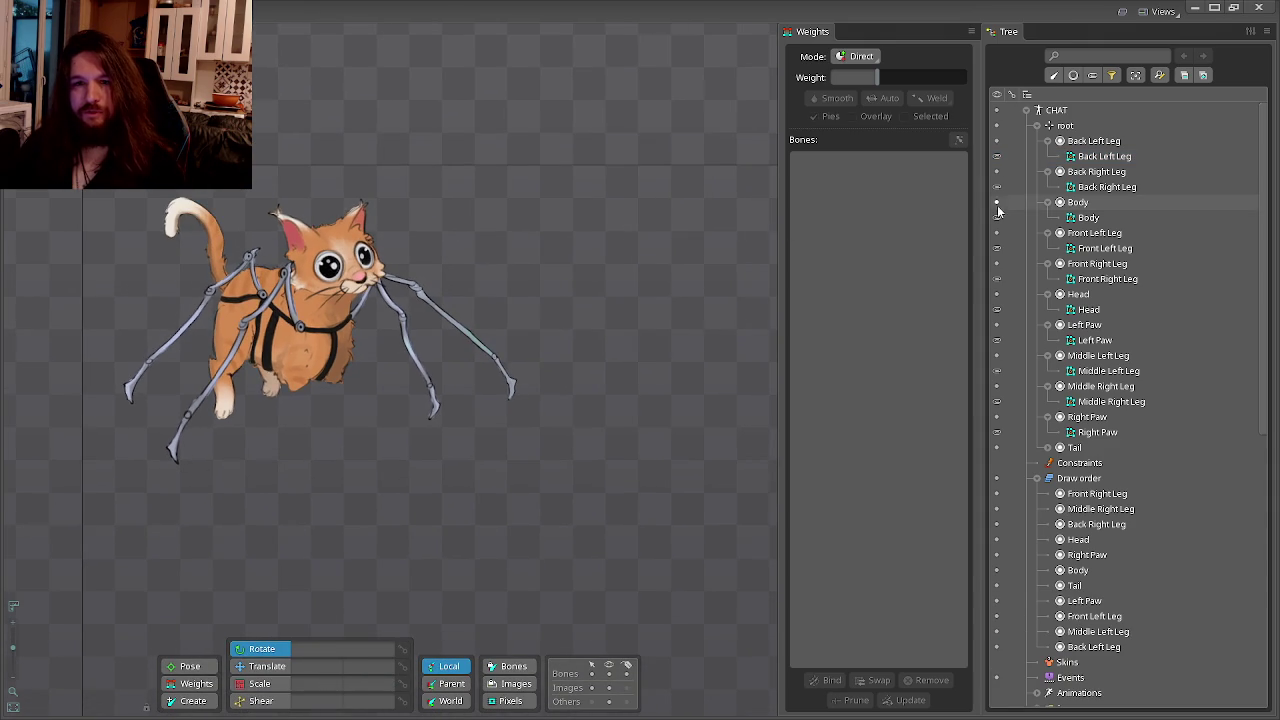
left_click(1095, 156)
left_click(655, 251)
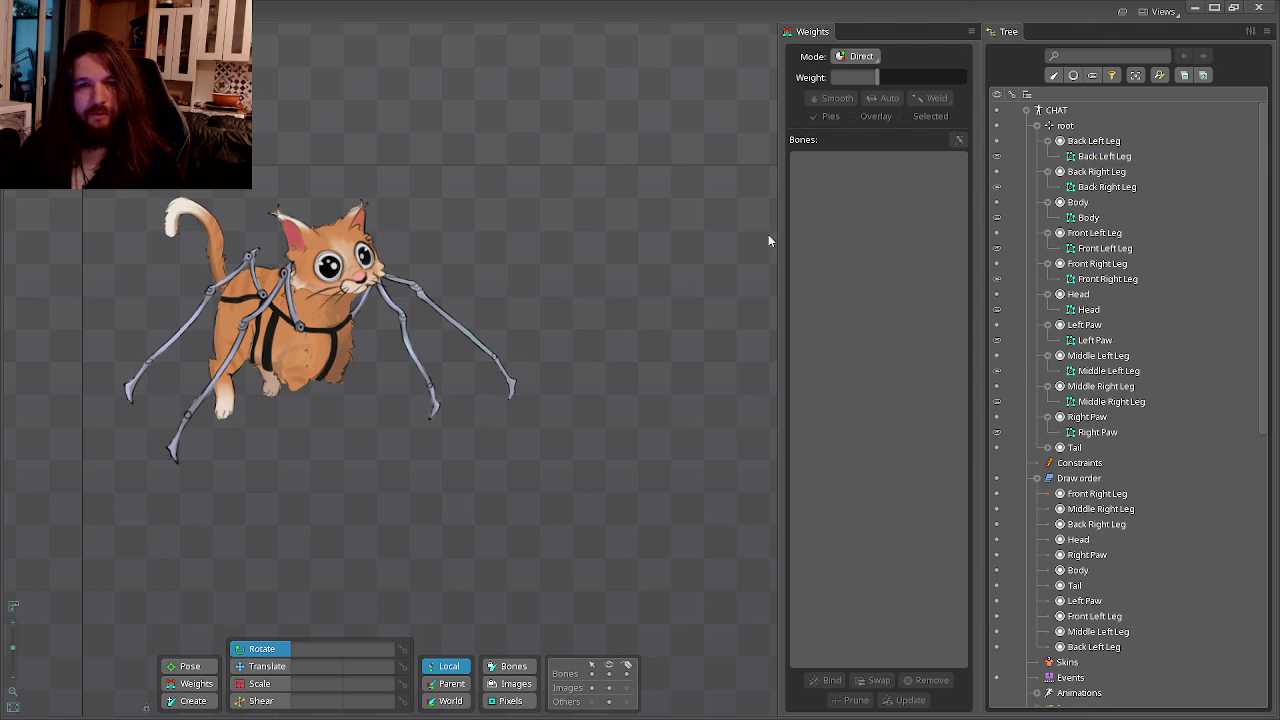
left_click(1113, 156)
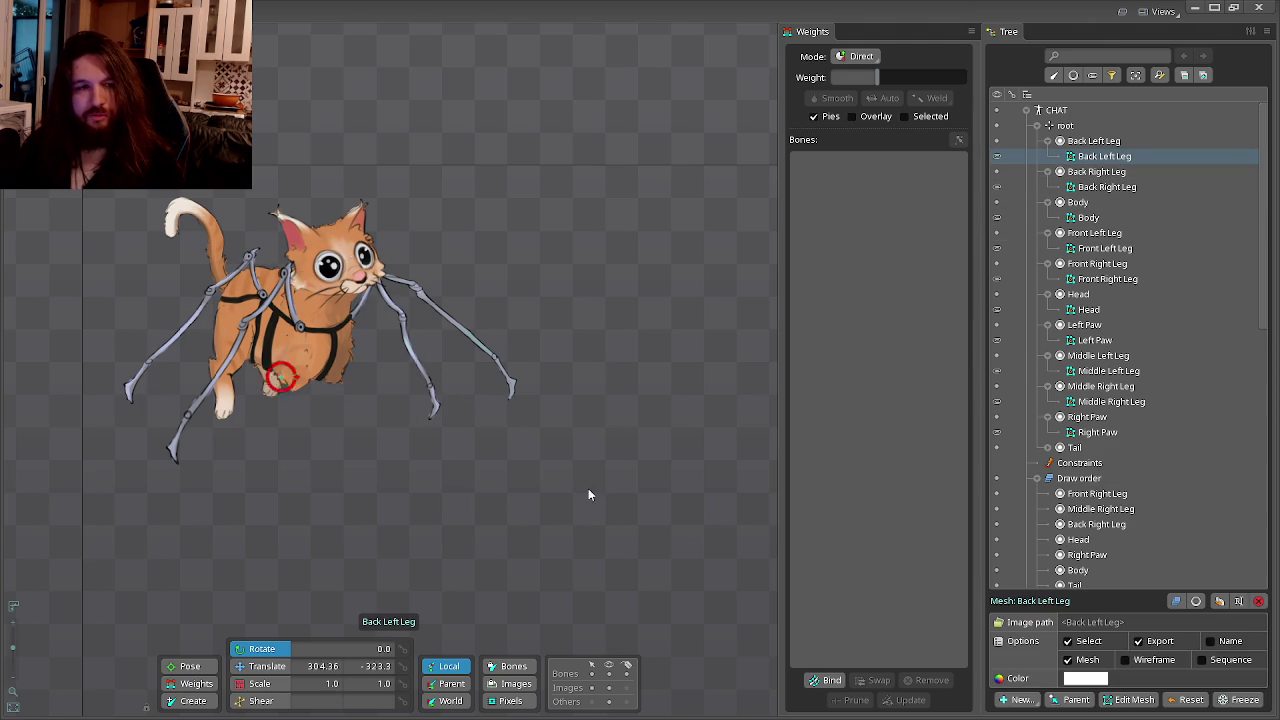
scroll(708, 383, "down", 5)
scroll(586, 391, "down", 3)
left_click_drag(380, 403, 599, 367)
left_click(584, 298)
Expand the Tail bone to reveal the Tail slot, then reselect the Back Left Leg attachment.
scroll(584, 298, "up", 4)
scroll(584, 298, "up", 4)
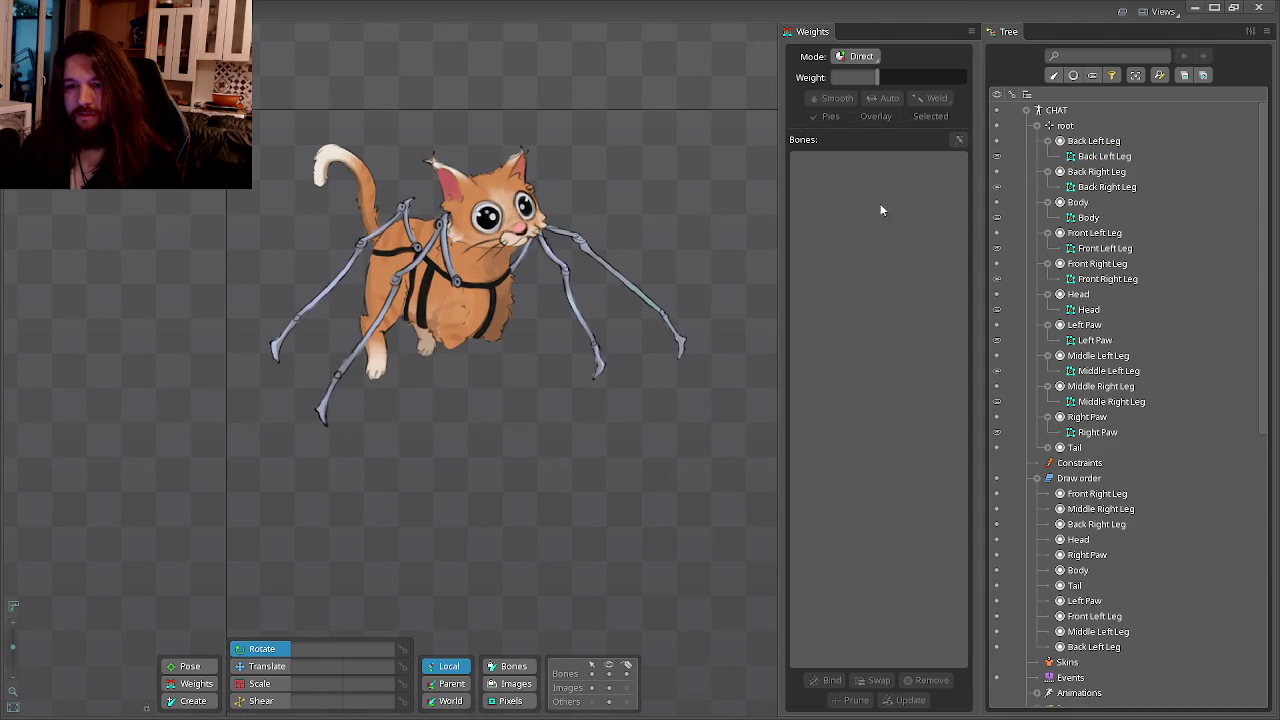
left_click(1048, 448)
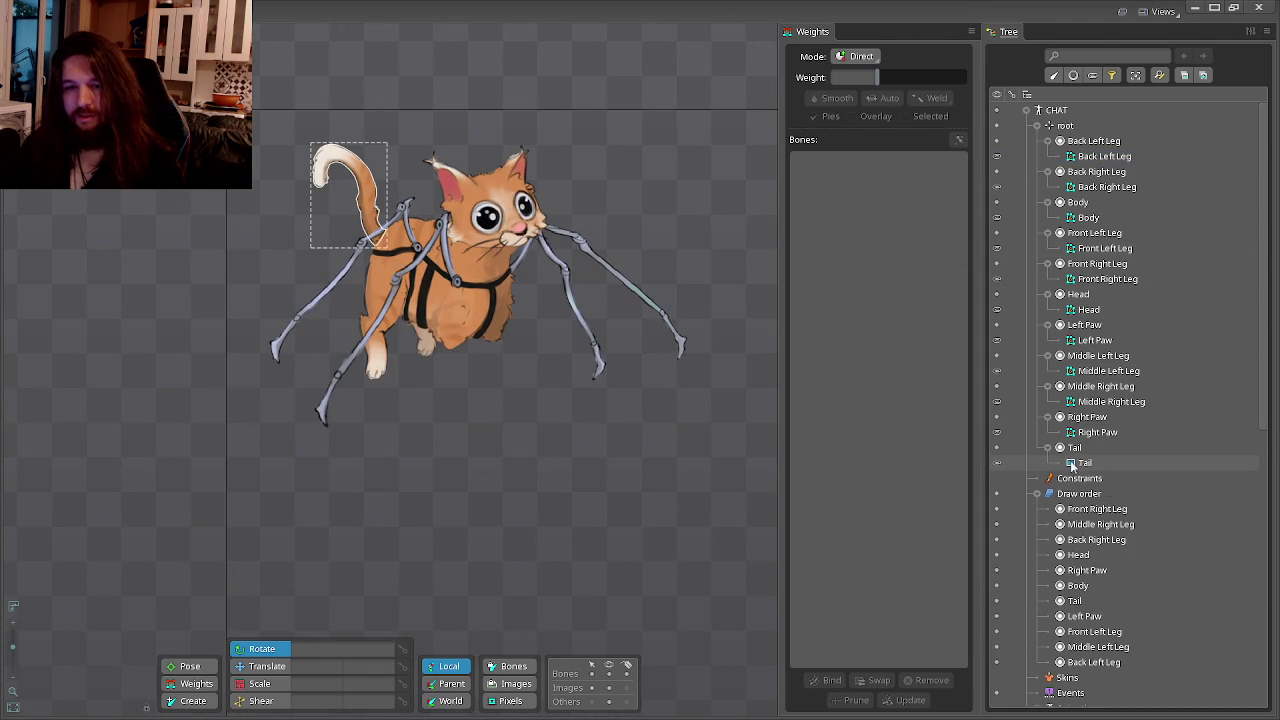
left_click_drag(1072, 465, 940, 440)
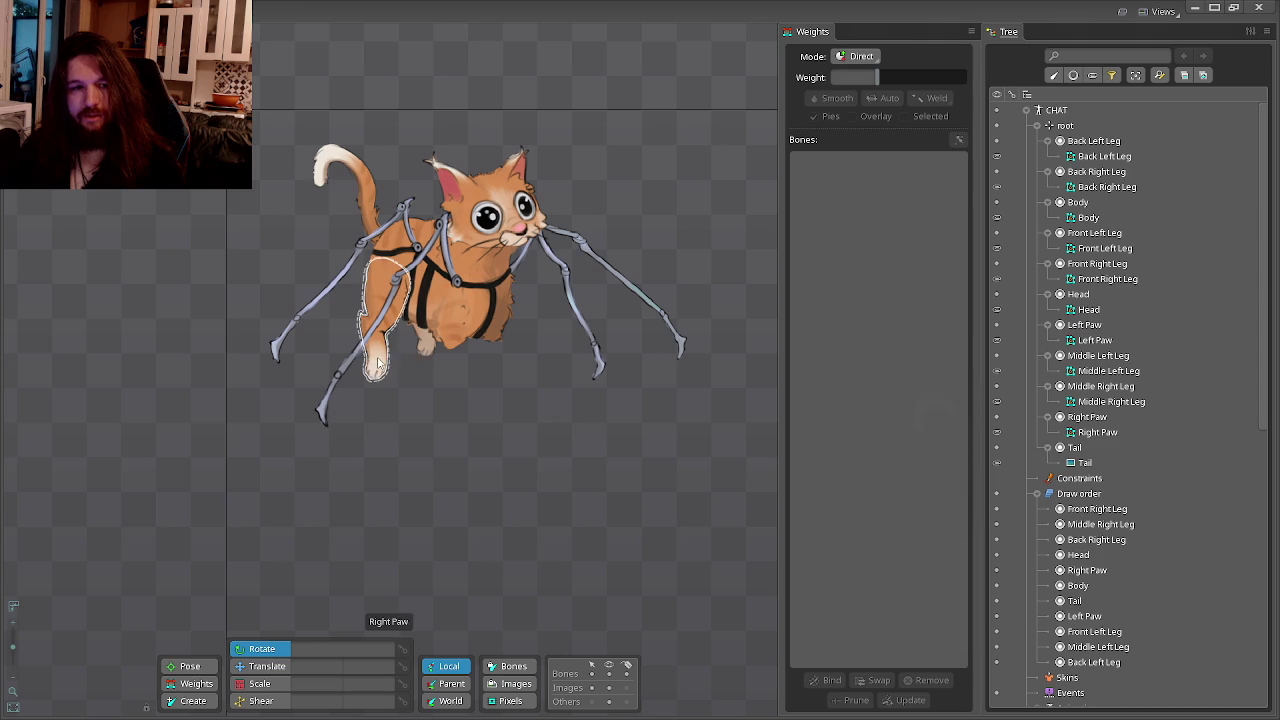
left_click(1104, 156)
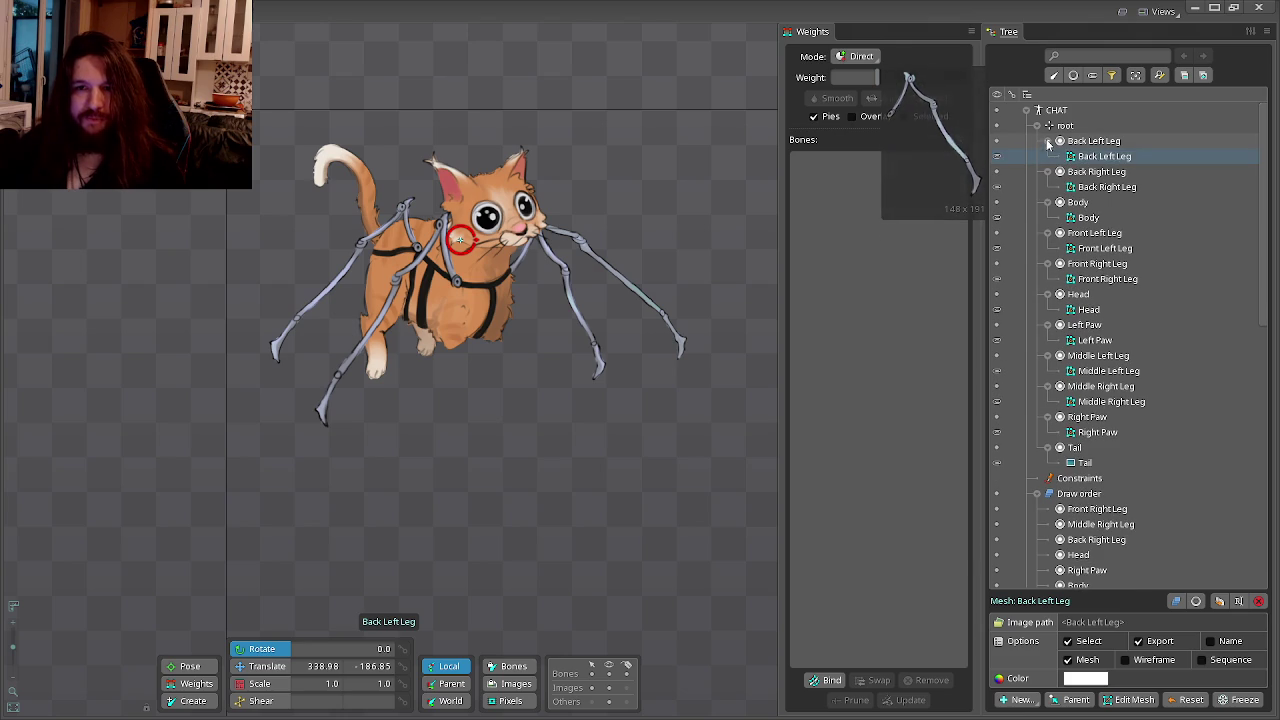
Switch to the translate tool and reopen Edit Mesh on the Back Left Leg.
key("t")
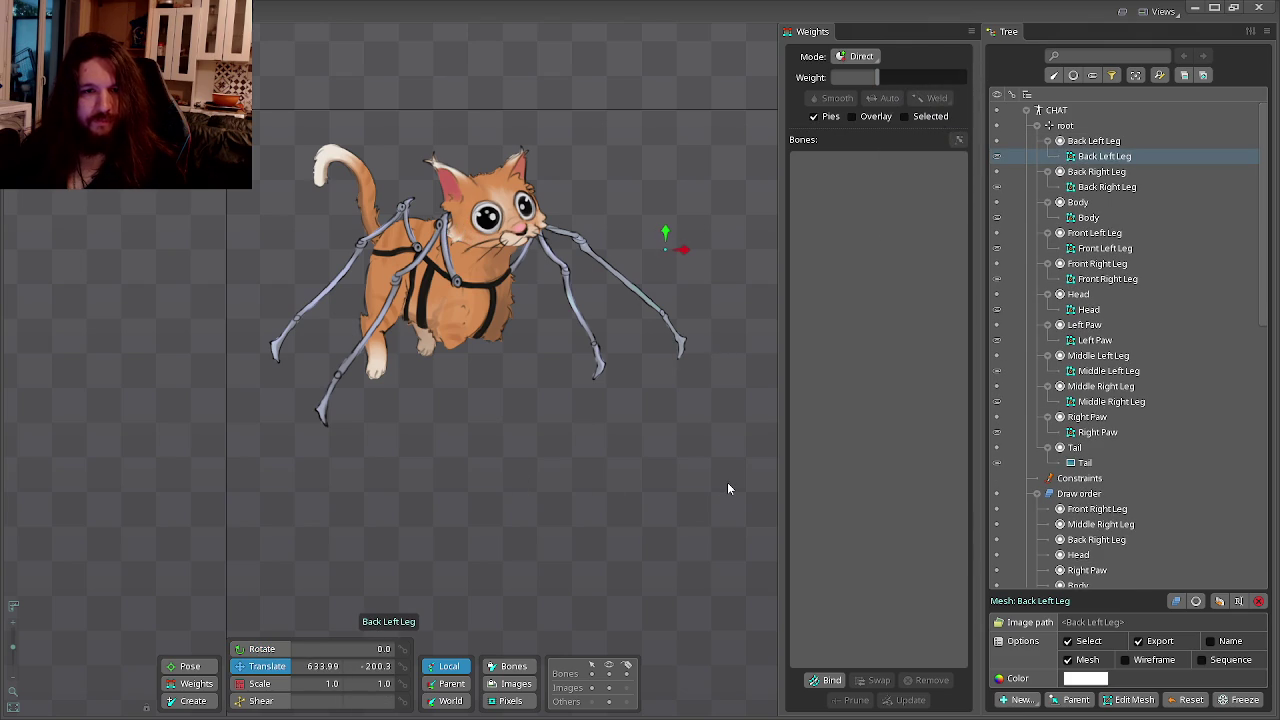
left_click(724, 485)
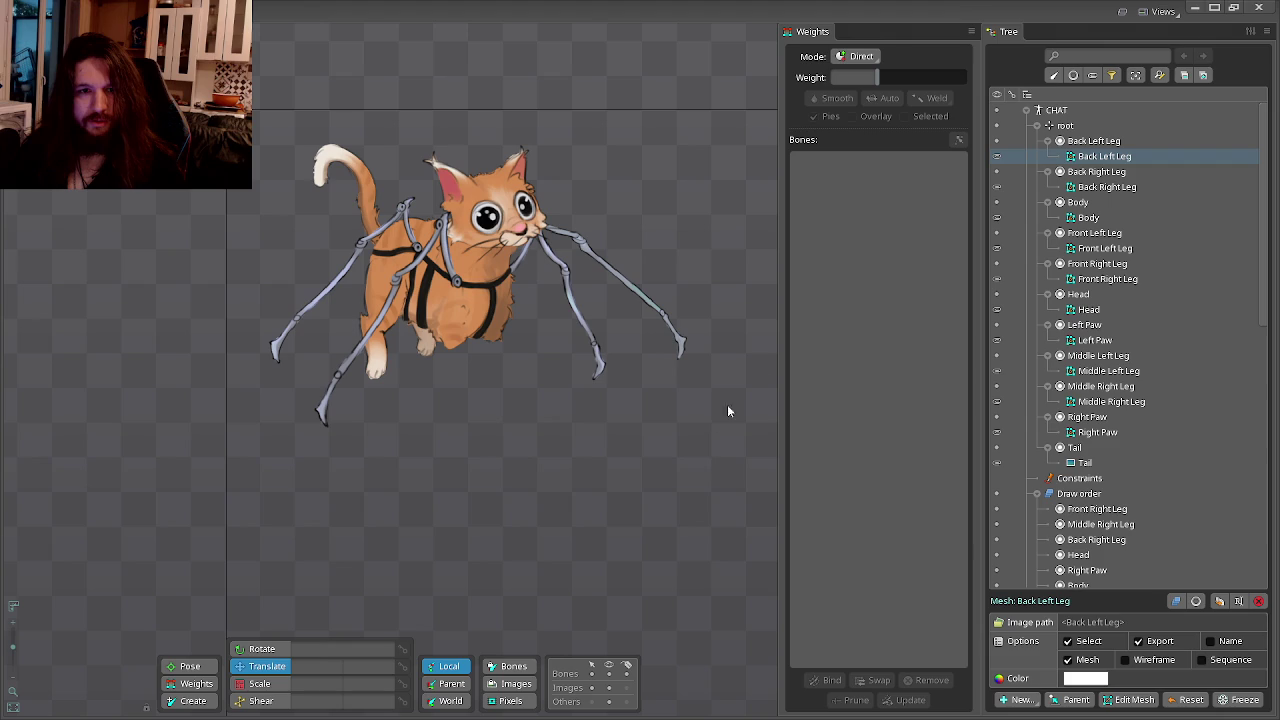
left_click(1134, 699)
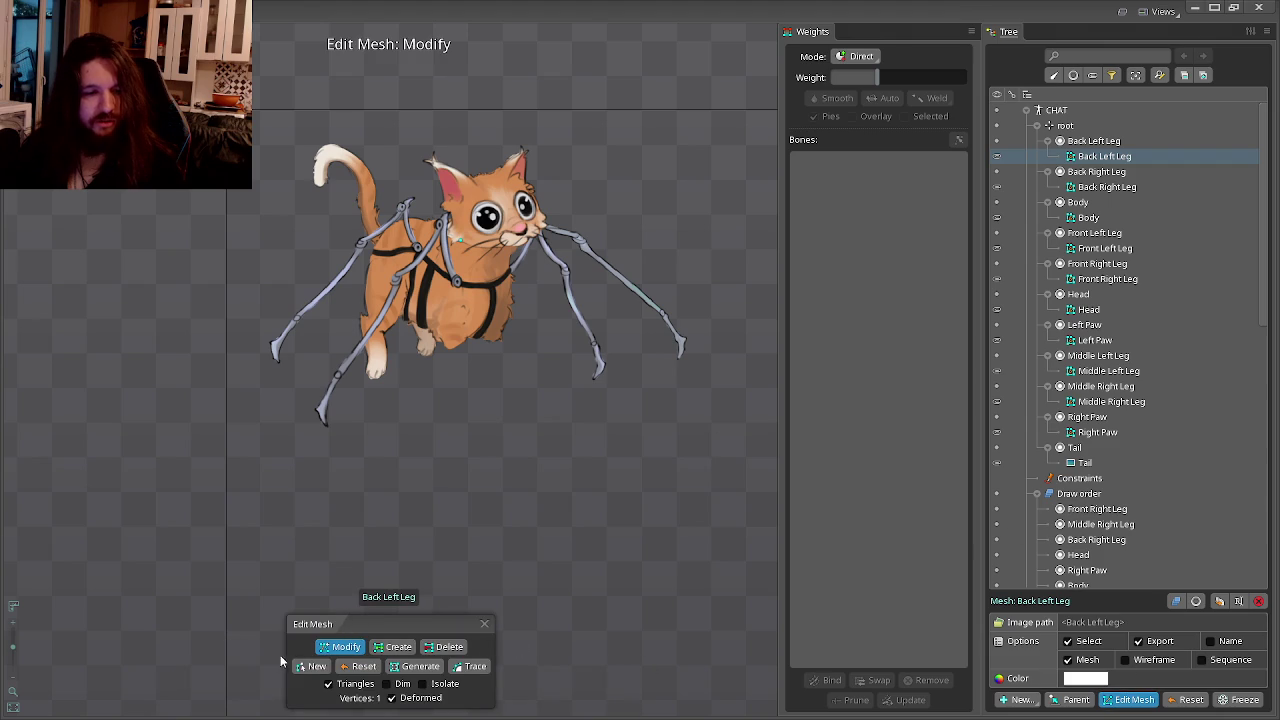
Exit and re-enter Edit Mesh on the Back Left Leg, then start a New outline.
left_click(310, 666)
scroll(468, 280, "up", 2)
scroll(434, 371, "up", 1)
scroll(403, 357, "up", 3)
scroll(395, 360, "up", 2)
scroll(400, 355, "up", 2)
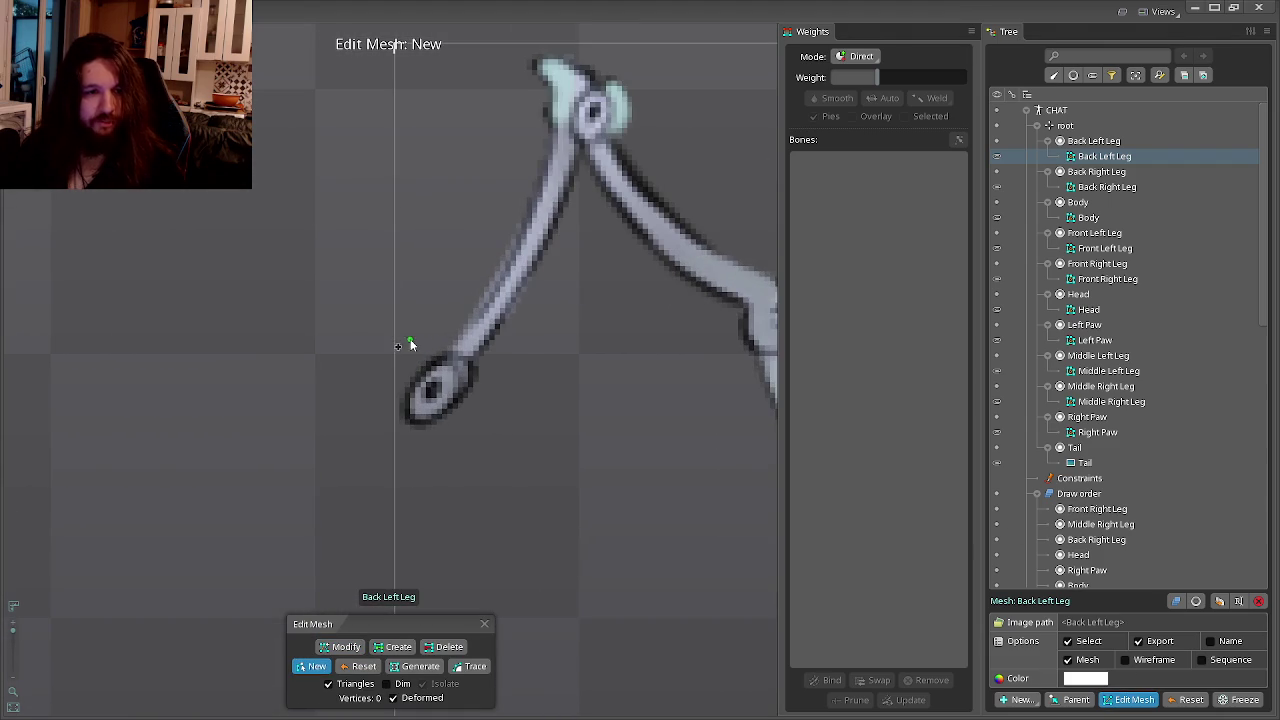
key("Escape")
scroll(412, 363, "down", 5)
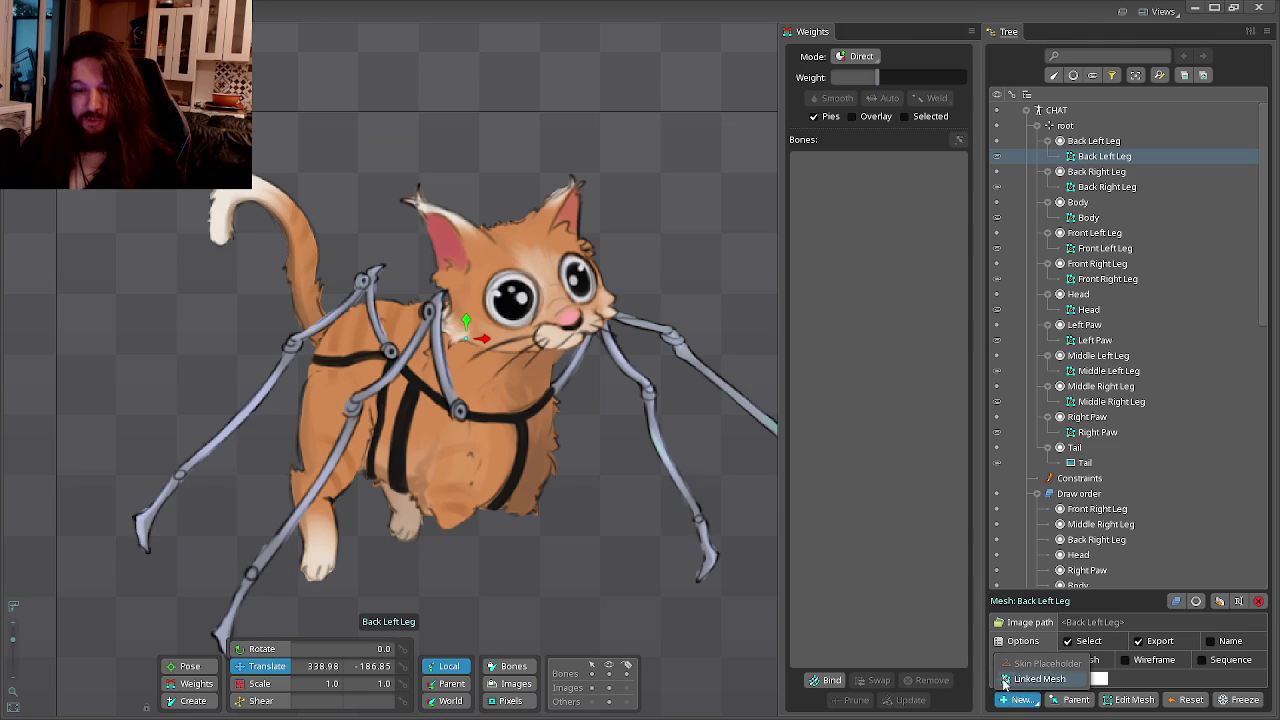
left_click(1134, 699)
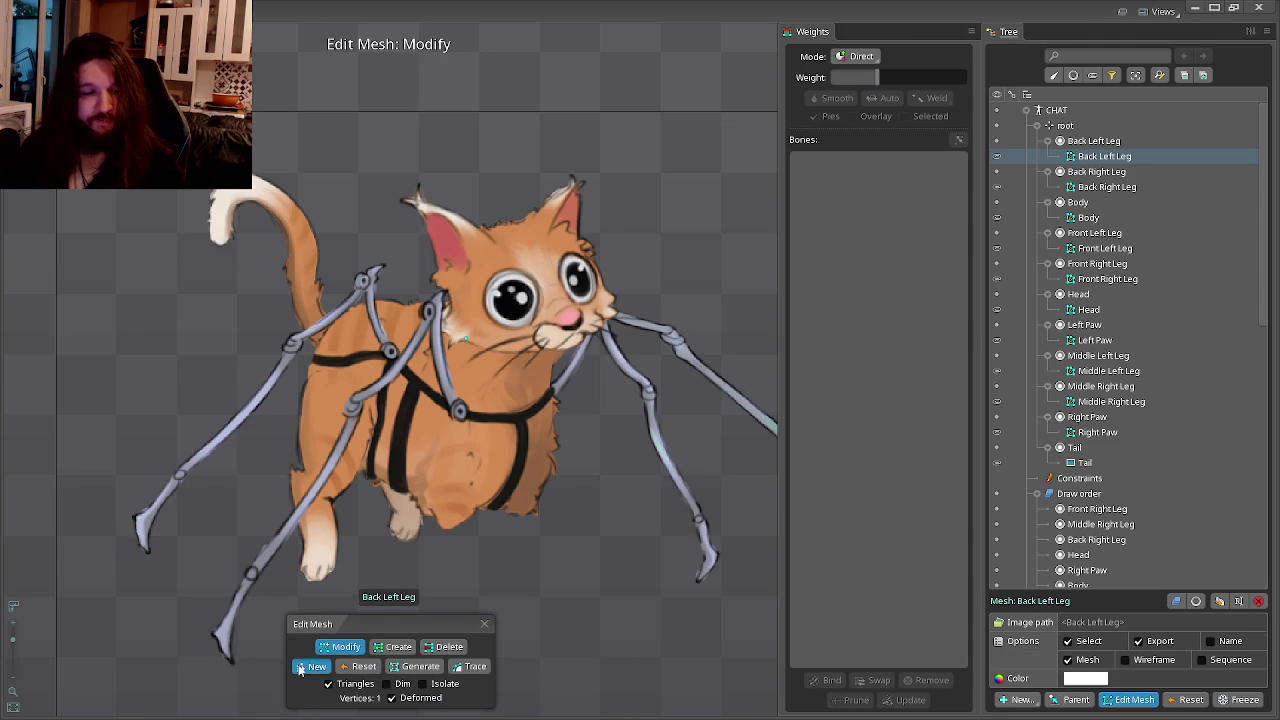
left_click(316, 666)
scroll(577, 423, "up", 3)
scroll(528, 448, "up", 5)
scroll(490, 463, "down", 4)
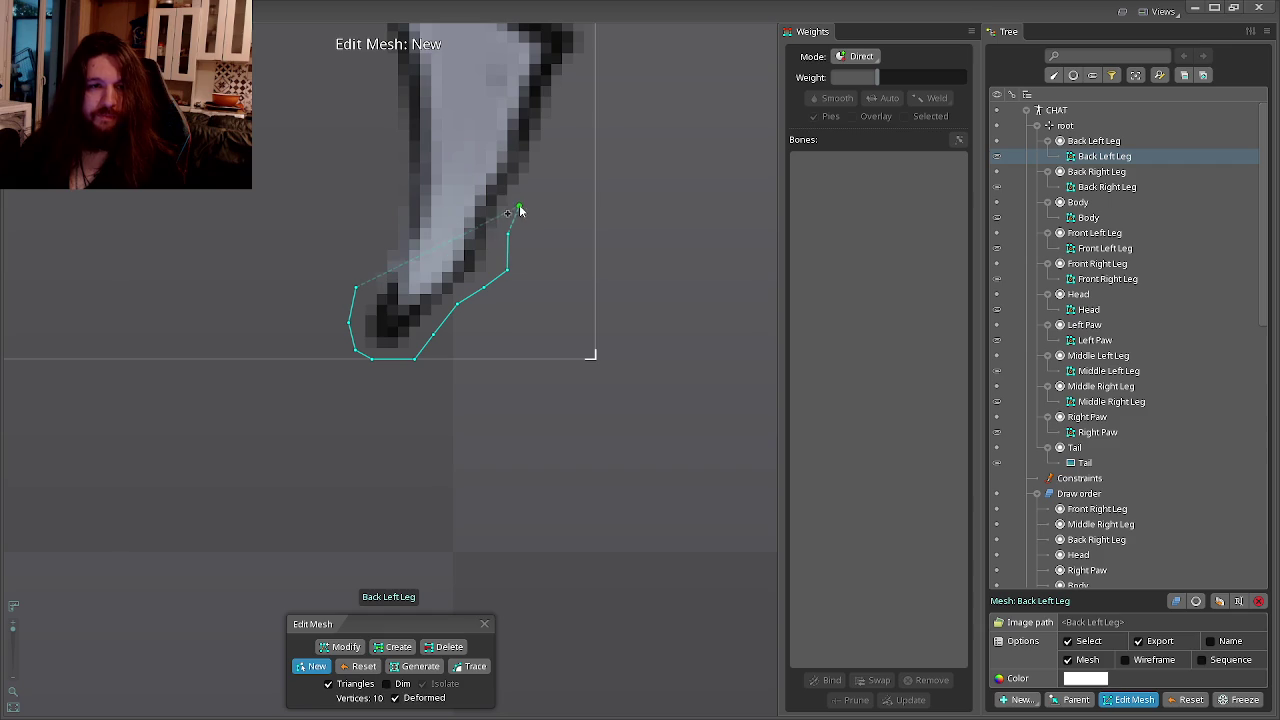
Trace outline vertices from the foot tip up the leg's right edge to the middle joint.
left_click(576, 65)
left_click(580, 86)
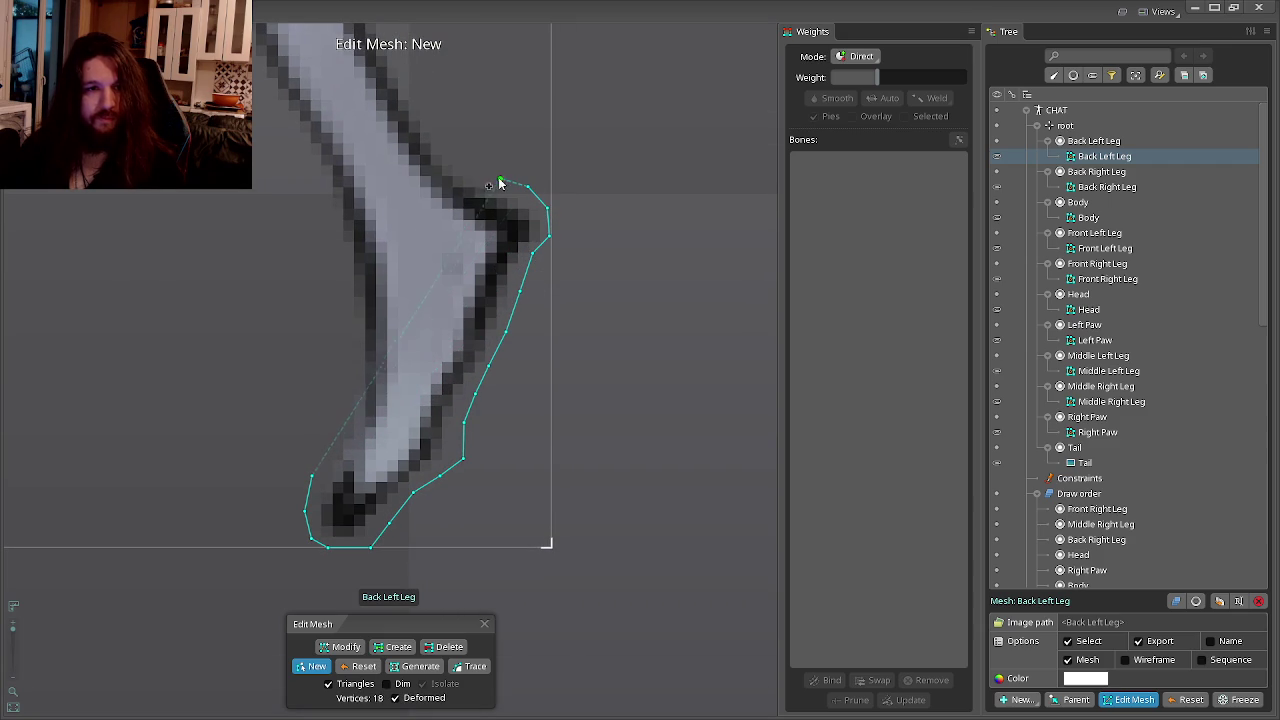
left_click_drag(442, 145, 470, 385)
left_click(431, 250)
left_click(410, 200)
left_click_drag(410, 200, 411, 388)
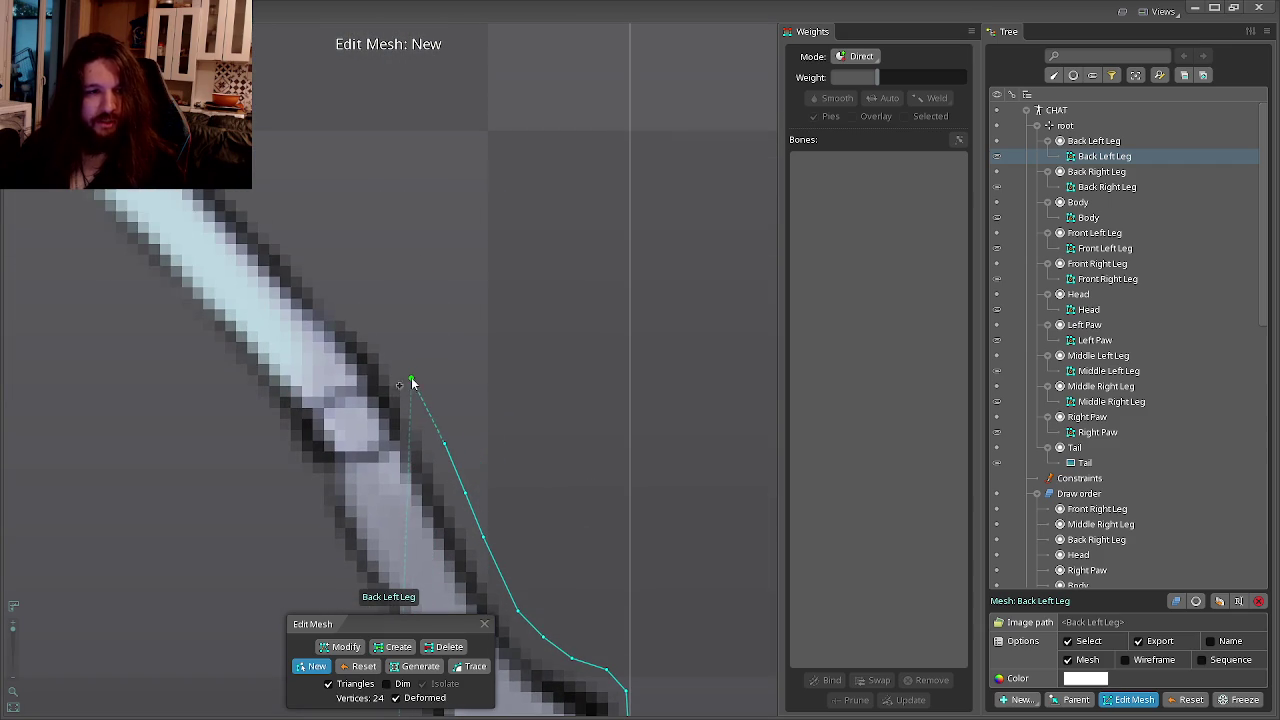
left_click_drag(368, 321, 553, 493)
left_click(423, 394)
left_click(497, 432)
left_click_drag(497, 432, 543, 451)
left_click(491, 394)
left_click_drag(491, 394, 520, 466)
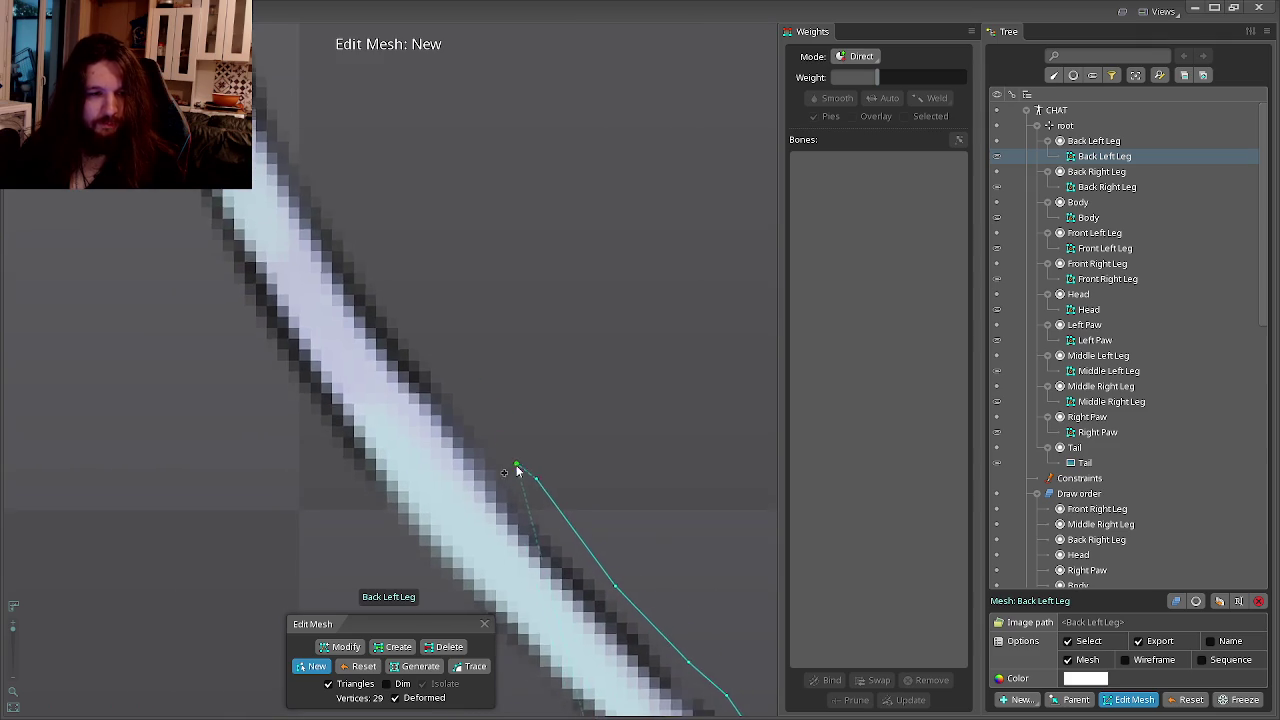
left_click_drag(465, 401, 560, 543)
left_click(560, 543)
left_click(494, 486)
left_click(466, 423)
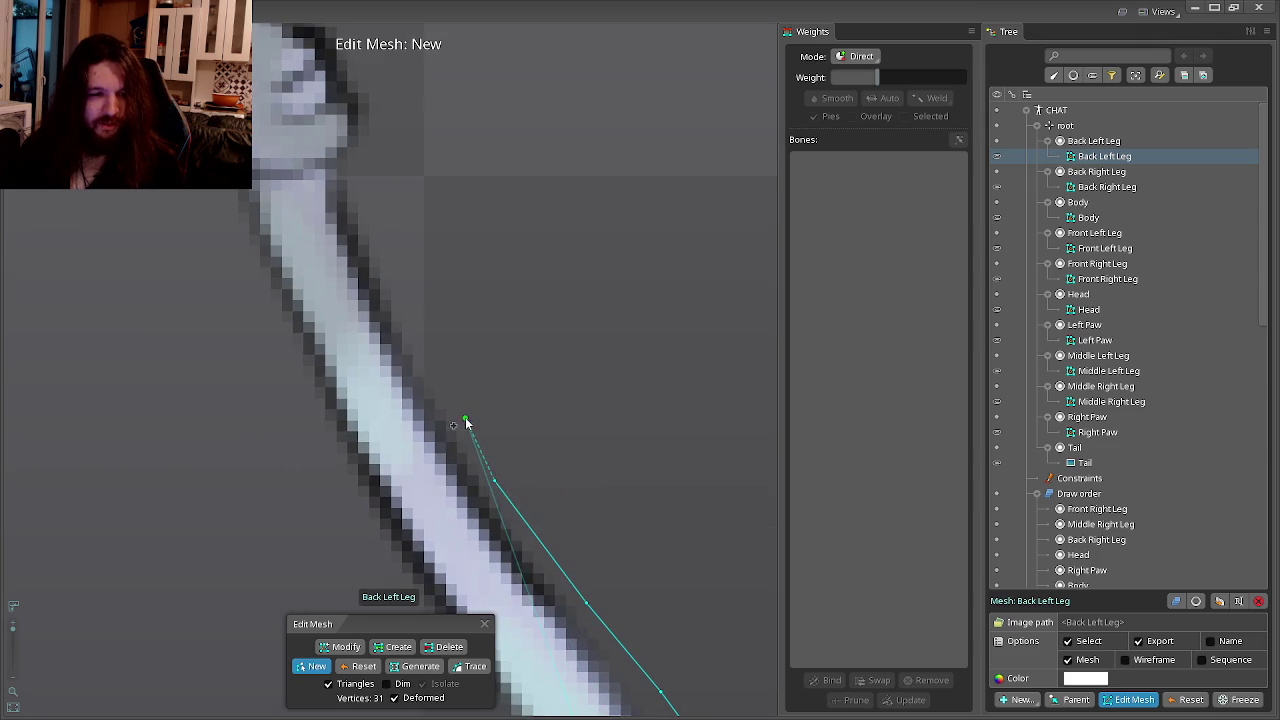
left_click_drag(466, 423, 511, 521)
Continue the outline around the middle joint, reaching 62 vertices at the top joint.
left_click(466, 437)
left_click_drag(466, 437, 480, 466)
left_click(466, 418)
left_click(457, 366)
left_click(469, 335)
left_click(463, 272)
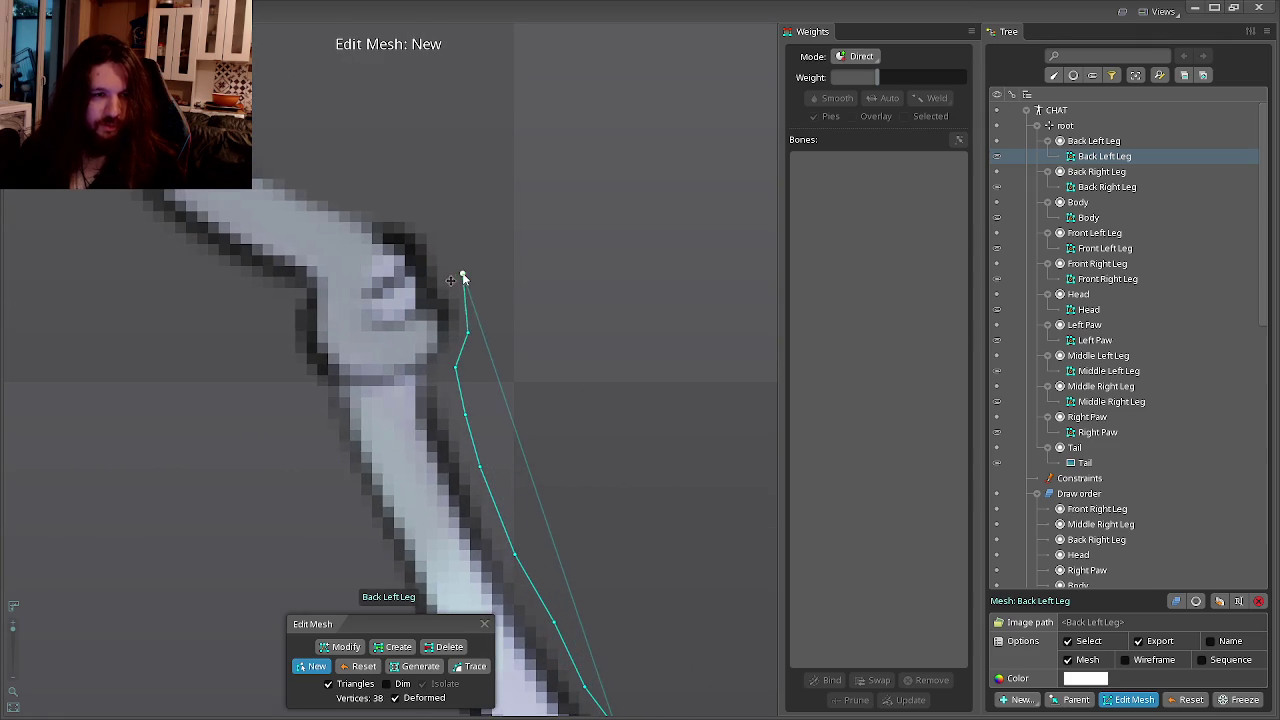
left_click_drag(463, 277, 545, 447)
left_click(508, 388)
left_click(463, 371)
left_click_drag(463, 371, 494, 425)
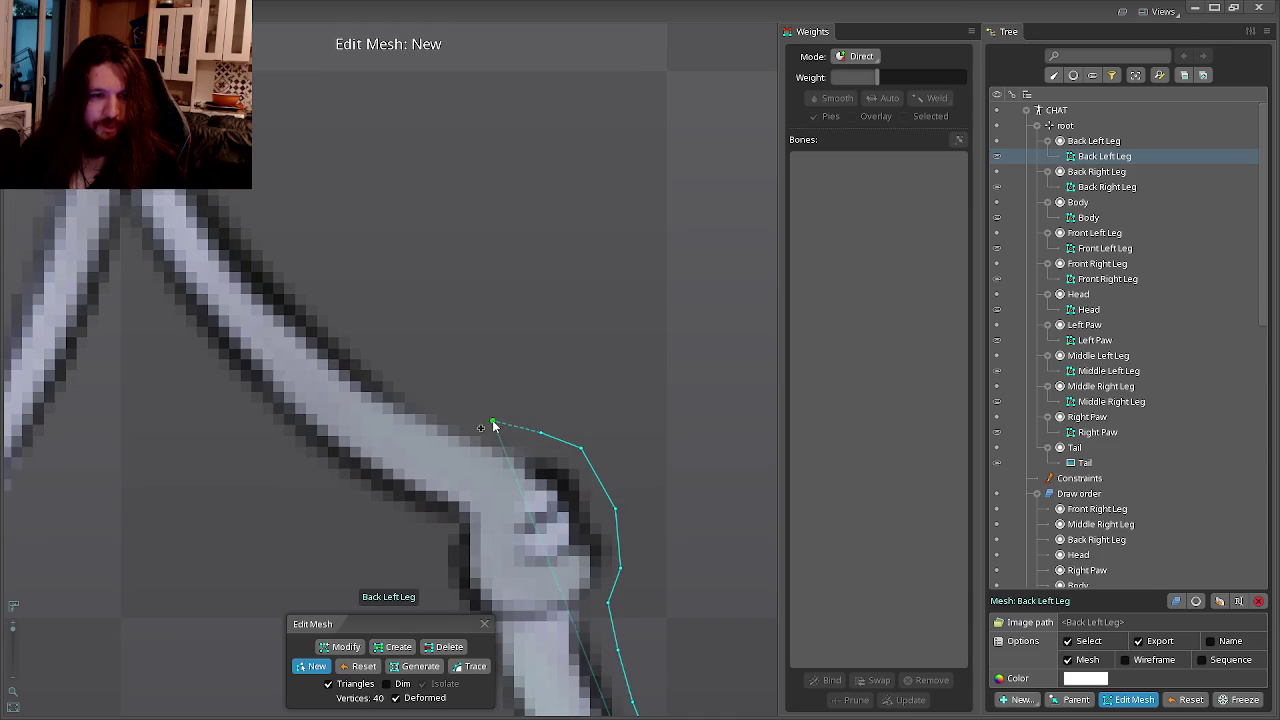
left_click_drag(433, 398, 459, 452)
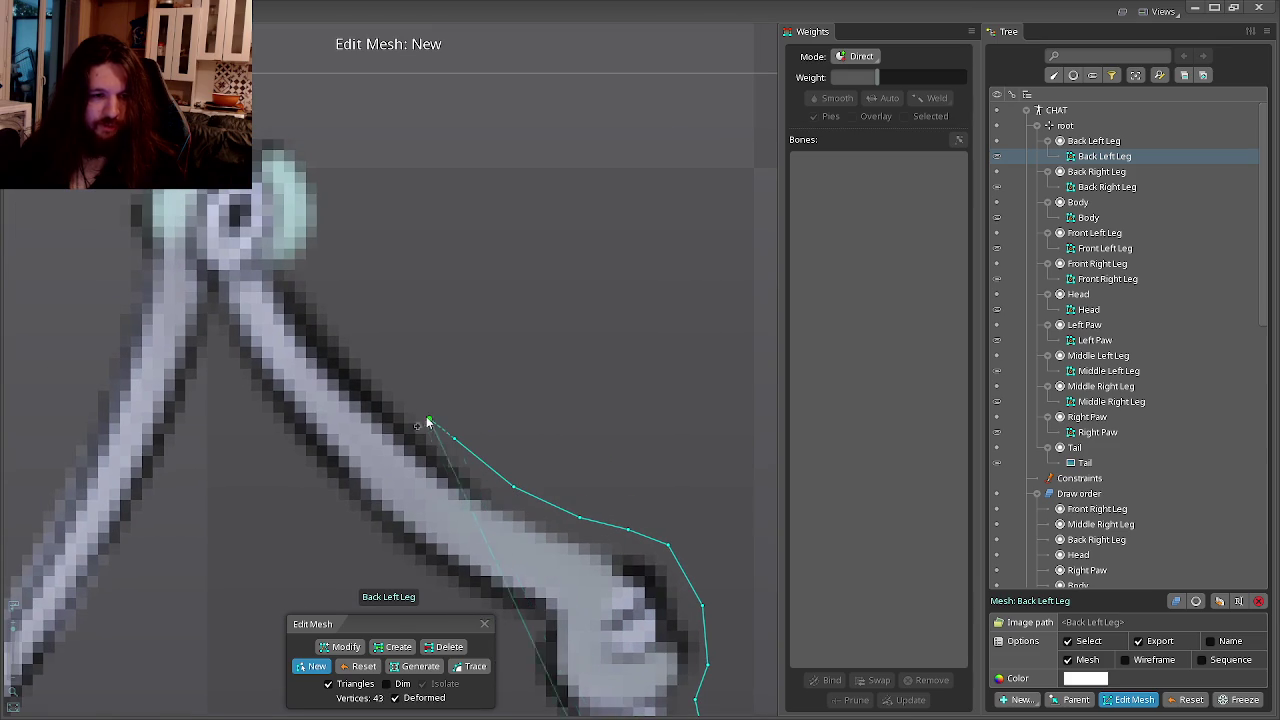
left_click_drag(409, 392, 460, 458)
left_click(429, 429)
left_click(401, 376)
left_click(393, 363)
left_click(403, 337)
left_click(402, 290)
left_click_drag(402, 290, 449, 363)
Wrap the outline around the top of the leg and start down its left edge.
left_click(430, 328)
left_click(401, 296)
left_click(369, 284)
left_click(336, 271)
left_click(304, 256)
left_click(228, 259)
left_click(191, 270)
left_click(186, 294)
left_click(201, 320)
left_click(226, 346)
left_click(231, 374)
left_click(224, 406)
left_click(235, 434)
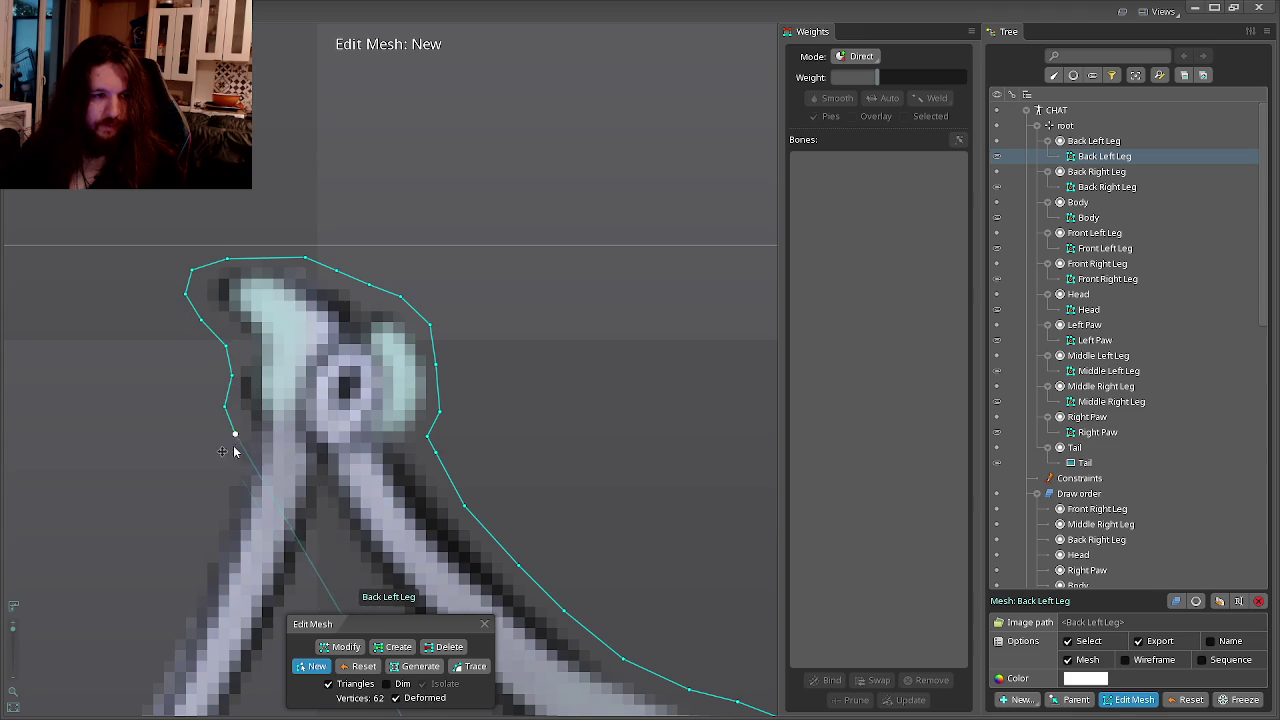
Place outline vertices further down the leg's left edge.
left_click_drag(199, 563, 457, 374)
left_click(454, 379)
left_click(429, 437)
left_click_drag(429, 441, 508, 354)
left_click(484, 400)
left_click_drag(483, 400, 559, 265)
left_click(536, 308)
left_click(514, 352)
left_click(494, 378)
left_click(466, 411)
left_click(442, 443)
left_click(417, 470)
left_click(384, 493)
left_click_drag(384, 496, 454, 416)
left_click(431, 453)
left_click(422, 475)
left_click(422, 508)
left_click(422, 543)
Outline the leg's lower edge and lower-right edge, then up toward the leg's fork.
left_click(472, 578)
left_click(516, 566)
left_click(542, 540)
left_click(584, 505)
left_click(592, 455)
left_click(596, 424)
left_click(609, 400)
left_click(634, 380)
left_click_drag(634, 380, 523, 468)
left_click(553, 407)
left_click(583, 366)
left_click_drag(583, 366, 517, 434)
left_click(544, 381)
left_click(555, 341)
left_click(575, 303)
left_click(585, 268)
left_click(588, 237)
left_click(591, 220)
left_click(614, 295)
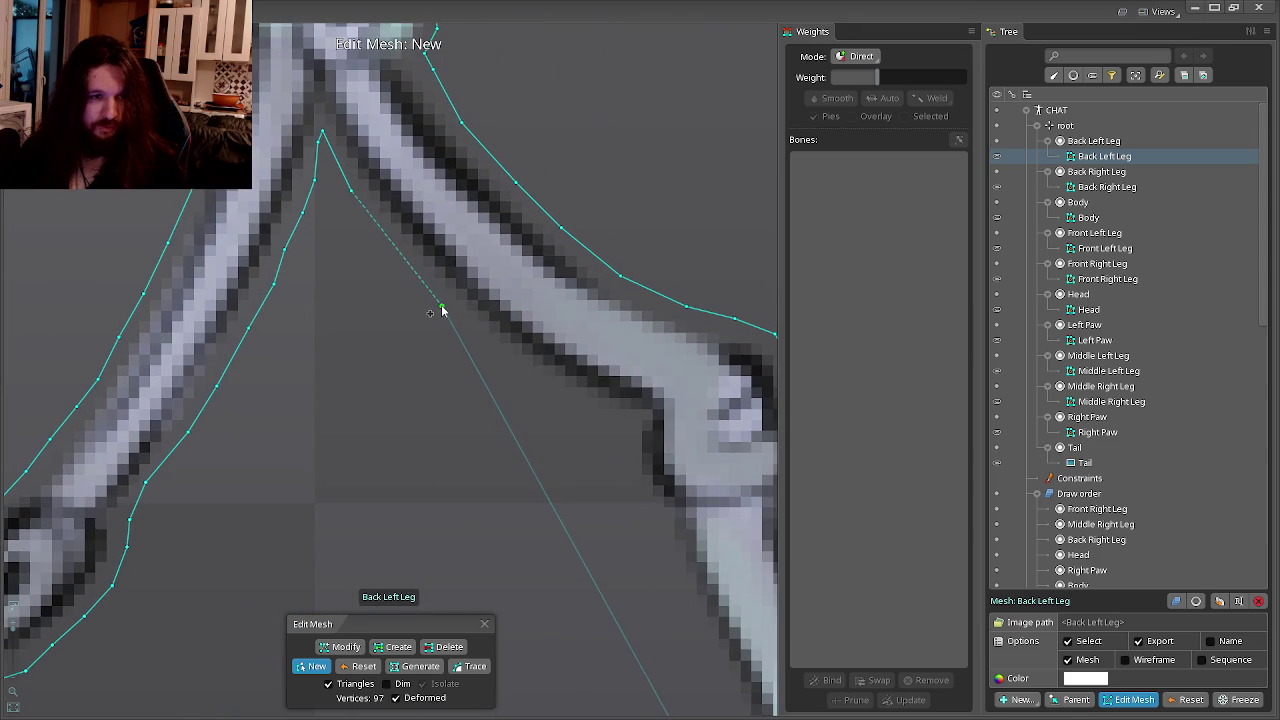
Trace the inner edge and the next lower-leg section with outline vertices.
left_click(388, 245)
left_click(429, 296)
left_click(472, 343)
left_click(525, 381)
left_click(560, 405)
left_click(595, 418)
left_click(626, 470)
left_click(496, 423)
left_click(515, 483)
left_click(530, 515)
left_click(537, 550)
left_click_drag(553, 571, 408, 380)
left_click(441, 444)
left_click(457, 499)
left_click(478, 538)
left_click_drag(491, 560, 410, 349)
Extend the outline to the foot tip and close it on the first vertex, totaling 134 vertices.
left_click(491, 472)
left_click_drag(535, 547, 433, 417)
left_click(471, 456)
left_click_drag(506, 515, 410, 438)
left_click(440, 457)
left_click_drag(463, 477, 427, 455)
left_click(463, 503)
left_click_drag(470, 510, 388, 452)
left_click(398, 463)
left_click(418, 489)
left_click_drag(430, 540, 371, 443)
left_click(386, 479)
left_click(412, 512)
left_click_drag(412, 512, 427, 443)
left_click(427, 440)
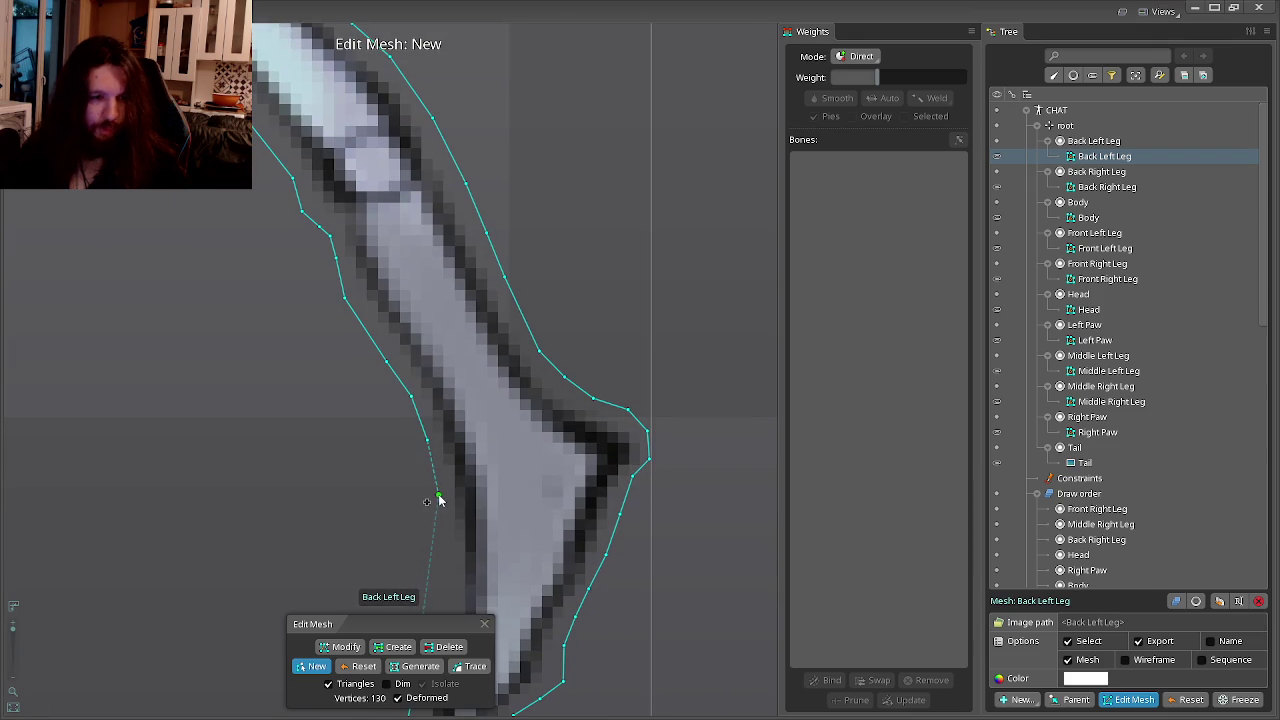
left_click_drag(438, 500, 500, 292)
left_click(513, 356)
left_click(506, 417)
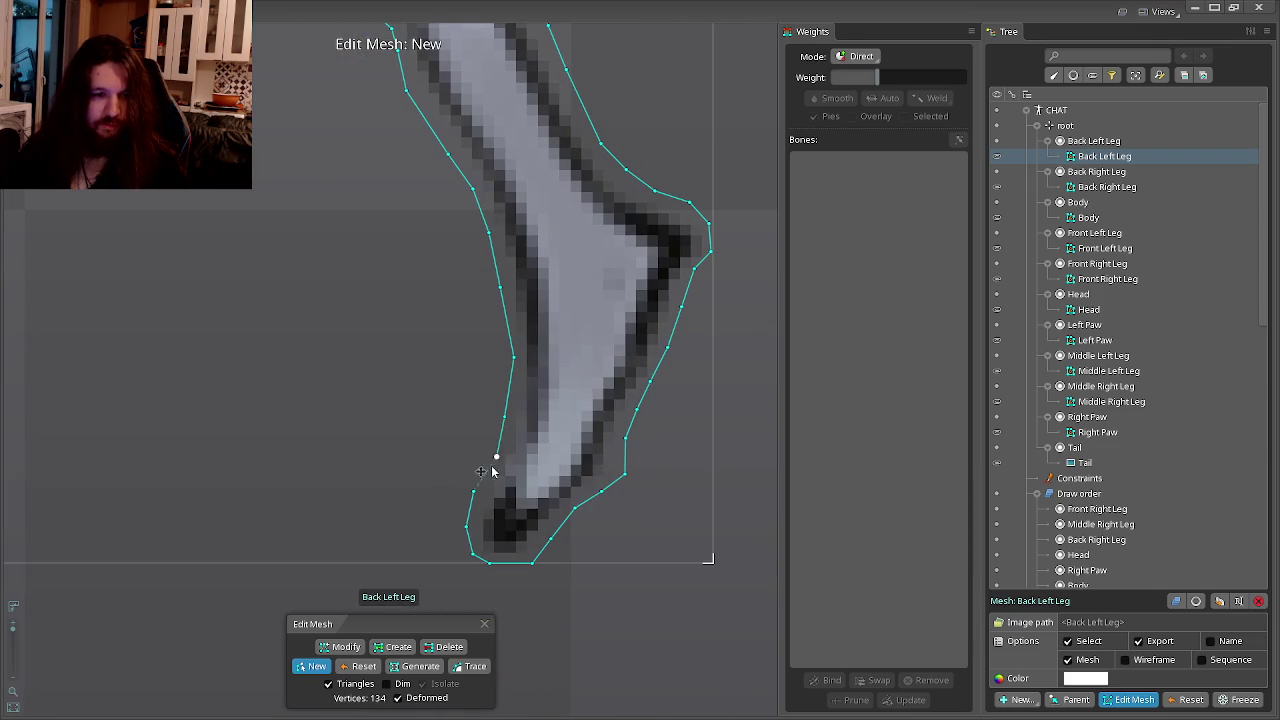
left_click(475, 494)
scroll(532, 406, "down", 3)
scroll(453, 333, "down", 3)
scroll(337, 290, "down", 2)
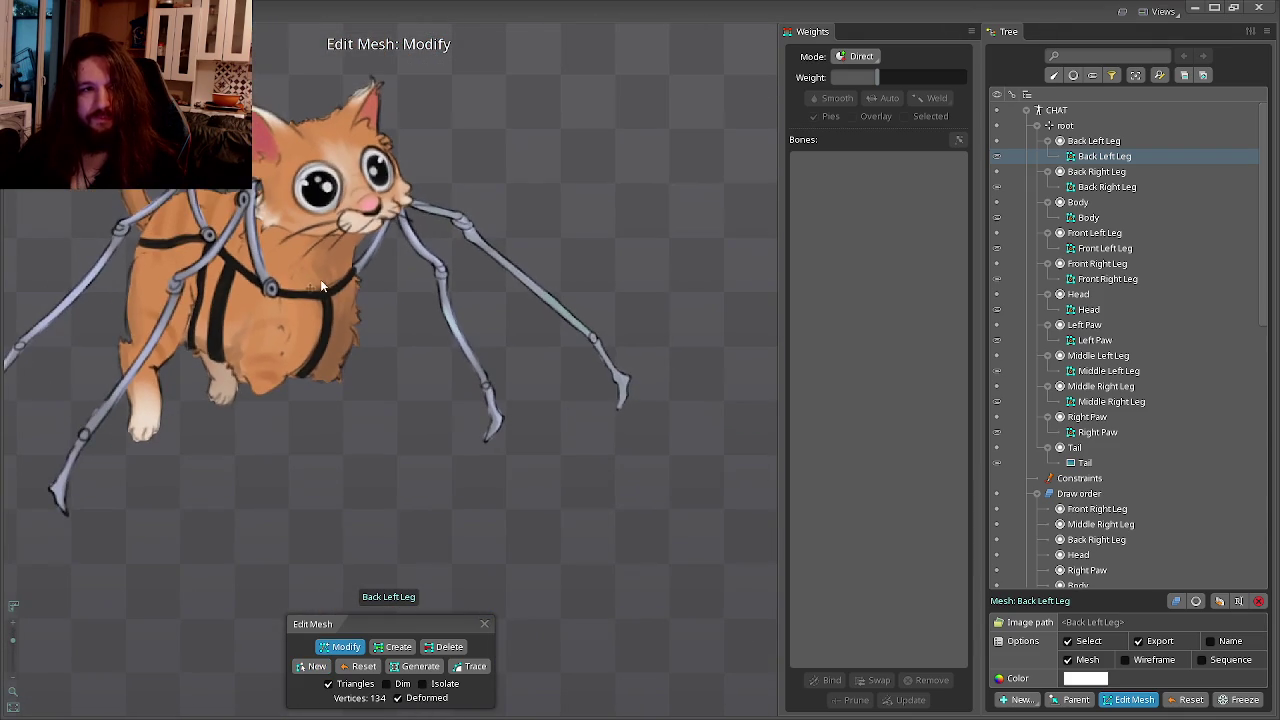
Drag the Back Left Leg bone below the cat's chin, to translate 434.7, -264.22.
left_click_drag(527, 413, 763, 528)
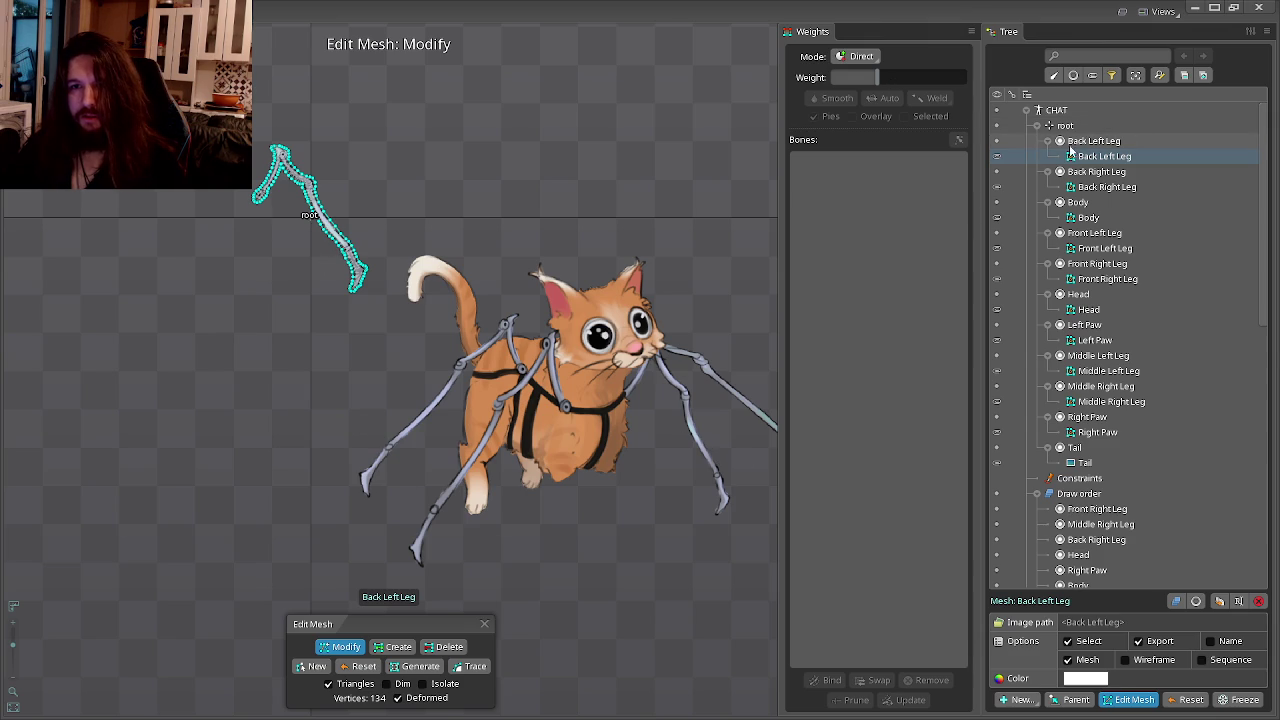
left_click(1085, 140)
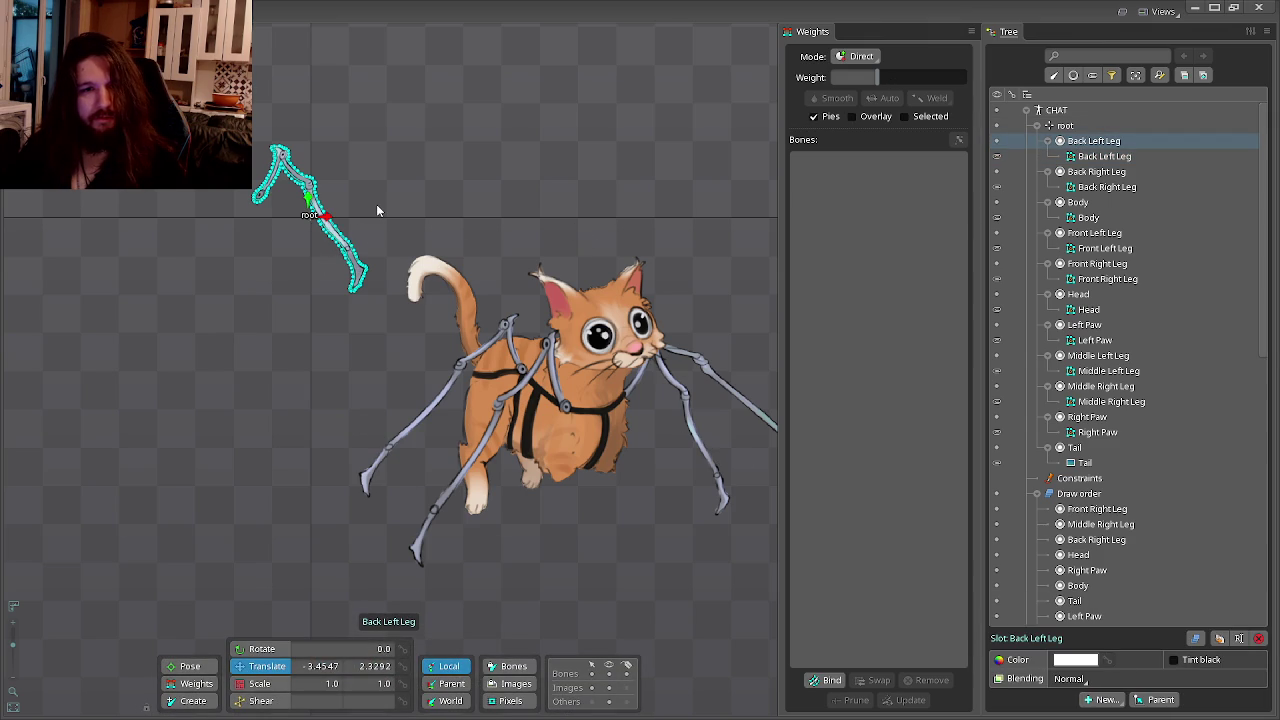
left_click_drag(376, 204, 718, 410)
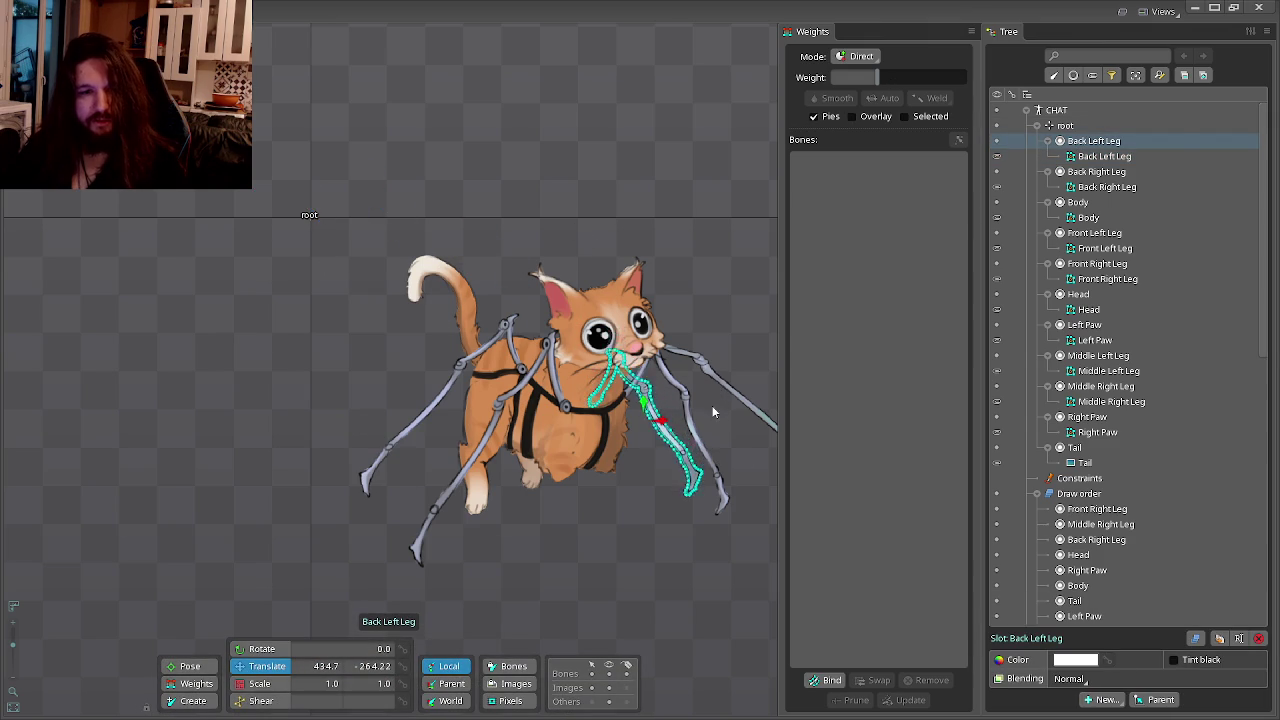
key("alt+Tab")
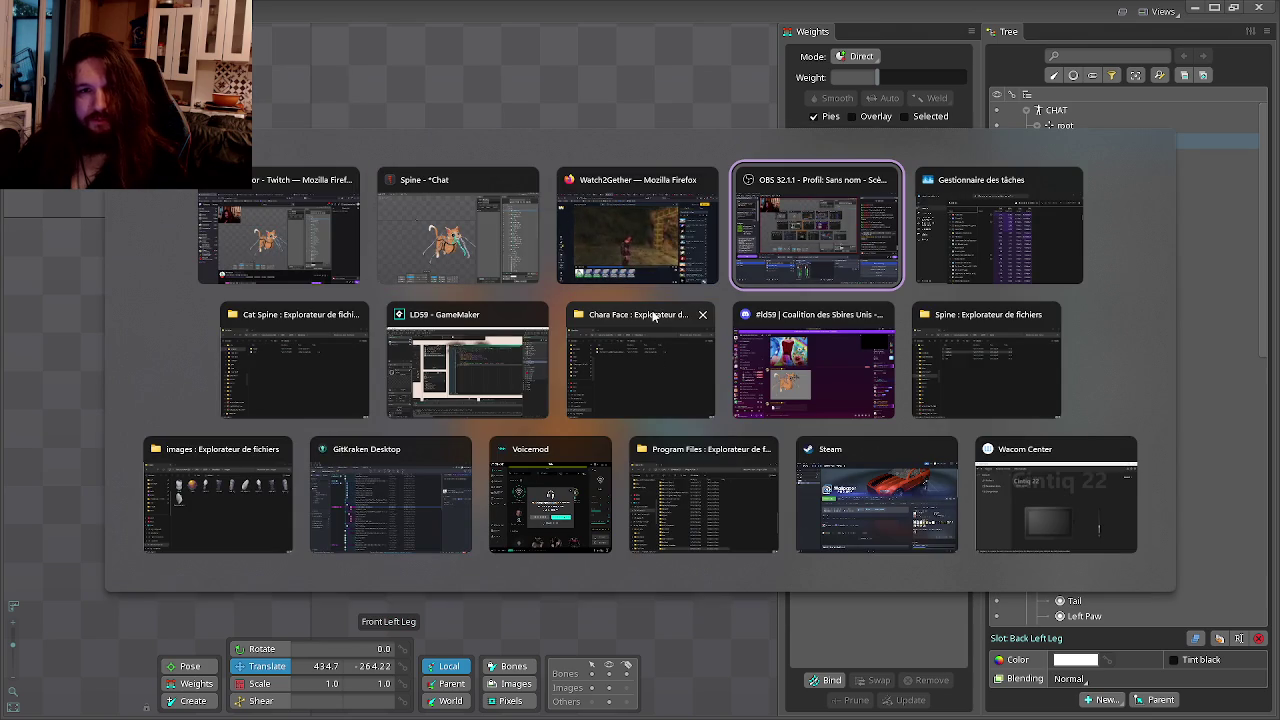
mouse_move(816, 226)
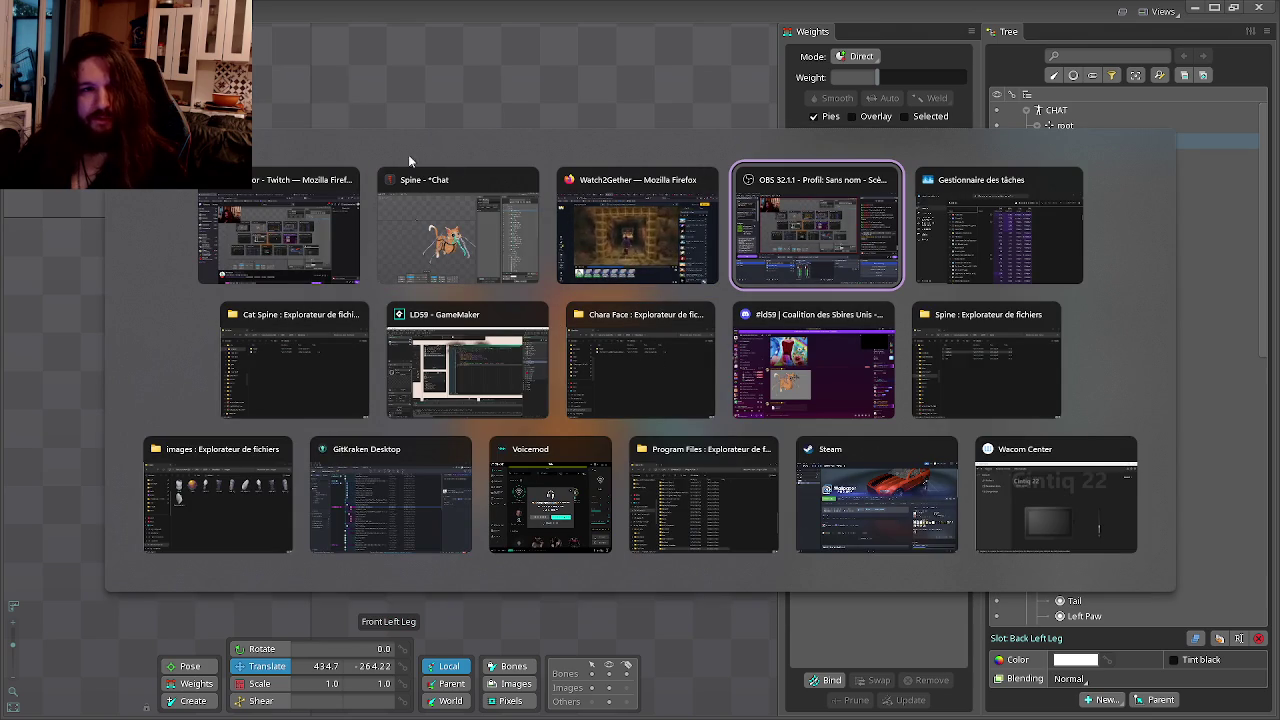
Open CHAT.psd from the LD59 folder so the spider-cat artwork shows in Photoshop.
left_click(458, 230)
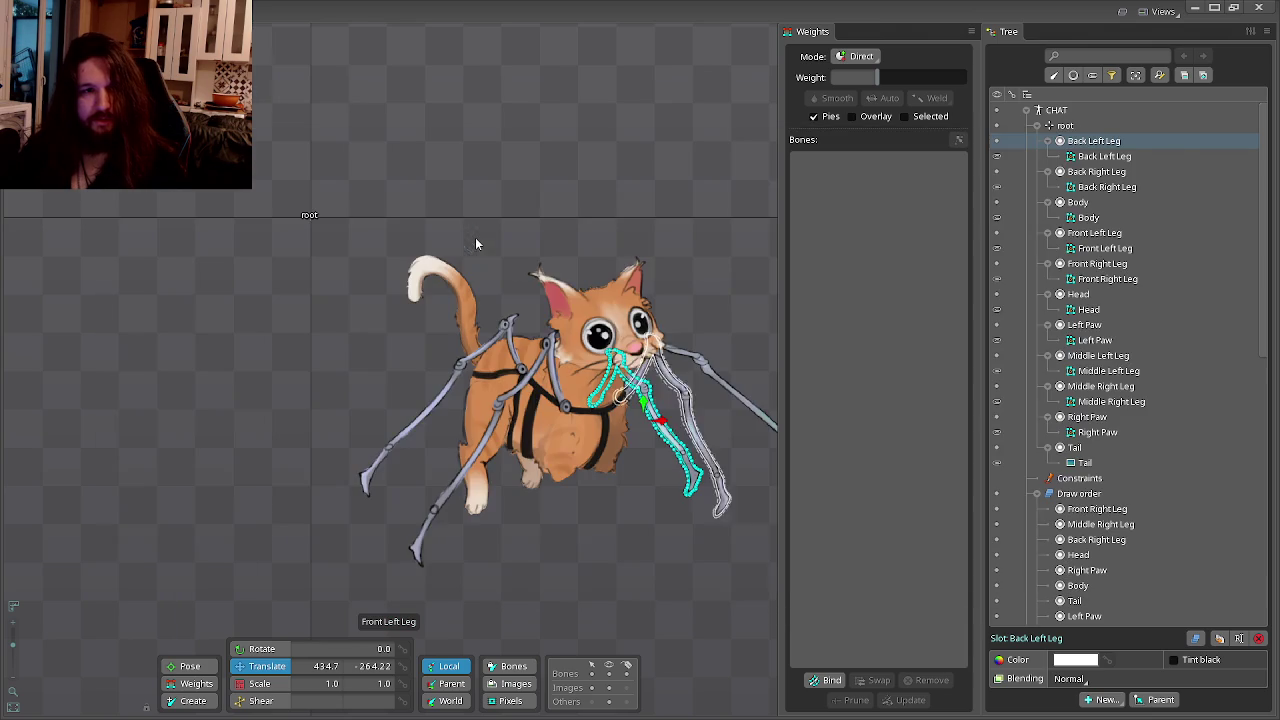
key("alt+Tab")
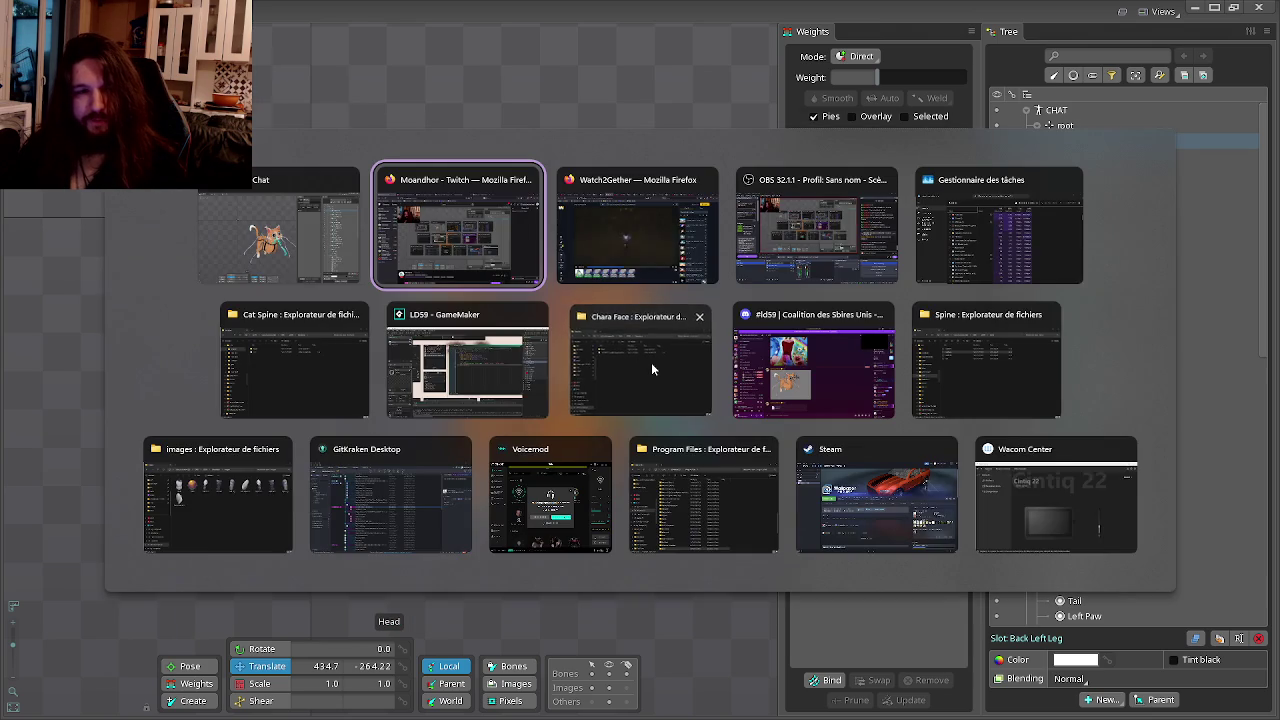
left_click(651, 362)
key("alt+Tab")
key("alt+Tab")
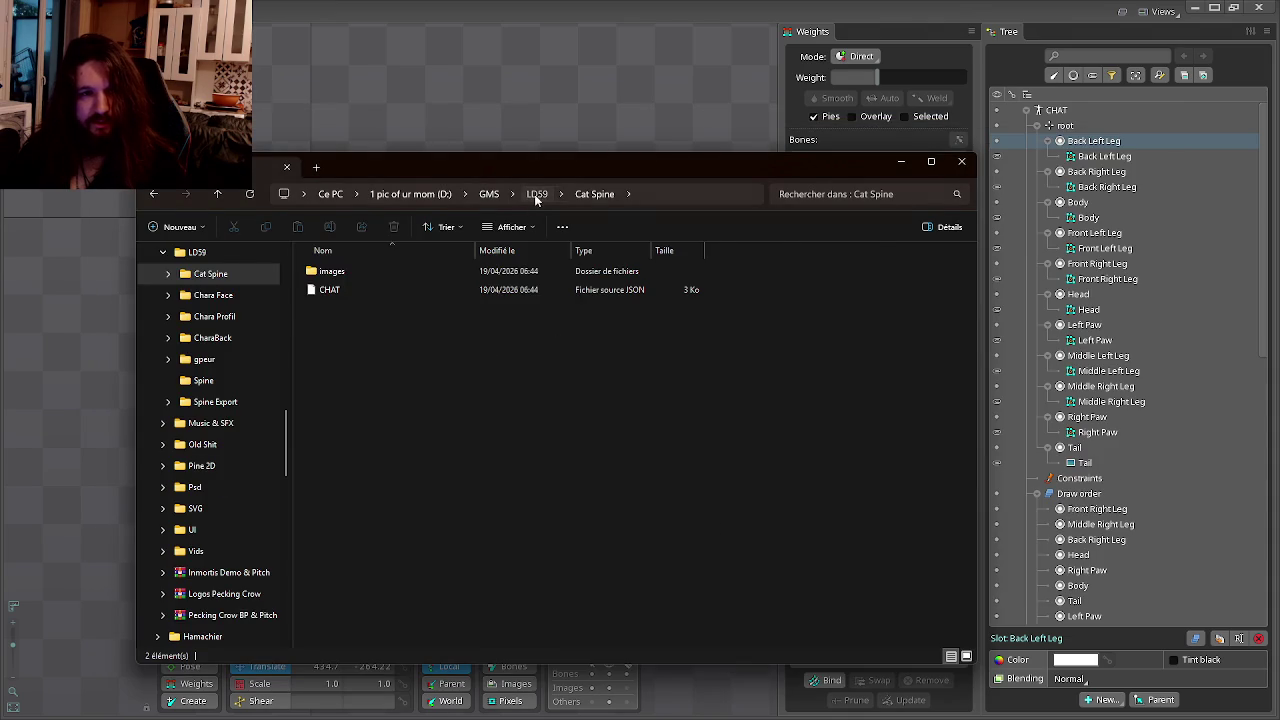
left_click(536, 194)
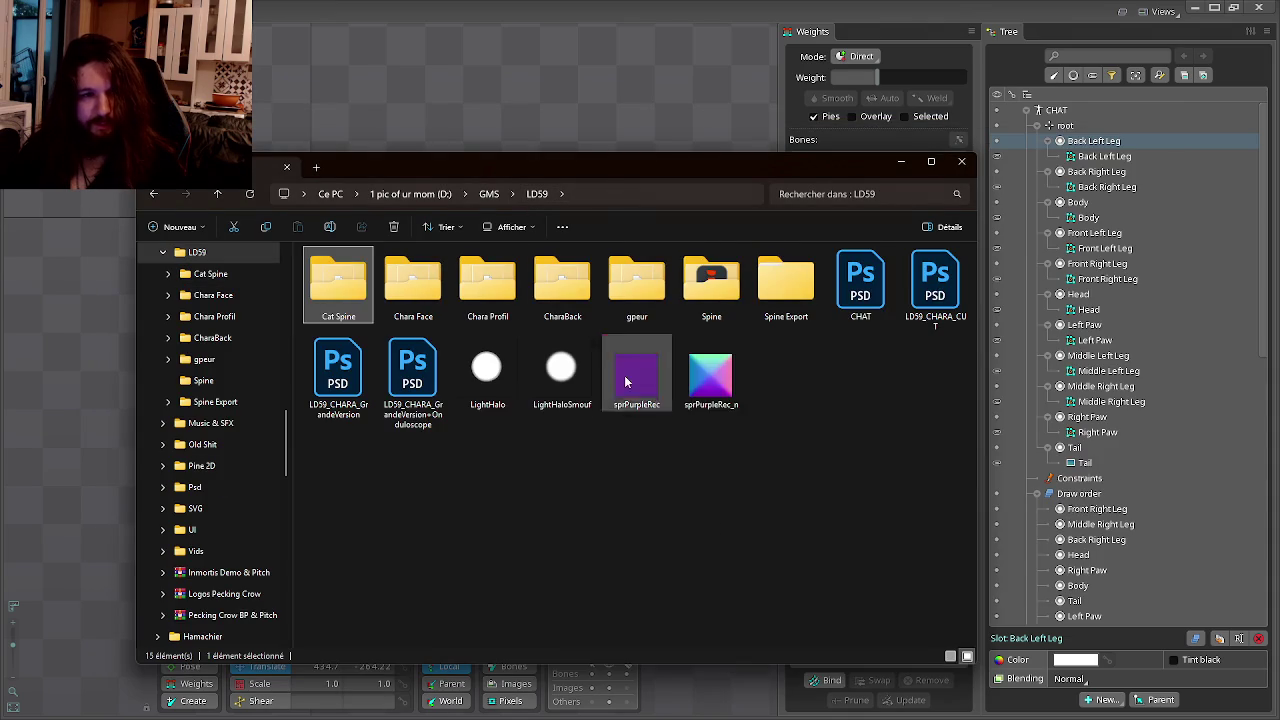
left_click(840, 300)
double_click(840, 300)
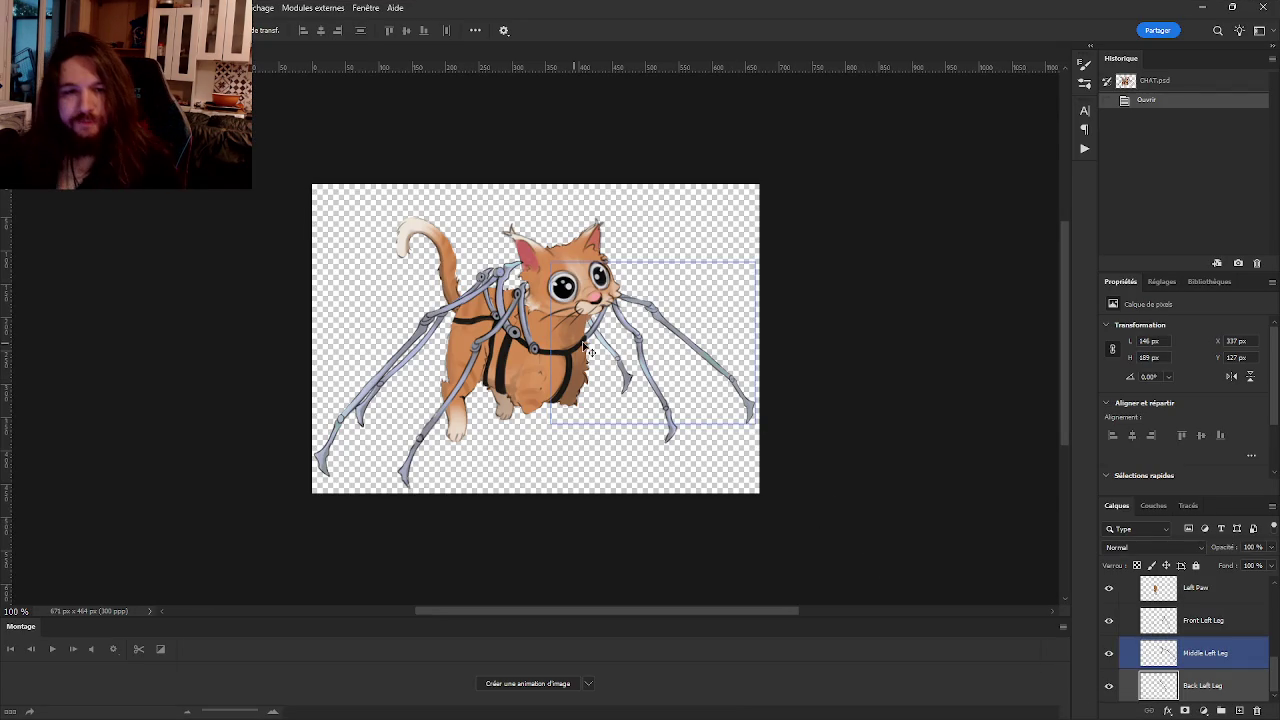
Select the Back Left Leg mesh in Spine and move it up and left.
scroll(615, 382, "up", 3)
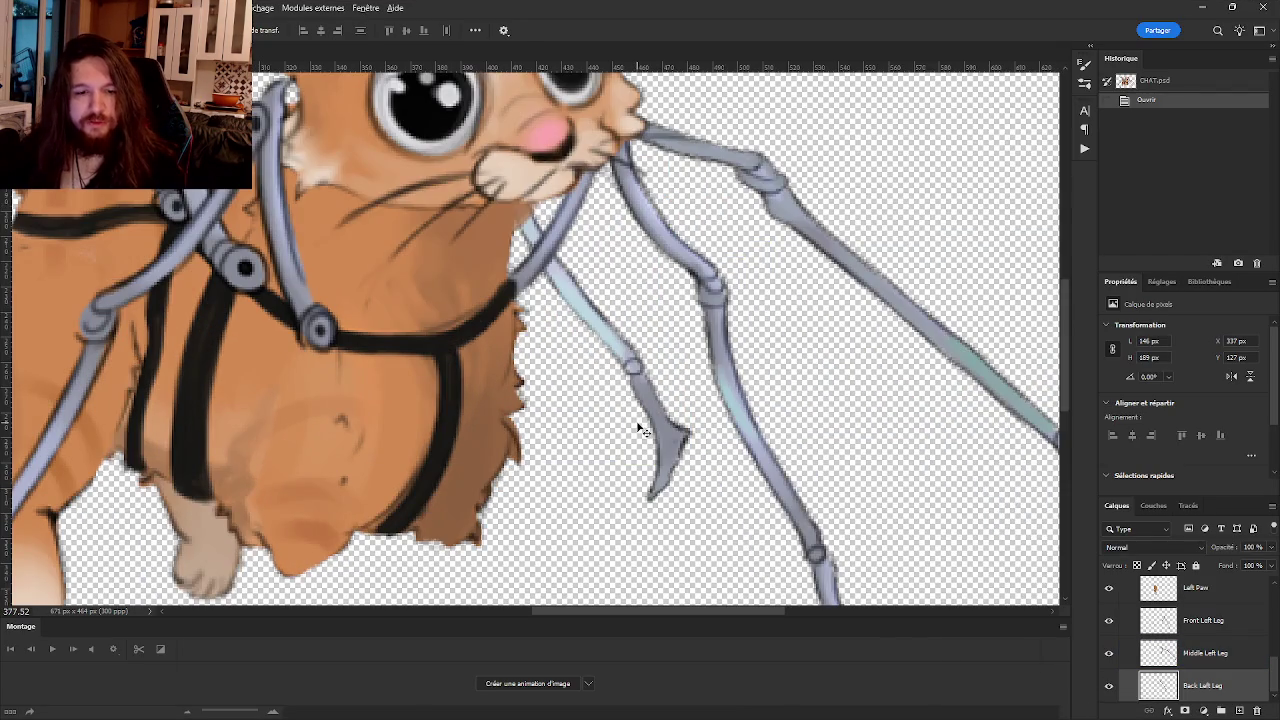
key("alt+Tab")
scroll(712, 425, "up", 3)
scroll(640, 478, "up", 3)
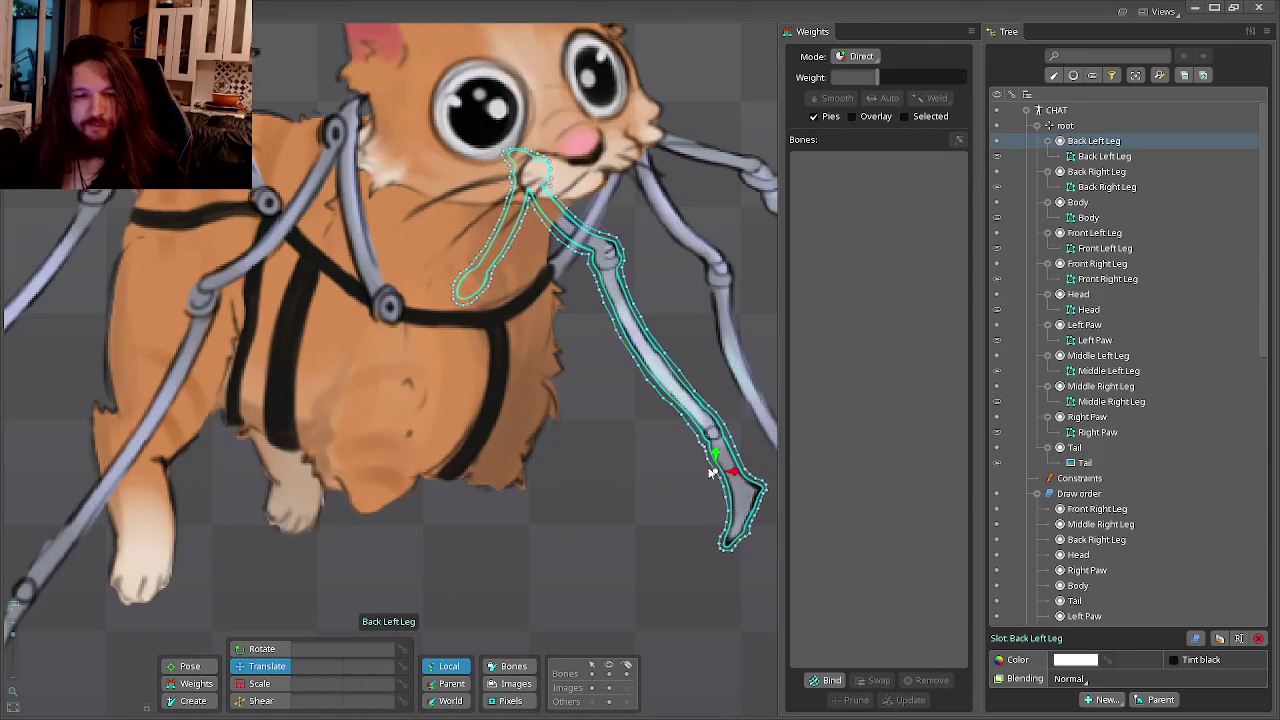
left_click(682, 426)
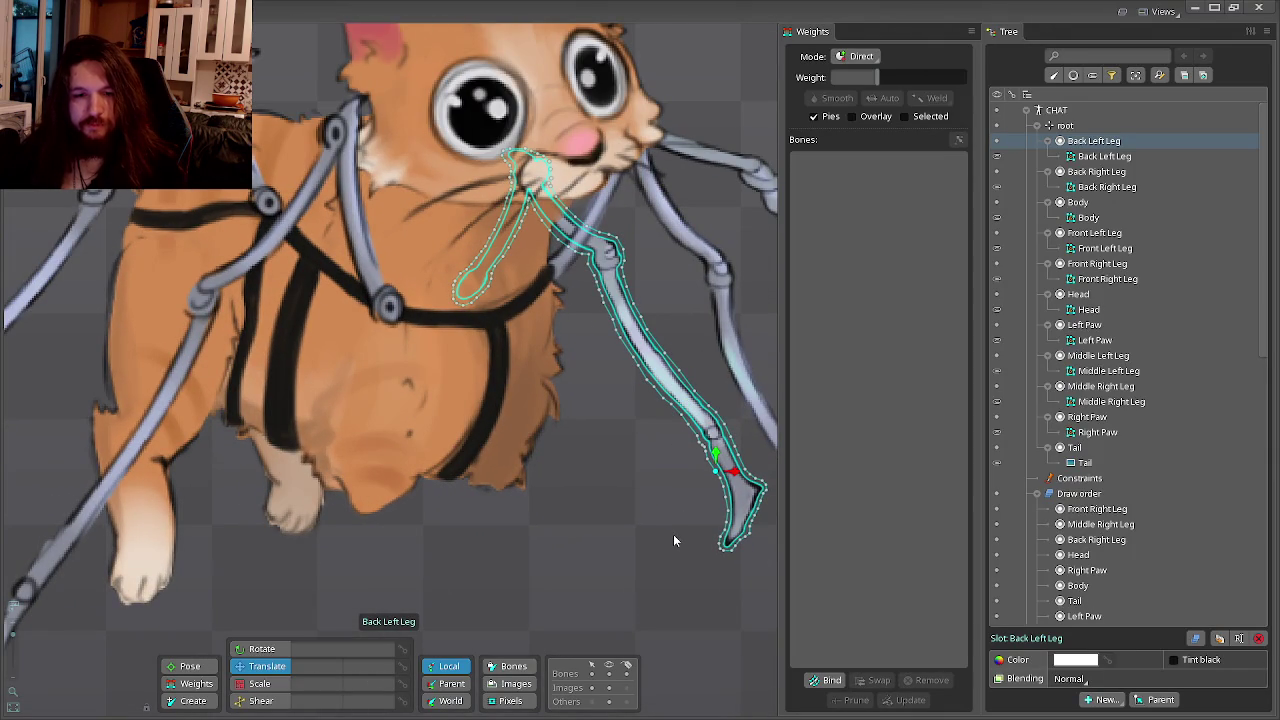
mouse_move(693, 420)
left_mouse_down()
mouse_move(634, 422)
mouse_move(543, 358)
left_mouse_up()
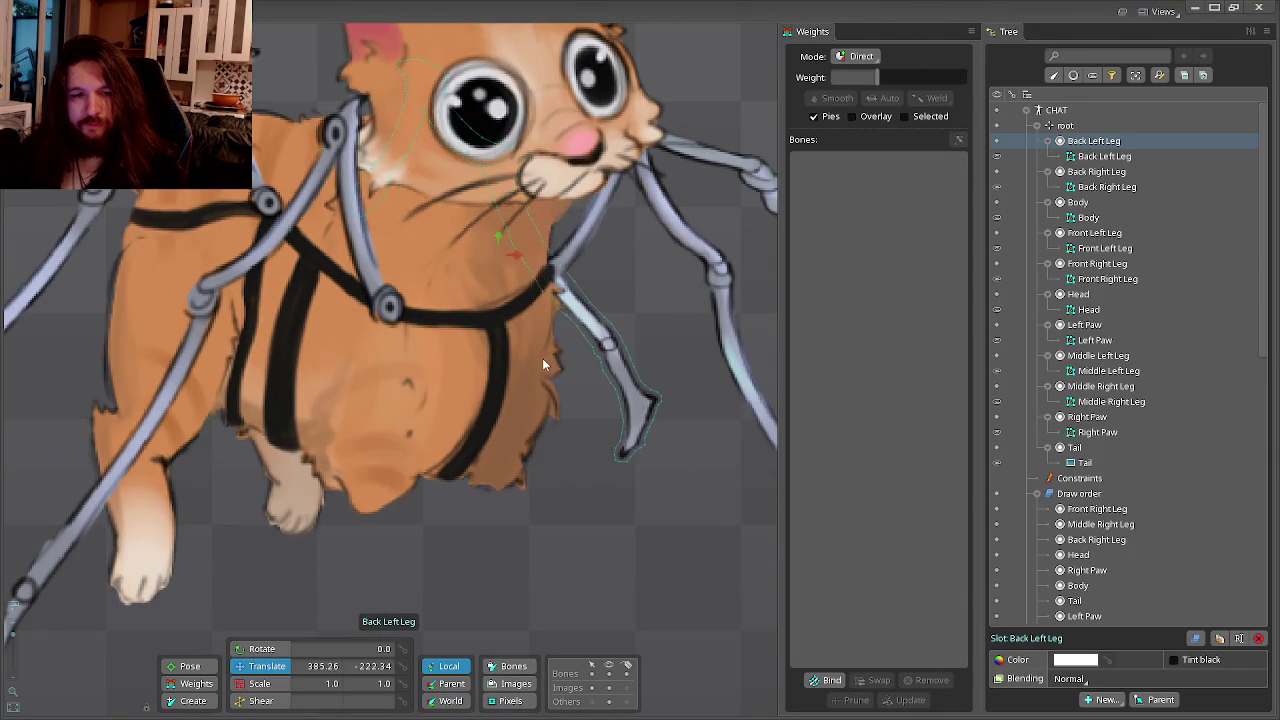
Fine-tune the Back Left Leg position with small nudges, comparing against the Photoshop artwork.
key("alt+Tab")
key("alt+Tab")
left_click_drag(582, 443, 636, 480)
key("alt+Tab")
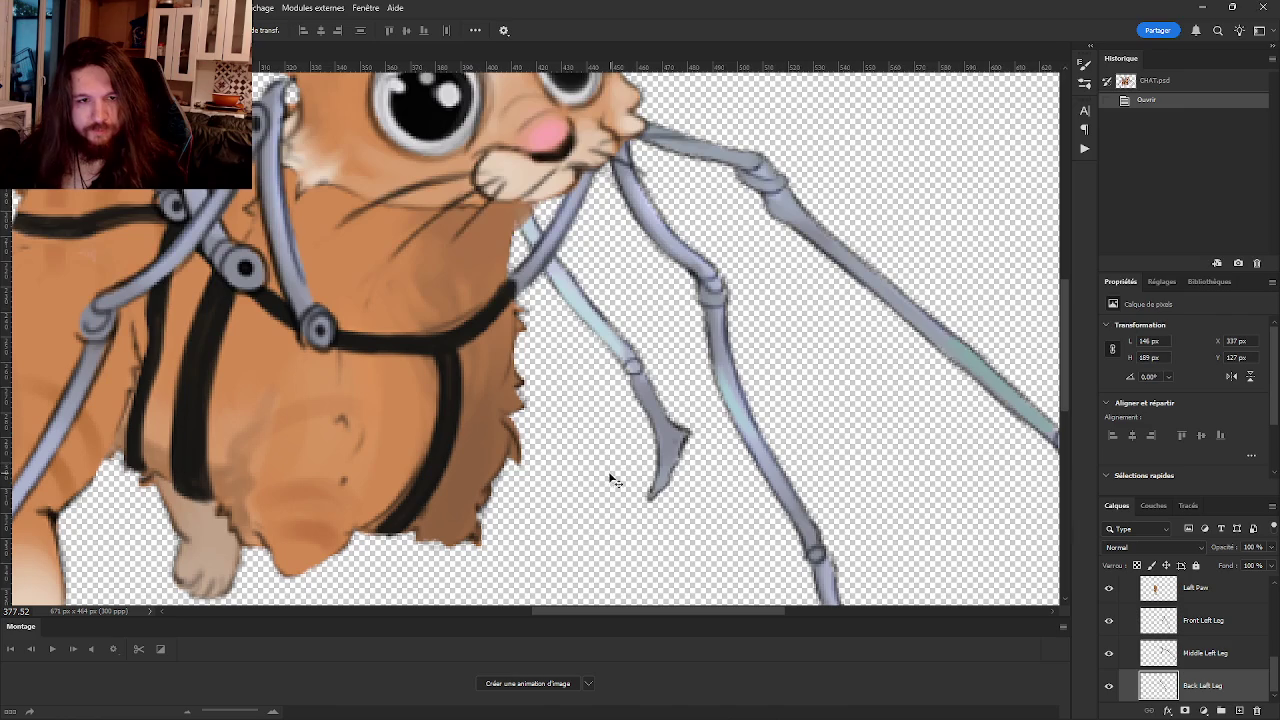
key("alt+Tab")
mouse_move(594, 448)
left_mouse_down()
mouse_move(608, 455)
mouse_move(584, 438)
left_mouse_up()
key("alt+Tab")
key("alt+Tab")
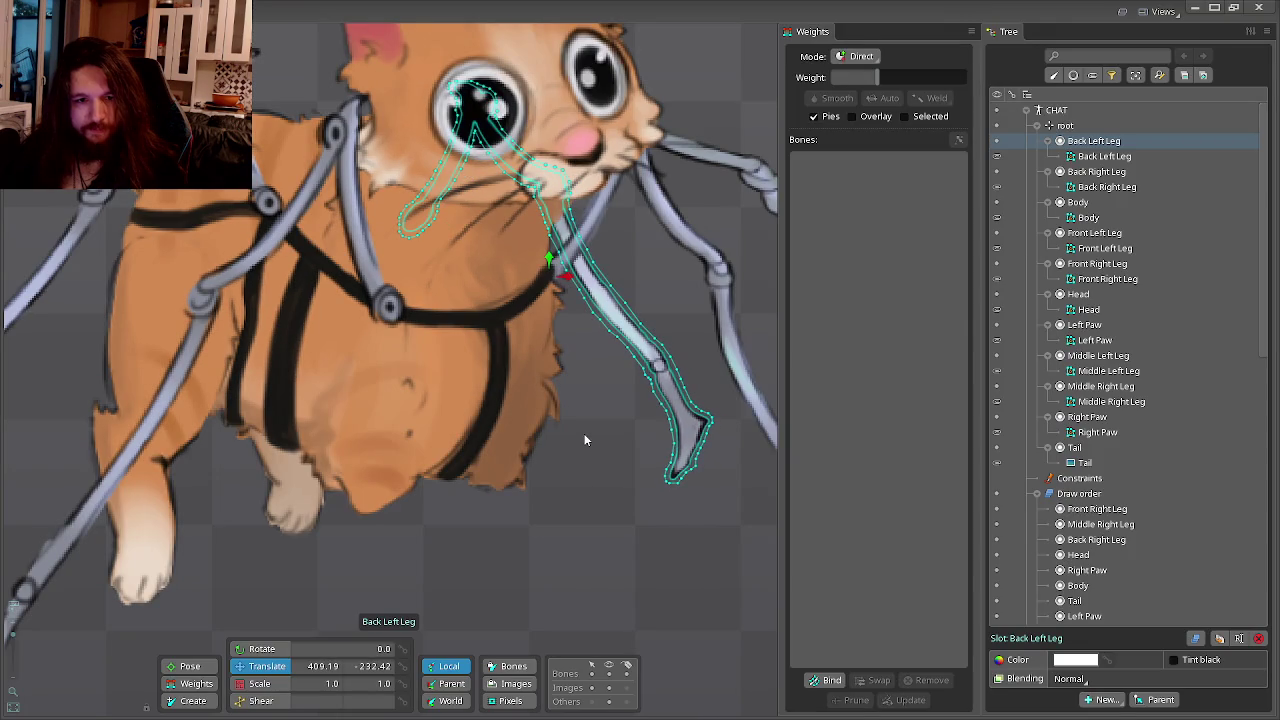
Flip between the rig and the original artwork to confirm the leg alignment.
key("alt+Tab")
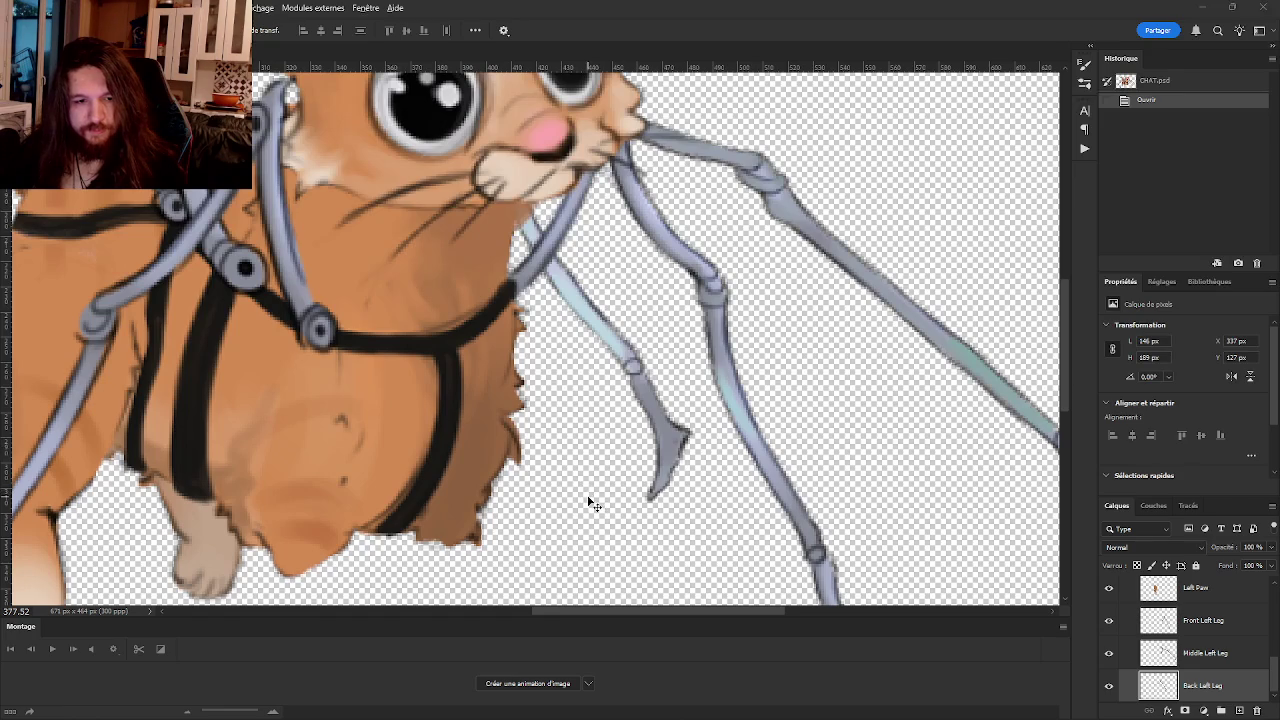
key("alt+Tab")
key("alt+Tab")
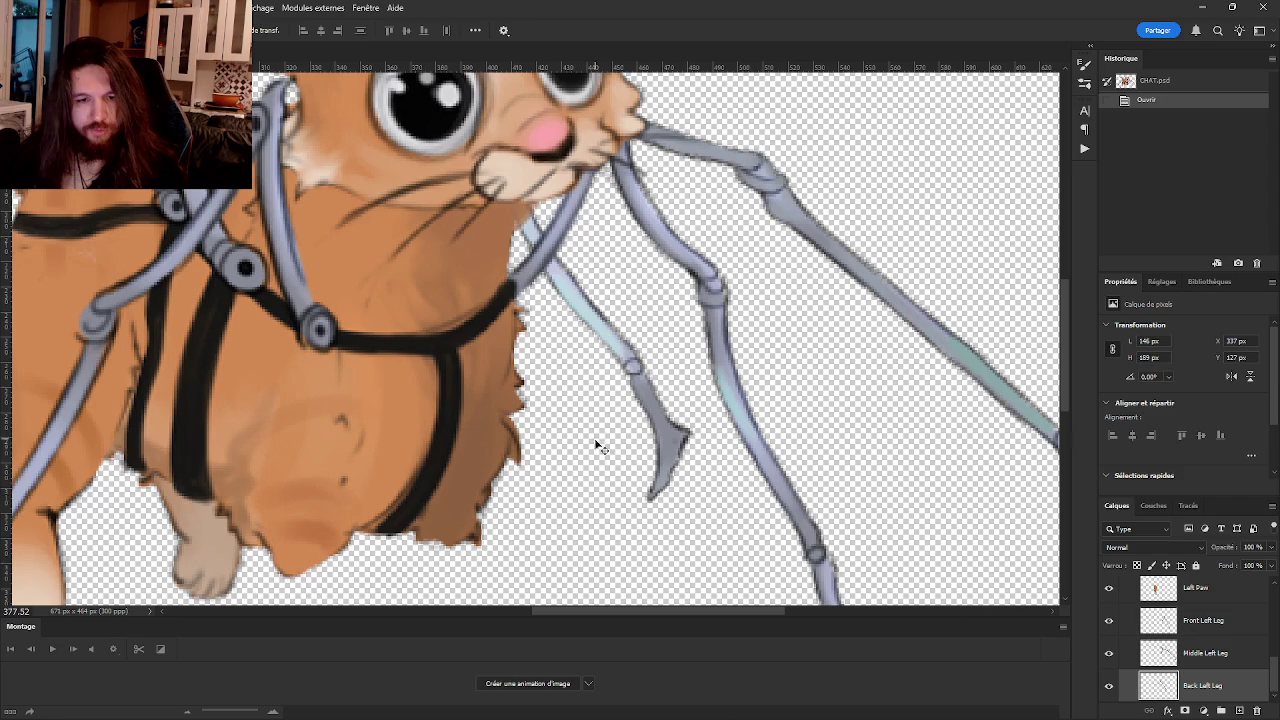
key("alt+Tab")
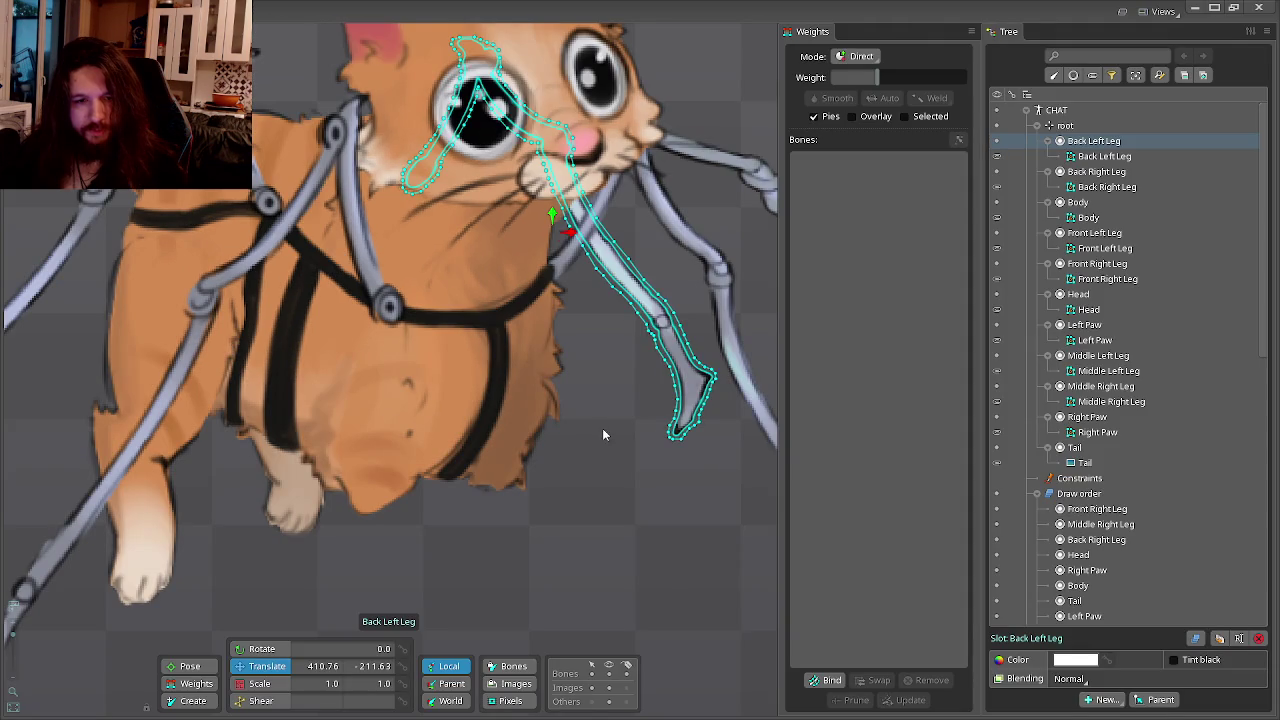
key("alt+Tab")
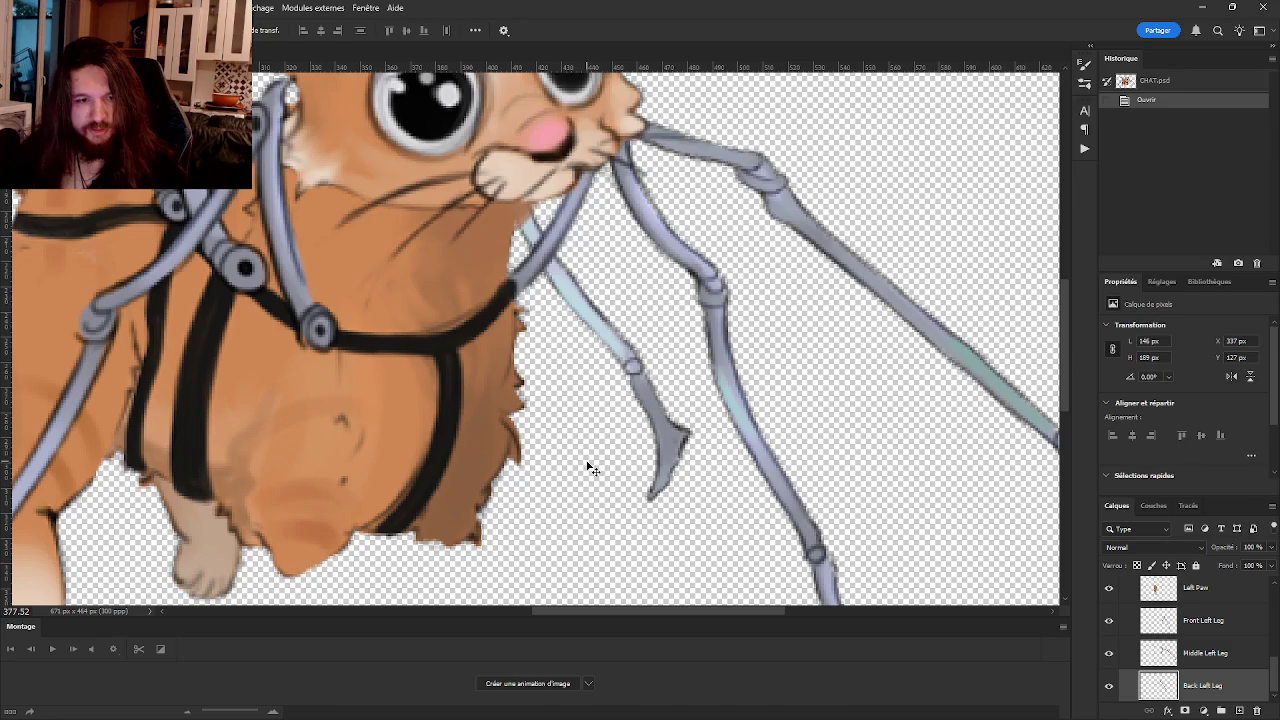
key("alt+Tab")
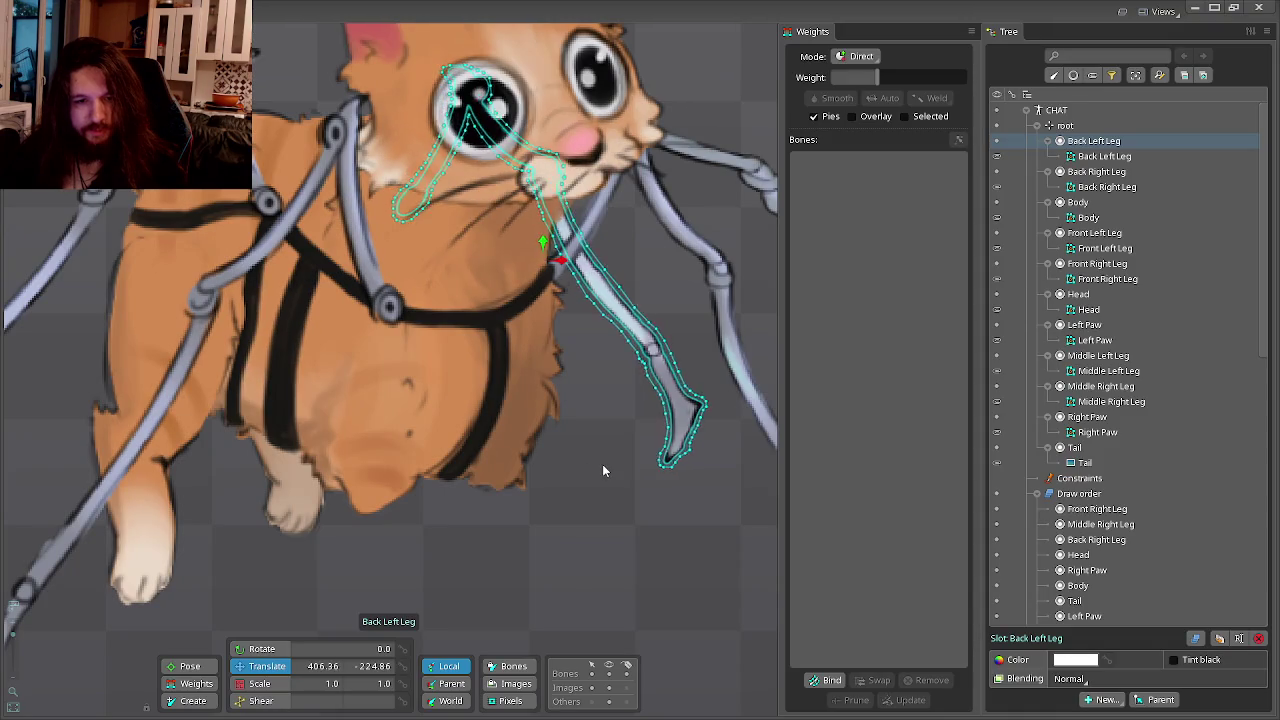
key("alt+Tab")
key("alt+Tab")
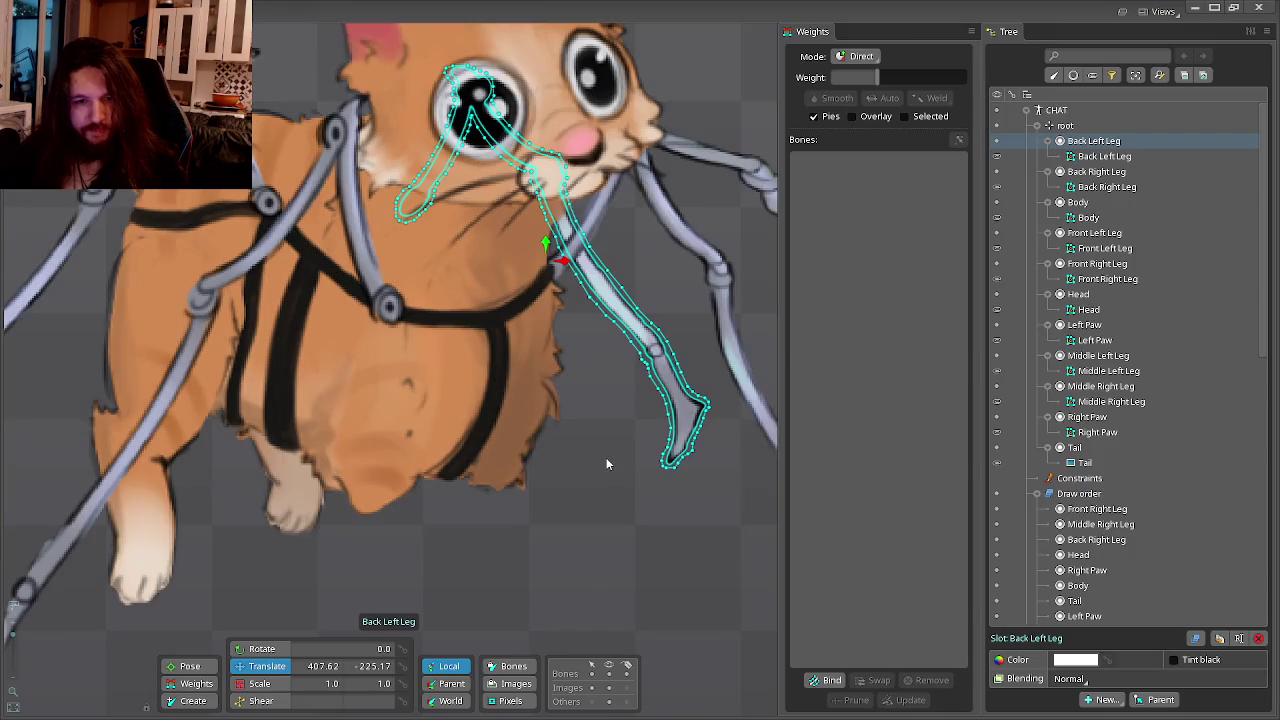
Deselect the mesh, zoom out, and select the Head attachment.
scroll(606, 457, "down", 2)
left_click(445, 341)
scroll(437, 371, "down", 3)
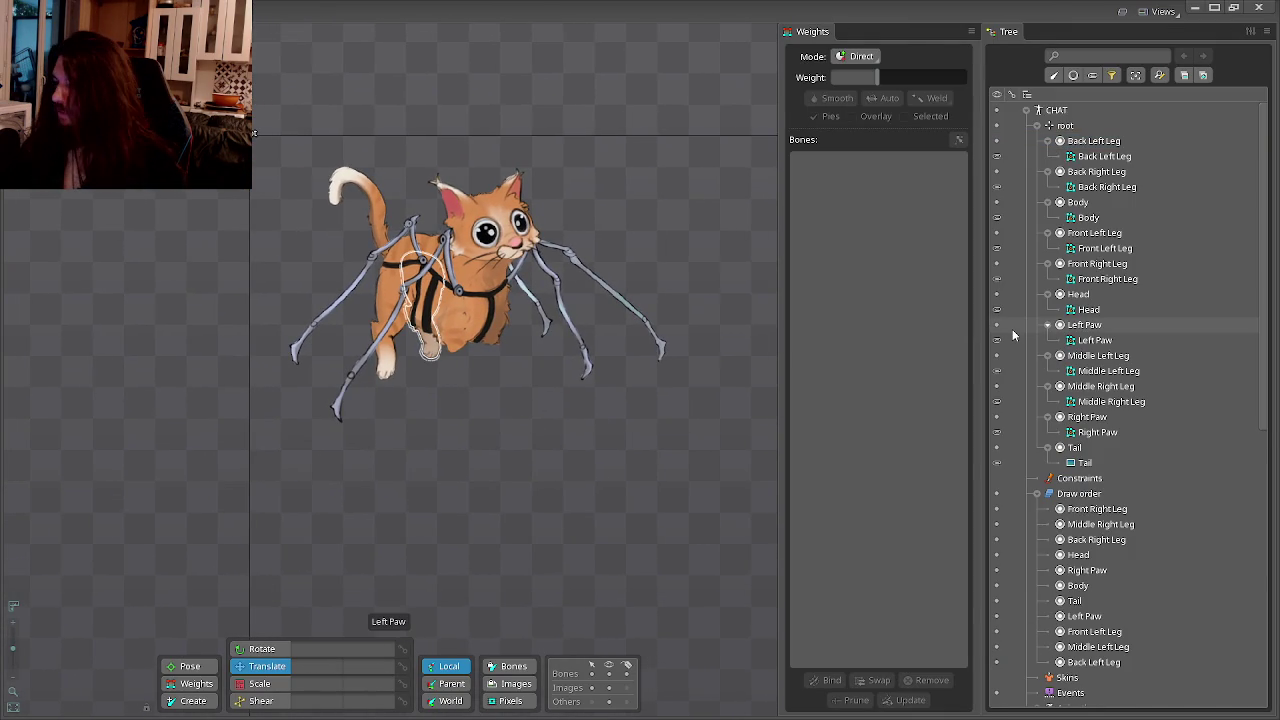
left_click(1088, 309)
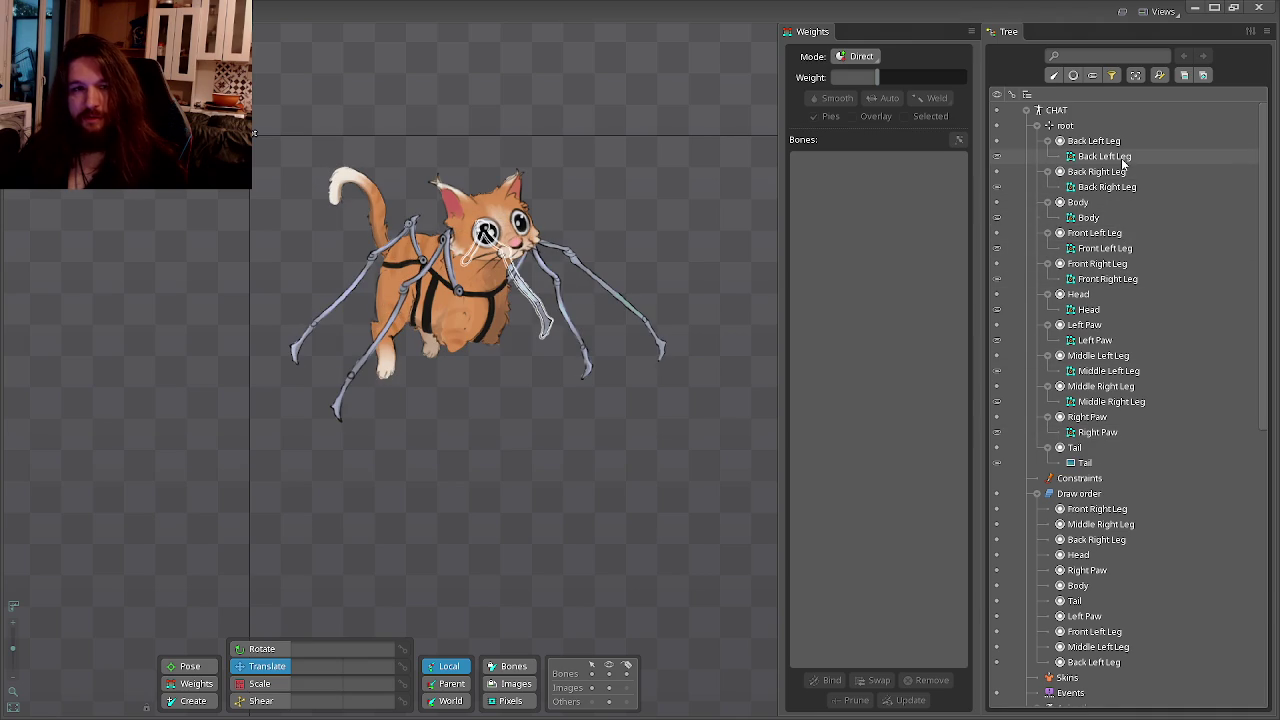
Select the Middle Right Leg mesh attachment in the Tree and enter Edit Mesh.
left_click(1123, 158)
left_click(1135, 189)
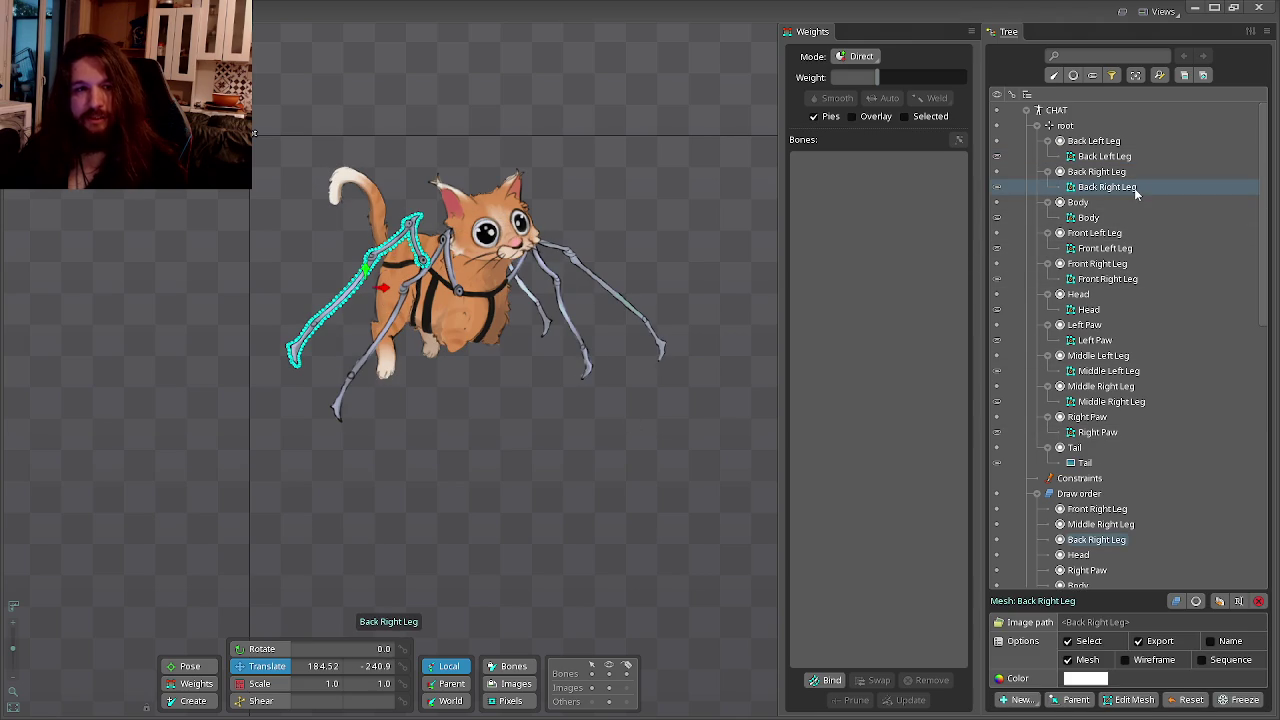
left_click(1108, 374)
left_click(1110, 402)
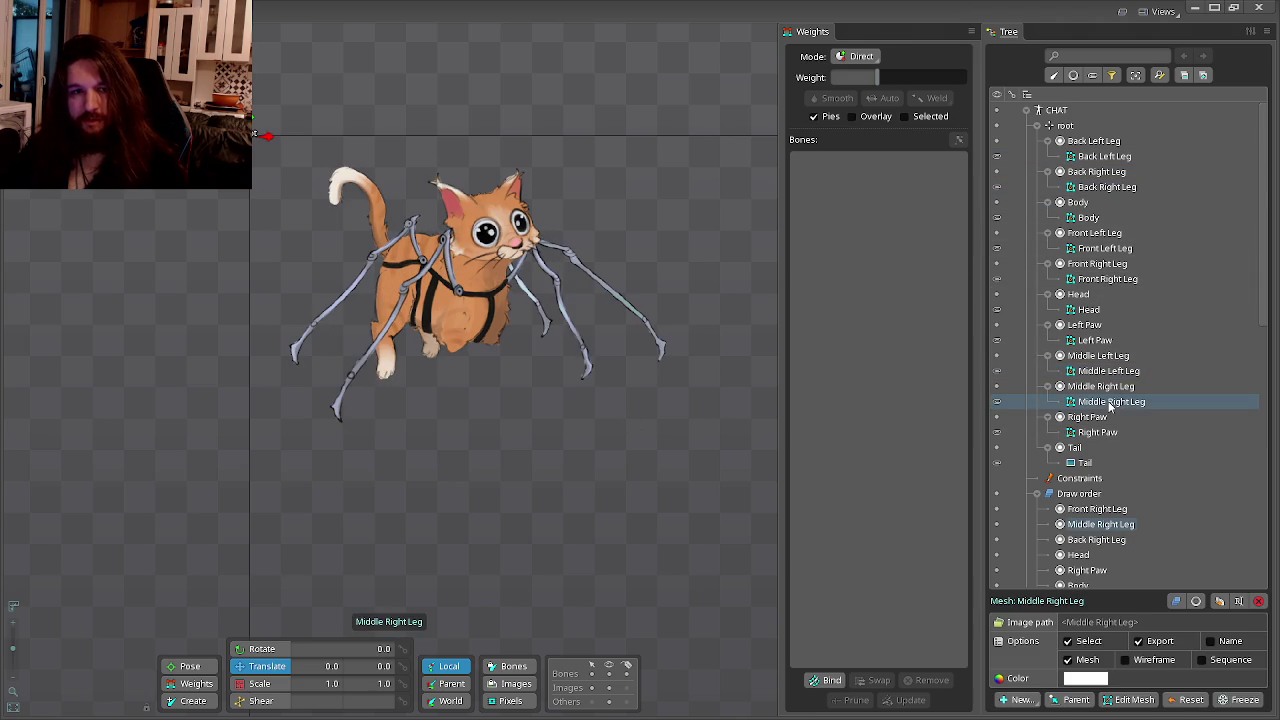
left_click(1134, 699)
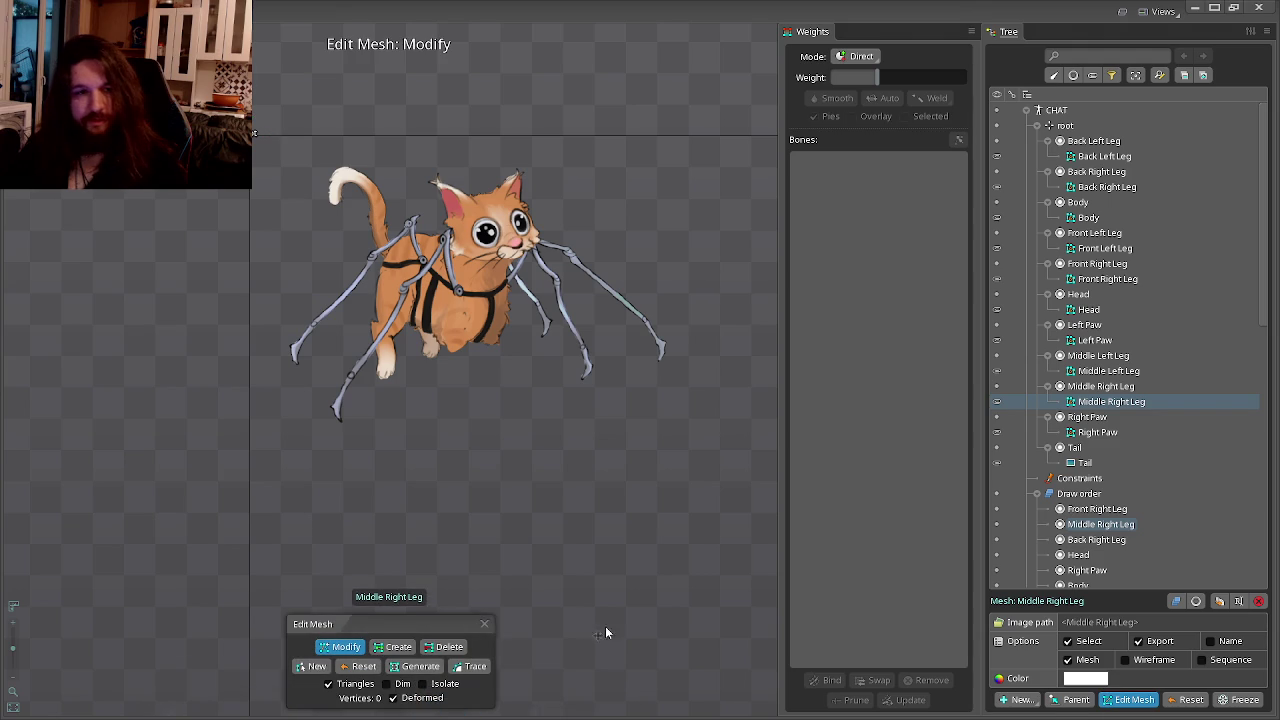
Start a new Middle Right Leg mesh and place the first vertices along the foot's edge.
left_click(311, 667)
left_click_drag(323, 387, 471, 491)
scroll(351, 414, "up", 2)
scroll(323, 403, "up", 2)
scroll(324, 392, "up", 2)
scroll(318, 350, "up", 2)
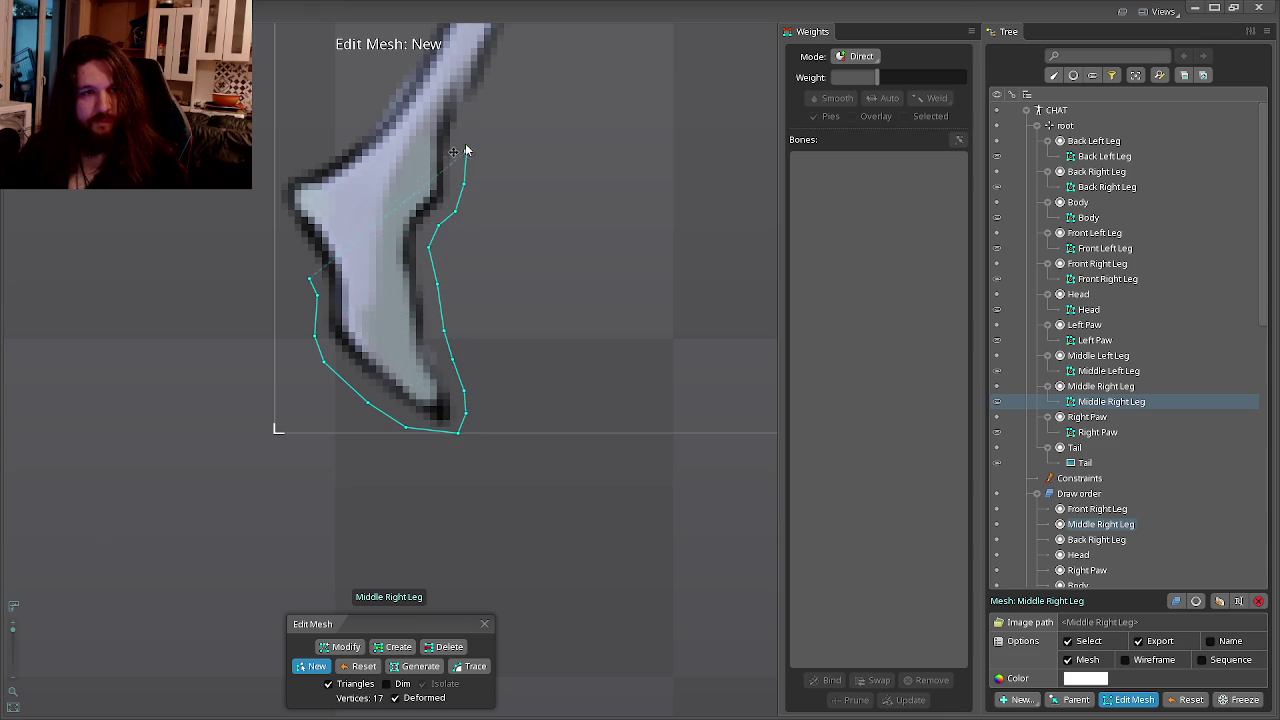
mouse_move(474, 128)
left_mouse_down()
mouse_move(414, 394)
mouse_move(425, 370)
left_mouse_up()
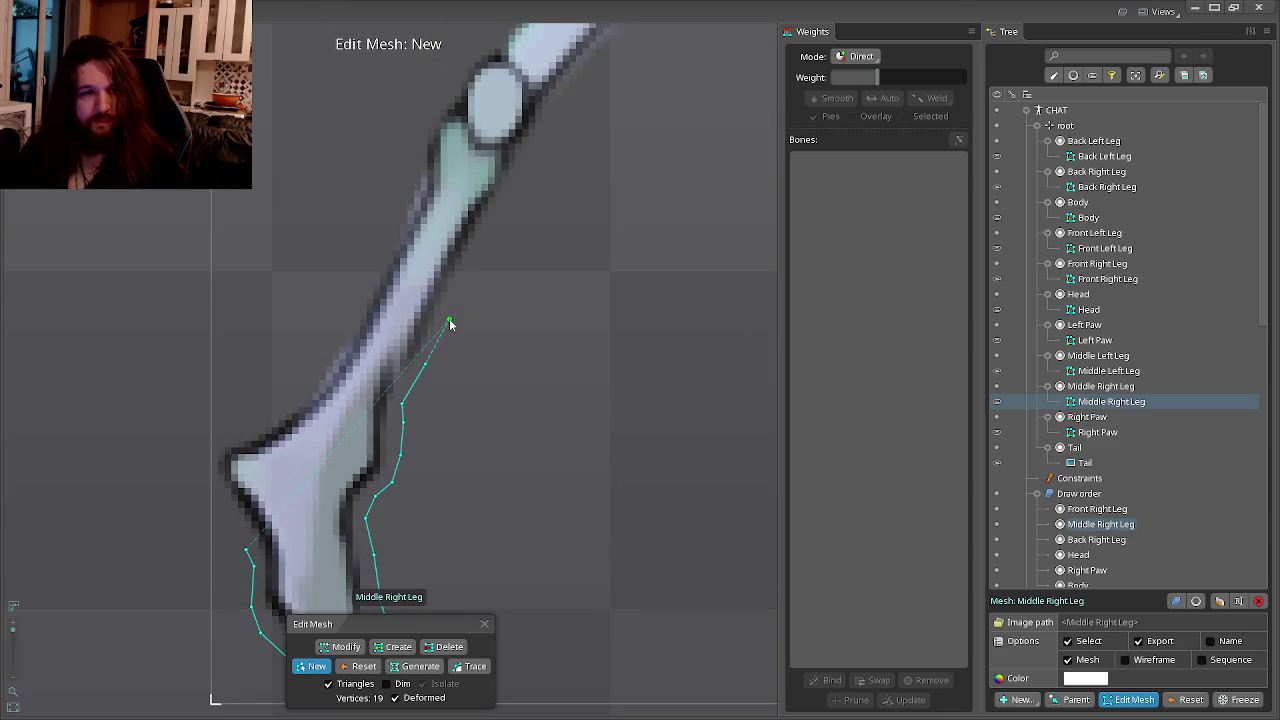
left_click(512, 200)
left_click_drag(514, 200, 440, 372)
left_click(439, 356)
Trace vertices along the leg's lower edge just above the foot.
left_click_drag(522, 281, 452, 383)
left_click_drag(491, 337, 384, 458)
left_click(422, 407)
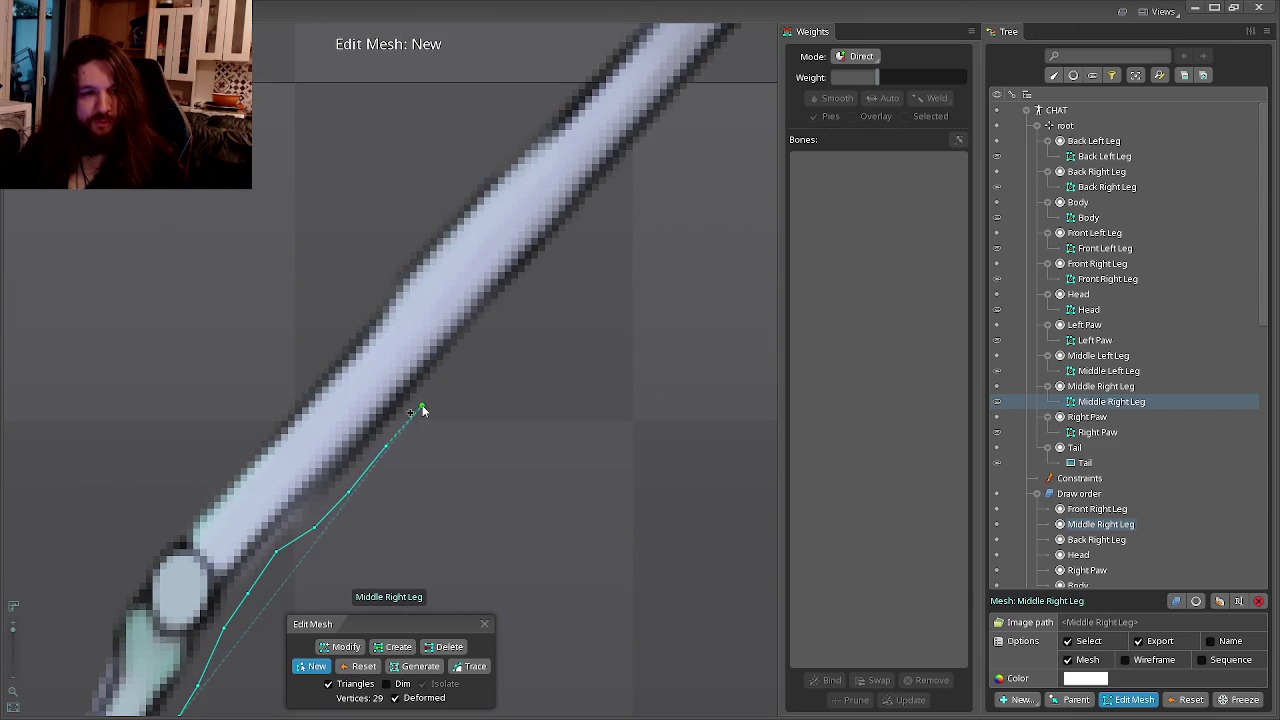
left_click_drag(473, 356, 380, 440)
left_click(397, 409)
left_click(416, 412)
left_click_drag(463, 357, 306, 463)
left_click(346, 423)
left_click(363, 398)
left_click(398, 357)
Continue tracing vertices further along the lower leg edge.
left_click_drag(396, 368, 347, 454)
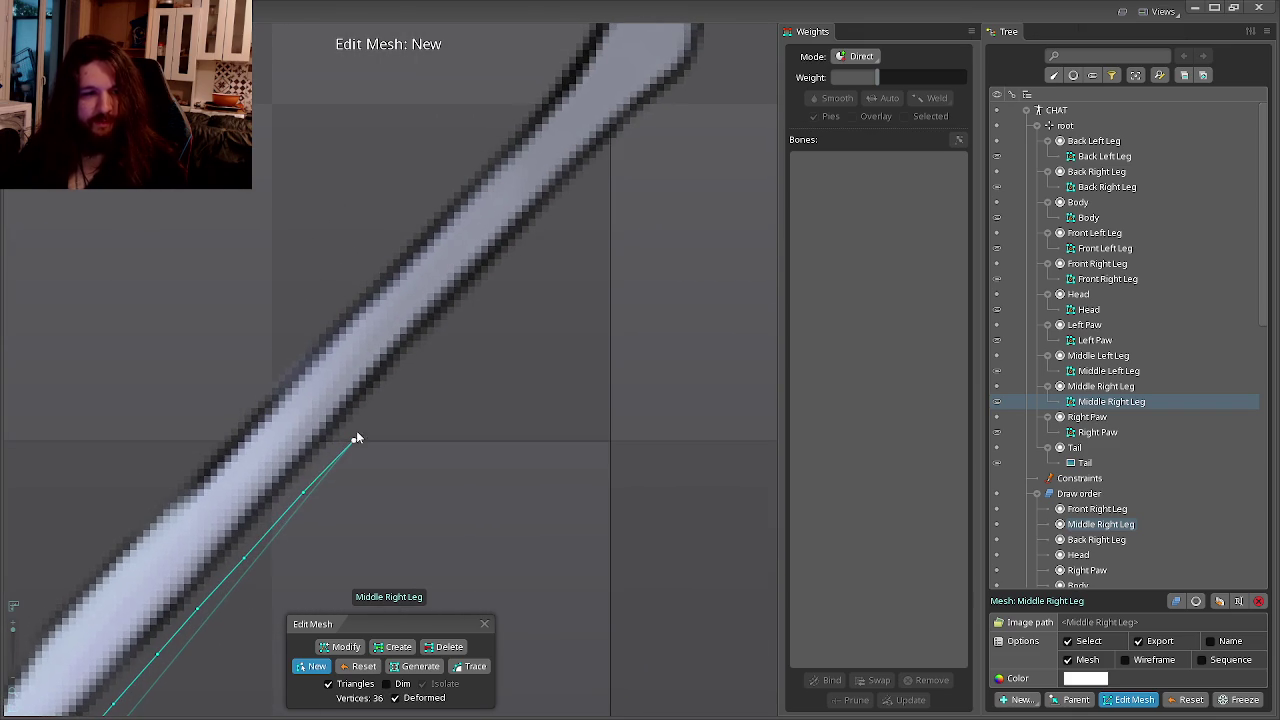
left_click(401, 382)
left_click_drag(401, 385, 380, 459)
left_click(413, 433)
mouse_move(423, 409)
left_mouse_down()
mouse_move(343, 506)
mouse_move(381, 473)
left_mouse_up()
left_click(420, 425)
left_click(466, 371)
left_click_drag(466, 371, 345, 528)
left_click(381, 492)
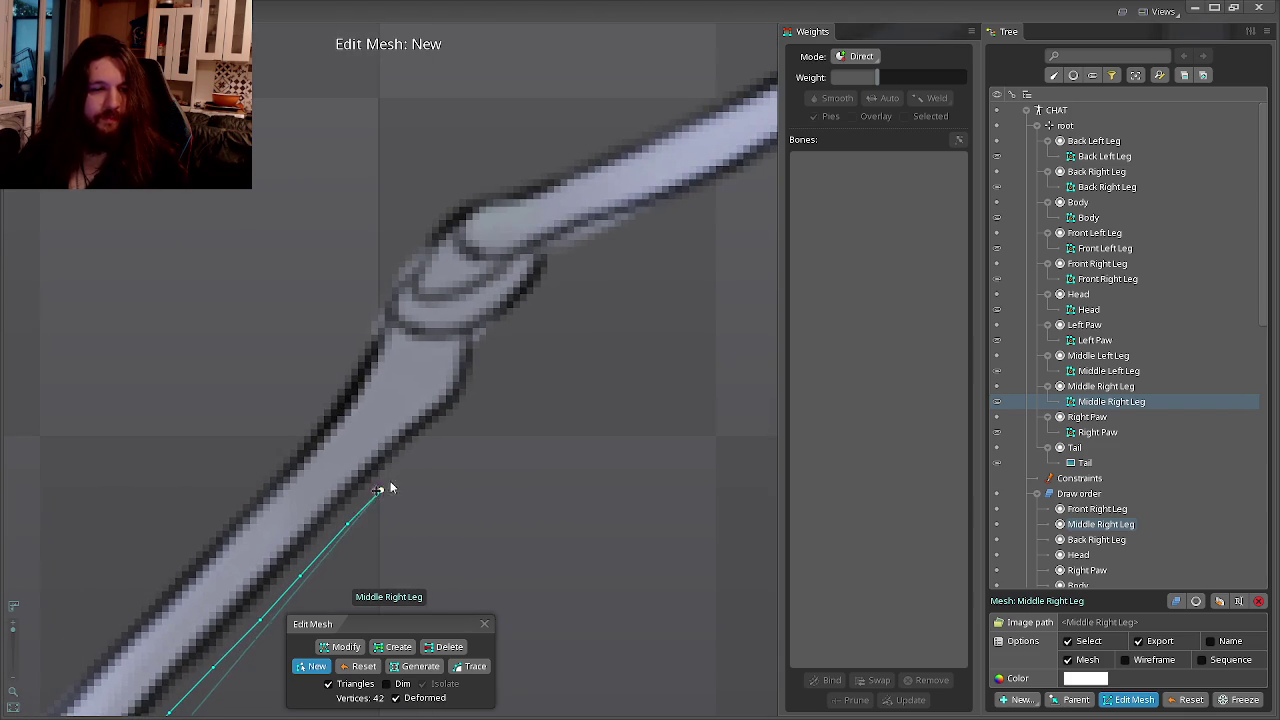
Add vertices up the leg toward the knee and just past it.
left_click(417, 462)
left_click(447, 434)
left_click(471, 417)
left_click(486, 390)
left_click(492, 356)
left_click(522, 323)
left_click(548, 300)
left_click(568, 270)
left_click_drag(578, 258, 334, 420)
Outline the knee and the start of the upper leg edge with vertices.
left_click(343, 408)
left_click(386, 390)
left_click(446, 366)
left_click(483, 352)
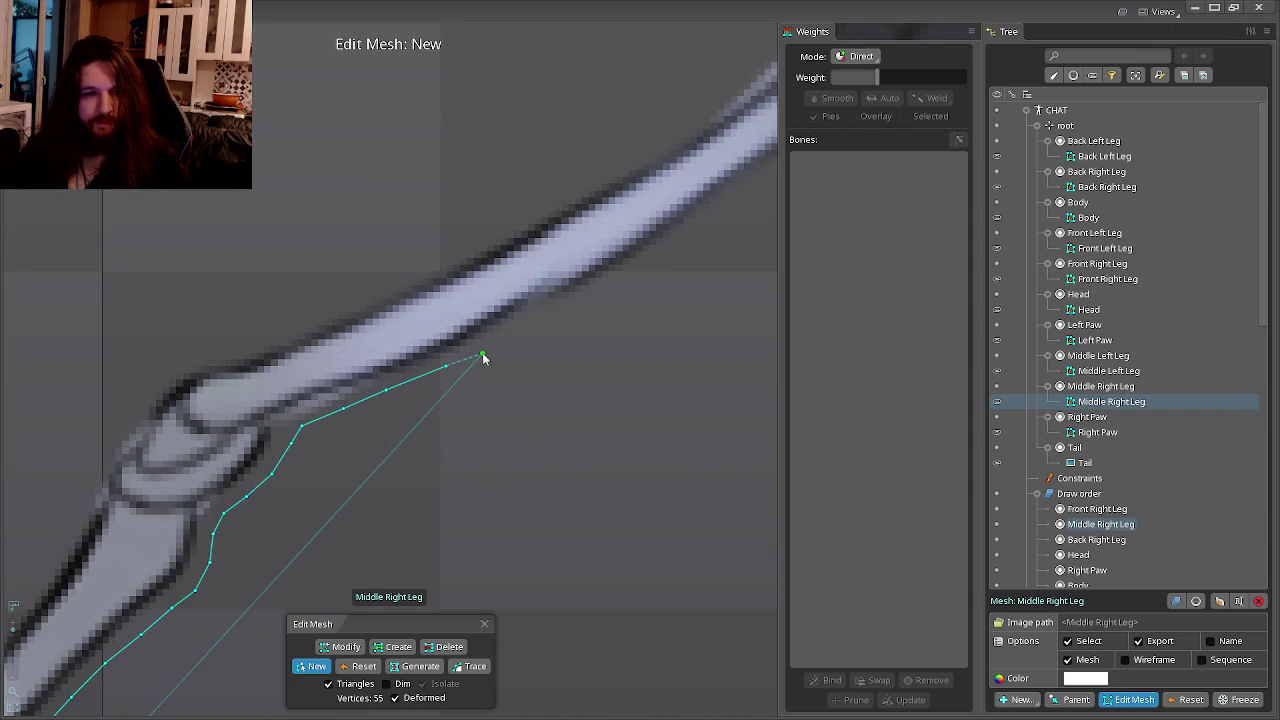
left_click(519, 333)
left_click(569, 309)
left_click_drag(569, 309, 343, 455)
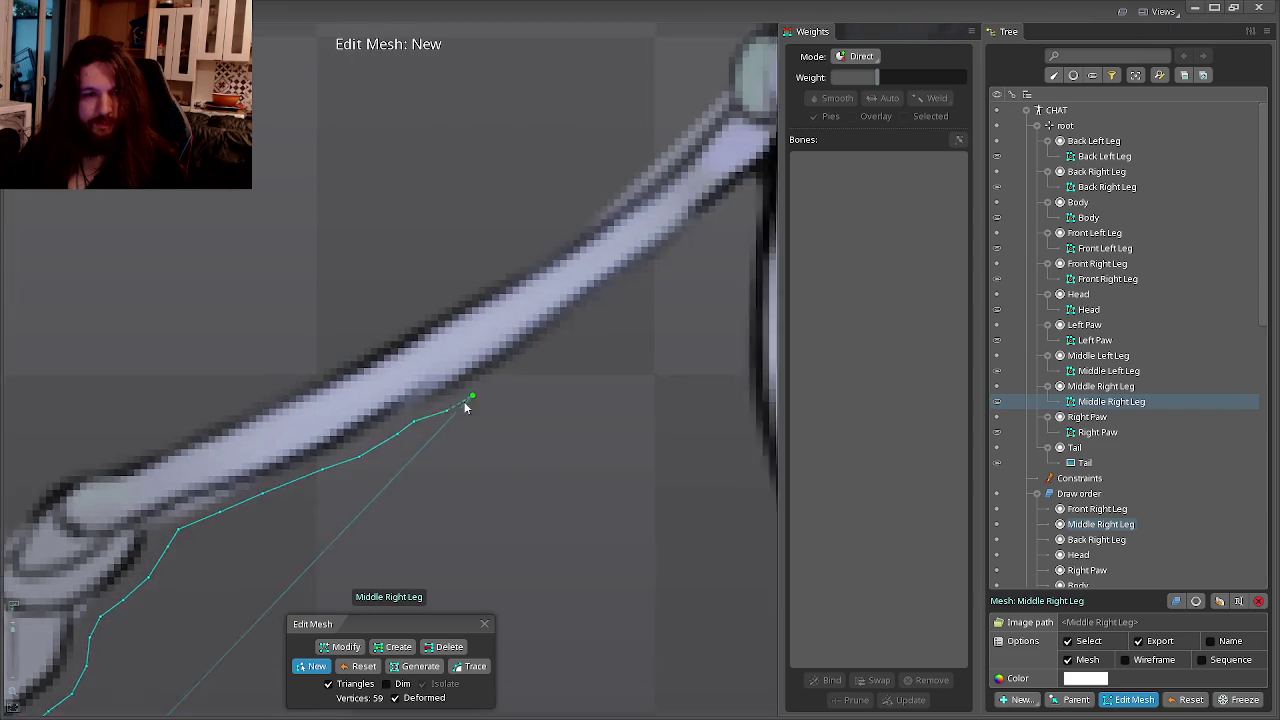
Continue vertices along the upper leg edge toward the upper joint.
left_click(400, 422)
left_click(439, 396)
left_click(486, 360)
left_click(532, 326)
left_click(573, 294)
left_click(608, 269)
Trace down the next segment's edge and around the round joint.
left_click(645, 256)
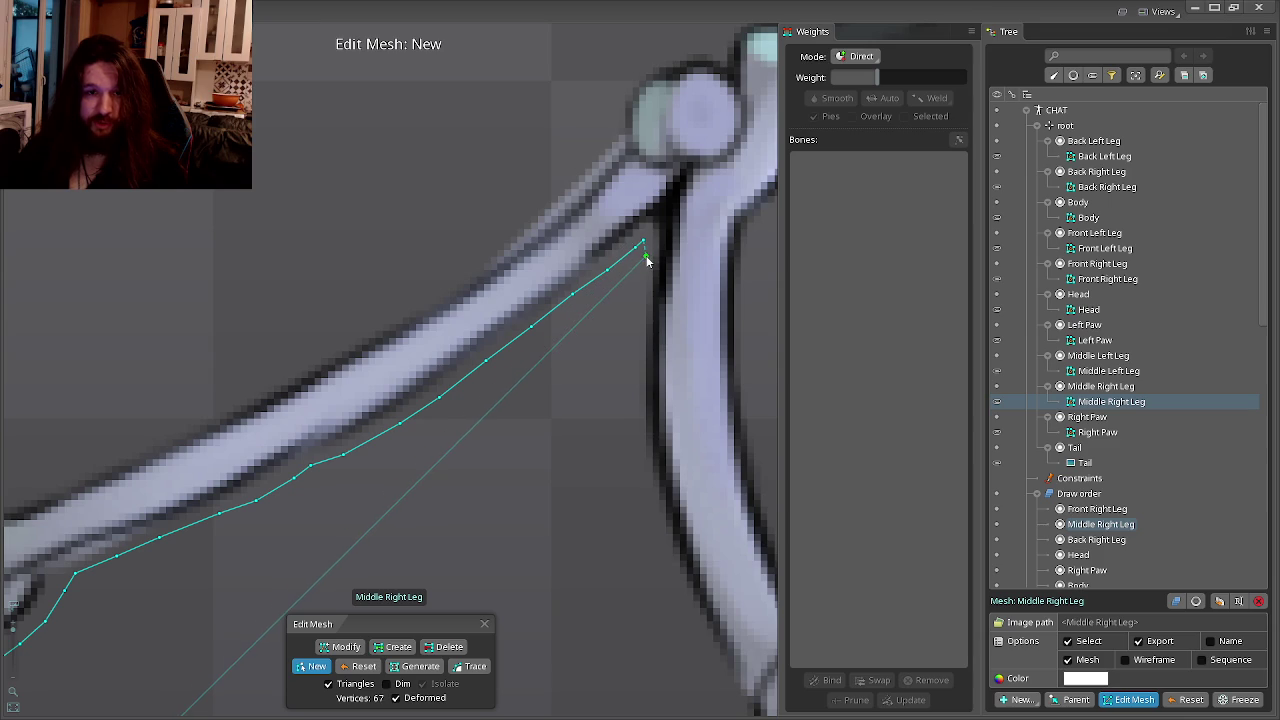
left_click(638, 339)
left_click(638, 451)
left_click(652, 521)
left_click(583, 403)
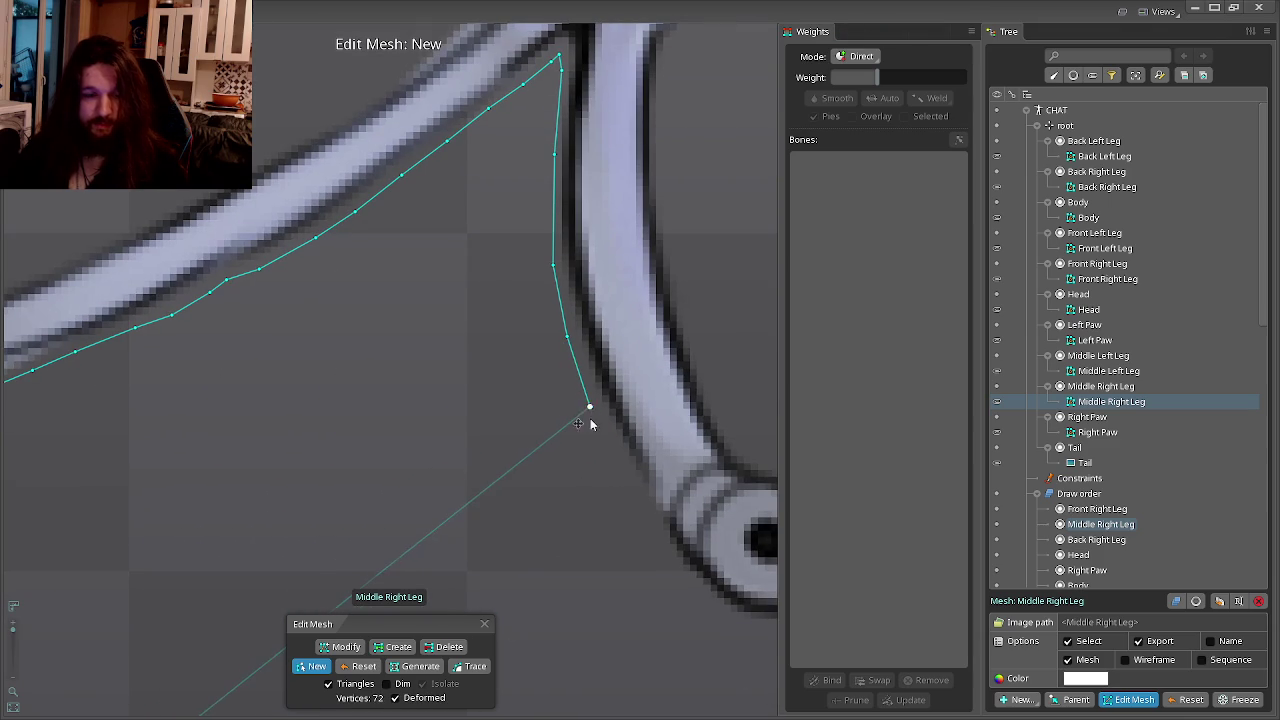
left_click(635, 494)
left_click(585, 460)
left_click(623, 514)
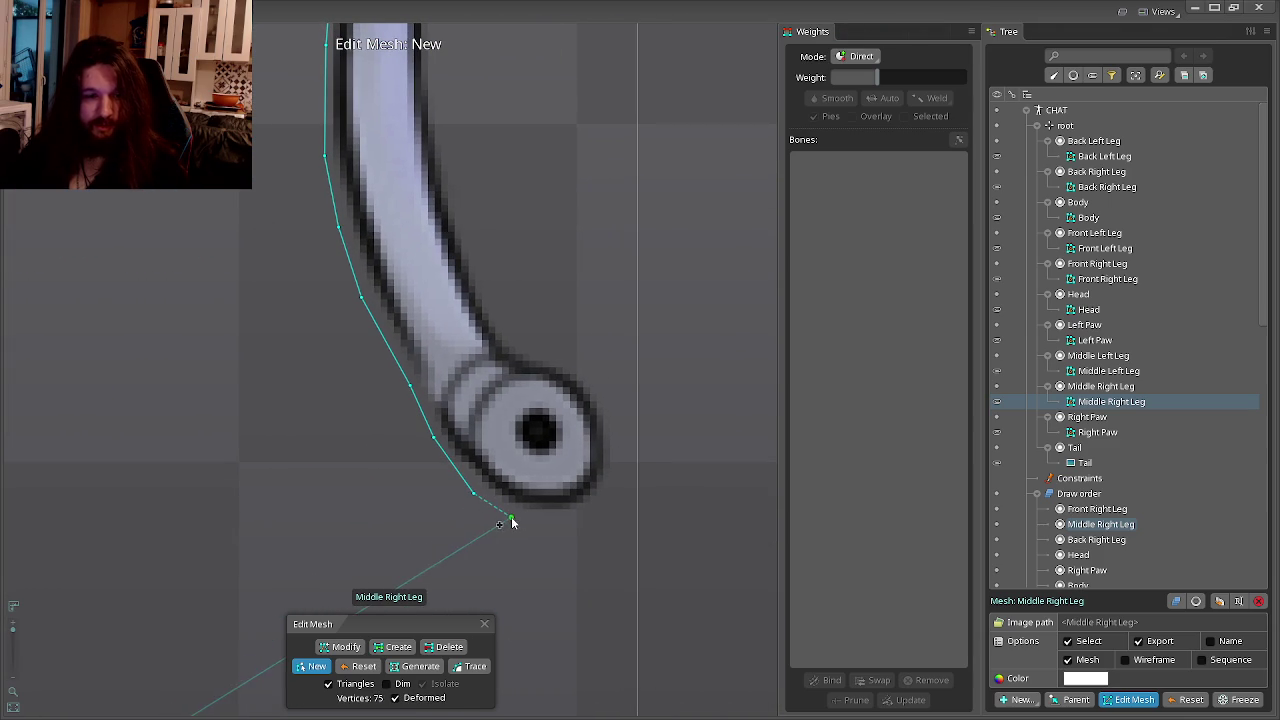
left_click(606, 505)
left_click(621, 453)
Add vertices over the top of the joint and up the segment's right edge.
left_click(616, 414)
left_click(596, 368)
left_click(559, 354)
left_click(529, 346)
left_click(490, 292)
left_click(481, 362)
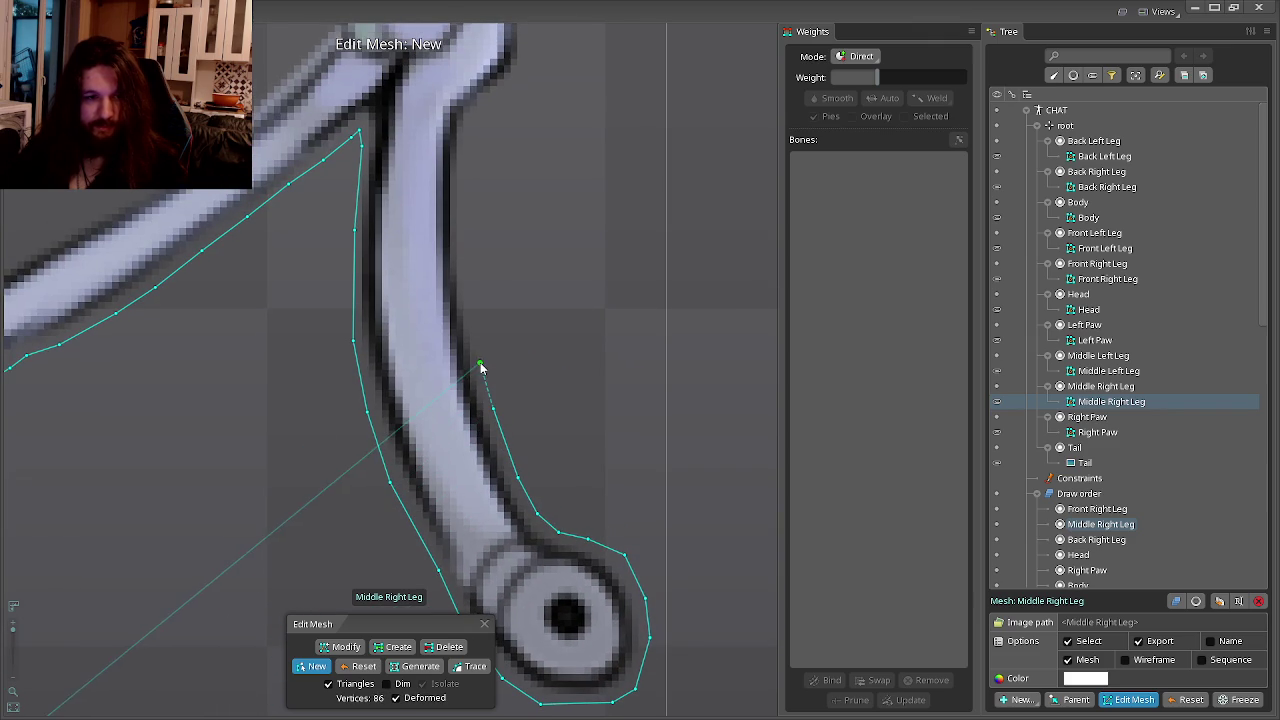
left_click(471, 320)
left_click(455, 378)
Continue the right-edge vertices upward toward the leg's top.
left_click(456, 285)
left_click(465, 253)
left_click(484, 230)
left_click(522, 192)
left_click(521, 162)
left_click(527, 147)
Outline the leg tip and its corner, reaching 103 vertices.
left_click_drag(538, 141, 494, 314)
left_click(520, 293)
left_click(545, 276)
left_click(573, 253)
left_click(611, 230)
left_click(608, 208)
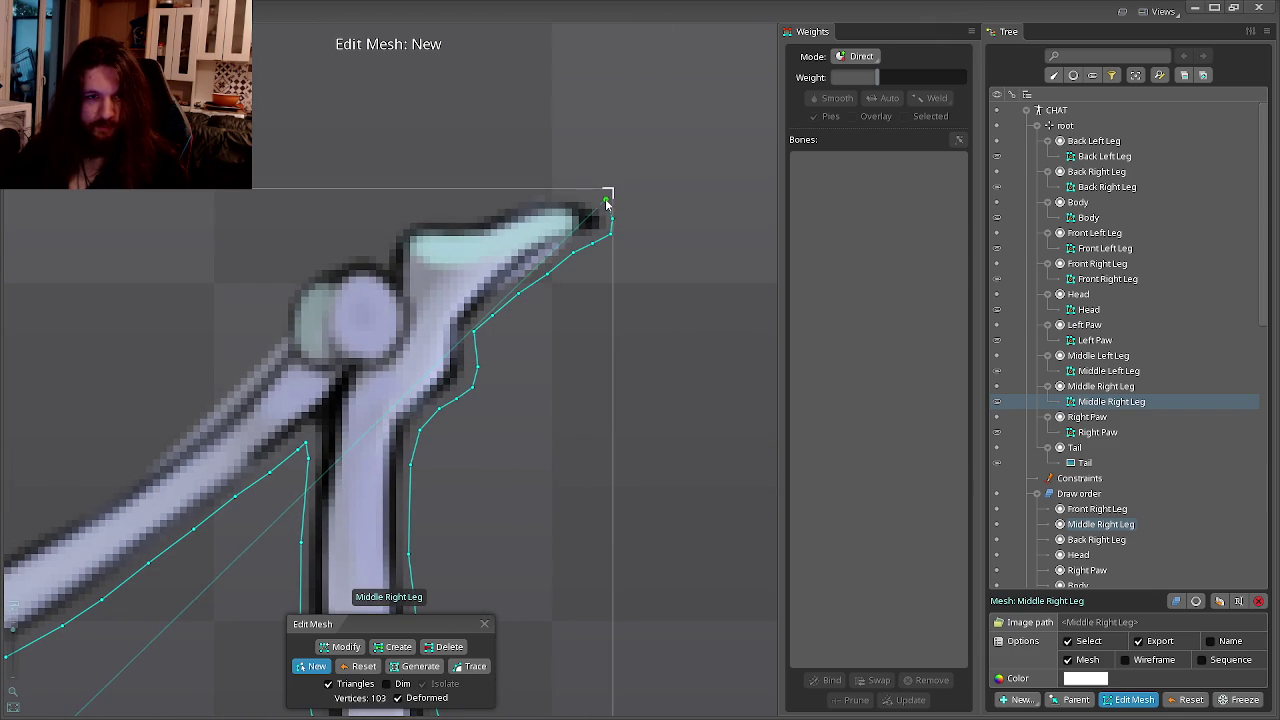
Place hull vertices along the Middle Right Leg tip's top edge, over the joint, and down its upper-left side.
left_click(570, 188)
left_click(522, 191)
left_click(493, 205)
left_click(465, 213)
left_click(405, 217)
left_click(381, 243)
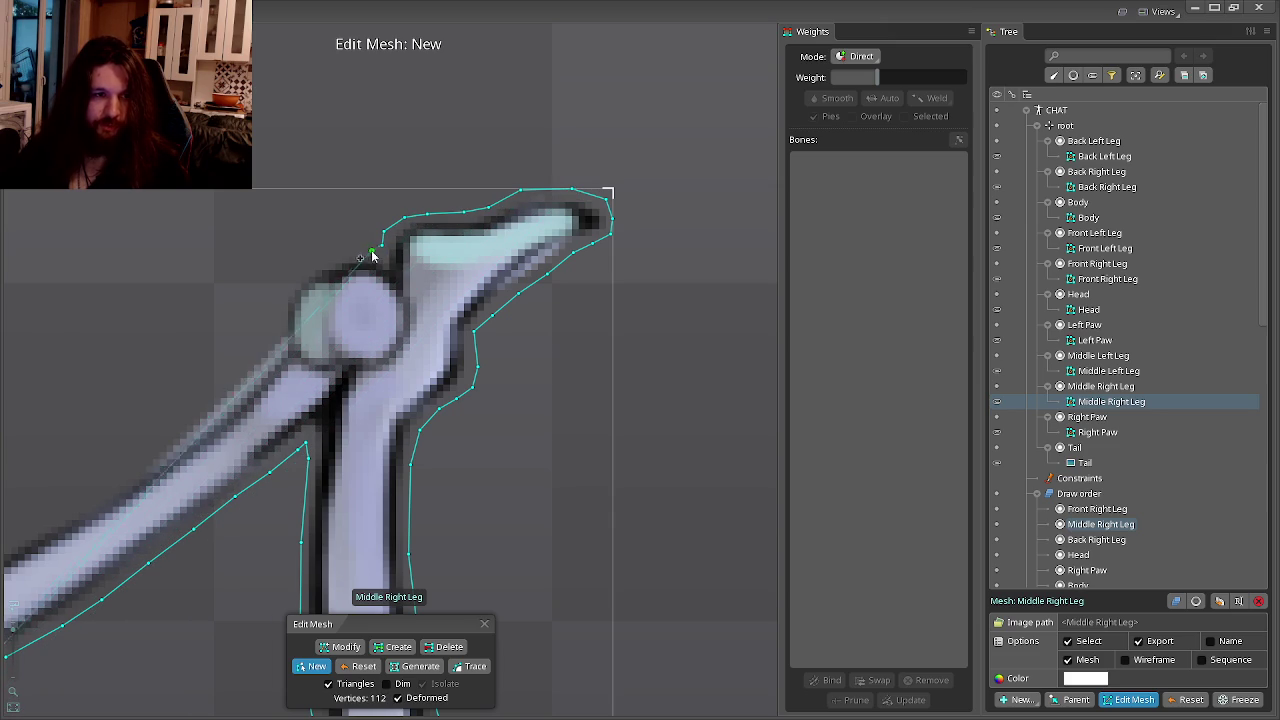
left_click(338, 250)
left_click(299, 266)
left_click(277, 286)
left_click(276, 316)
left_click(266, 352)
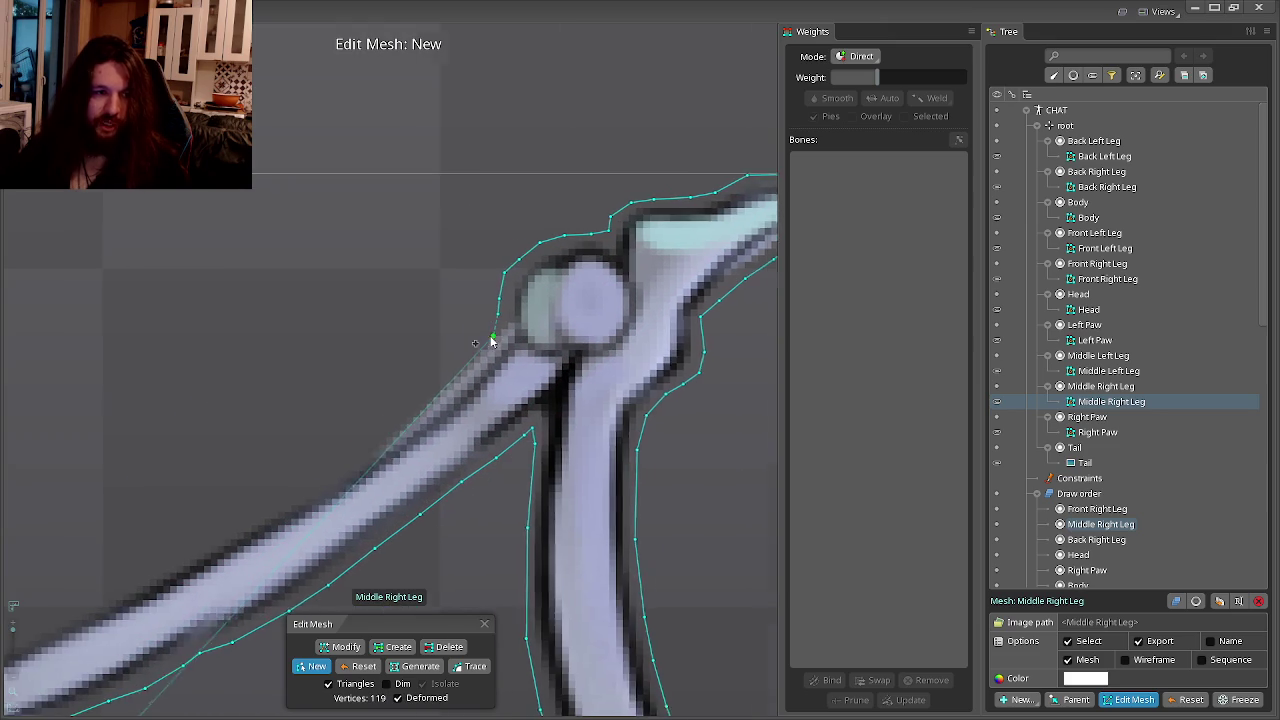
Add hull vertices along the Middle Right Leg's upper edge.
left_click(414, 426)
left_click(388, 447)
left_click(418, 444)
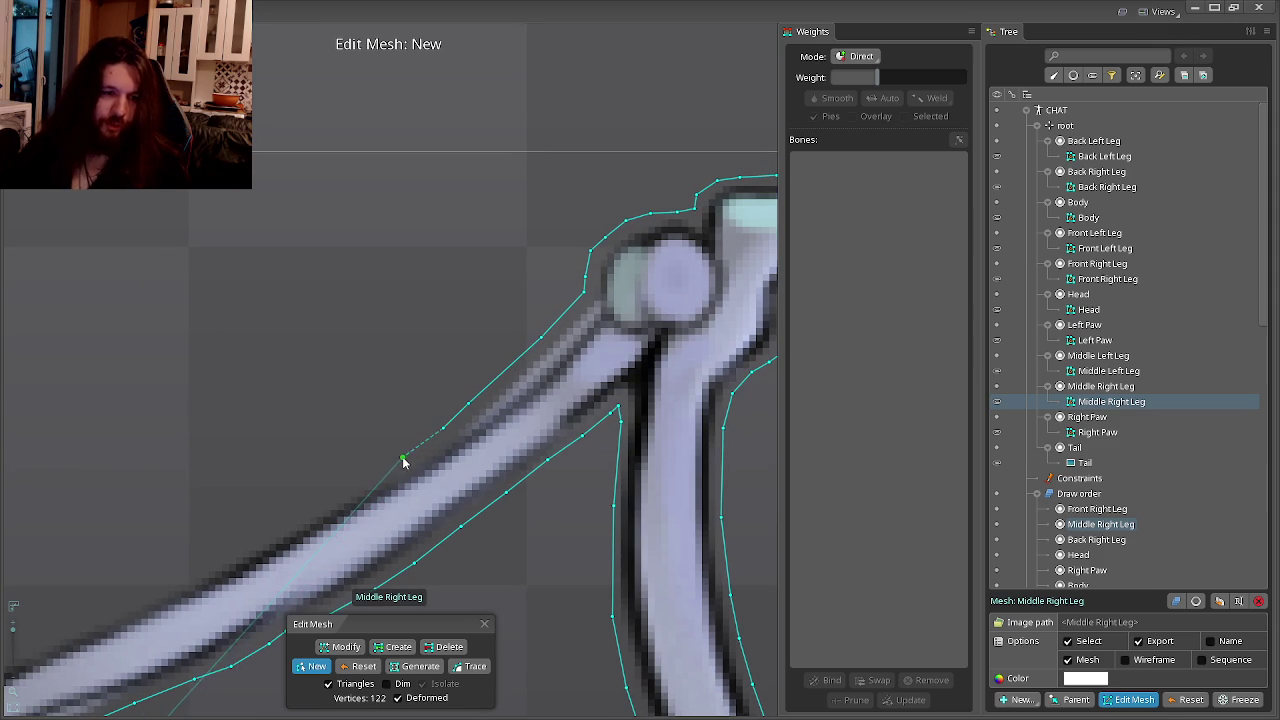
left_click(509, 466)
left_click(463, 479)
left_click(440, 501)
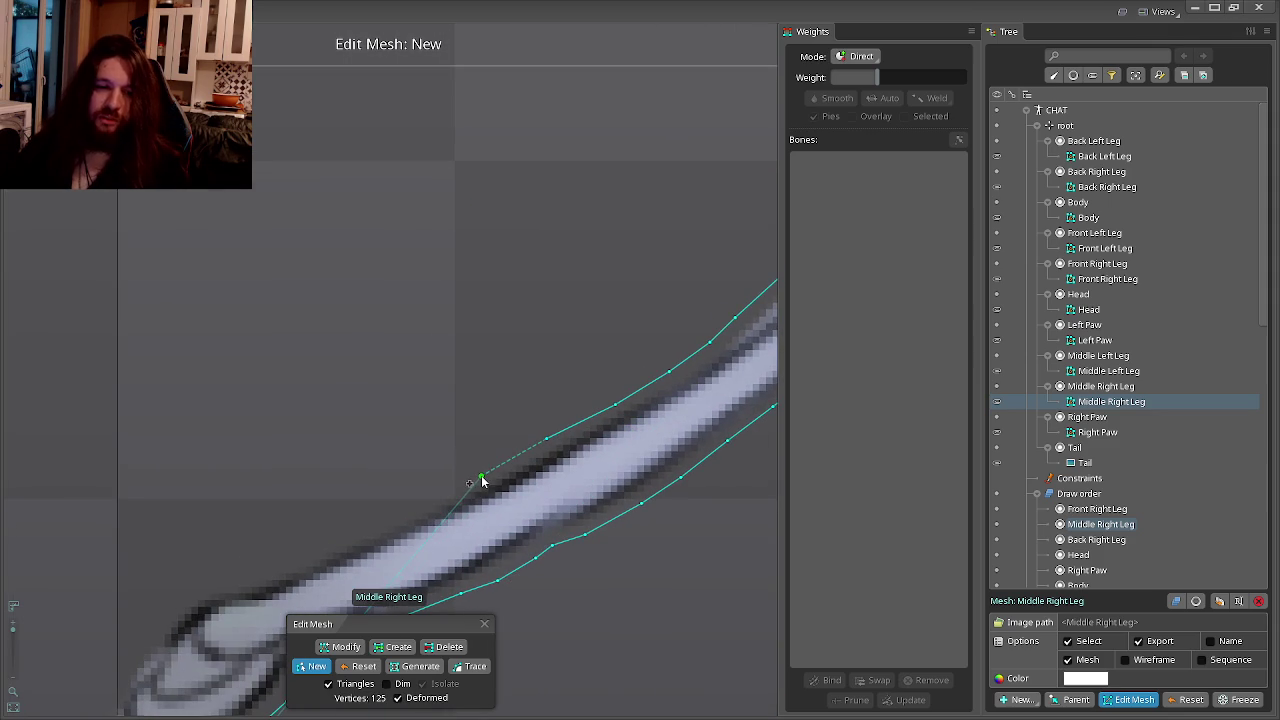
left_click(481, 479)
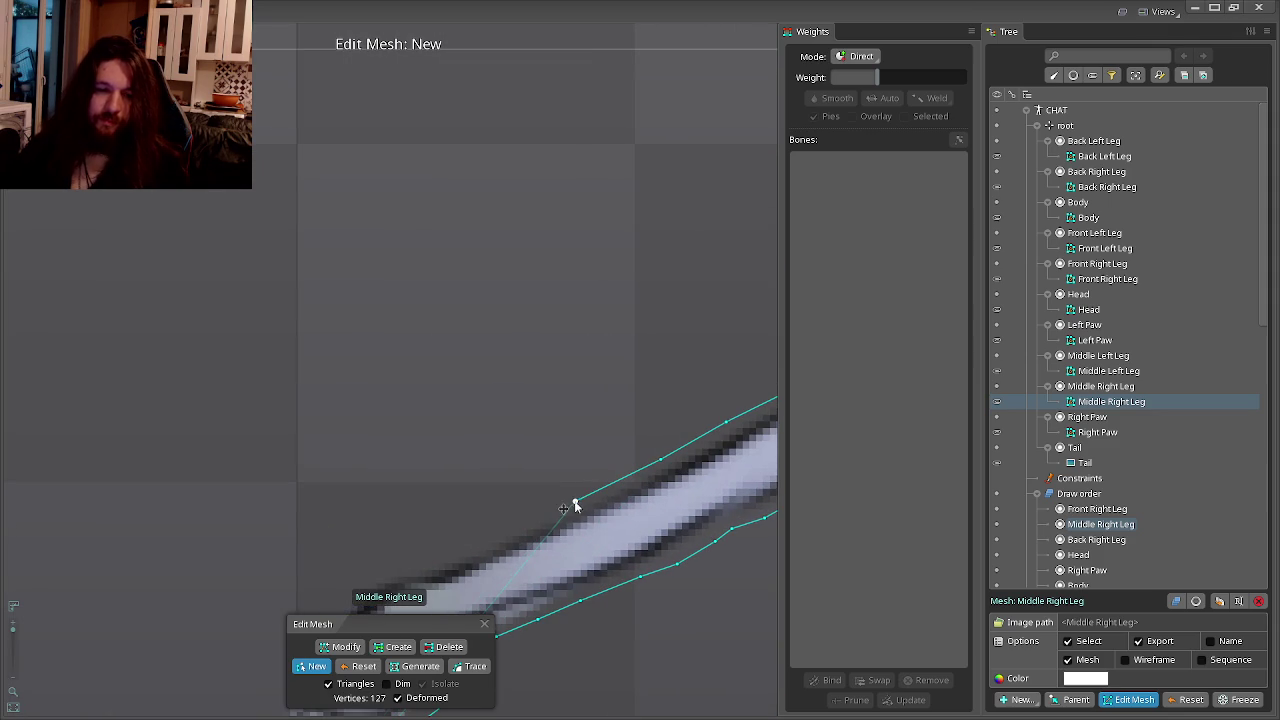
left_click(512, 525)
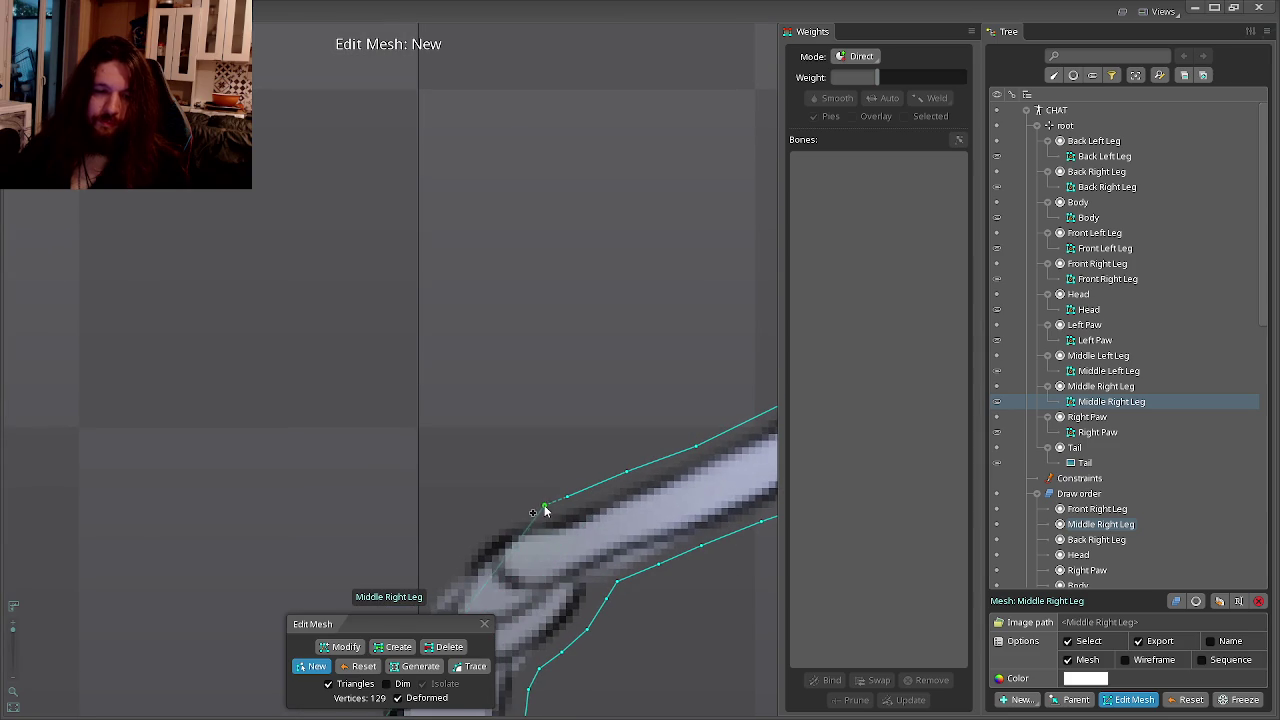
left_click(479, 523)
left_click(447, 555)
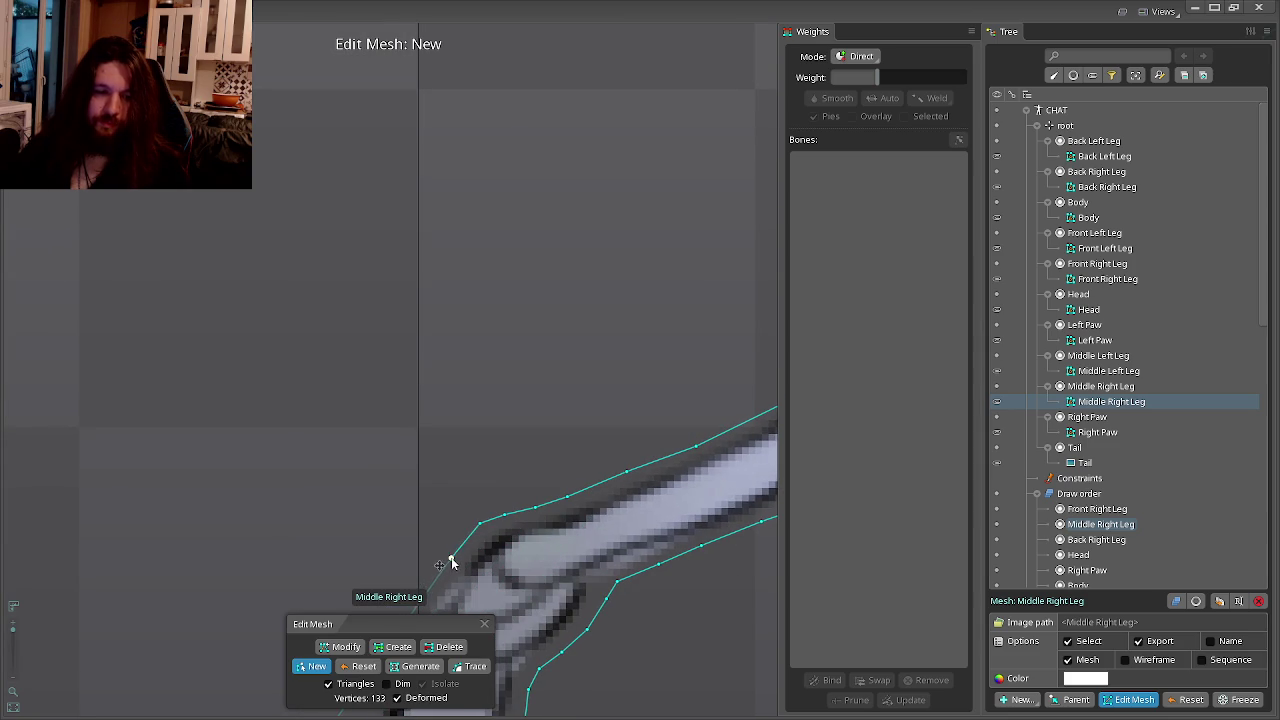
Continue the hull outline down the leg's upper-left edge.
left_click(612, 430)
left_click(592, 456)
left_click(580, 481)
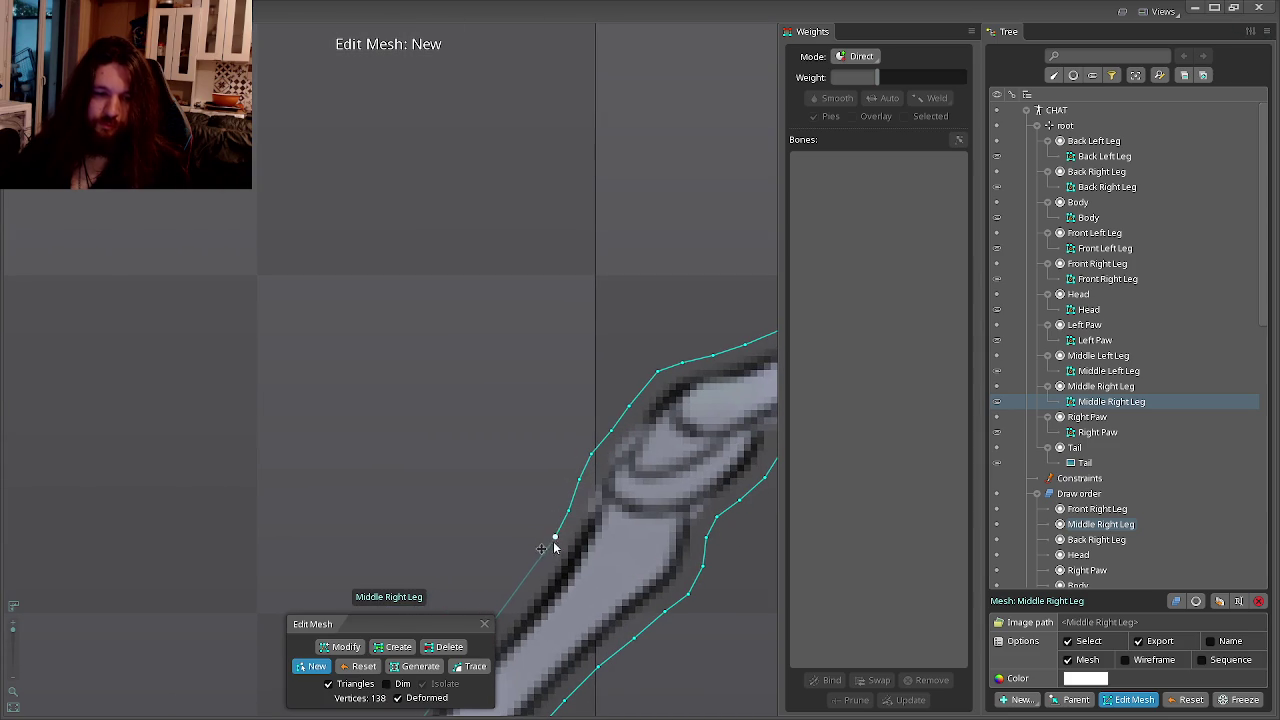
left_click_drag(545, 565, 686, 443)
left_click(642, 487)
left_click(616, 512)
left_click(587, 553)
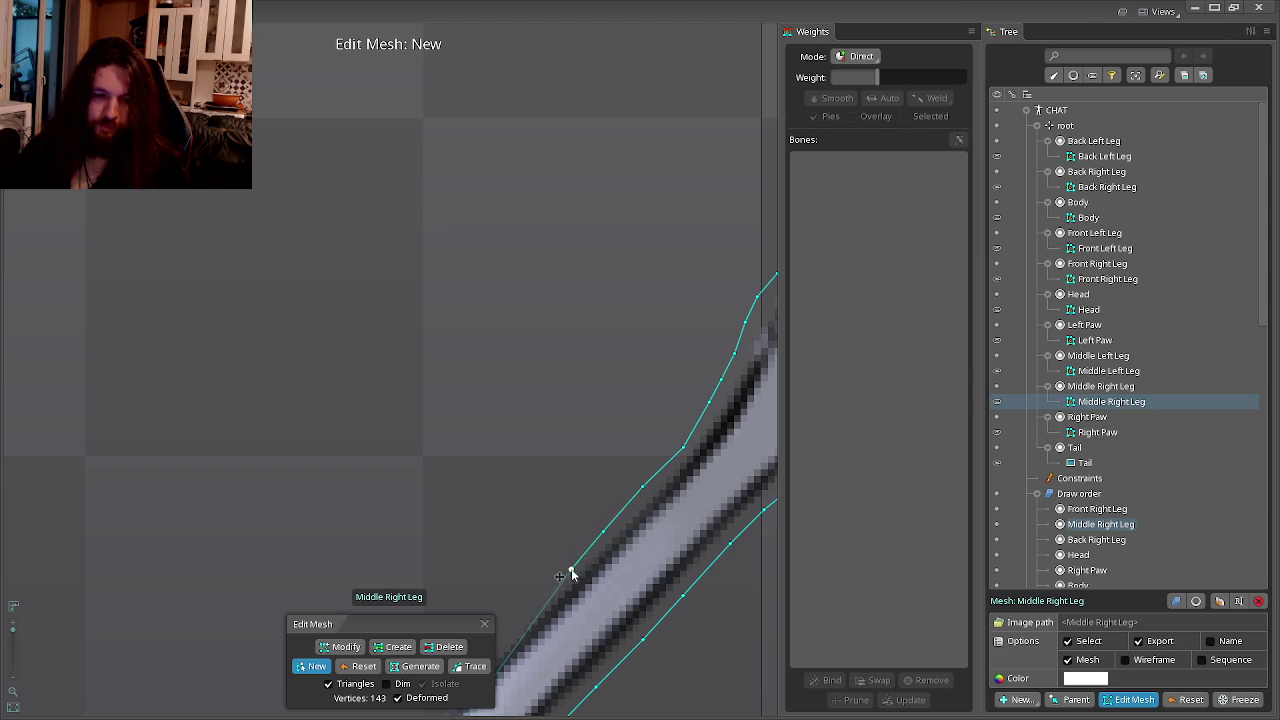
left_click(572, 574)
left_click_drag(572, 574, 638, 526)
left_click(586, 578)
left_click_drag(586, 578, 700, 466)
left_click(655, 522)
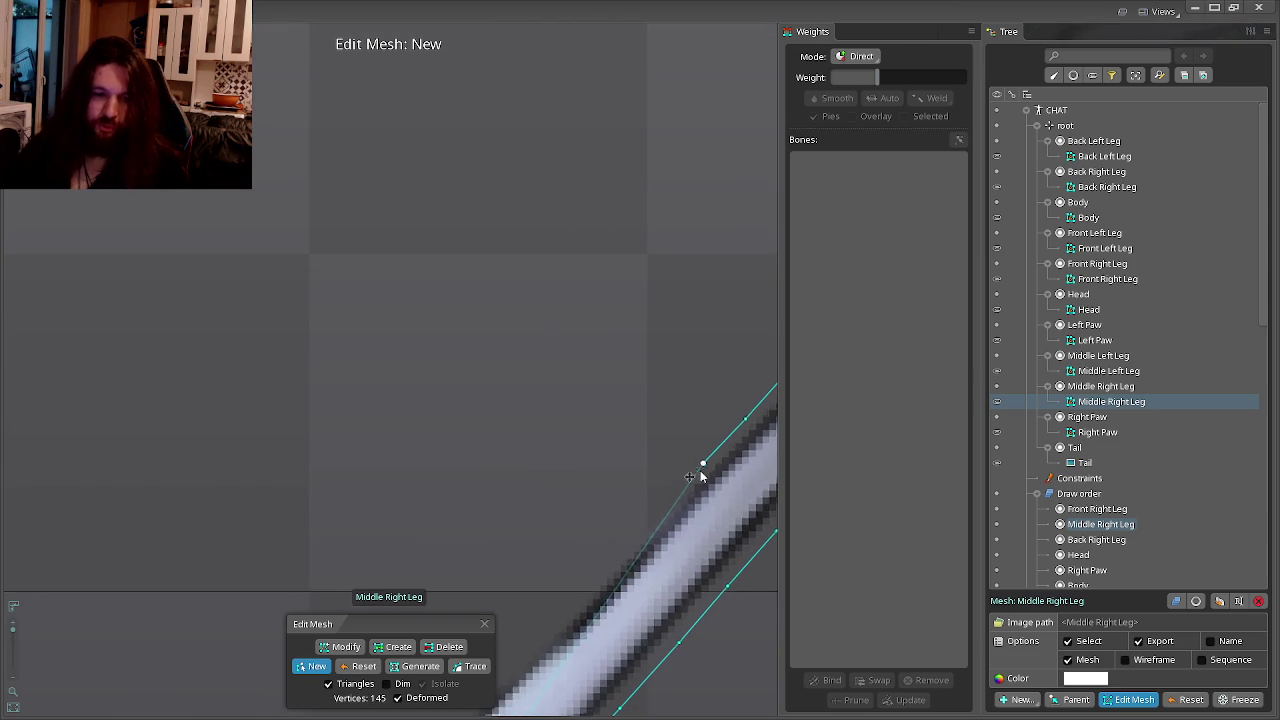
left_click(618, 544)
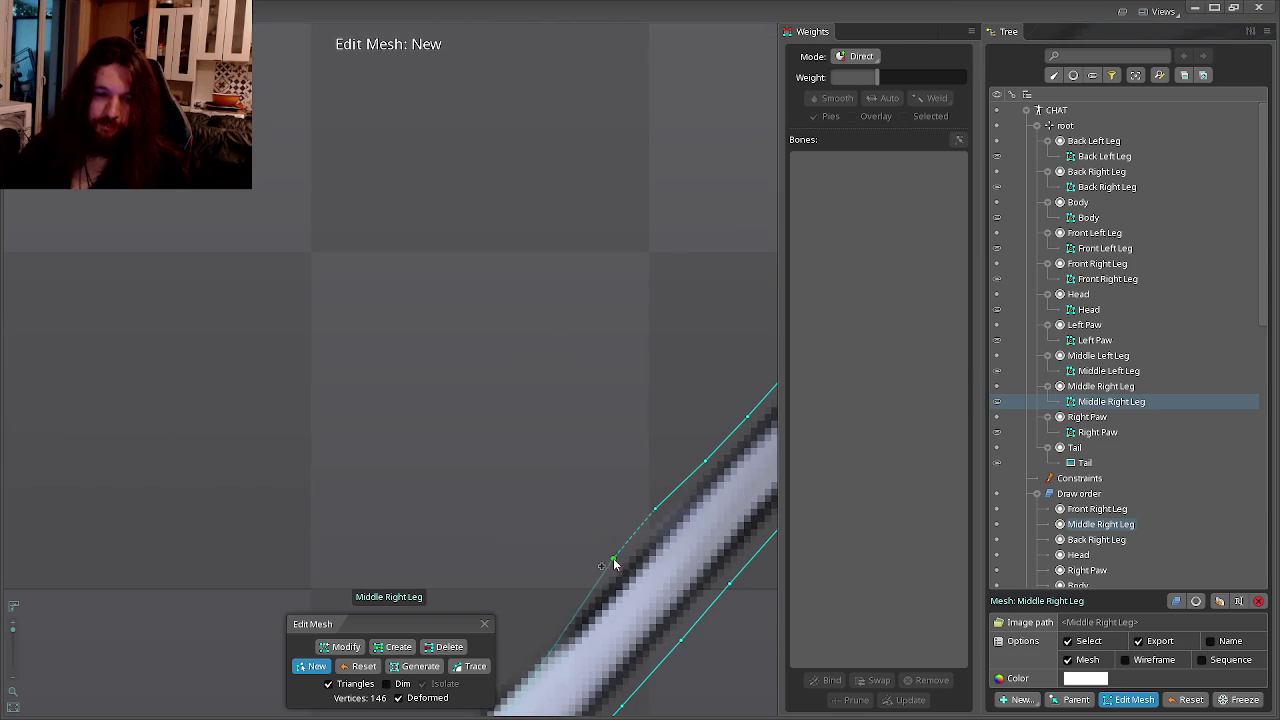
Trace the leg edge past the knee joint onto the lower leg.
left_click(557, 621)
left_click_drag(557, 621, 655, 524)
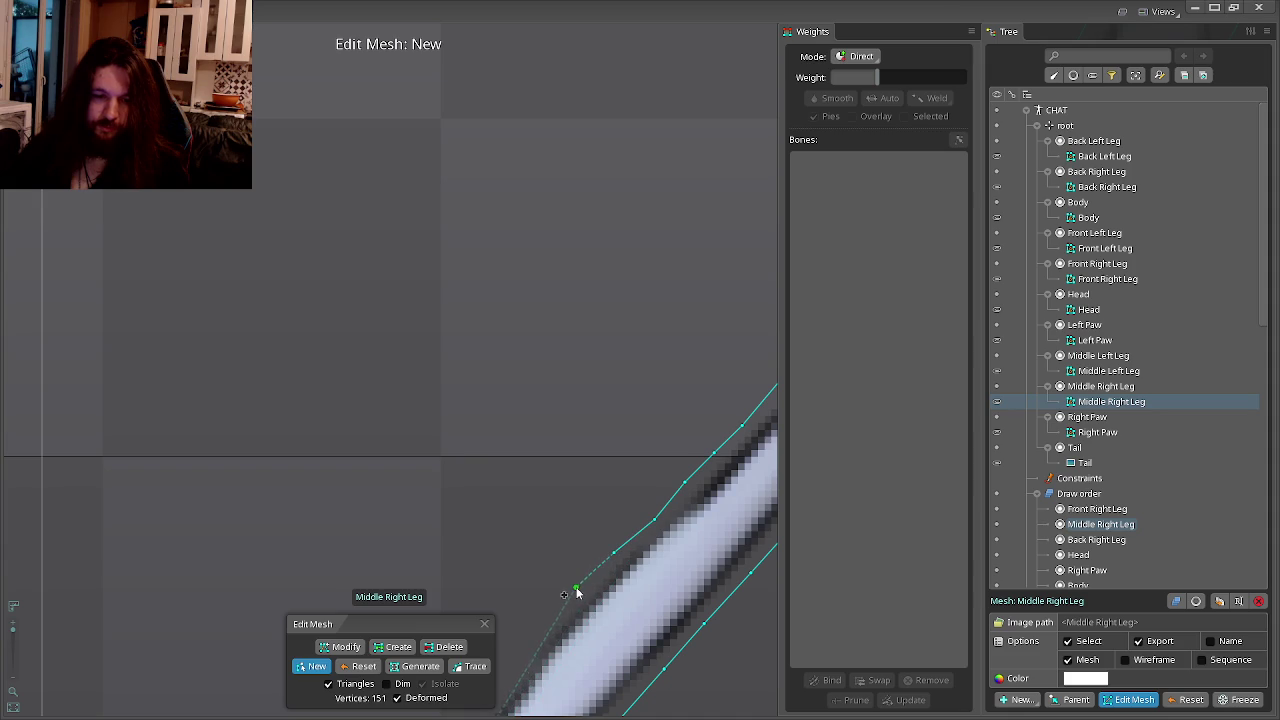
left_click(546, 619)
left_click_drag(546, 619, 664, 489)
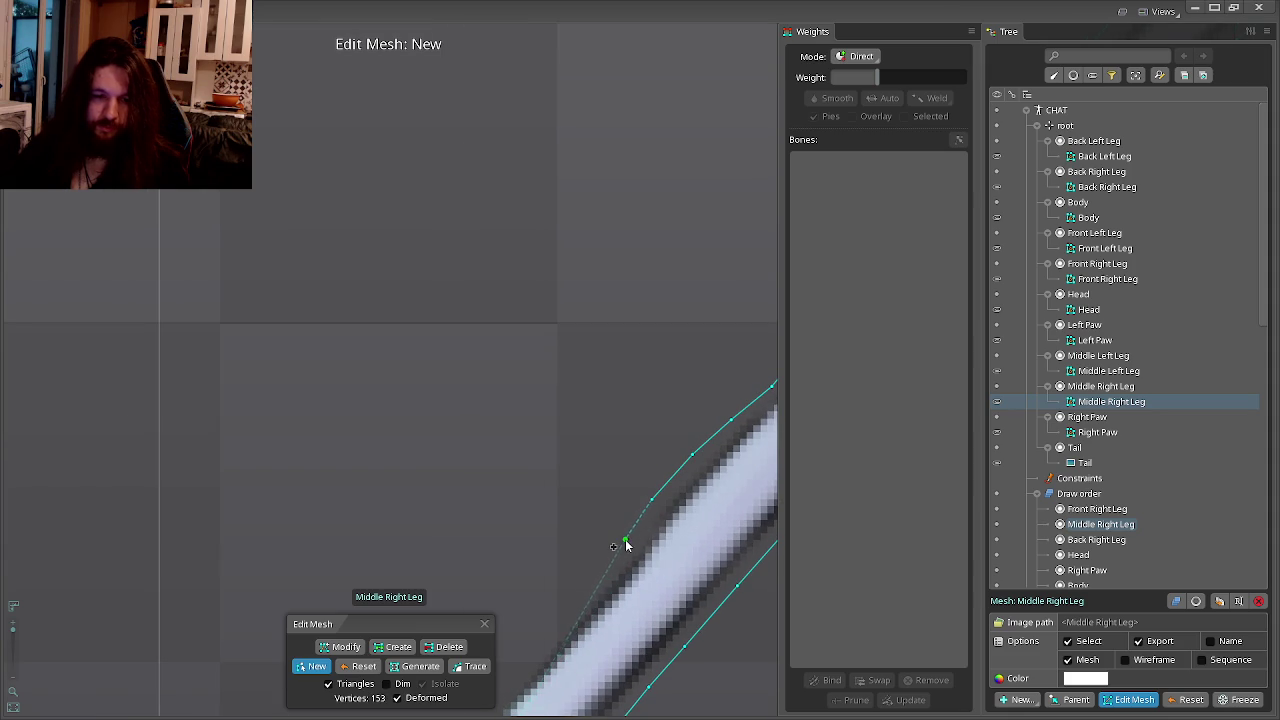
left_click(573, 612)
left_click_drag(573, 616, 664, 516)
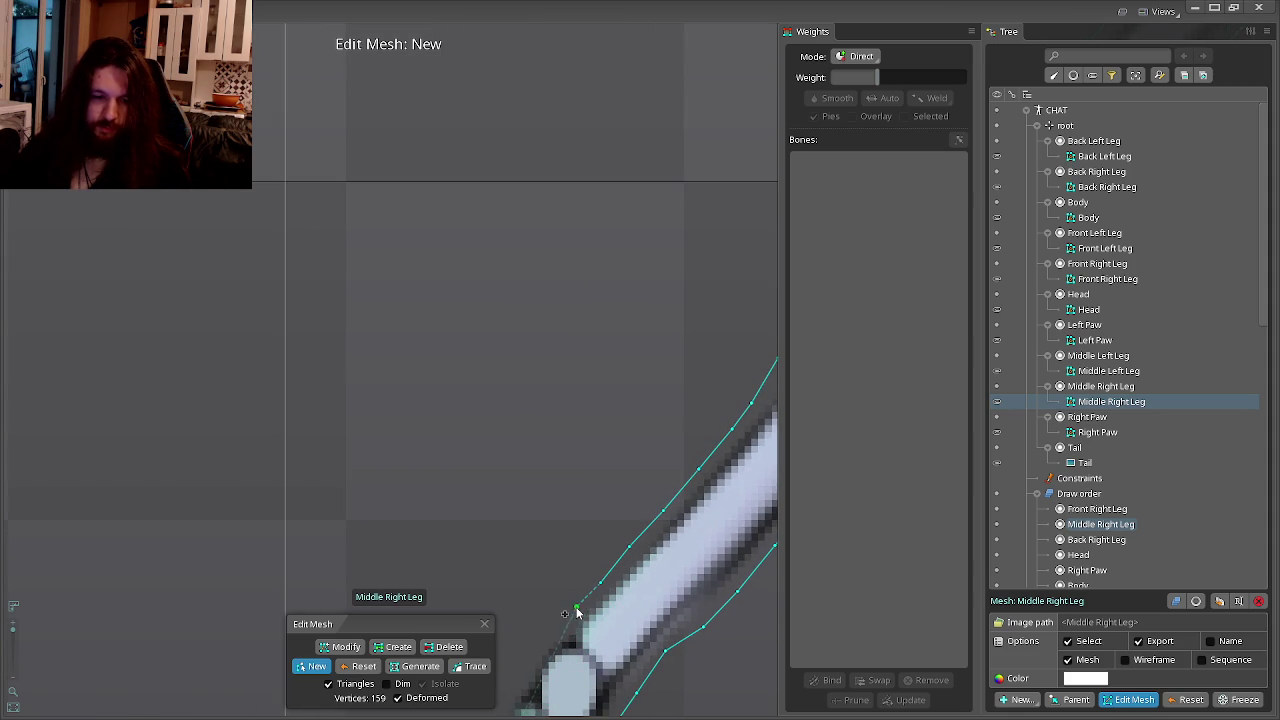
left_click_drag(536, 648, 629, 486)
left_click(629, 486)
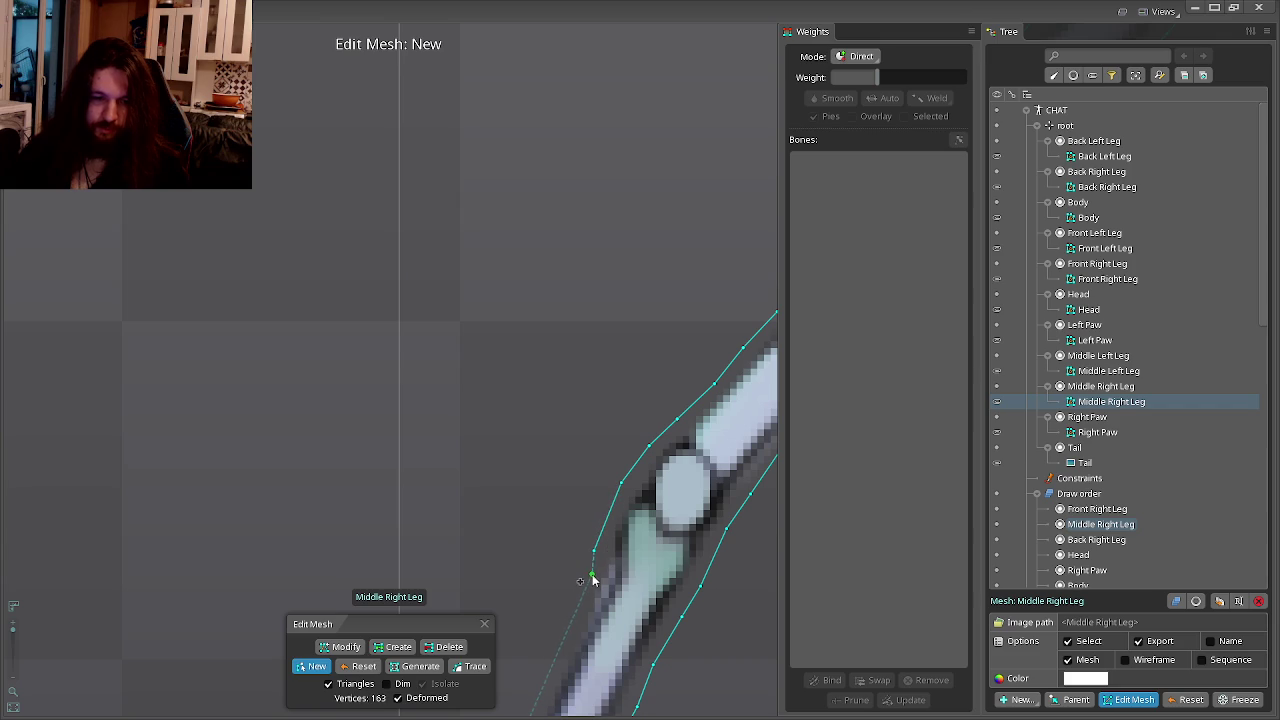
left_click(618, 537)
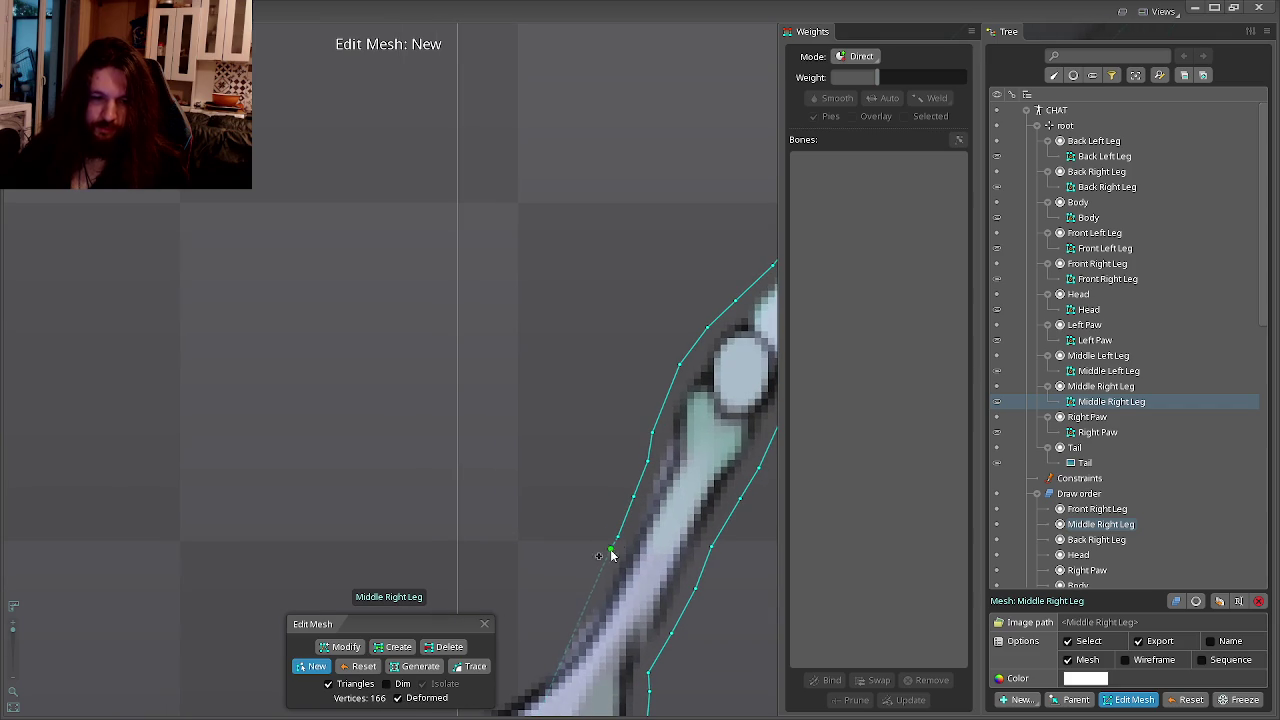
Outline the lower-left edge to the foot and close the 177-vertex hull.
left_click_drag(588, 604, 640, 535)
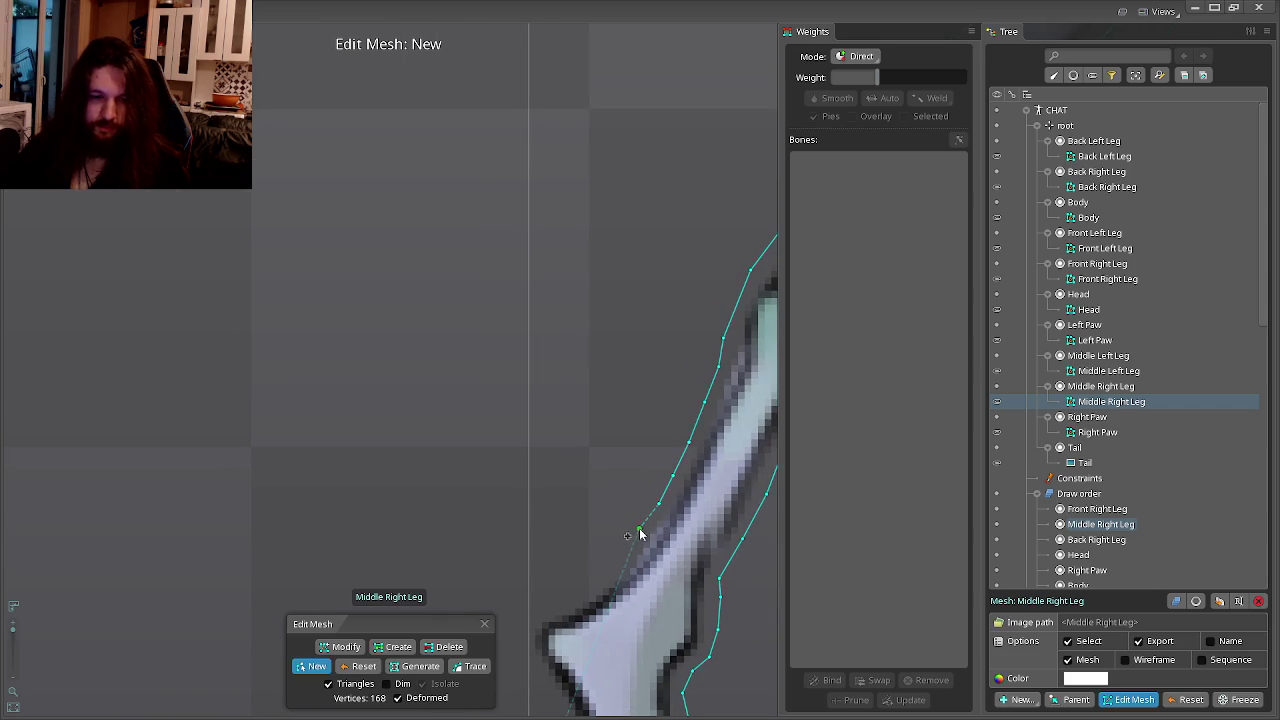
left_click(607, 572)
left_click(582, 590)
left_click(553, 606)
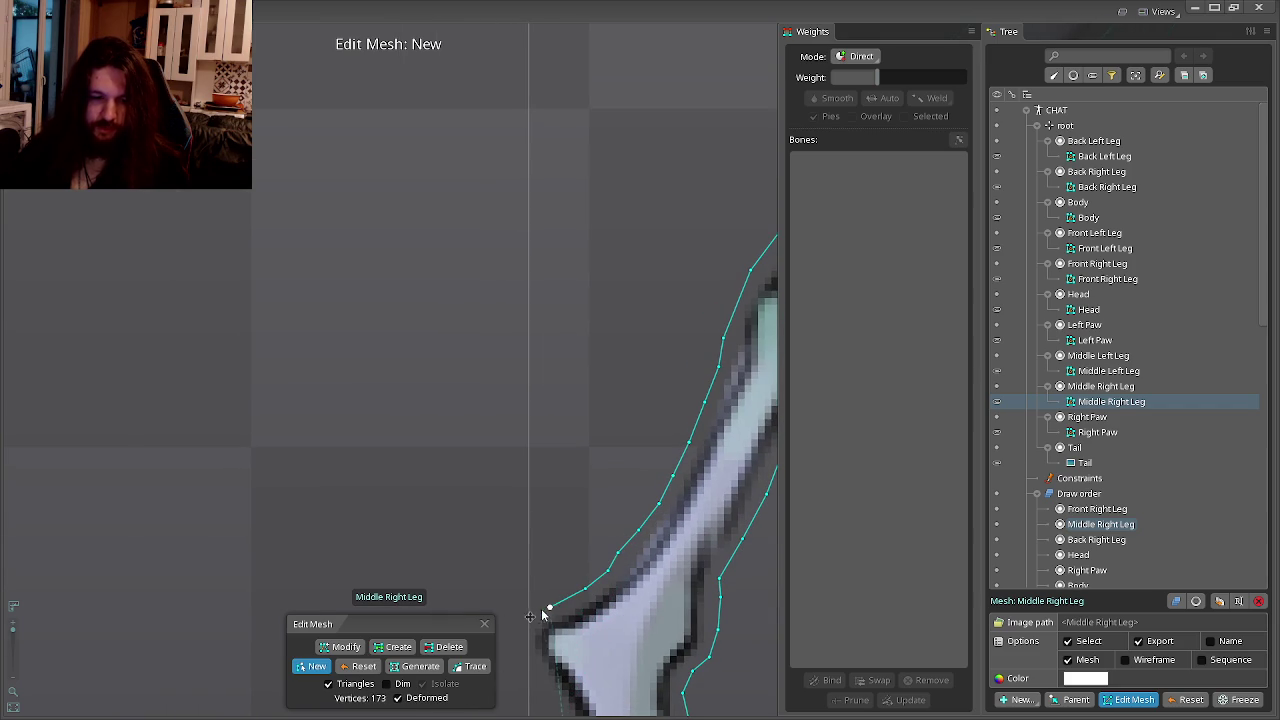
left_click_drag(521, 622, 532, 527)
left_click(538, 569)
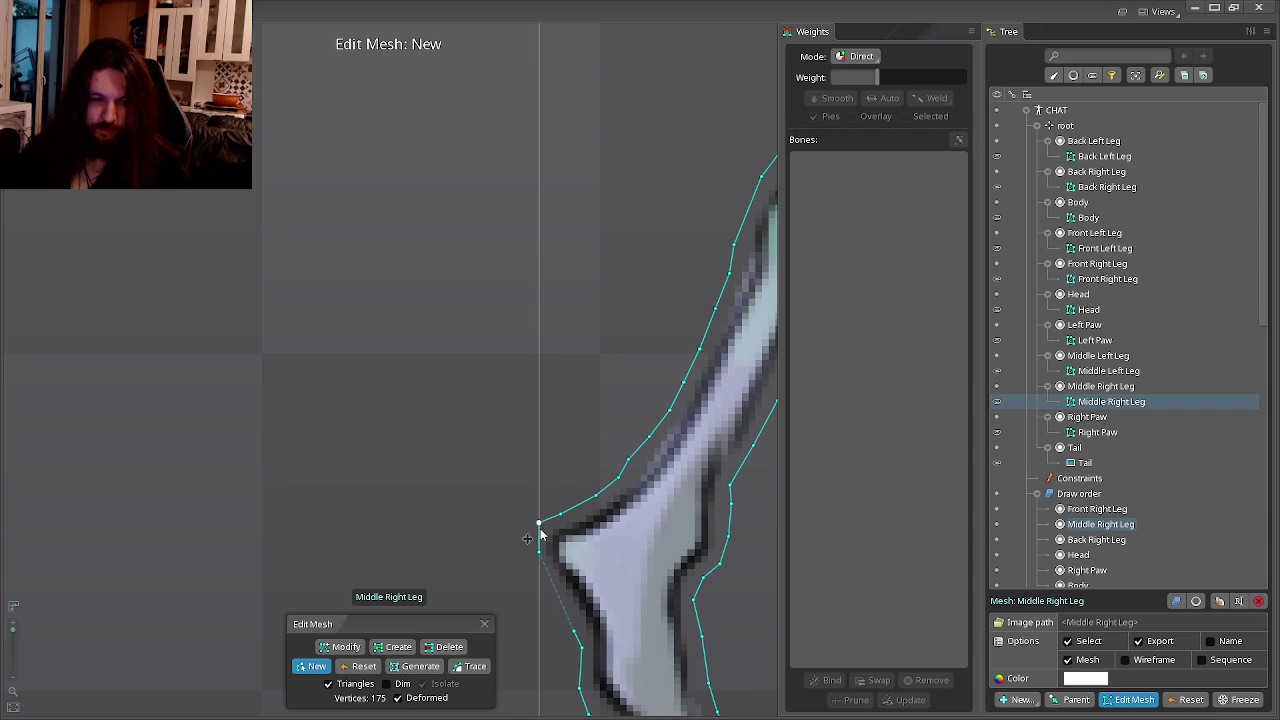
left_click_drag(547, 524, 551, 526)
left_click(573, 633)
scroll(561, 461, "down", 3)
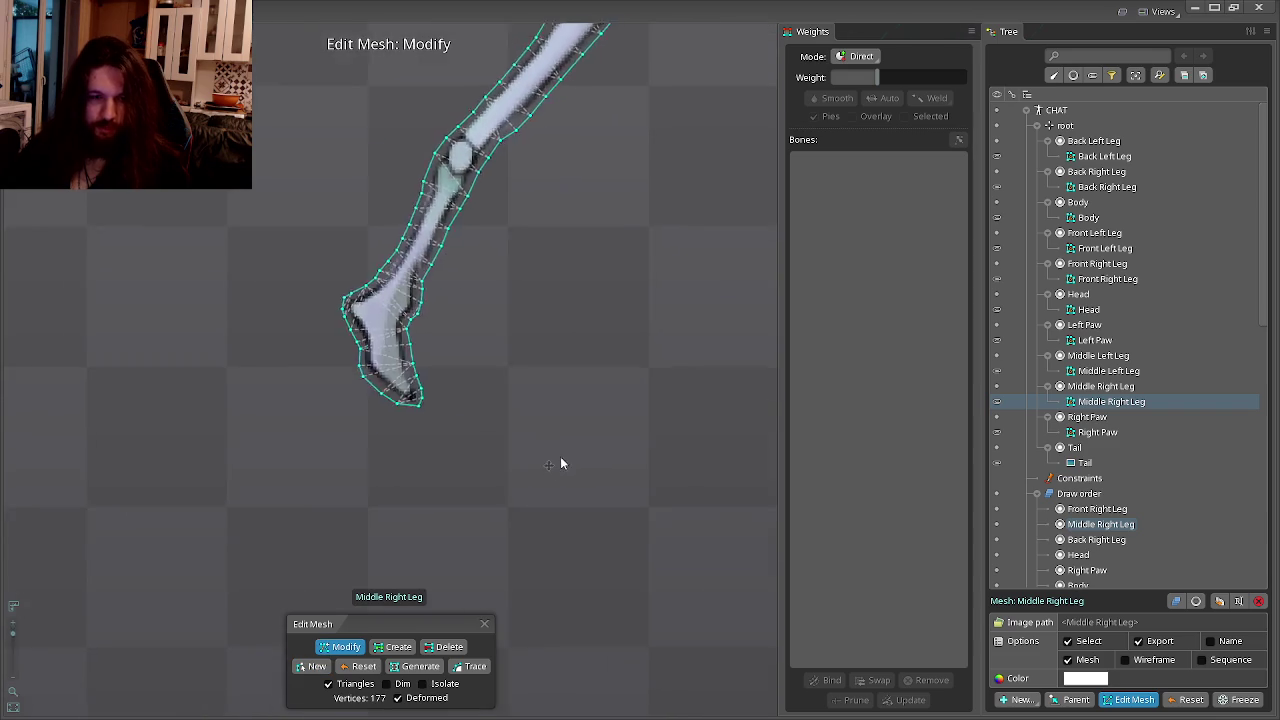
Zoom out, pan to the cat, and leave mesh editing.
scroll(518, 382, "down", 3)
scroll(521, 317, "down", 2)
key("c")
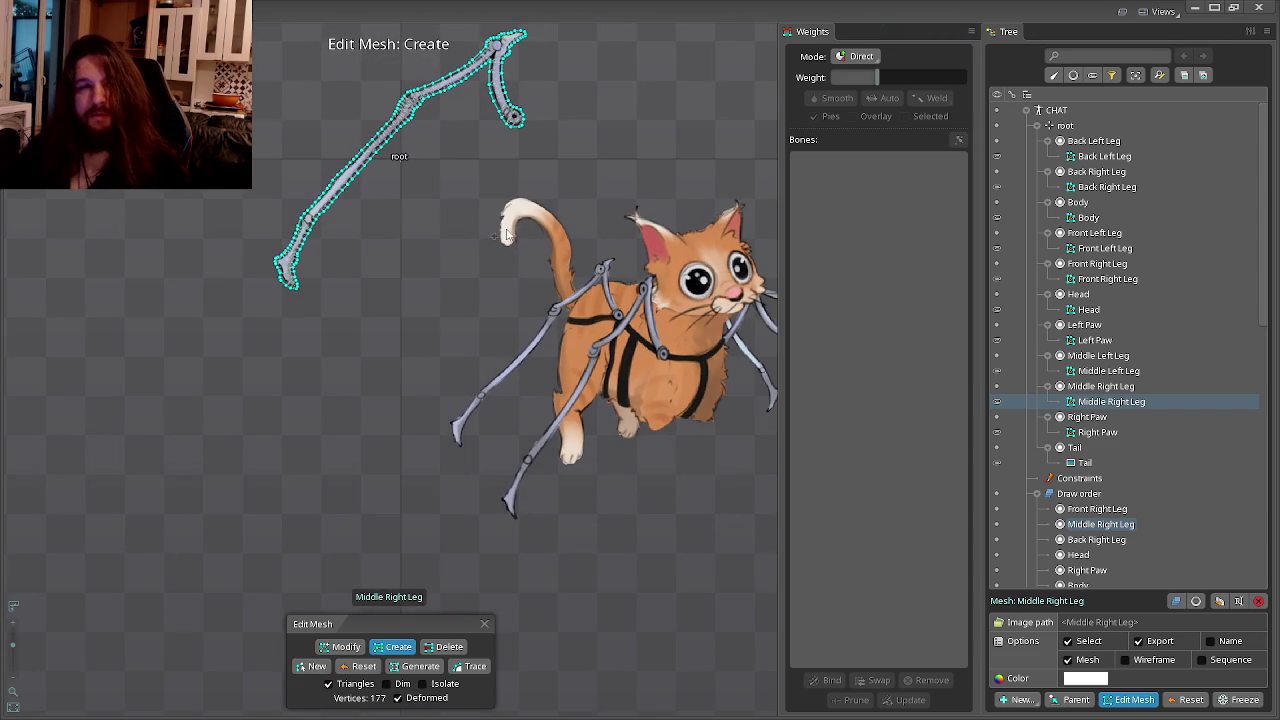
left_click_drag(492, 205, 495, 335)
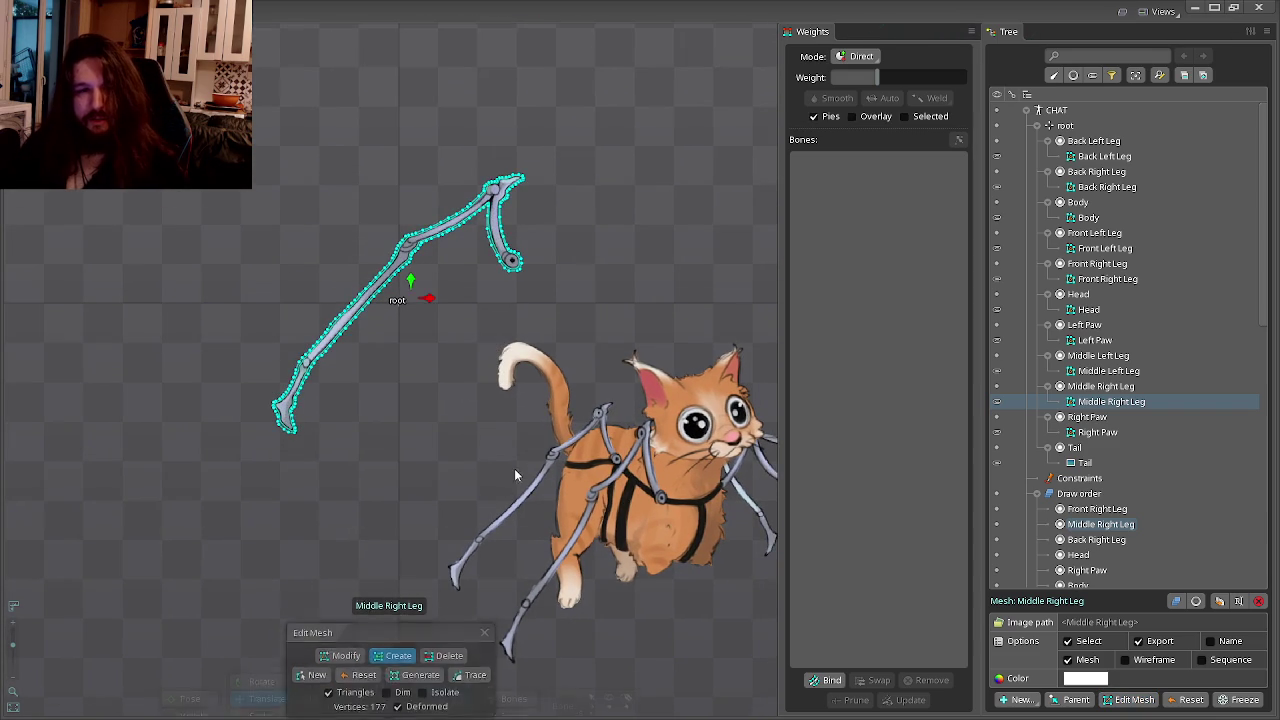
key("v")
Move the Middle Right Leg onto the cat's body, checking the Photoshop artwork.
left_click_drag(477, 455, 563, 625)
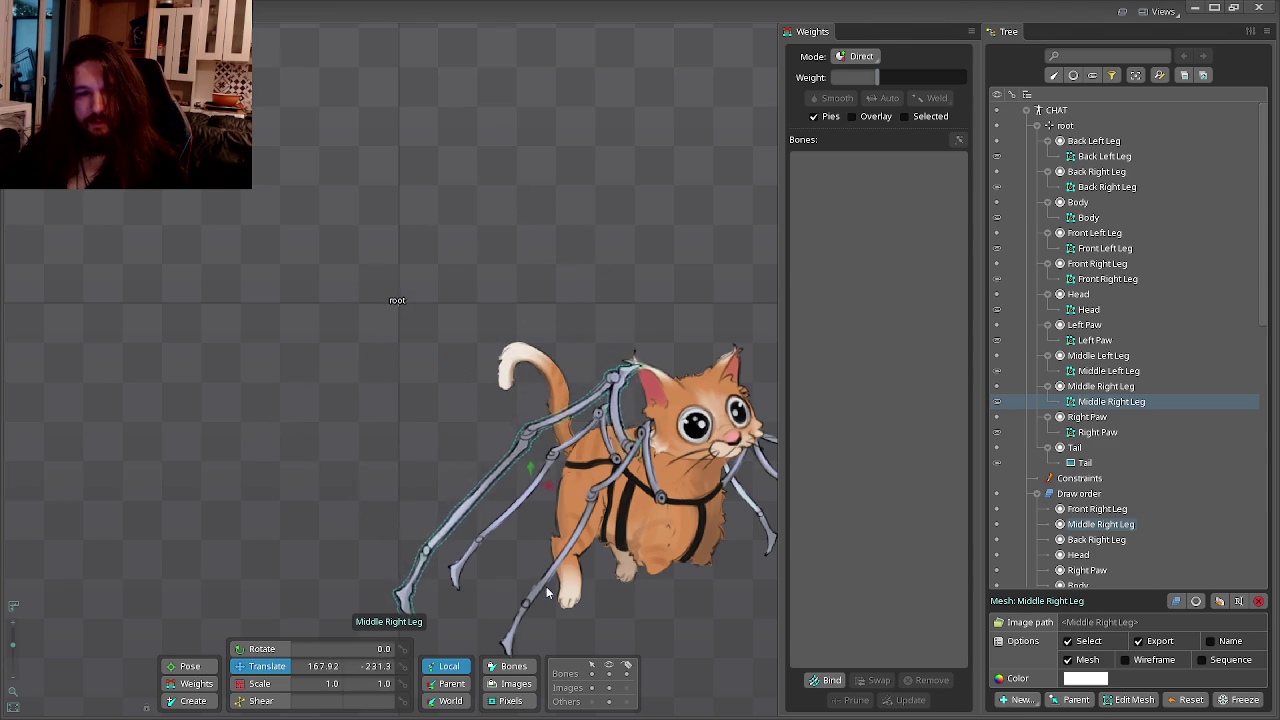
left_click_drag(648, 564, 471, 390)
key("alt+Tab")
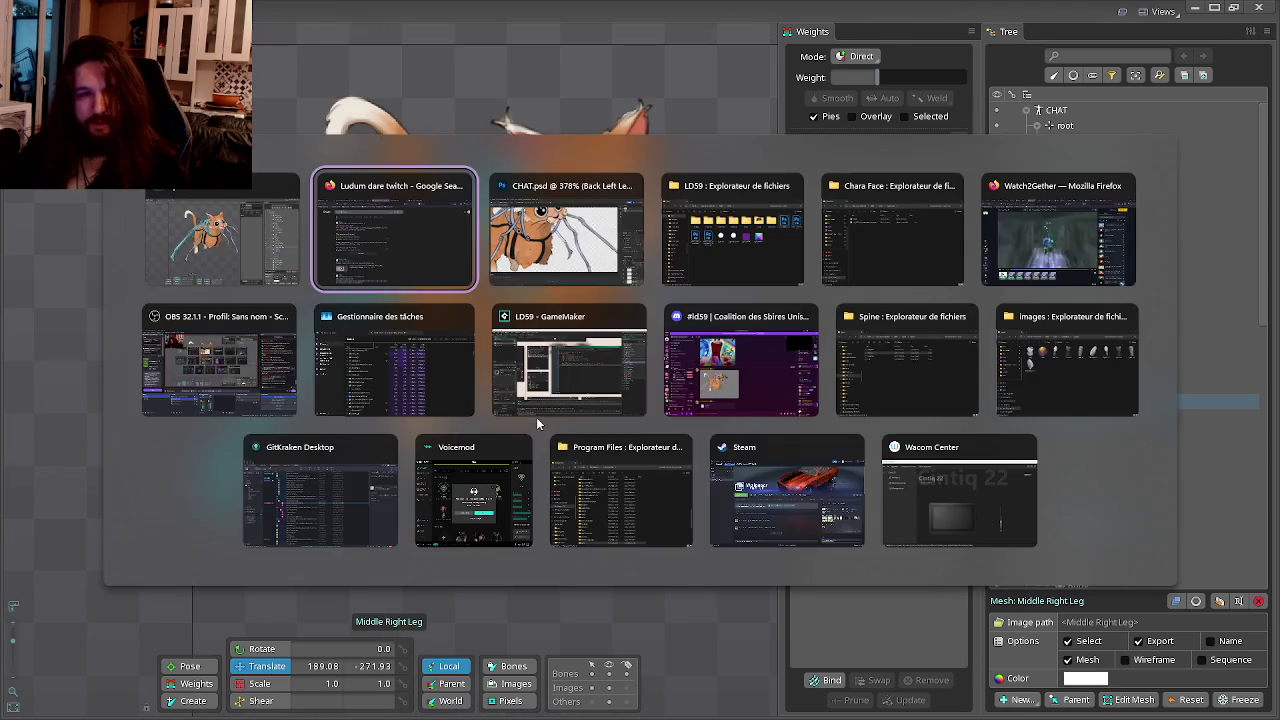
left_click(536, 417)
scroll(514, 337, "down", 5)
scroll(494, 325, "up", 5)
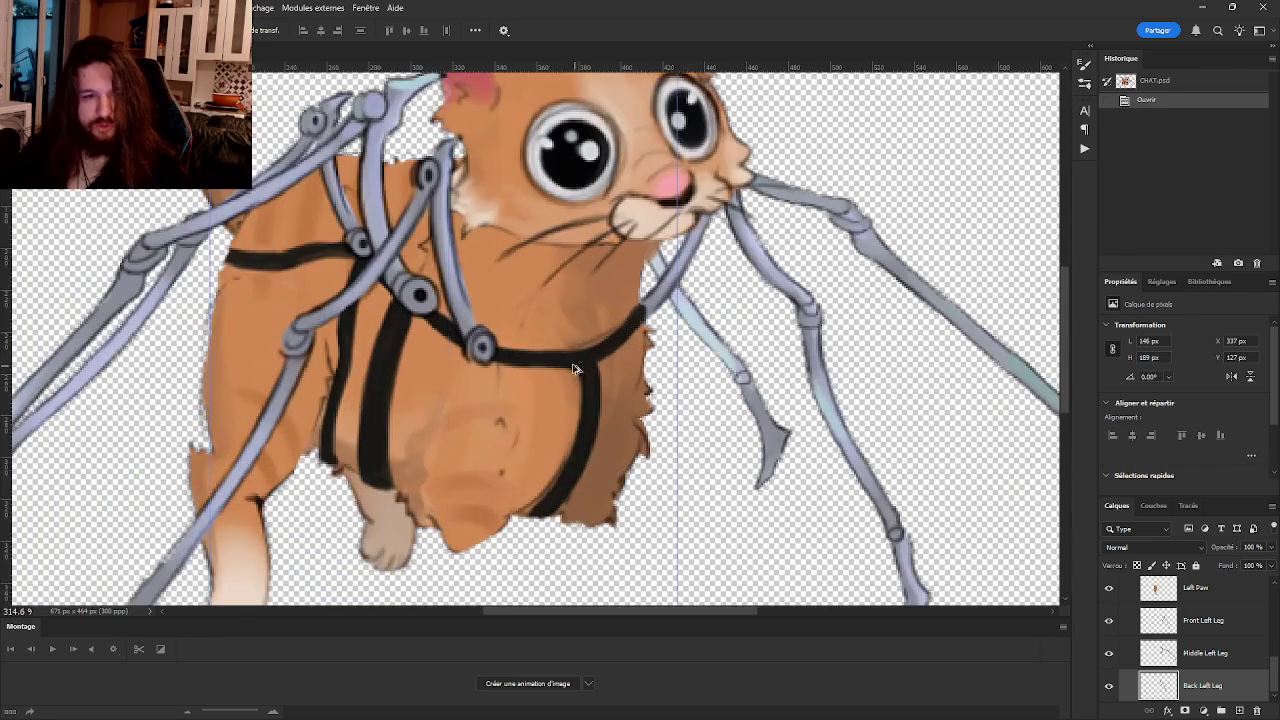
key("alt+Tab")
scroll(606, 392, "up", 3)
scroll(650, 480, "up", 2)
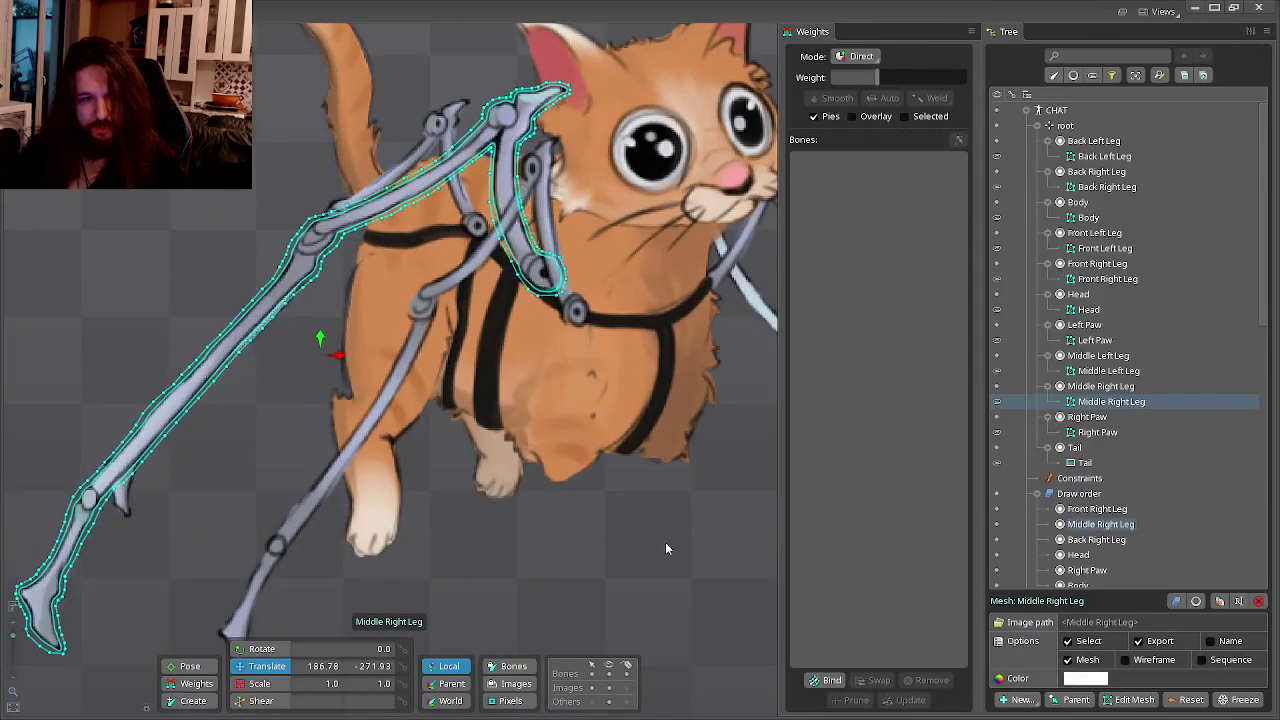
left_click_drag(674, 542, 640, 536)
Fine-tune the Middle Right Leg's position against the Photoshop reference.
key("alt+Tab")
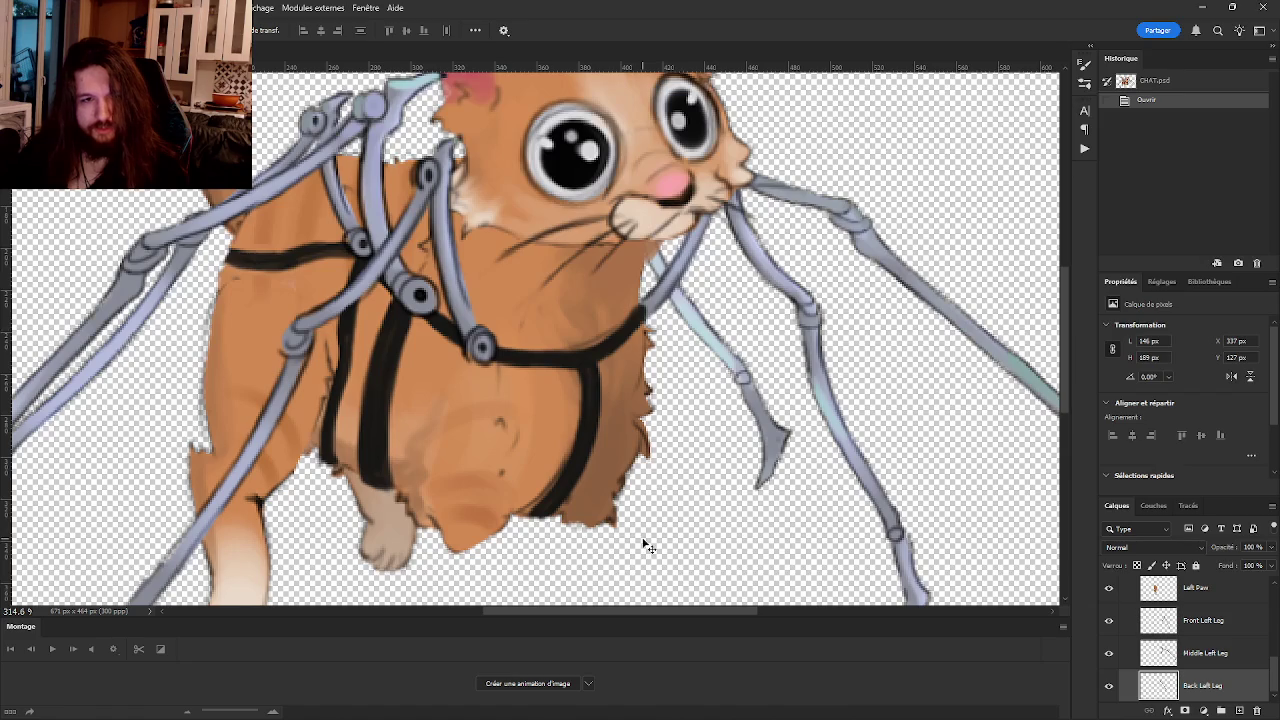
key("alt+Tab")
left_click_drag(578, 543, 590, 543)
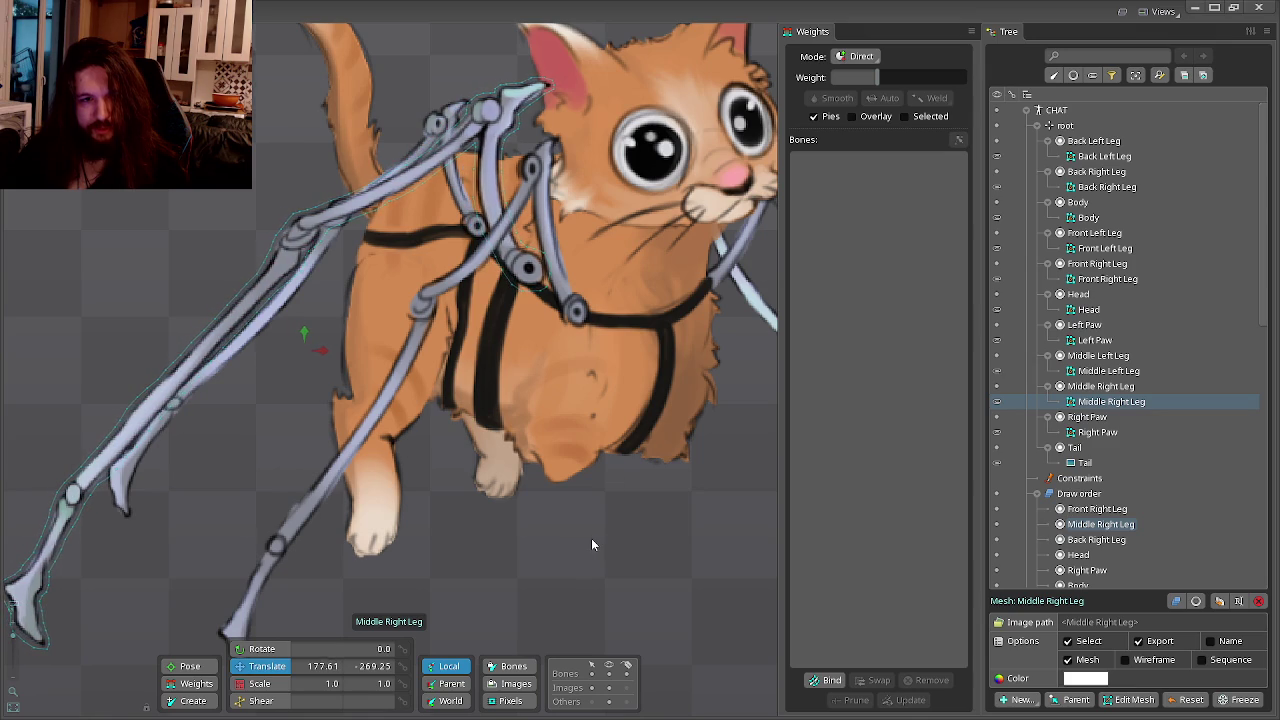
key("alt+Tab")
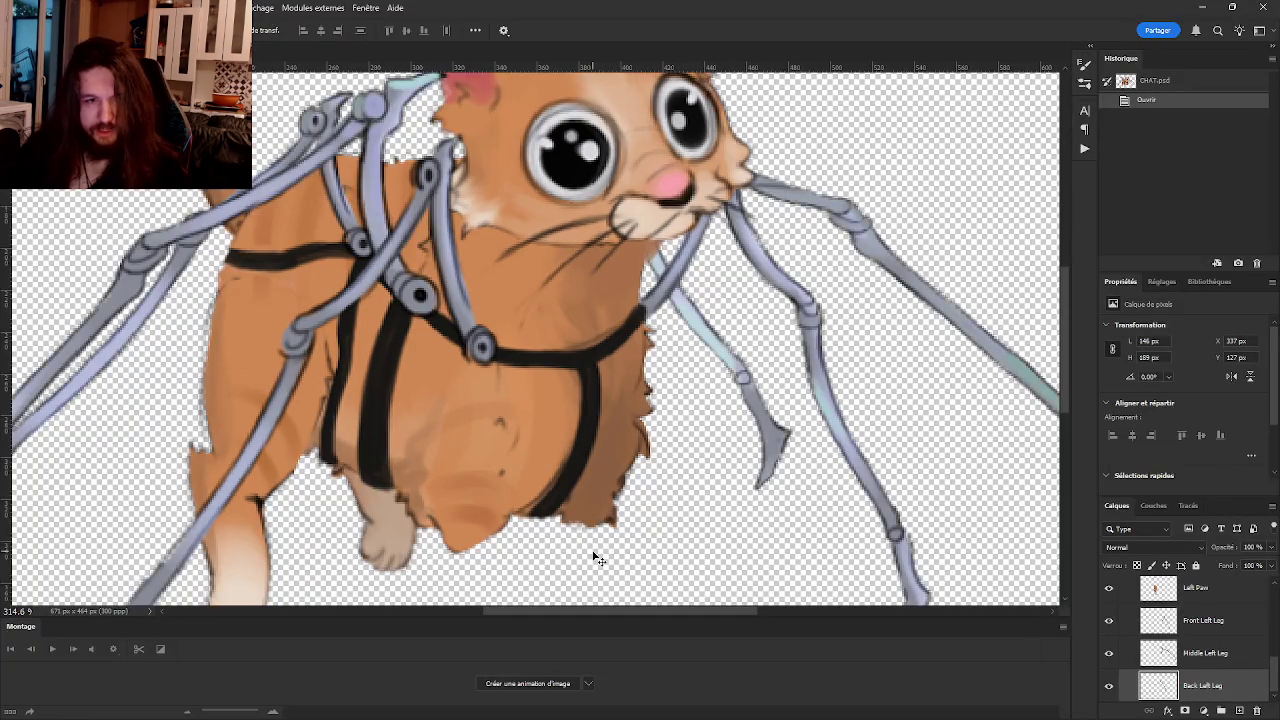
key("alt+Tab")
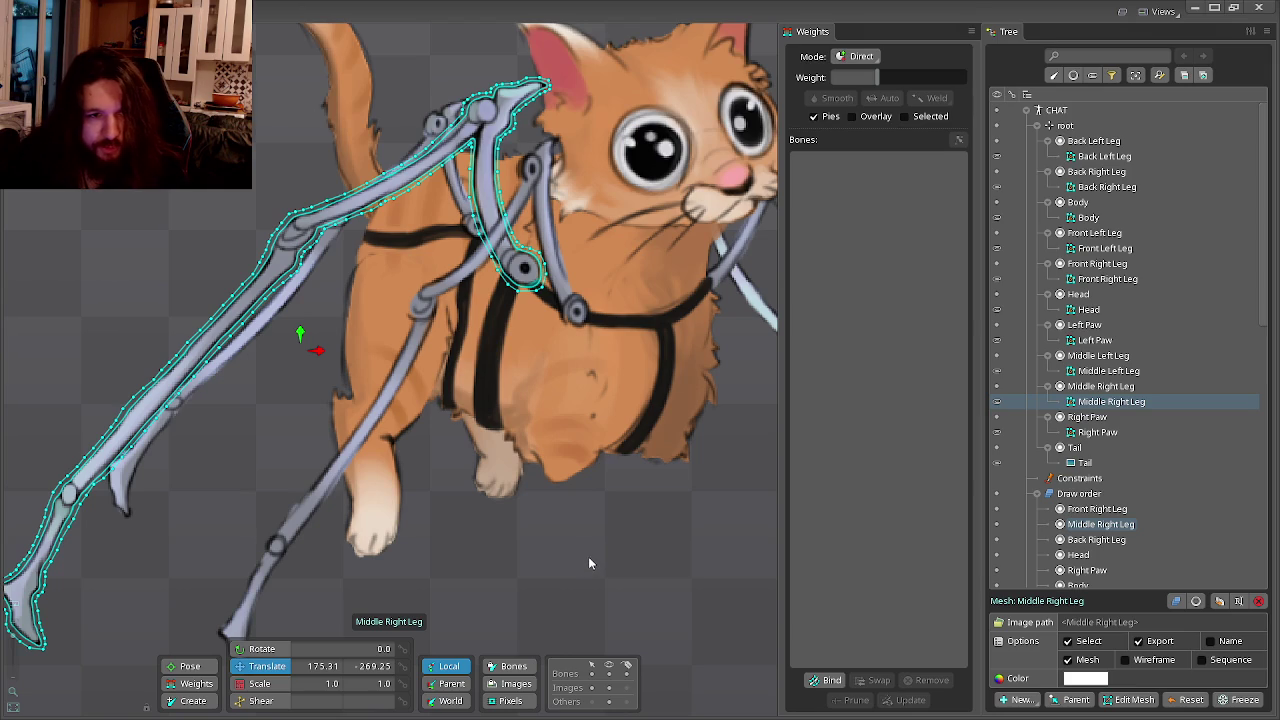
key("alt+Tab")
key("alt+Tab")
left_click_drag(592, 582, 593, 572)
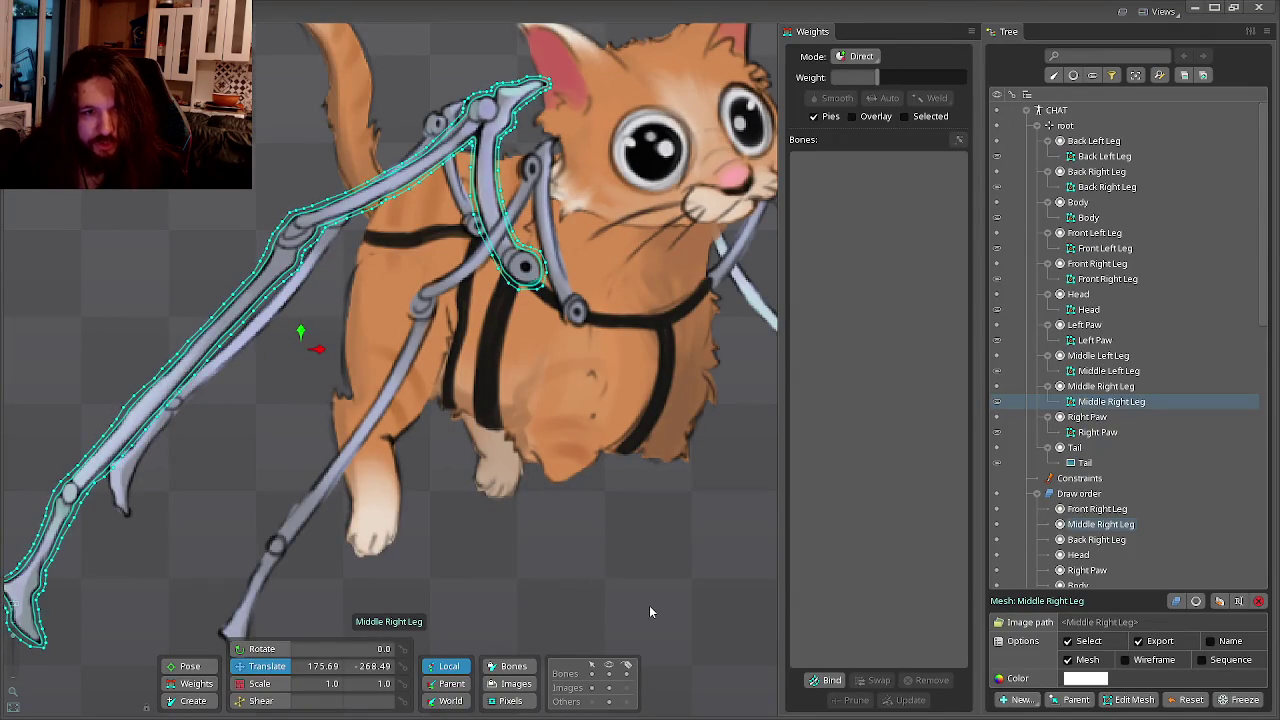
key("alt+Tab")
key("alt+Tab")
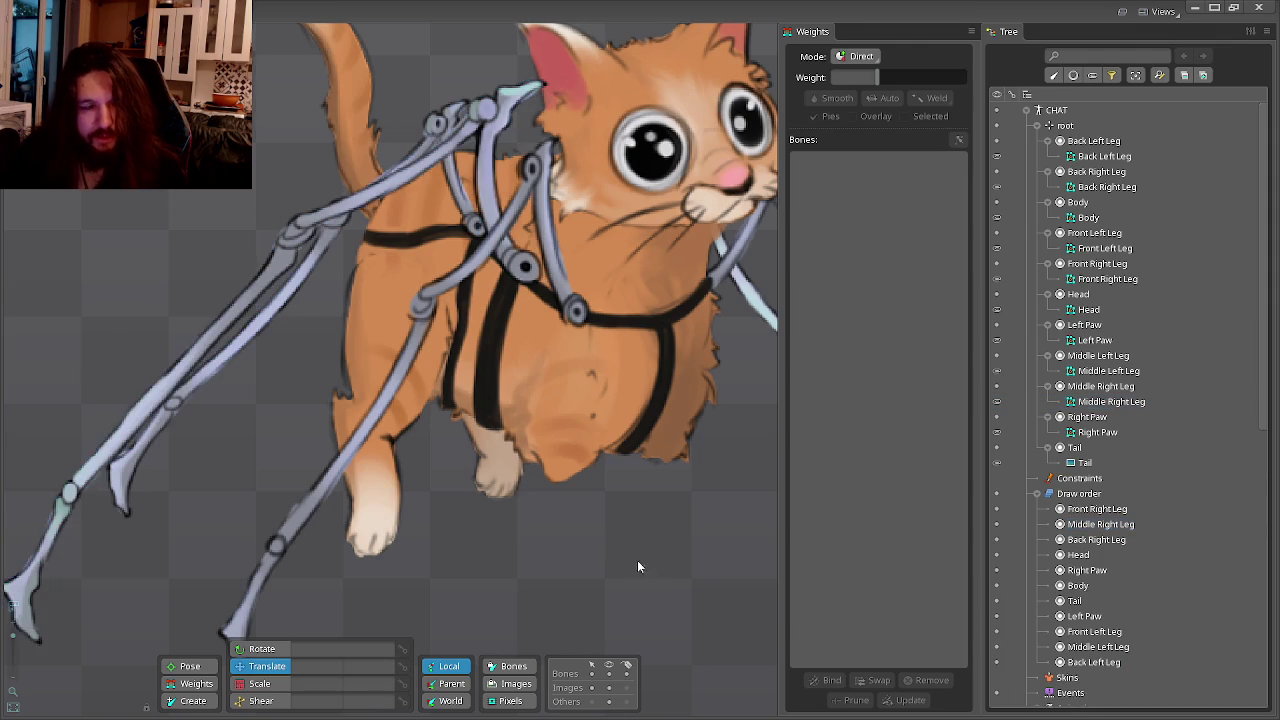
Recentre the whole cat and return from Photoshop to the Spine skeleton.
scroll(600, 530, "down", 3)
scroll(500, 460, "down", 2)
left_click_drag(422, 415, 555, 491)
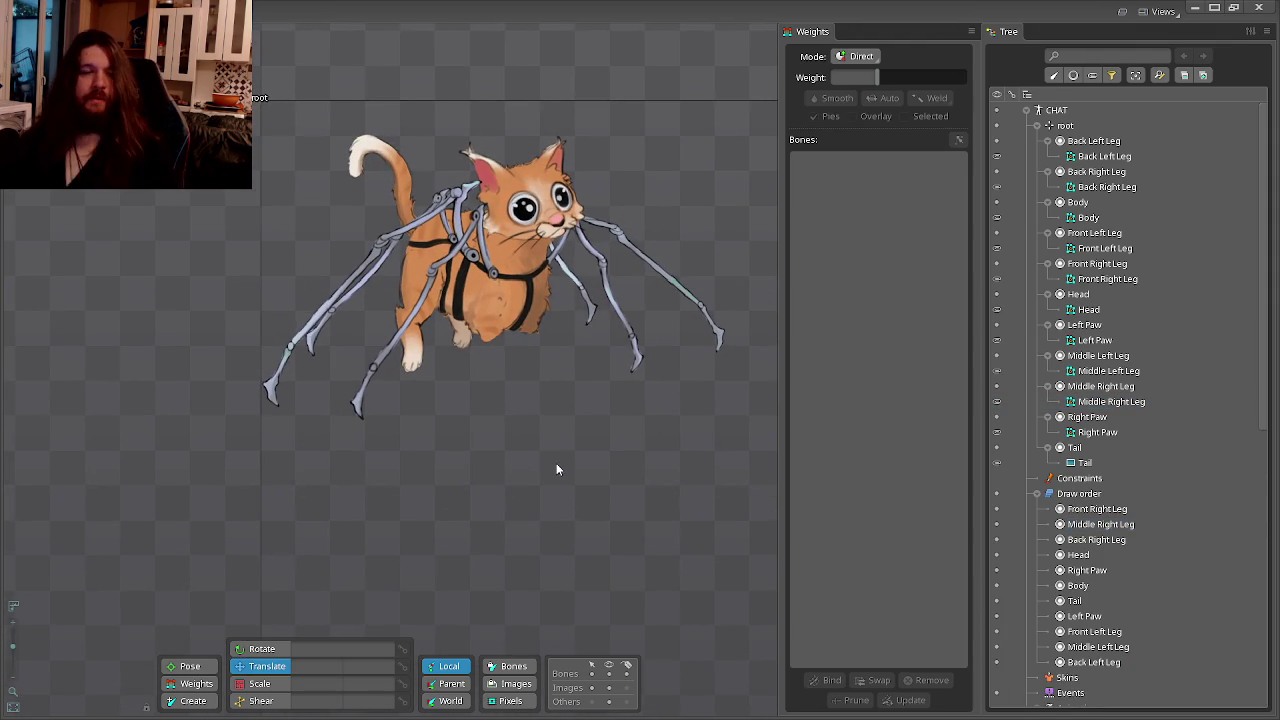
key("alt+Tab")
scroll(558, 470, "down", 1)
scroll(397, 411, "down", 1)
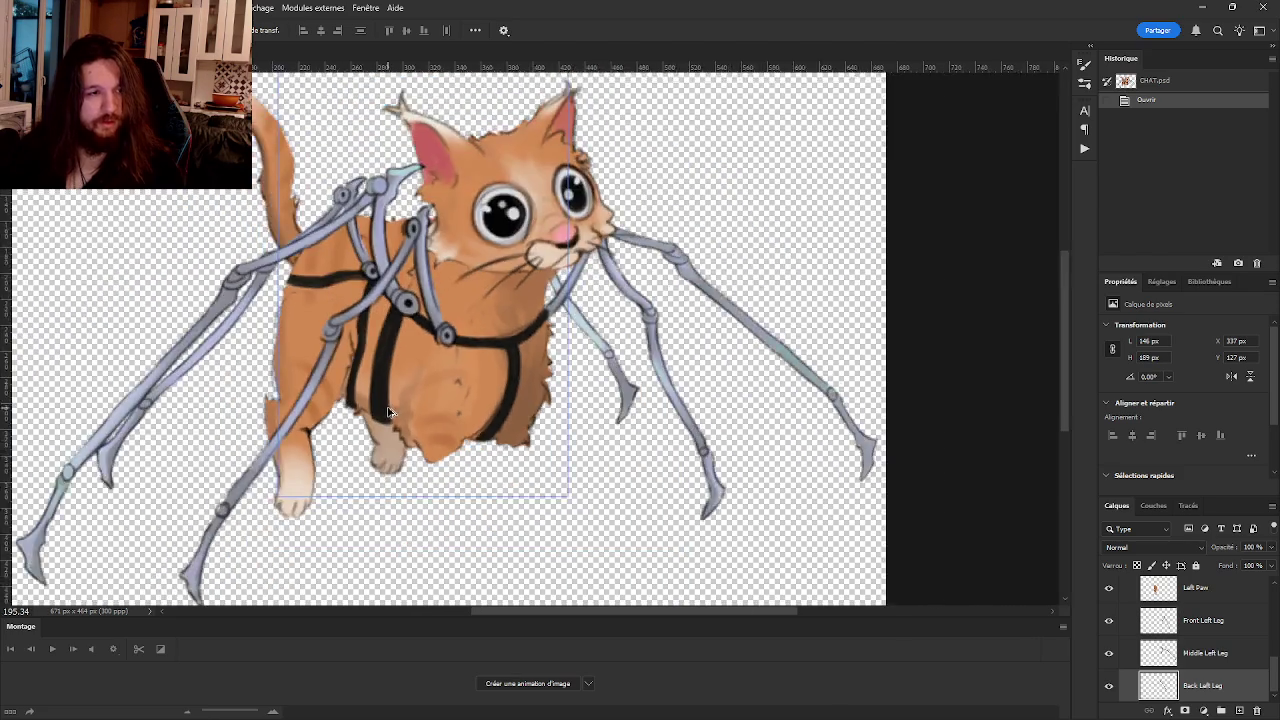
scroll(370, 418, "down", 1)
key("alt+Tab")
key("alt+Tab")
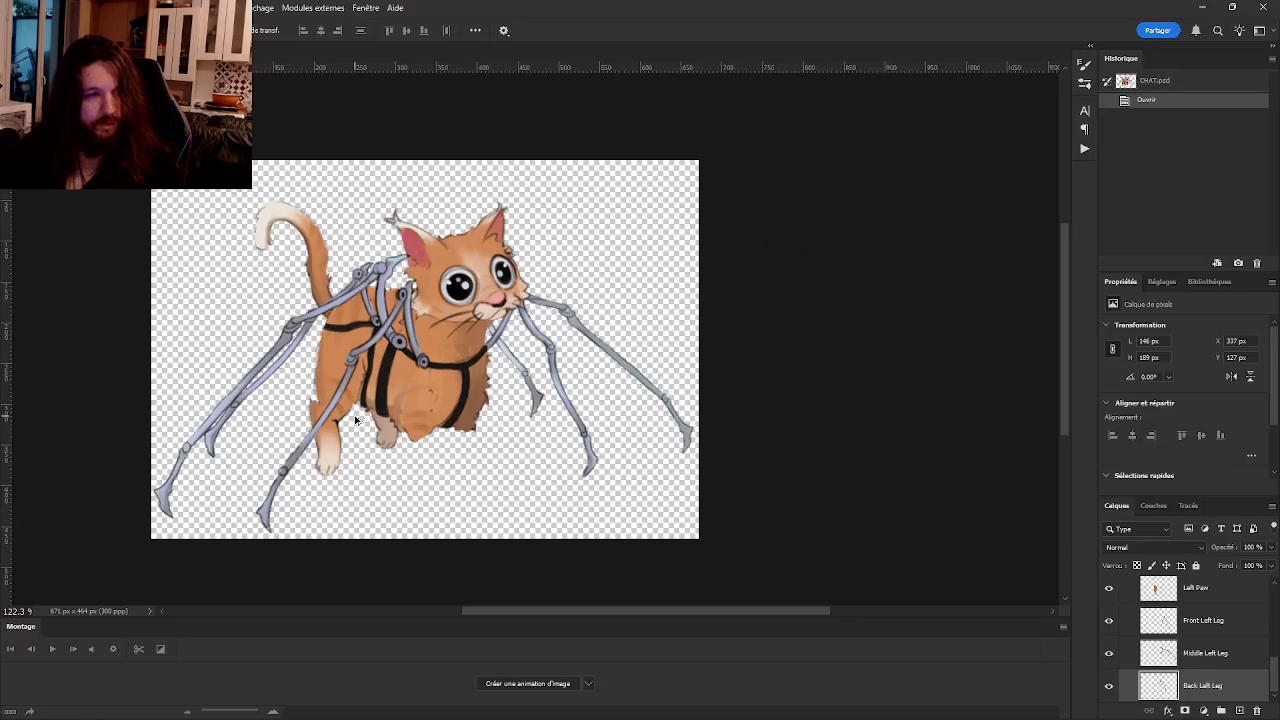
key("alt+Tab")
key("alt+Tab")
key("alt+Tab")
scroll(420, 424, "down", 2)
scroll(460, 470, "down", 2)
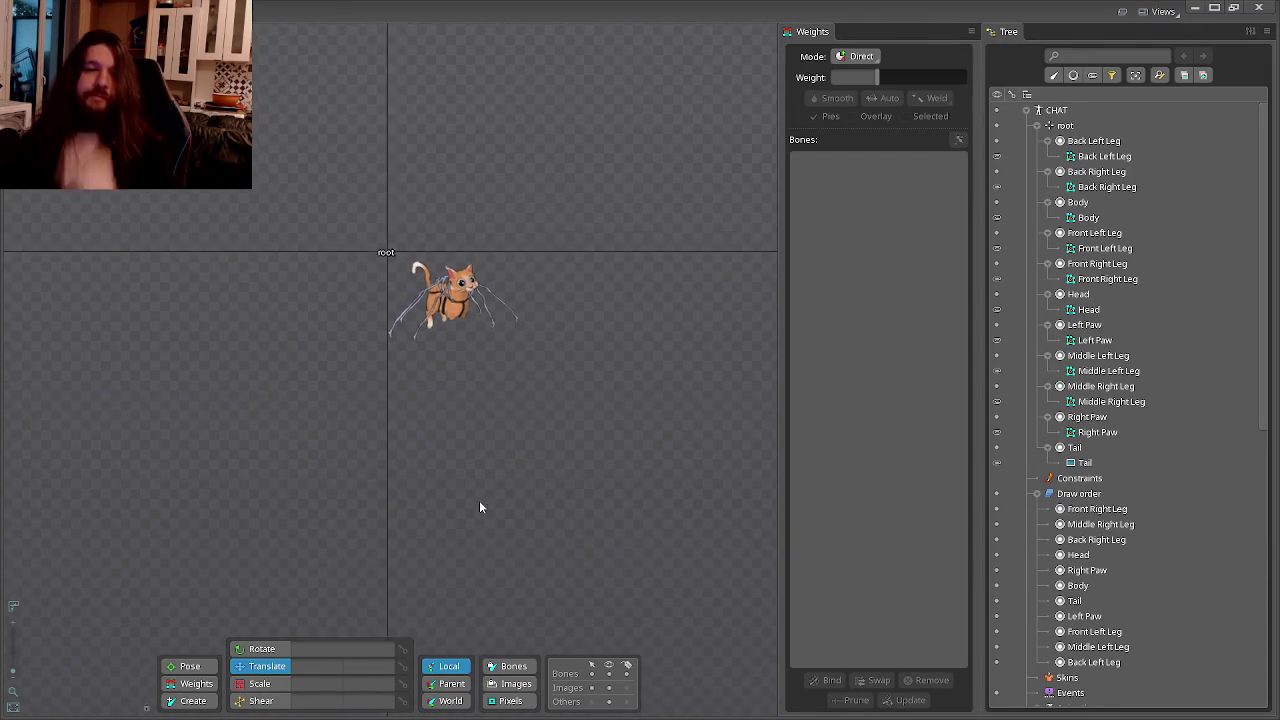
scroll(480, 445, "up", 2)
Save the Chat project with Ctrl+S.
key("ctrl+s")
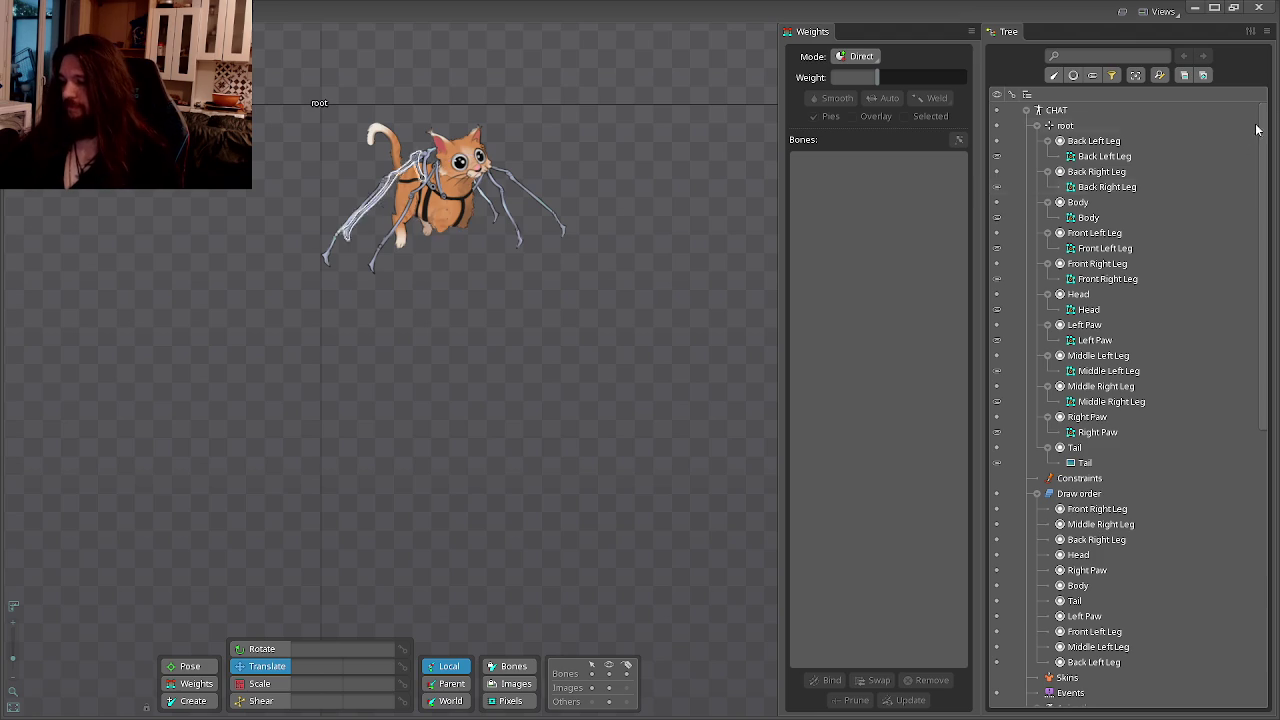
scroll(490, 293, "up", 3)
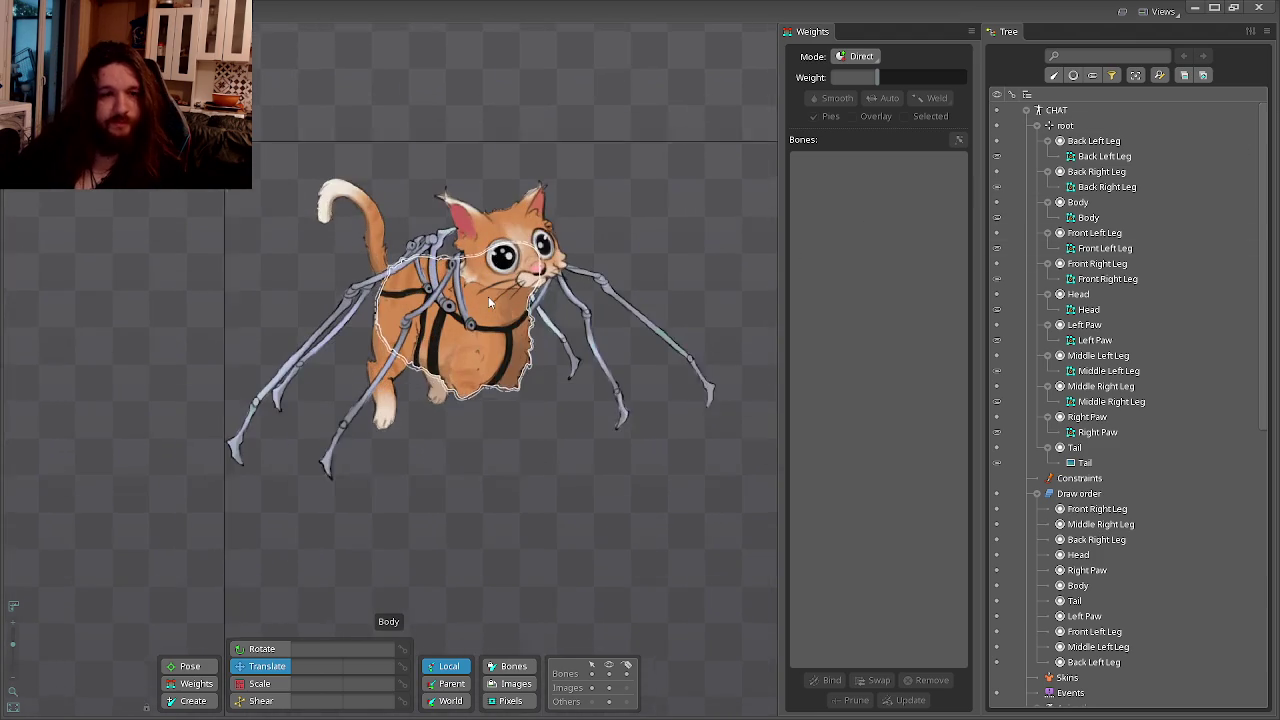
Collapse the bone tree, select the Tail mesh attachment, and start a new Edit Mesh outline.
left_click(1048, 144)
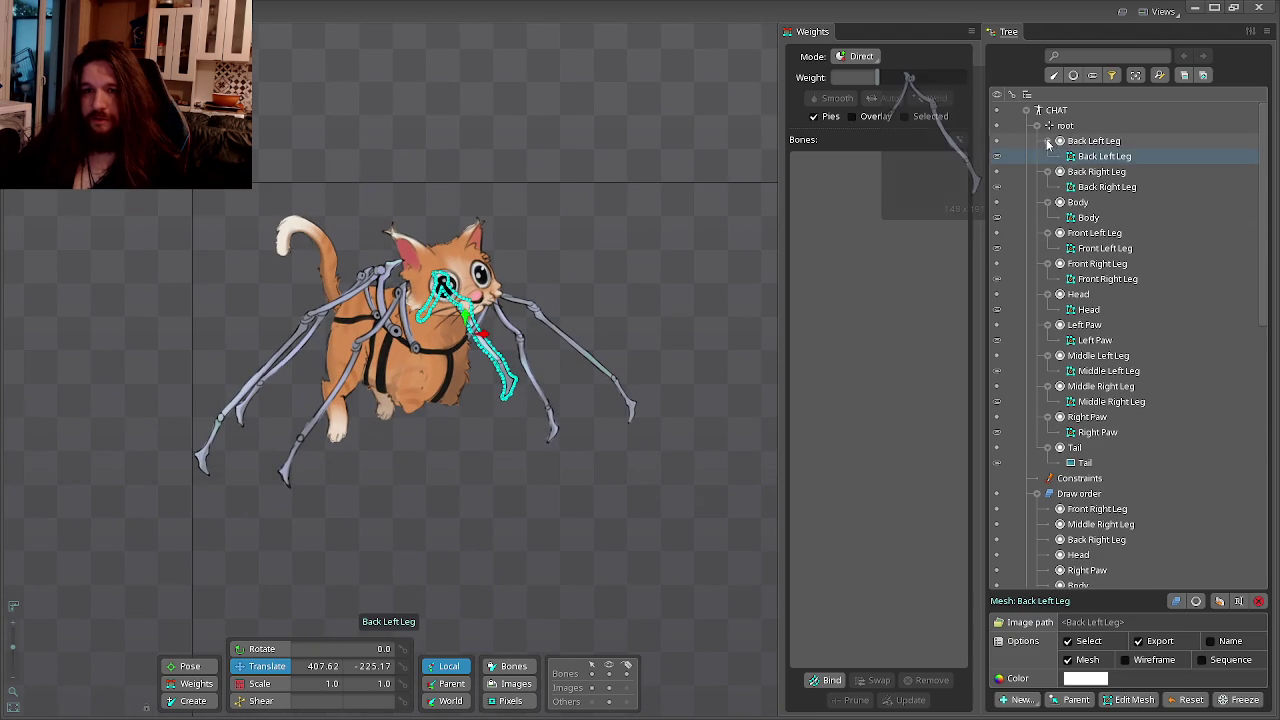
left_click(1048, 142)
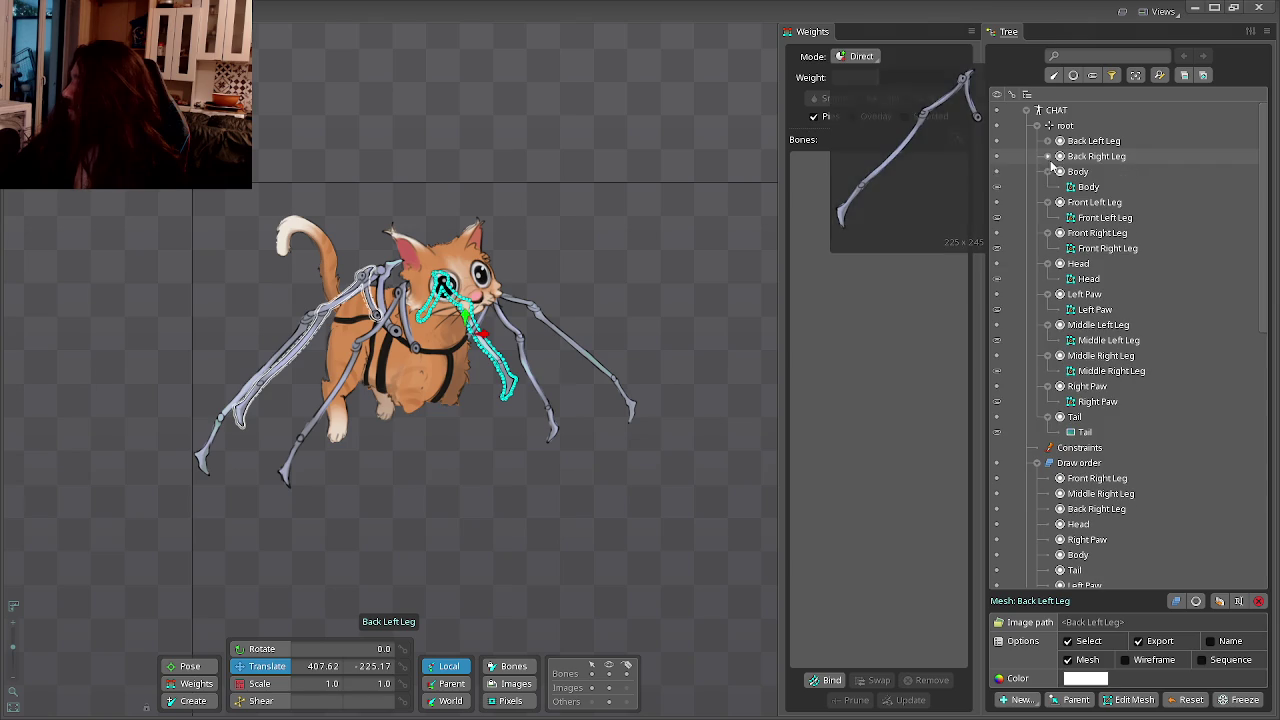
left_click(1047, 171)
left_click(1047, 202)
left_click(1047, 217)
left_click(1047, 248)
left_click(1047, 279)
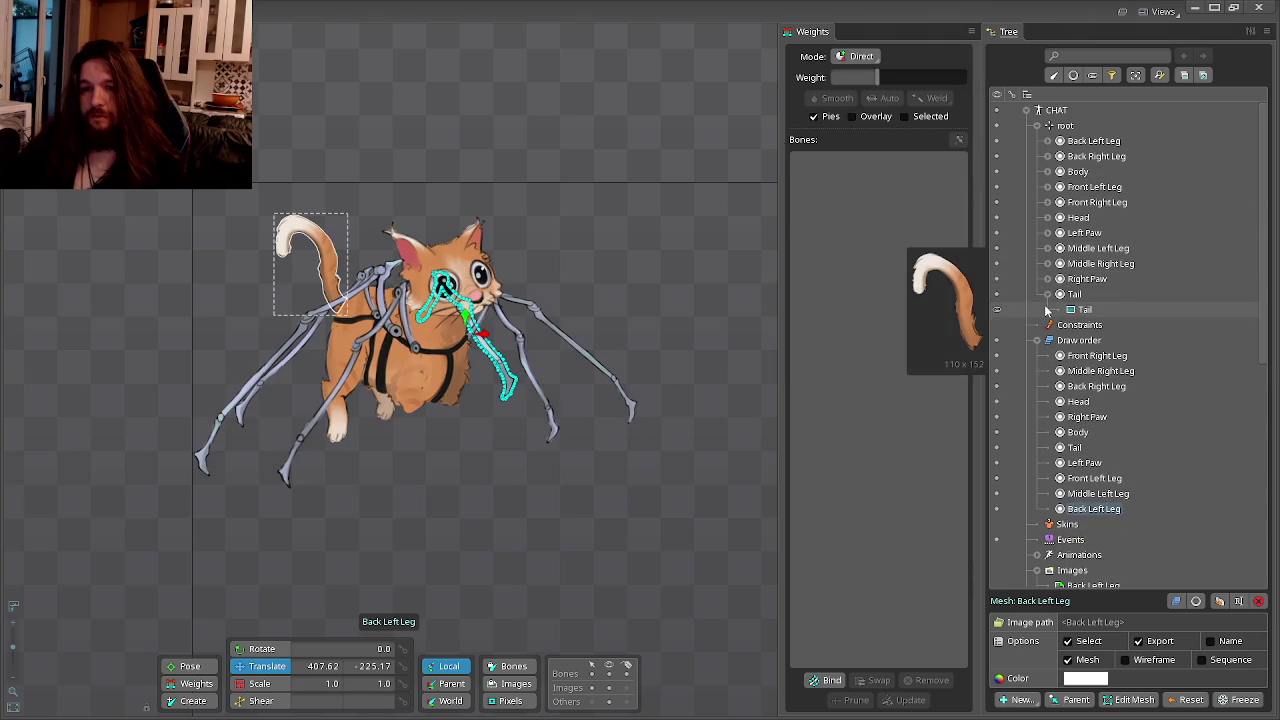
left_click(1074, 310)
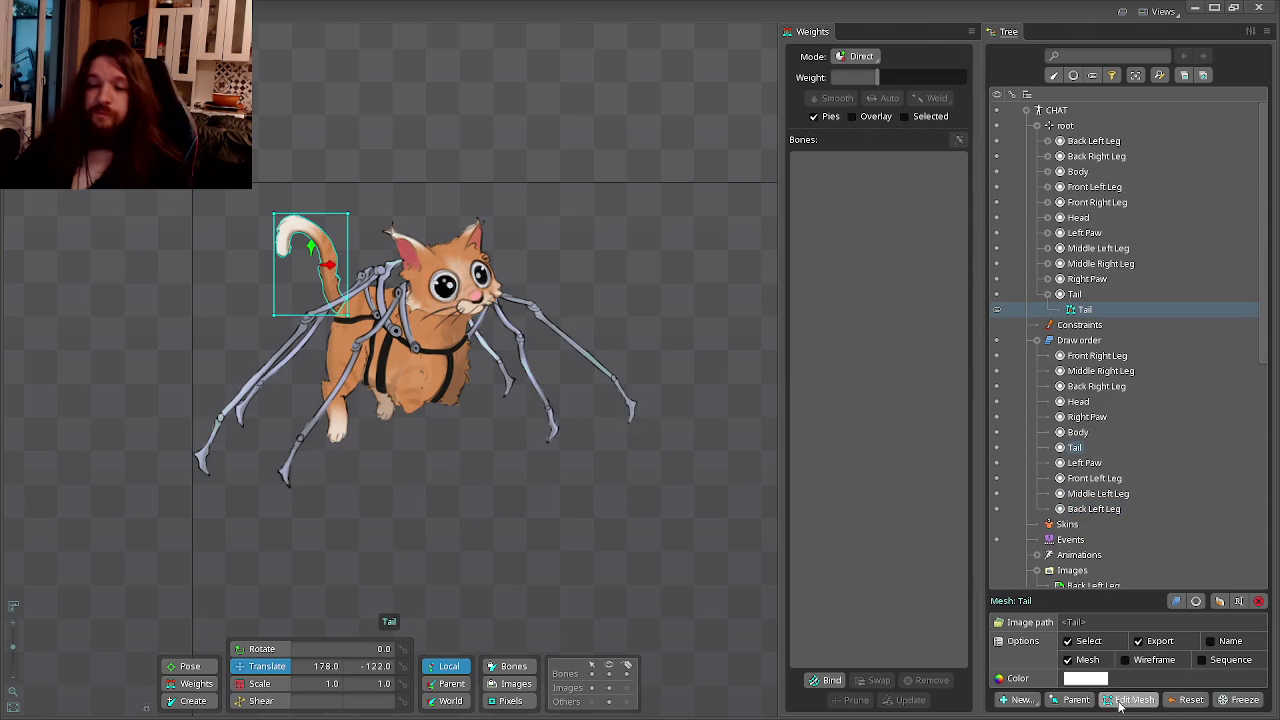
left_click(1120, 706)
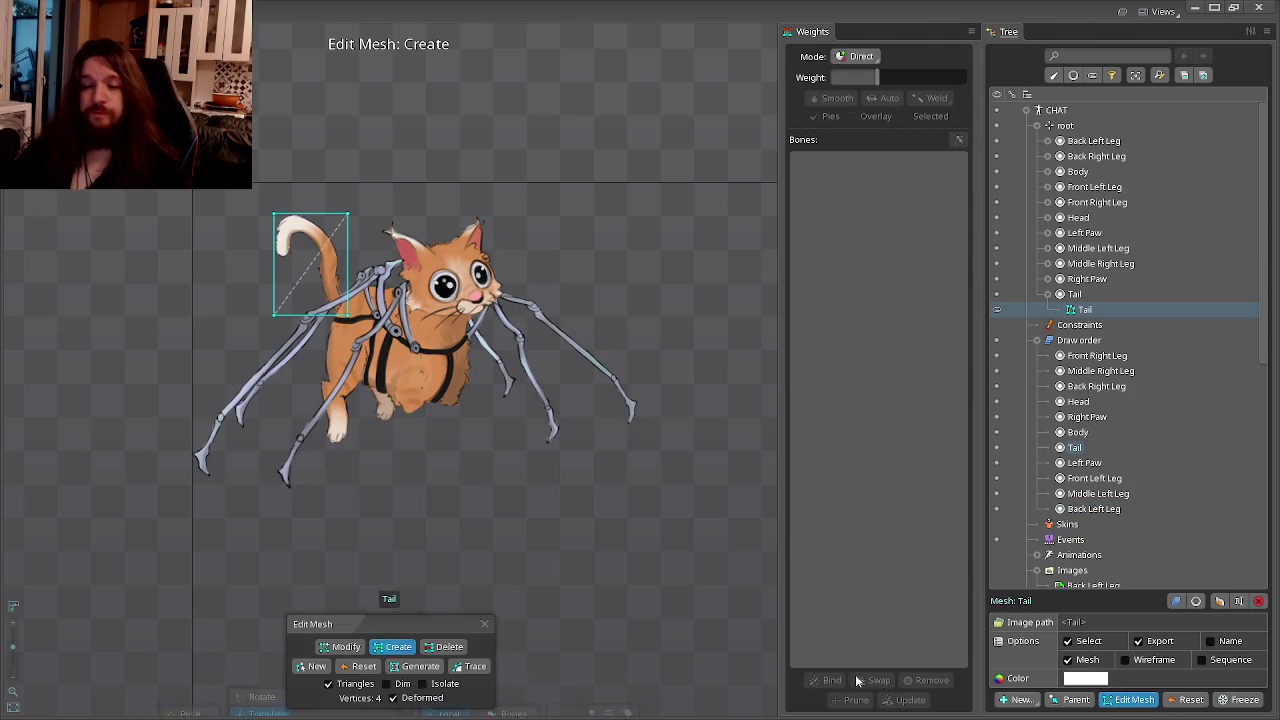
left_click(312, 666)
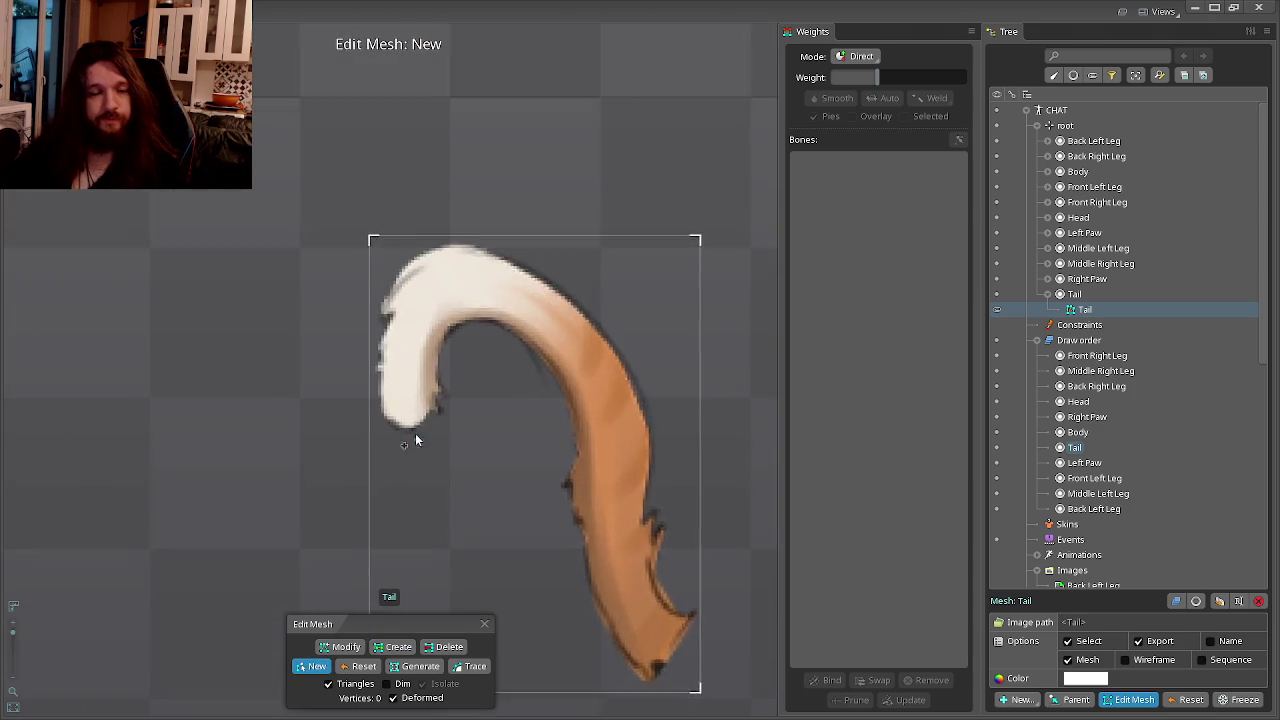
Place hull vertices around the underside and right side of the white tail tip.
scroll(421, 451, "up", 5)
left_click(325, 390)
left_click(337, 421)
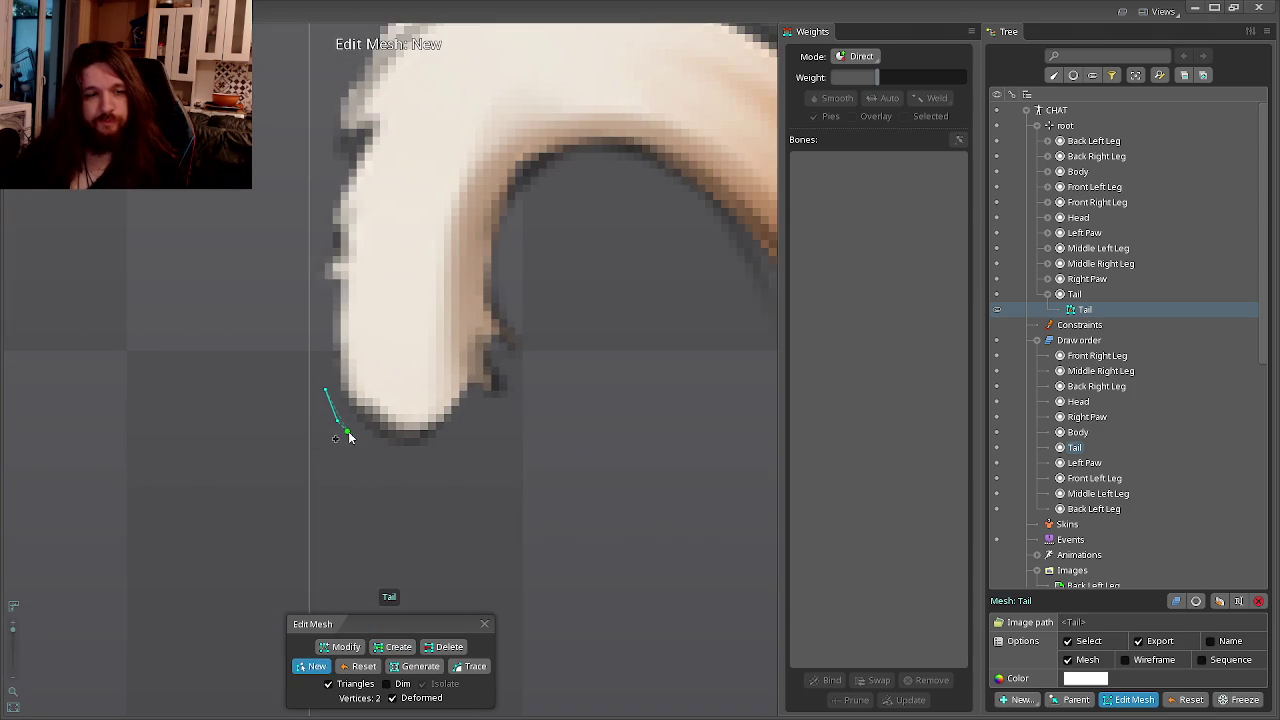
left_click(392, 462)
left_click(434, 462)
left_click(455, 439)
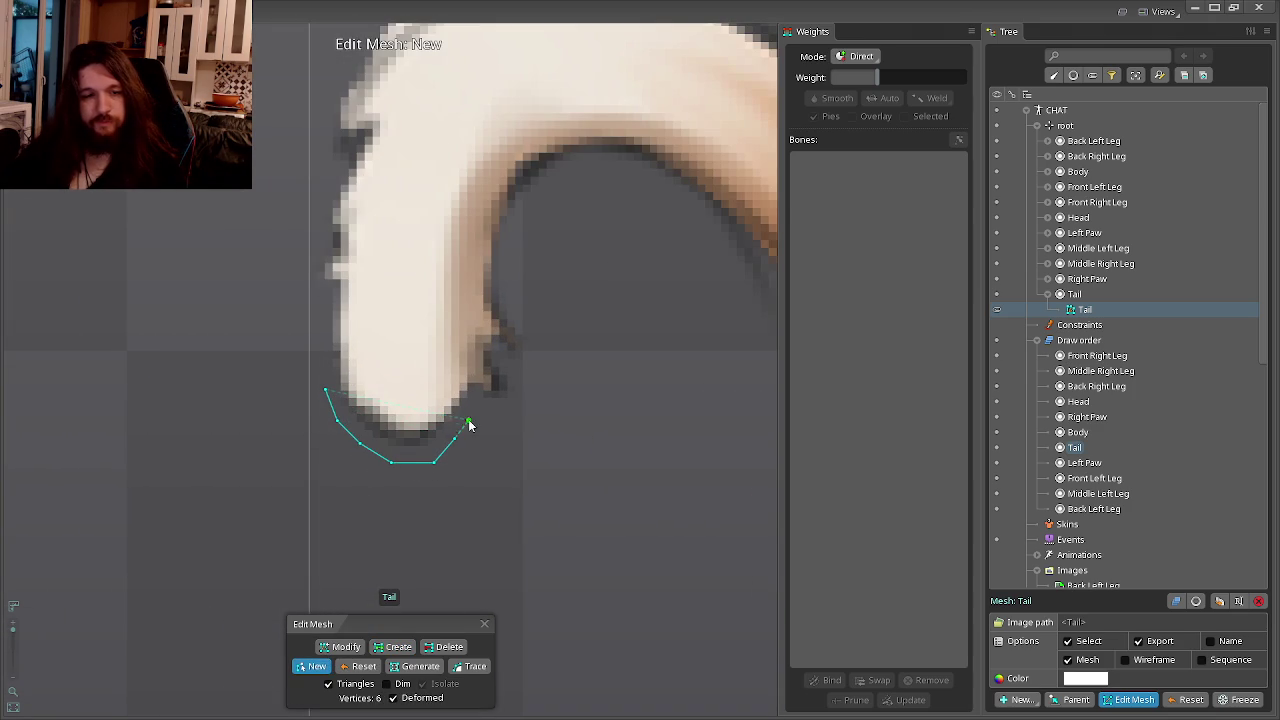
left_click(482, 408)
left_click(526, 397)
left_click(528, 356)
Extend the tail outline up the inner curve and down its inner edge.
left_click(530, 326)
left_click(514, 288)
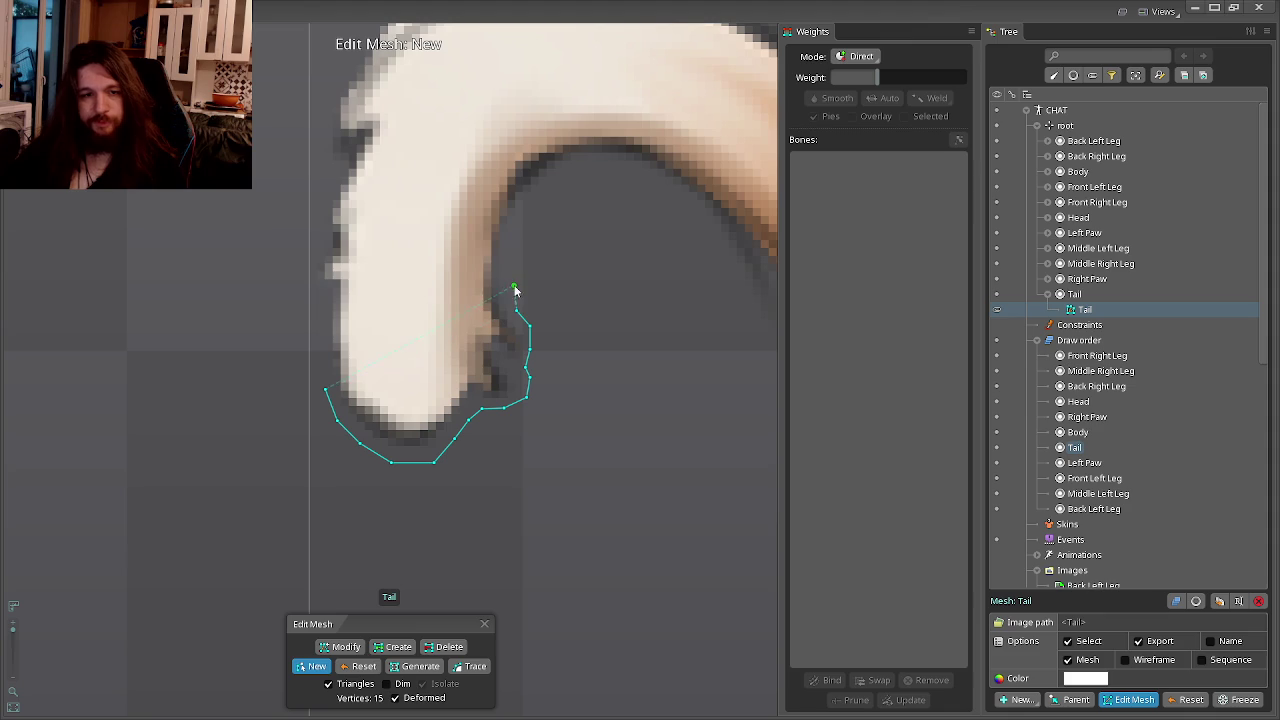
left_click(609, 167)
left_click(669, 190)
left_click(524, 236)
left_click(564, 270)
left_click(592, 316)
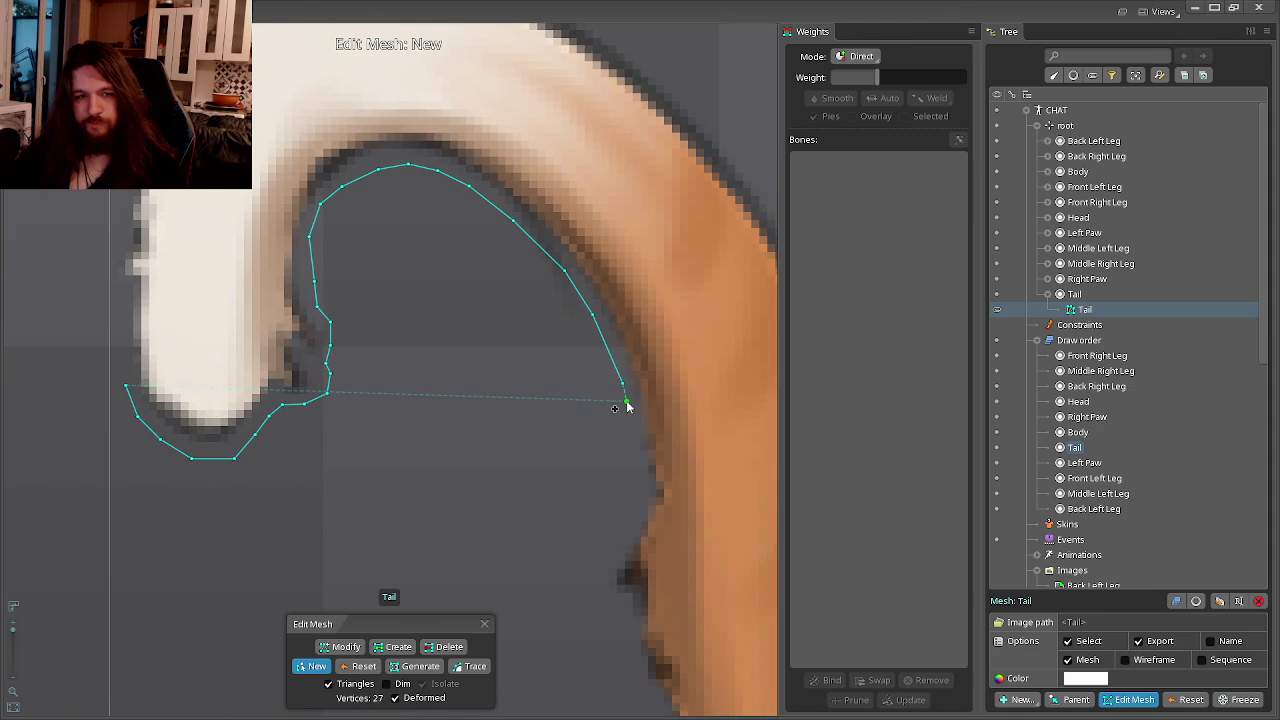
left_click(620, 553)
left_click(601, 586)
left_click(607, 608)
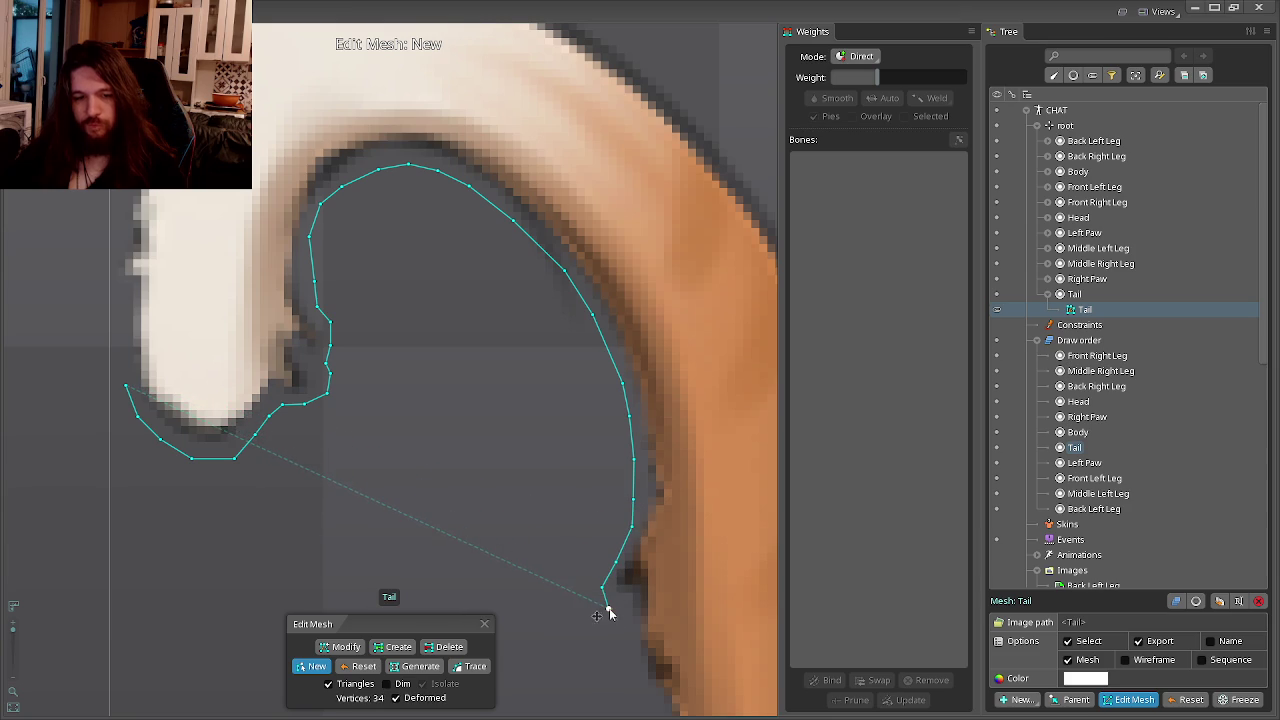
left_click(627, 635)
Continue the outline down the tail's edge toward its base.
left_click(523, 462)
left_click(542, 492)
left_click(549, 540)
left_click(510, 440)
left_click(514, 484)
left_click(502, 513)
left_click(530, 565)
left_click(541, 598)
Wrap the outline around the tail's base and start up its outer edge.
left_click(529, 571)
left_click(551, 608)
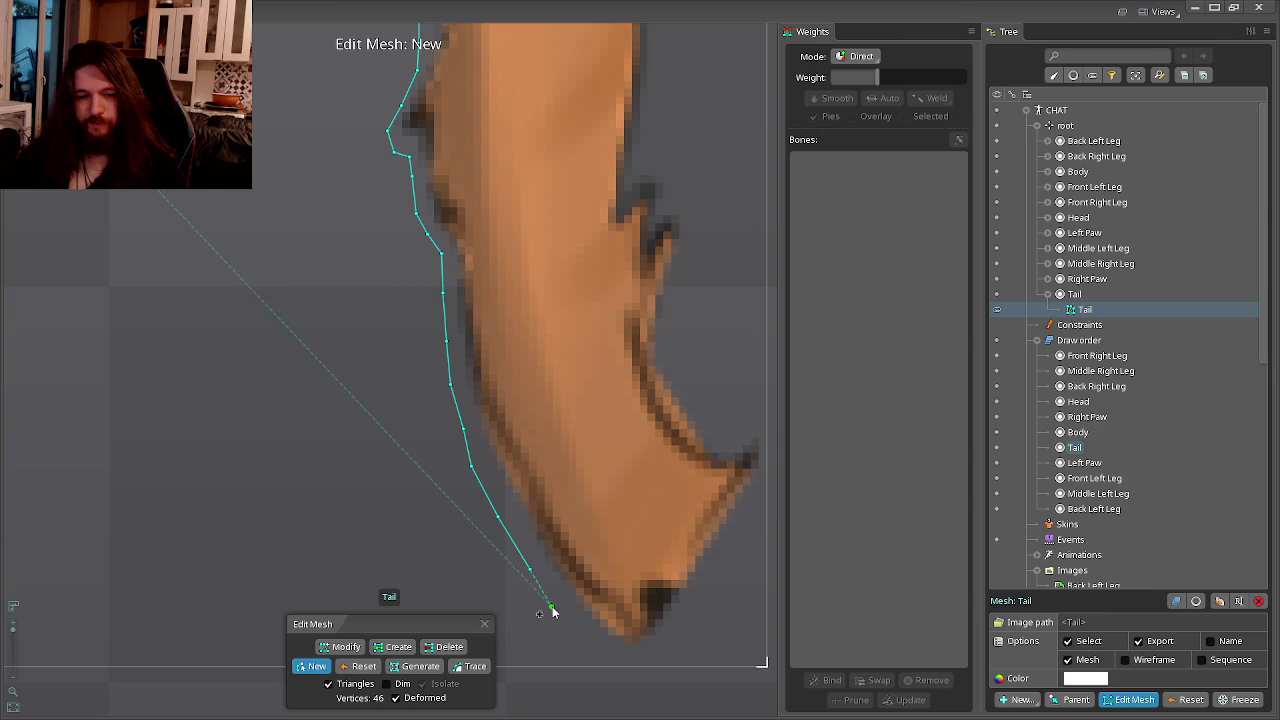
left_click(510, 600)
left_click(536, 580)
left_click(553, 553)
left_click(570, 524)
left_click(589, 488)
Add hull vertices up the tail's outer curve toward the tip.
left_click(628, 432)
left_click(634, 400)
left_click(634, 370)
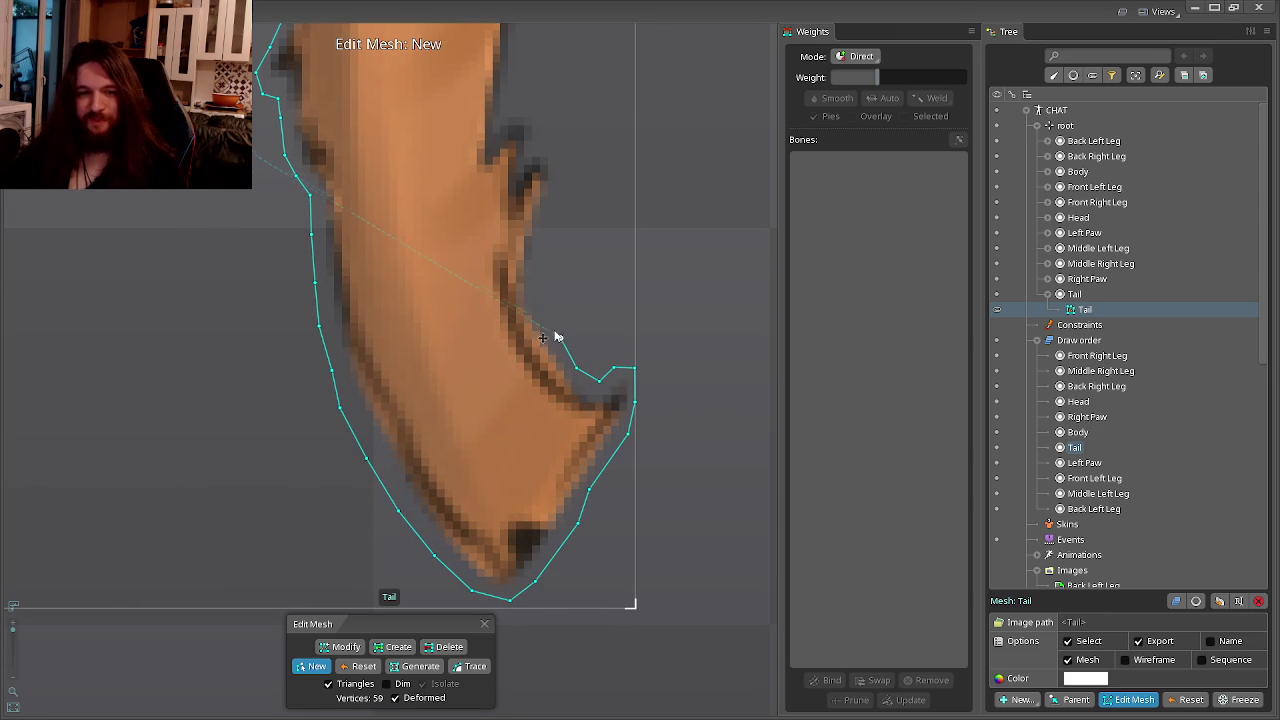
left_click(538, 290)
left_click(530, 328)
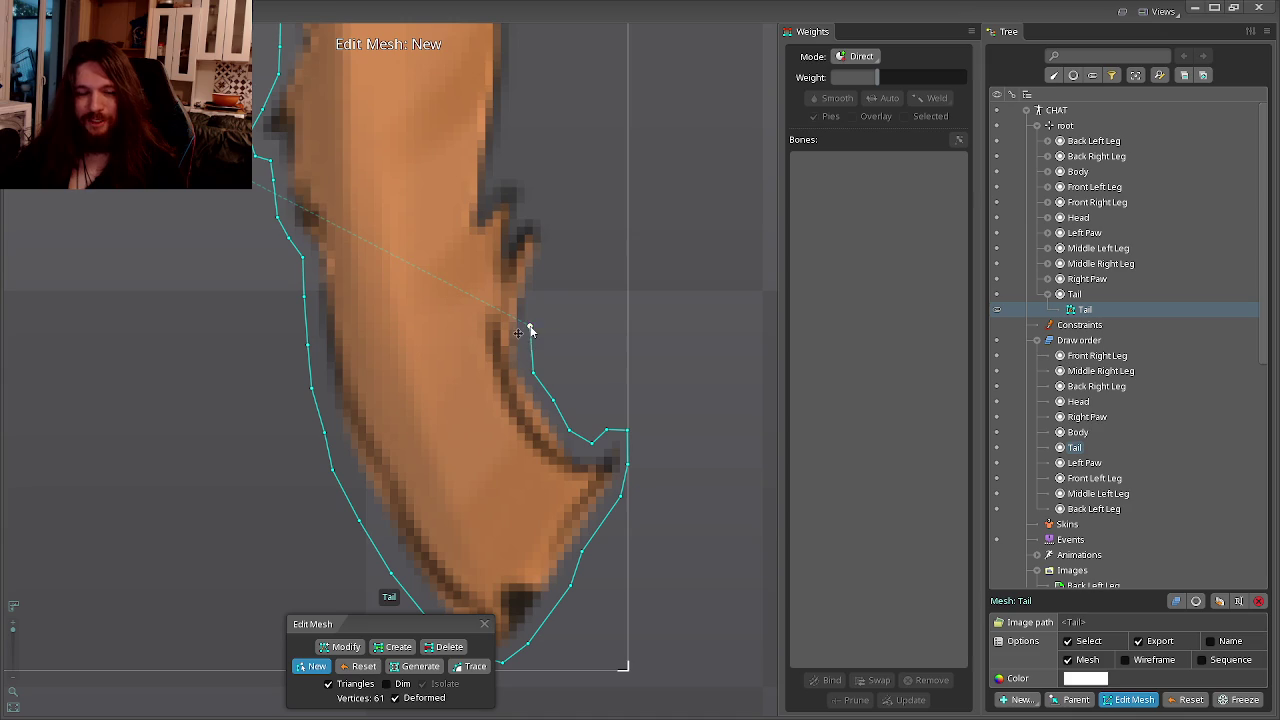
left_click(549, 253)
left_click(548, 224)
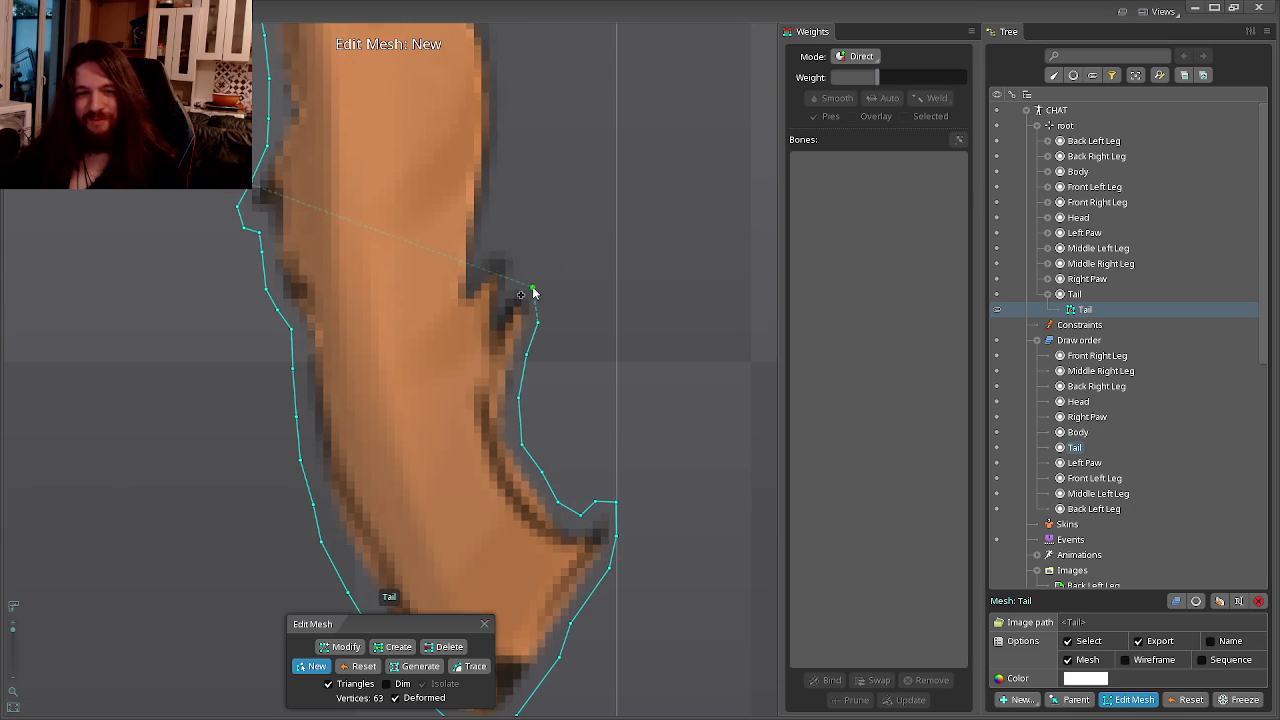
left_click(538, 284)
left_click(524, 257)
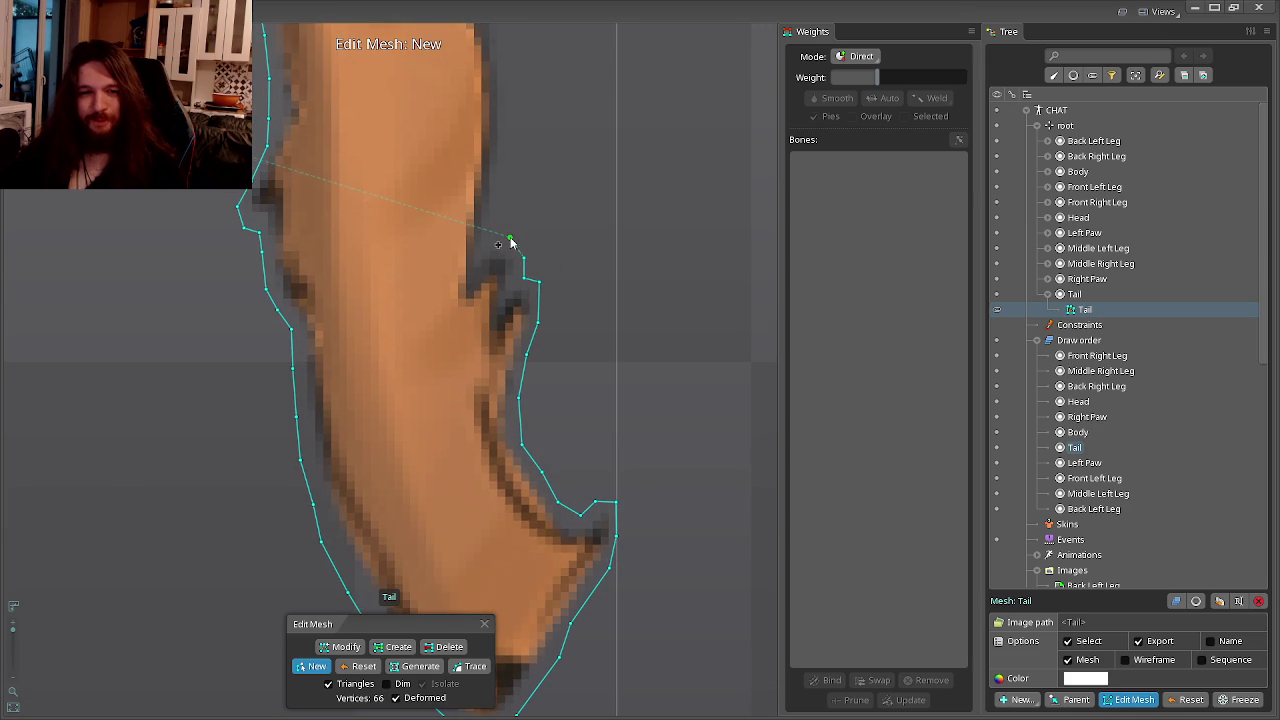
left_click(490, 345)
left_click(493, 372)
left_click(492, 317)
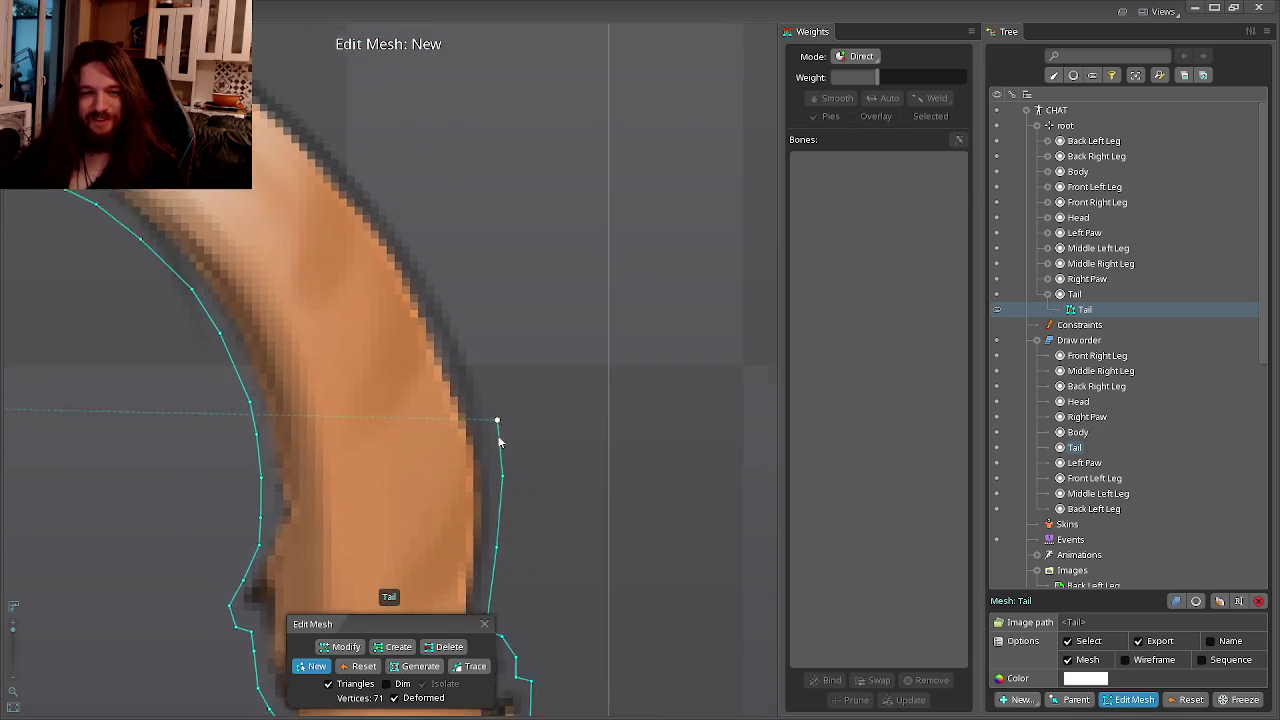
left_click(470, 403)
left_click(489, 417)
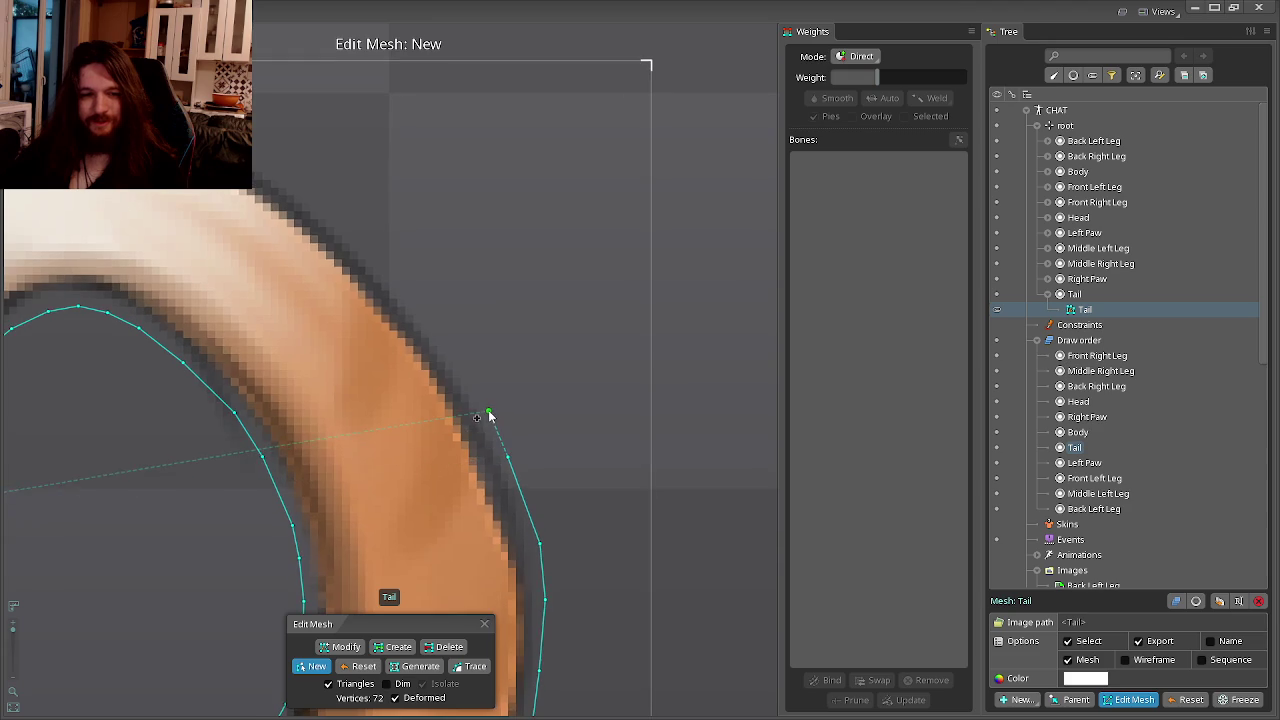
left_click(493, 463)
left_click(465, 417)
left_click(570, 503)
left_click(545, 472)
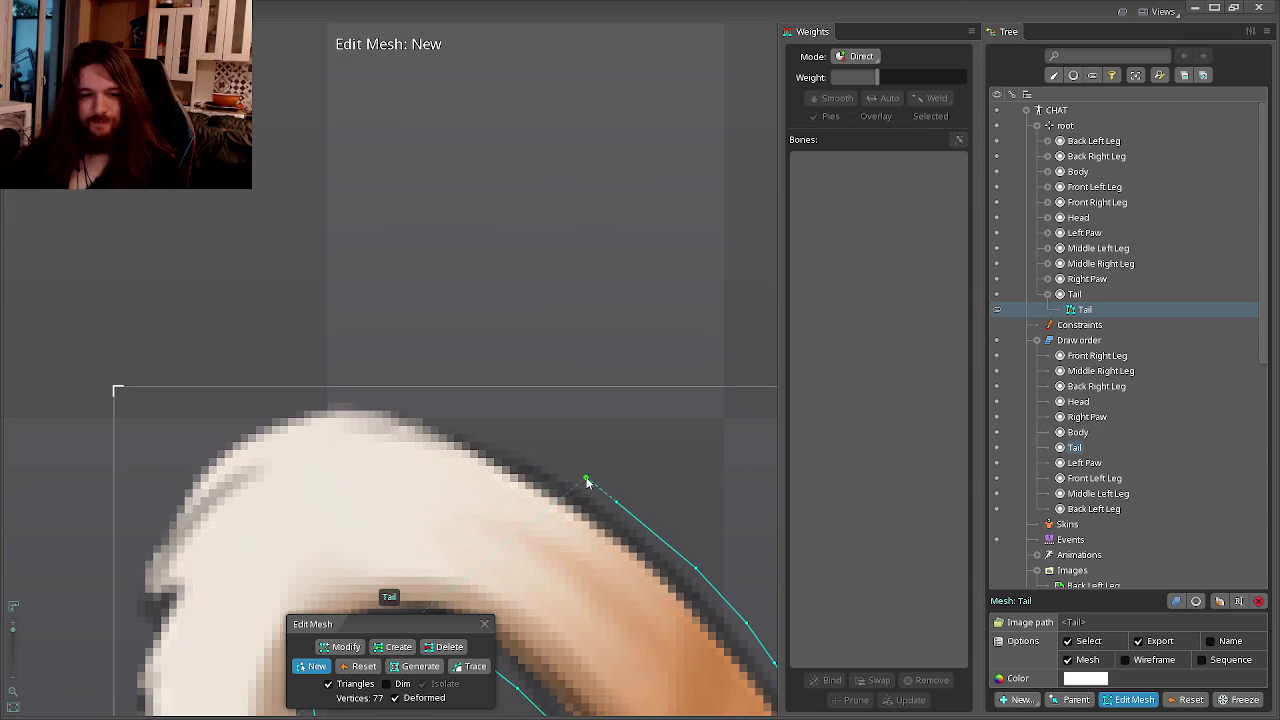
Trace vertices along the tail's top edge to the tip's upper-left edge.
left_click(500, 432)
left_click(457, 418)
left_click(395, 402)
left_click(341, 396)
left_click(293, 400)
left_click(226, 422)
left_click(201, 449)
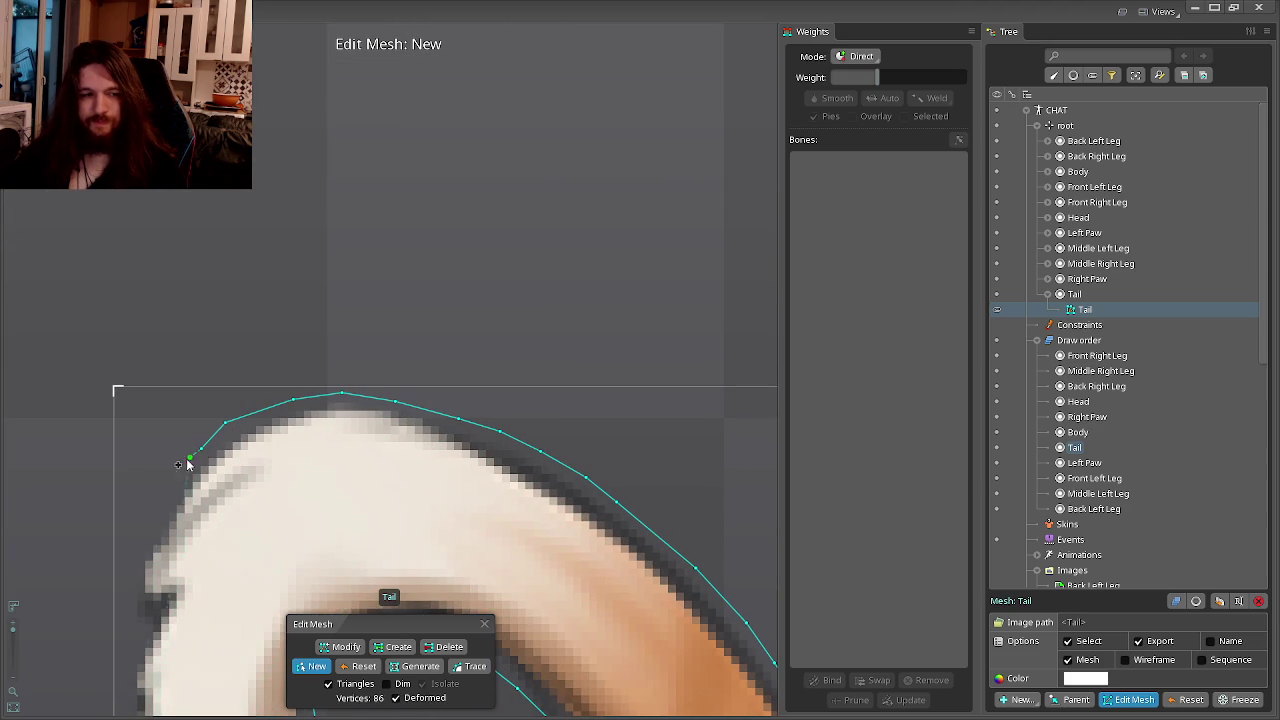
left_click(159, 495)
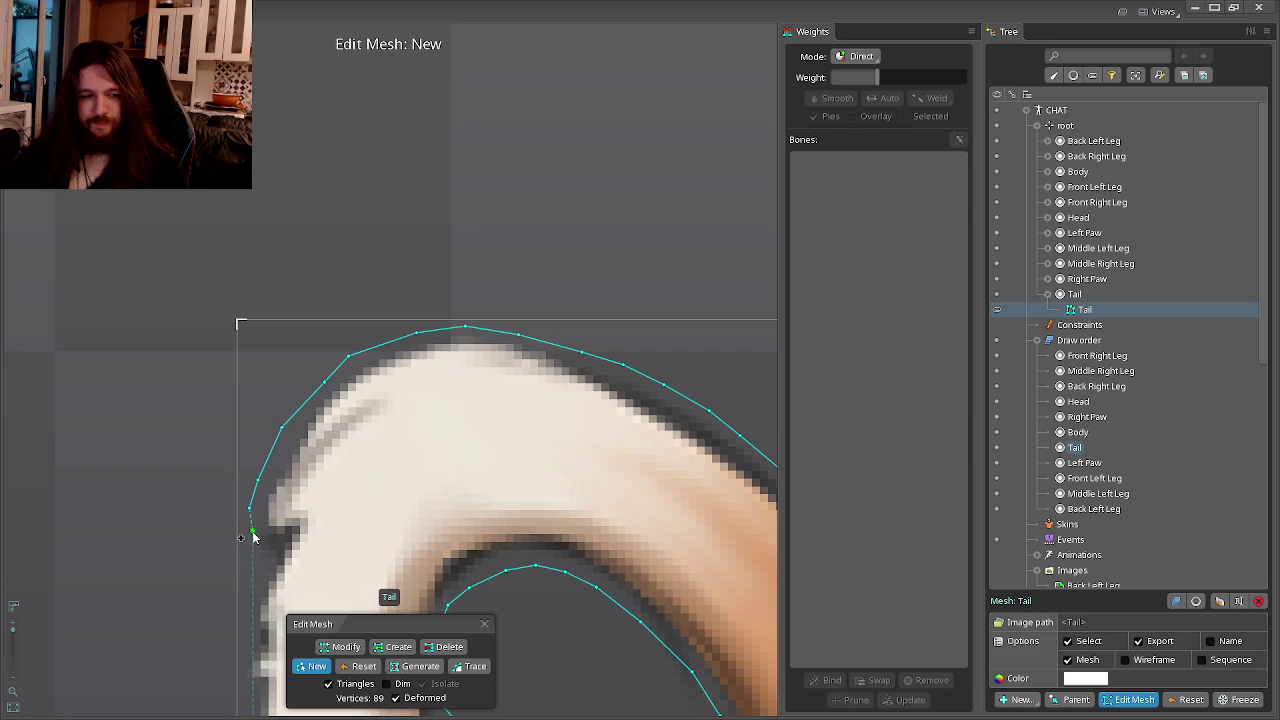
Trace down the white tip's left side and close the hull into a 97-vertex mesh.
left_click(252, 580)
left_click(248, 602)
left_click(275, 540)
left_click(282, 568)
left_click(288, 522)
left_click(290, 570)
left_click(290, 598)
scroll(324, 522, "down", 2)
Exit tail mesh editing, zoom out to the whole cat, and save the Chat project.
scroll(327, 490, "down", 1)
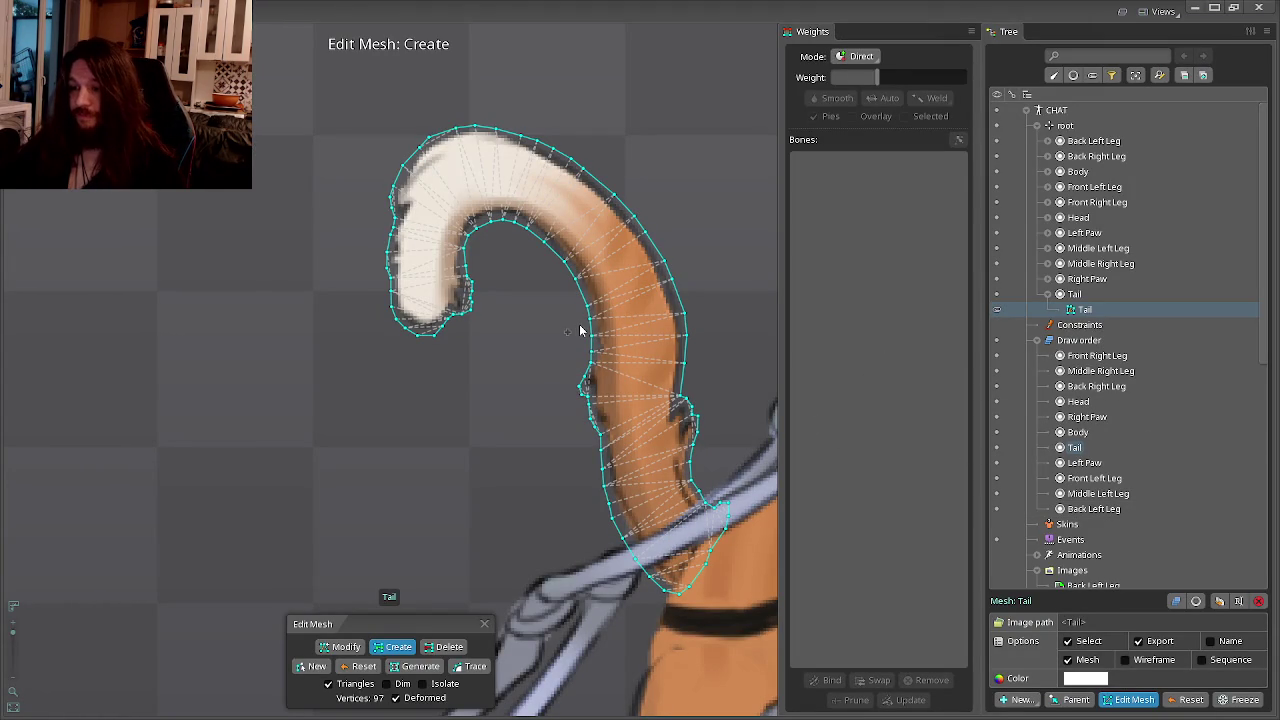
scroll(513, 412, "down", 3)
scroll(511, 378, "down", 3)
scroll(511, 385, "down", 3)
key("Escape")
scroll(507, 393, "down", 3)
key("ctrl+s")
scroll(548, 294, "down", 2)
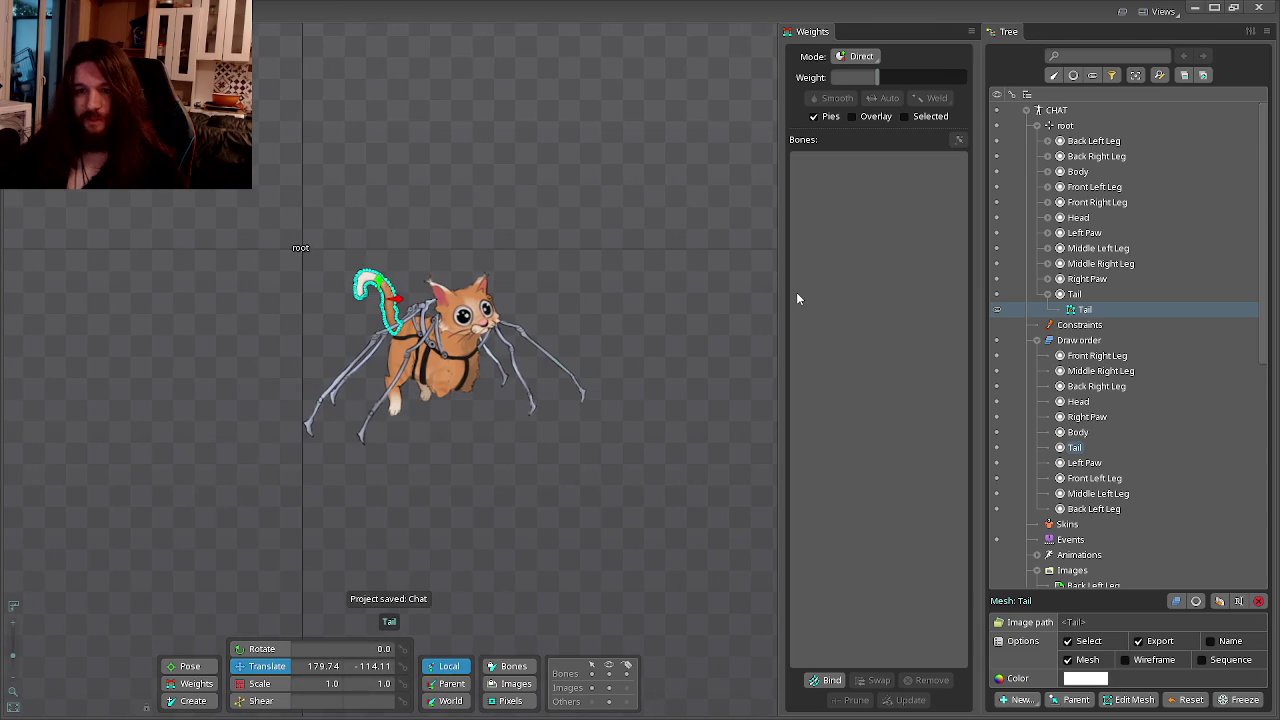
Add a new bone from the Body slot and name it COG.
left_click(1047, 294)
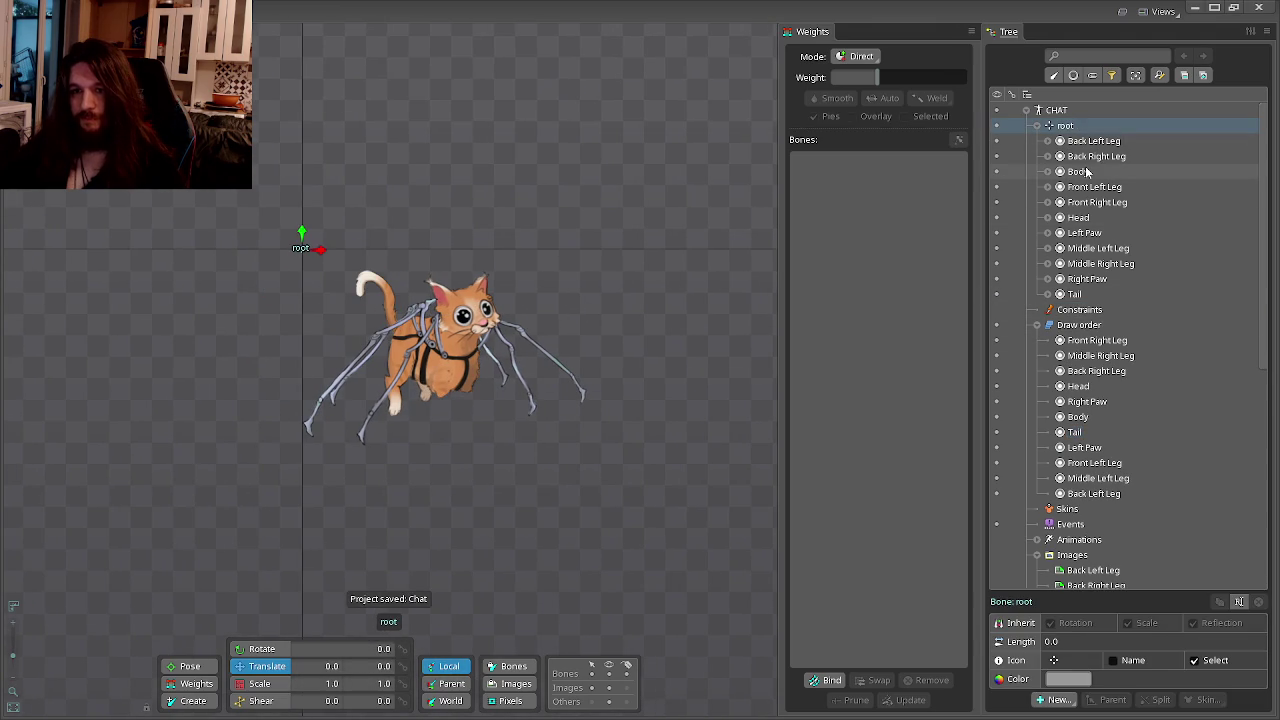
left_click(1076, 171)
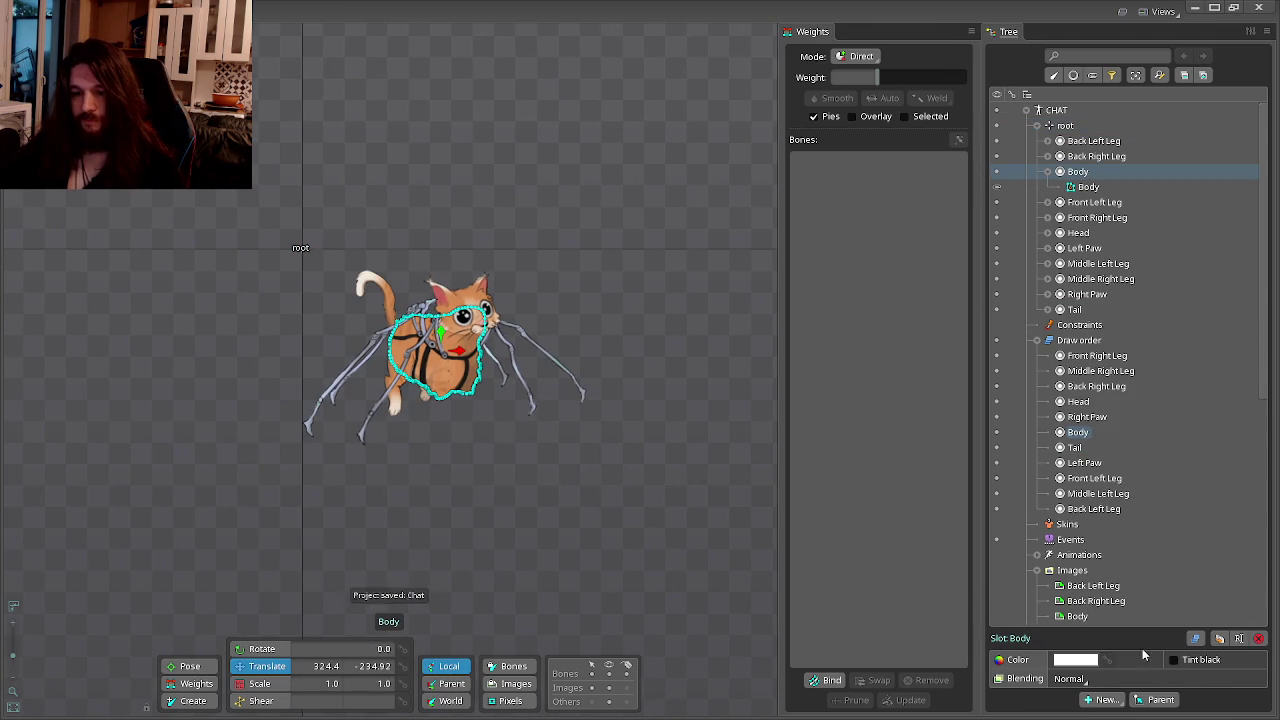
left_click(1103, 700)
left_click(1109, 598)
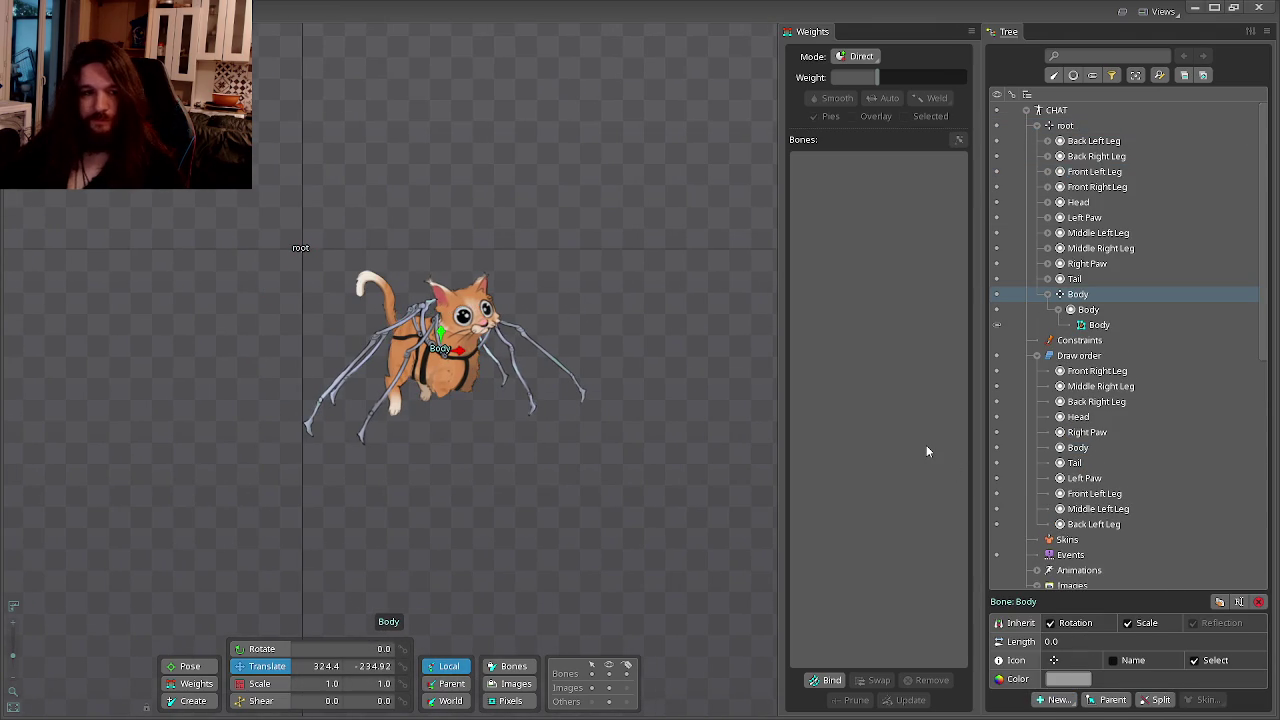
double_click(1092, 295)
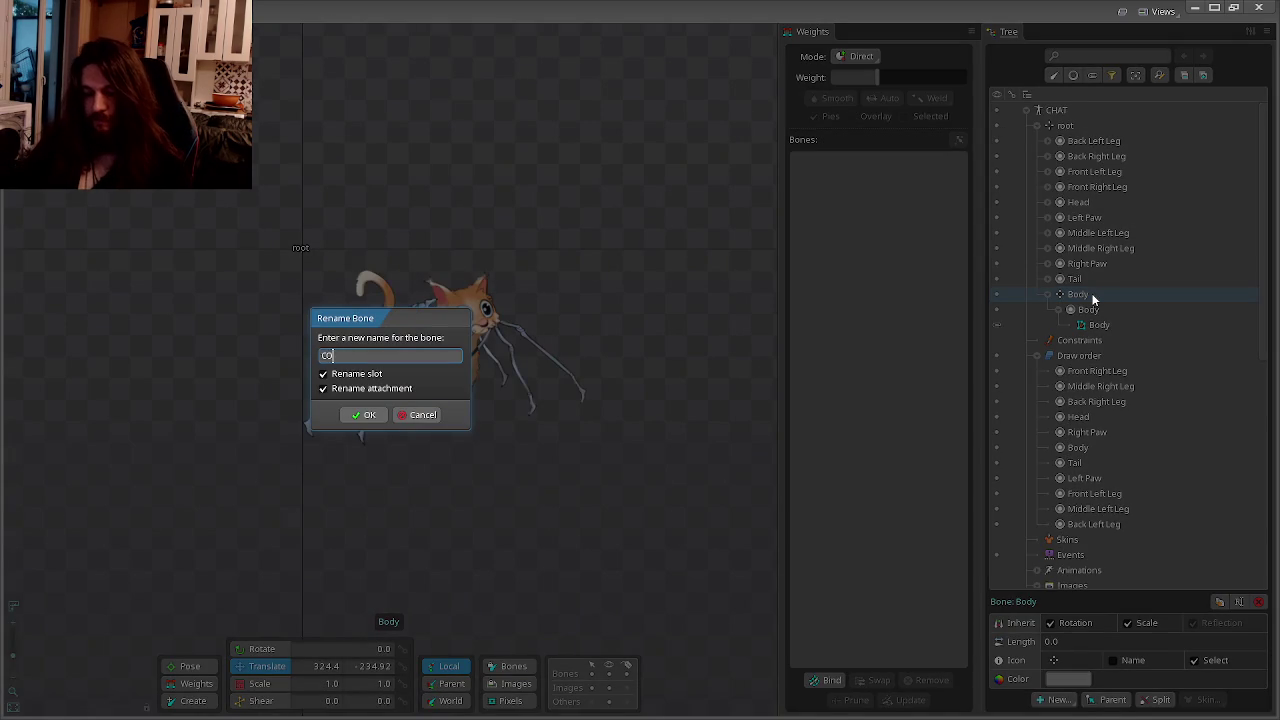
type("G")
key("Return")
Rename the slot under COG back to Body.
left_click(1089, 310)
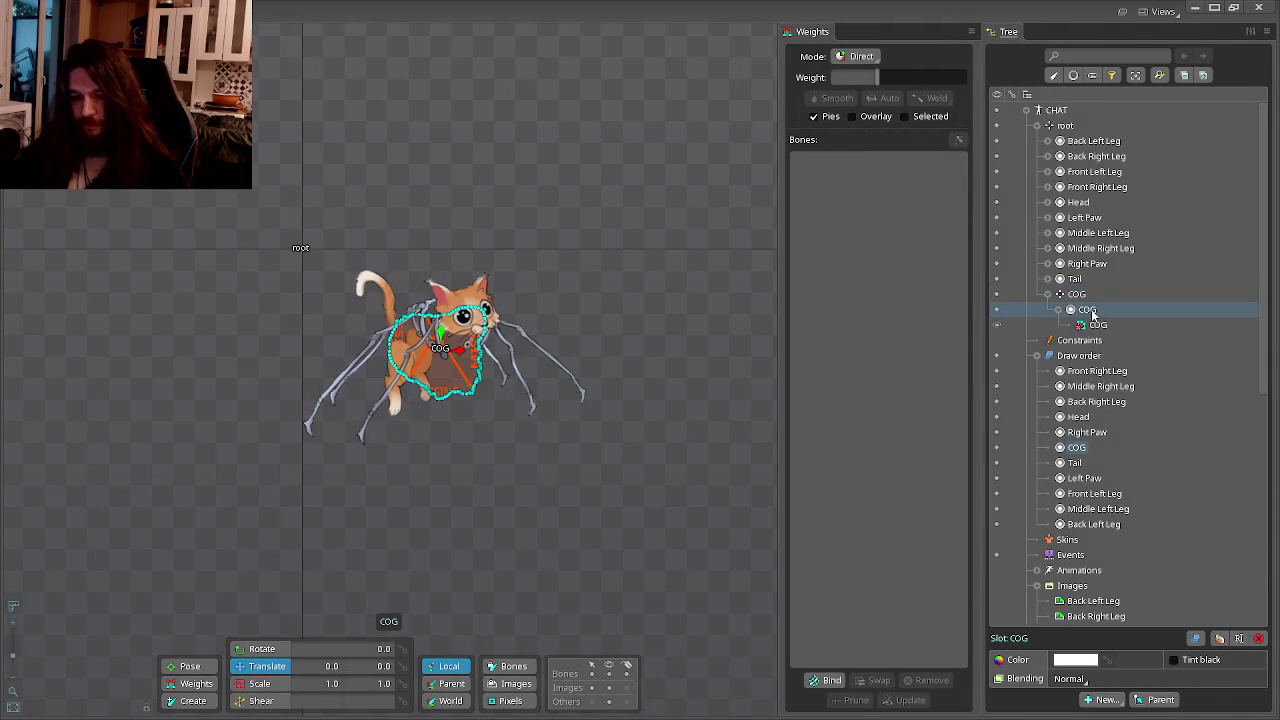
double_click(1088, 310)
key("BackSpace")
type("Body")
key("Return")
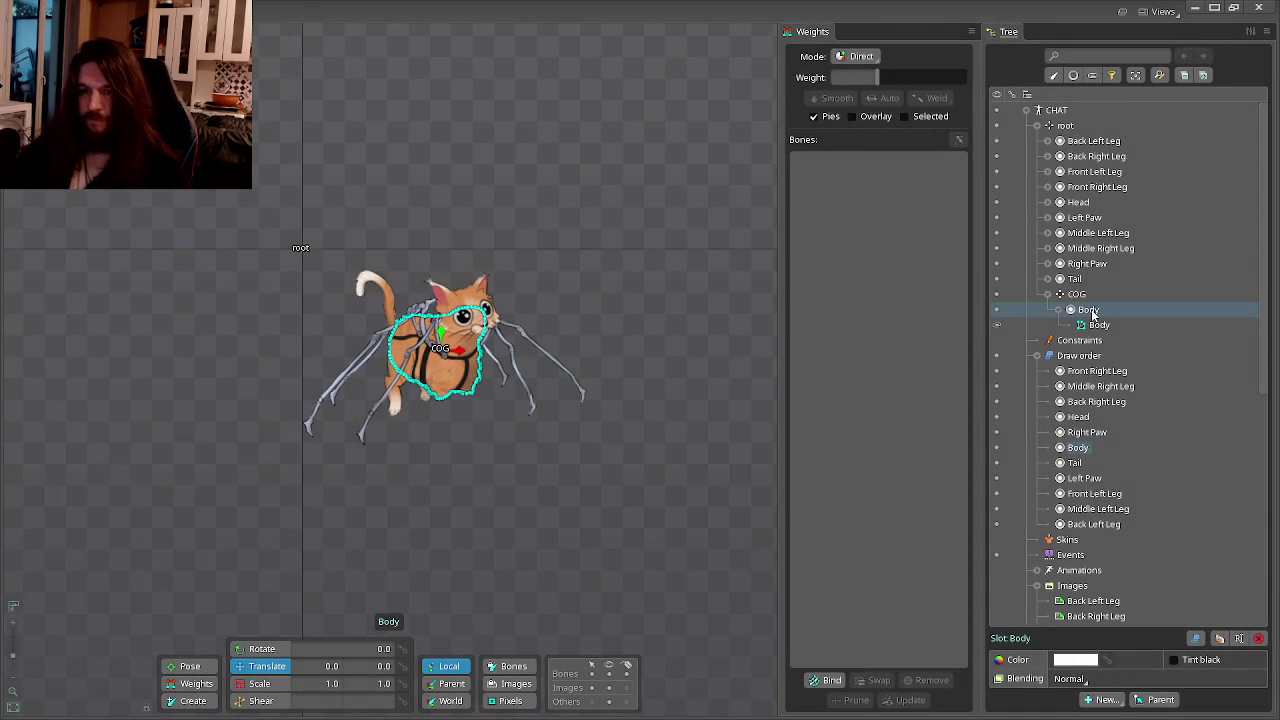
Move the slots from Back Left Leg through Tail under COG and set COG's X to 0.
left_click(1076, 294)
left_click(1093, 141)
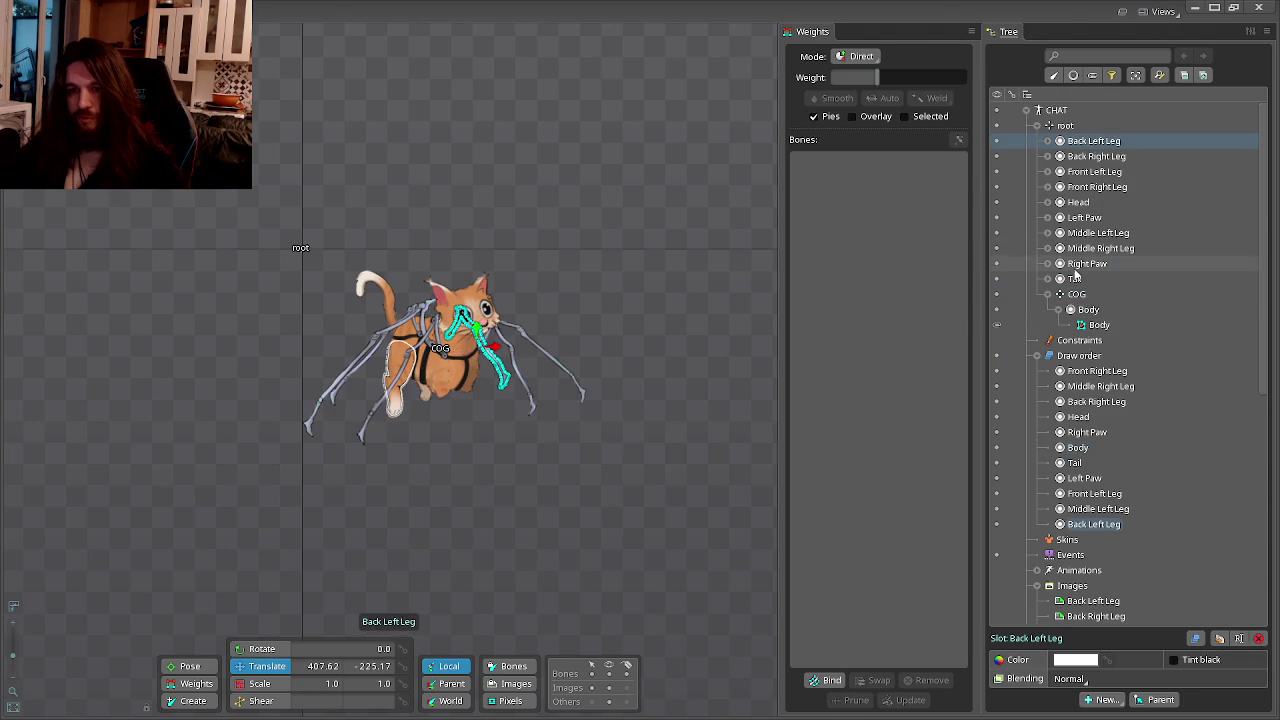
left_click(1075, 278, "shift")
left_click_drag(1076, 279, 1078, 294)
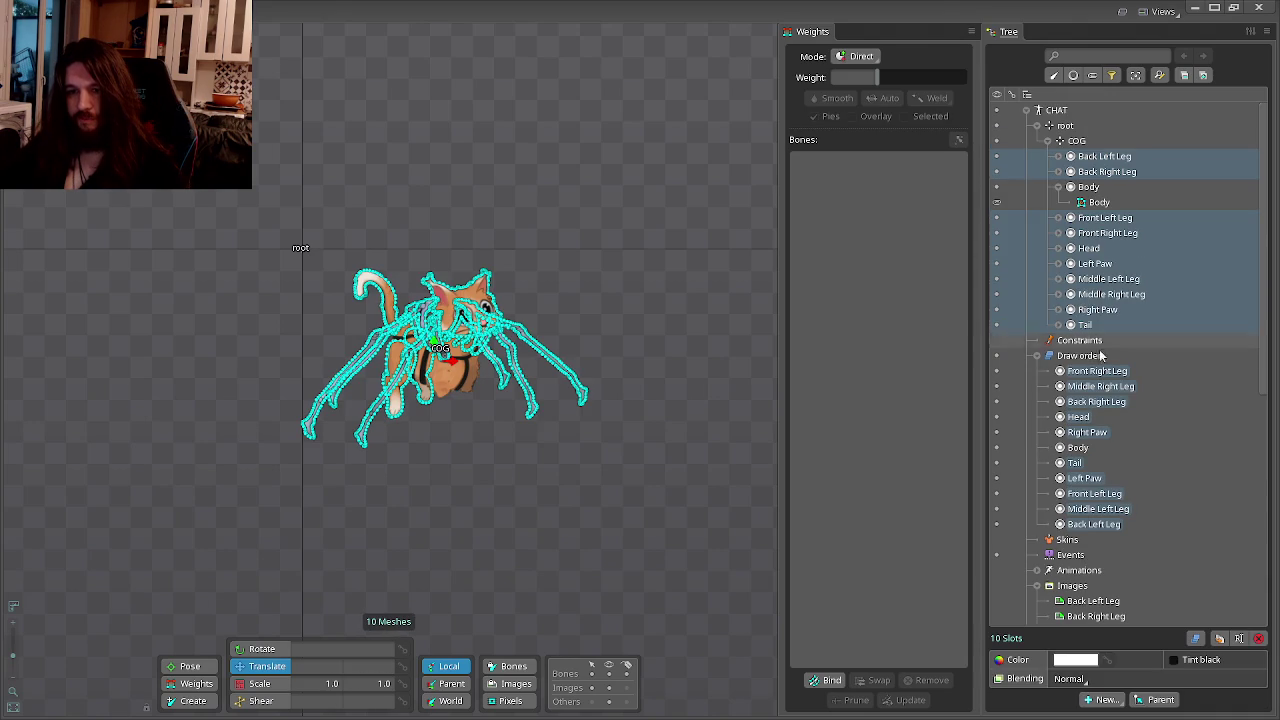
left_click(1084, 142)
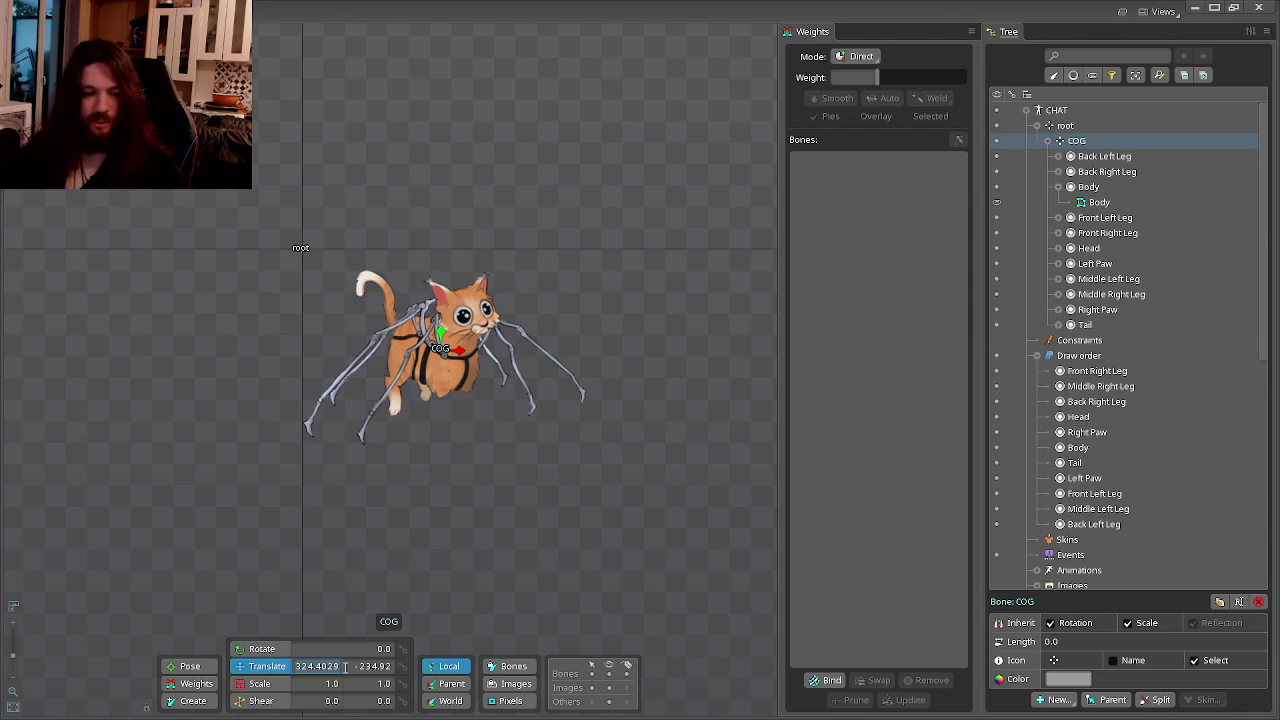
type("0")
key("Tab")
Set COG's Y position to 0 and collapse the Body entry in the tree.
type("0")
key("Return")
key("Return")
scroll(465, 455, "up", 5)
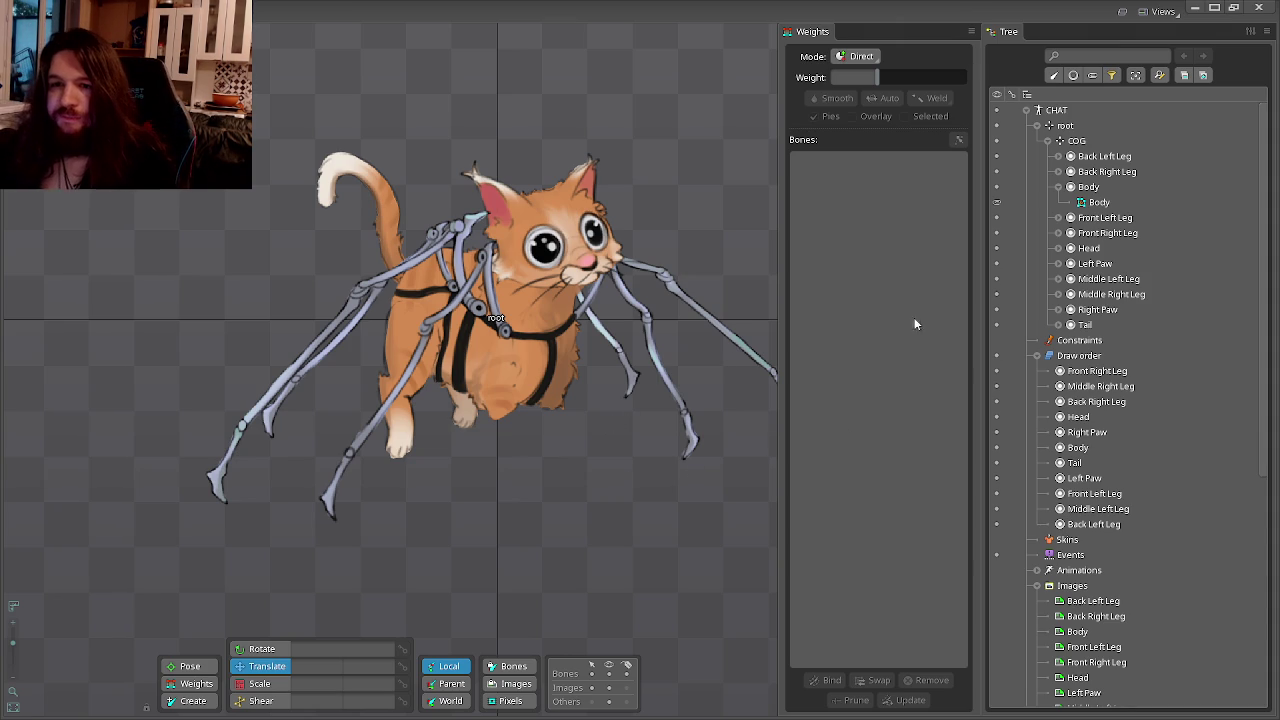
left_click(1059, 186)
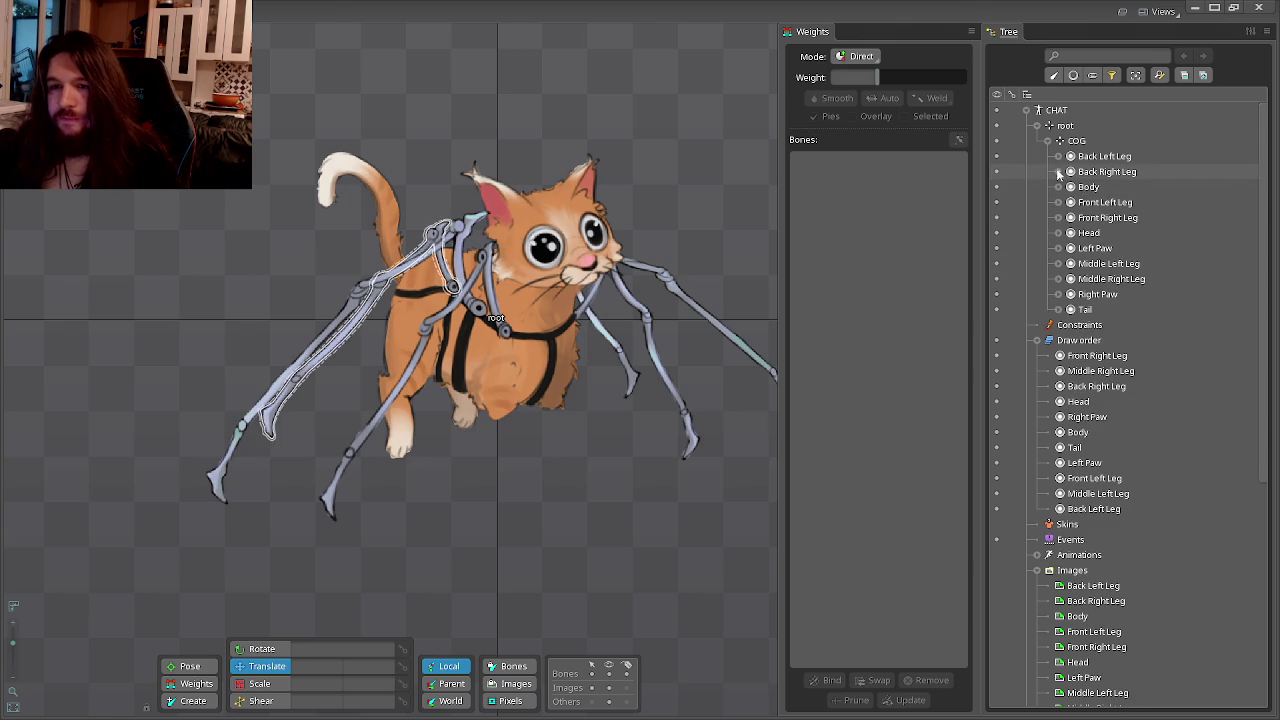
scroll(592, 391, "up", 2)
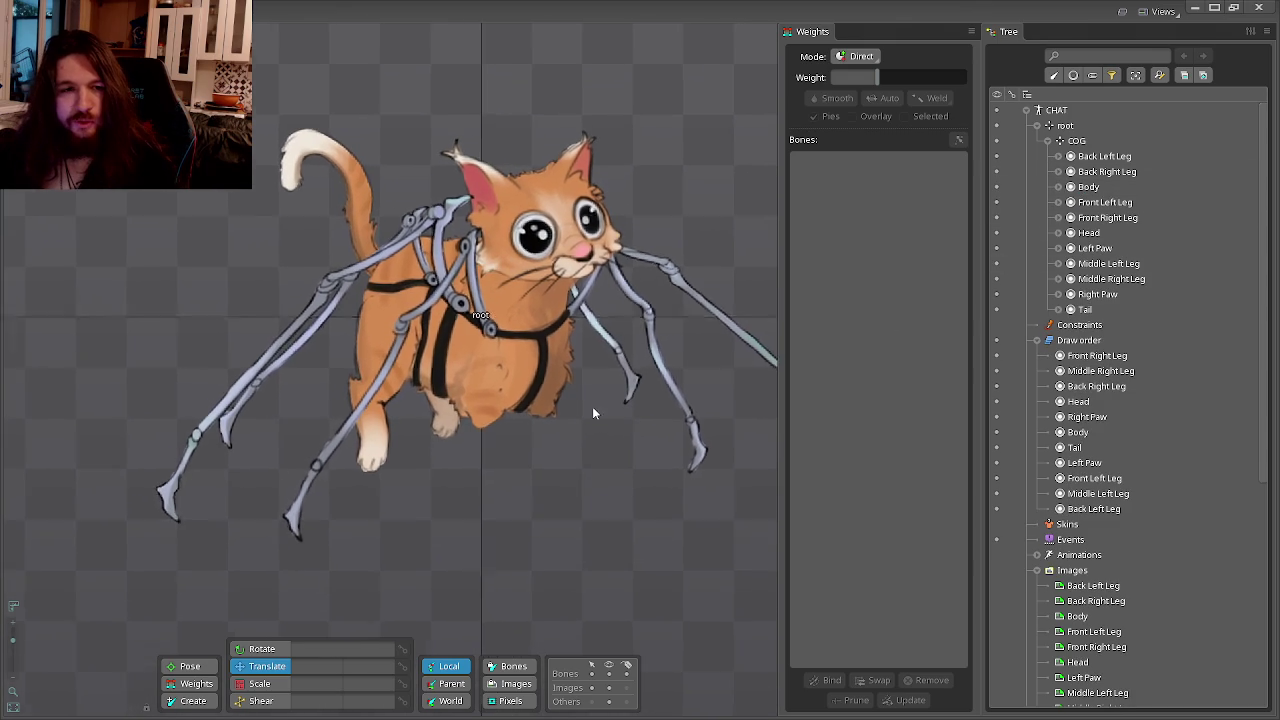
Expand the Back Left Leg, then test-move the whole cat with COG and undo it.
scroll(593, 413, "up", 2)
scroll(571, 394, "up", 1)
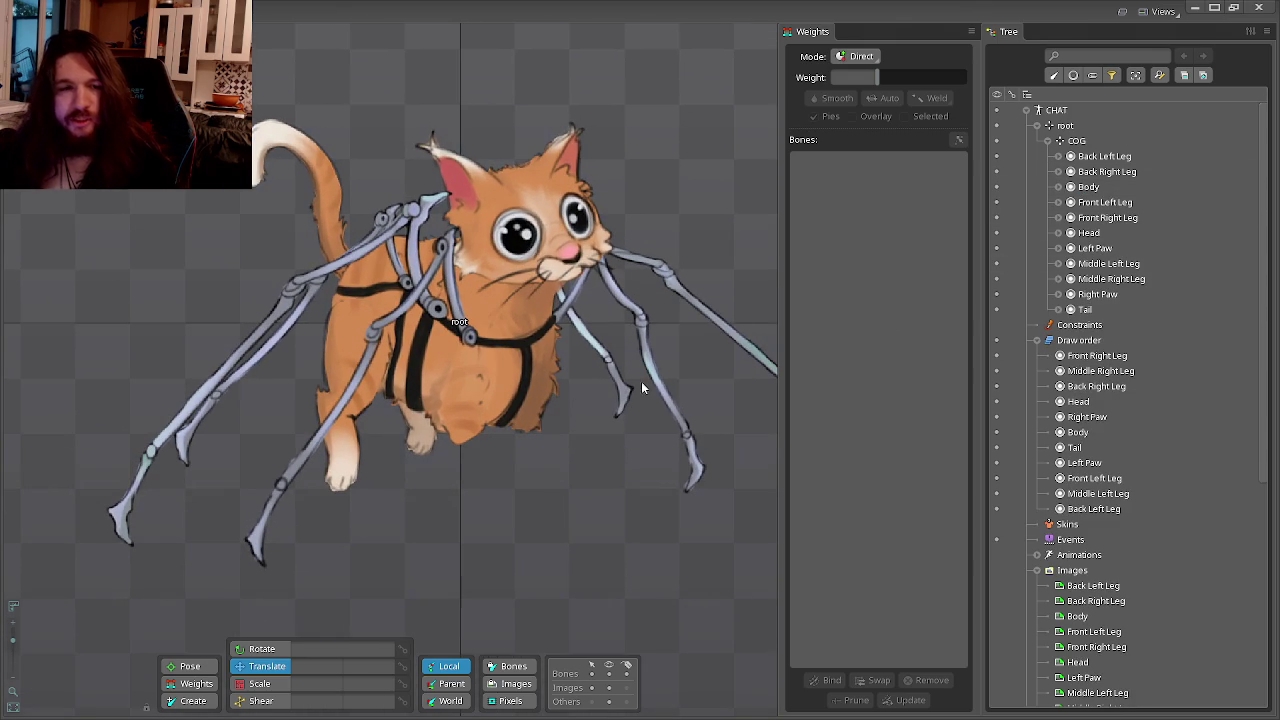
left_click(1059, 156)
left_click(1074, 173)
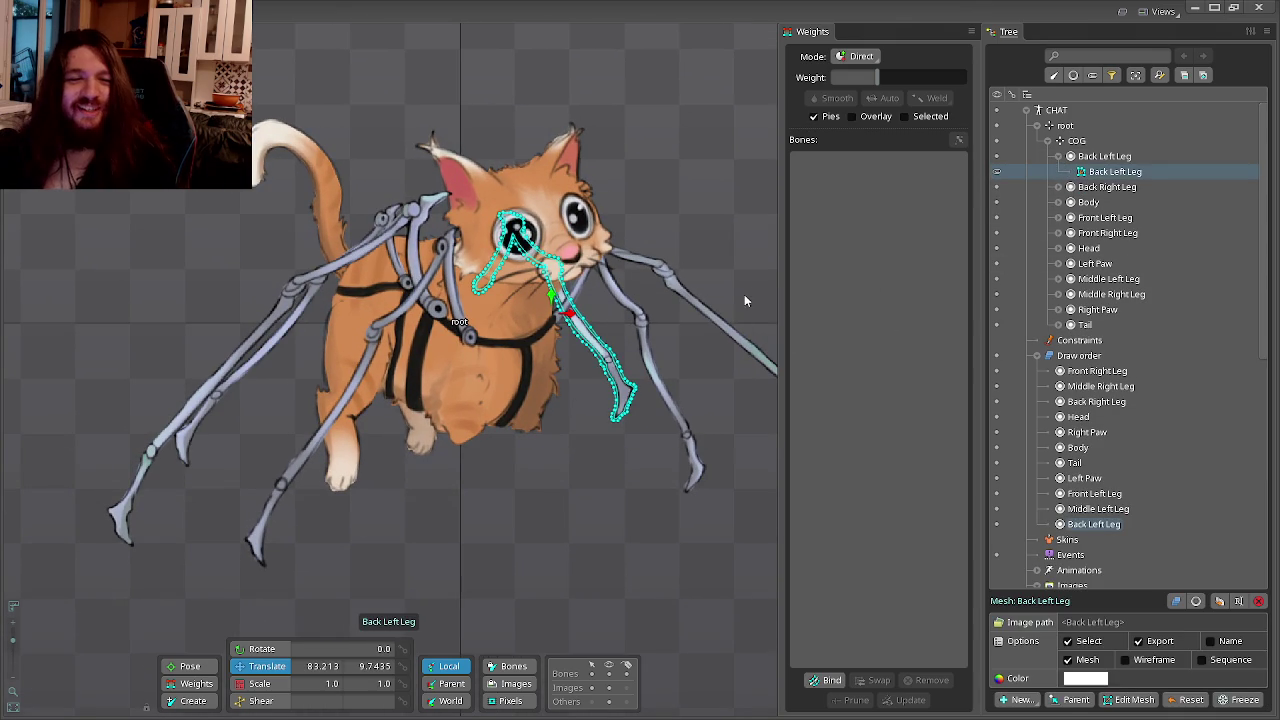
left_click(746, 291)
left_click(459, 321)
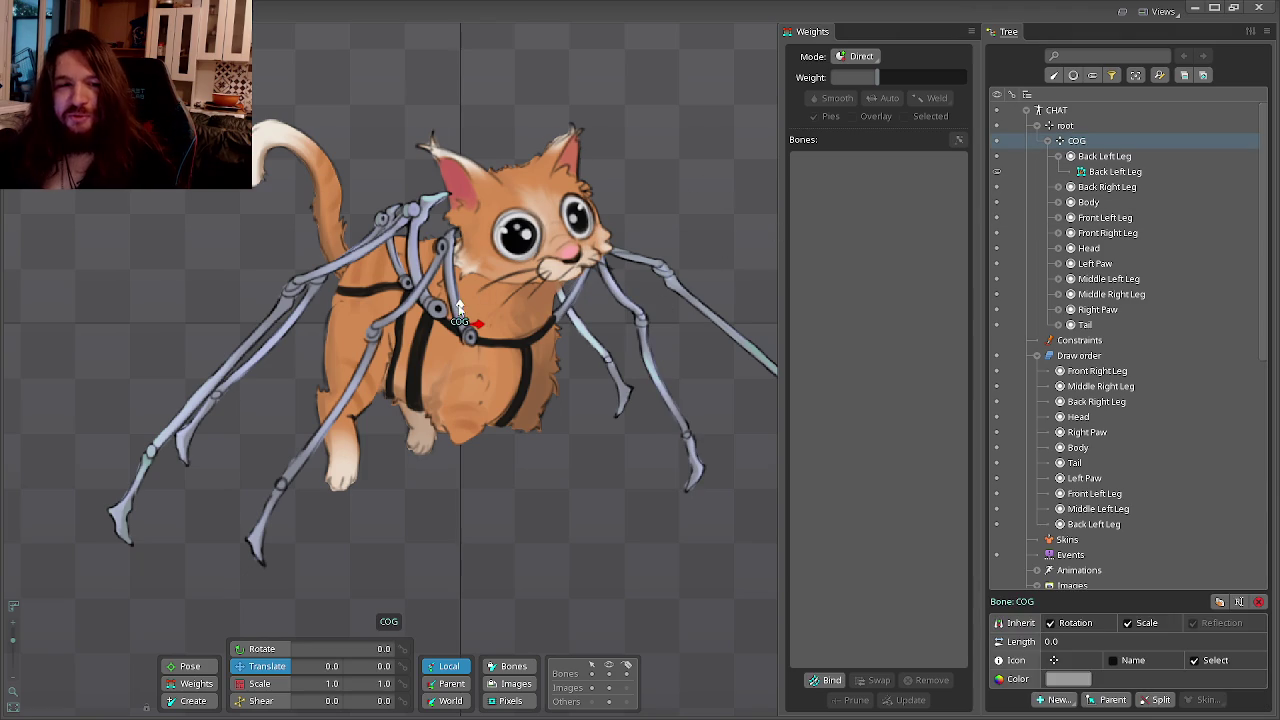
left_click_drag(459, 321, 464, 337)
key("ctrl+z")
key("Escape")
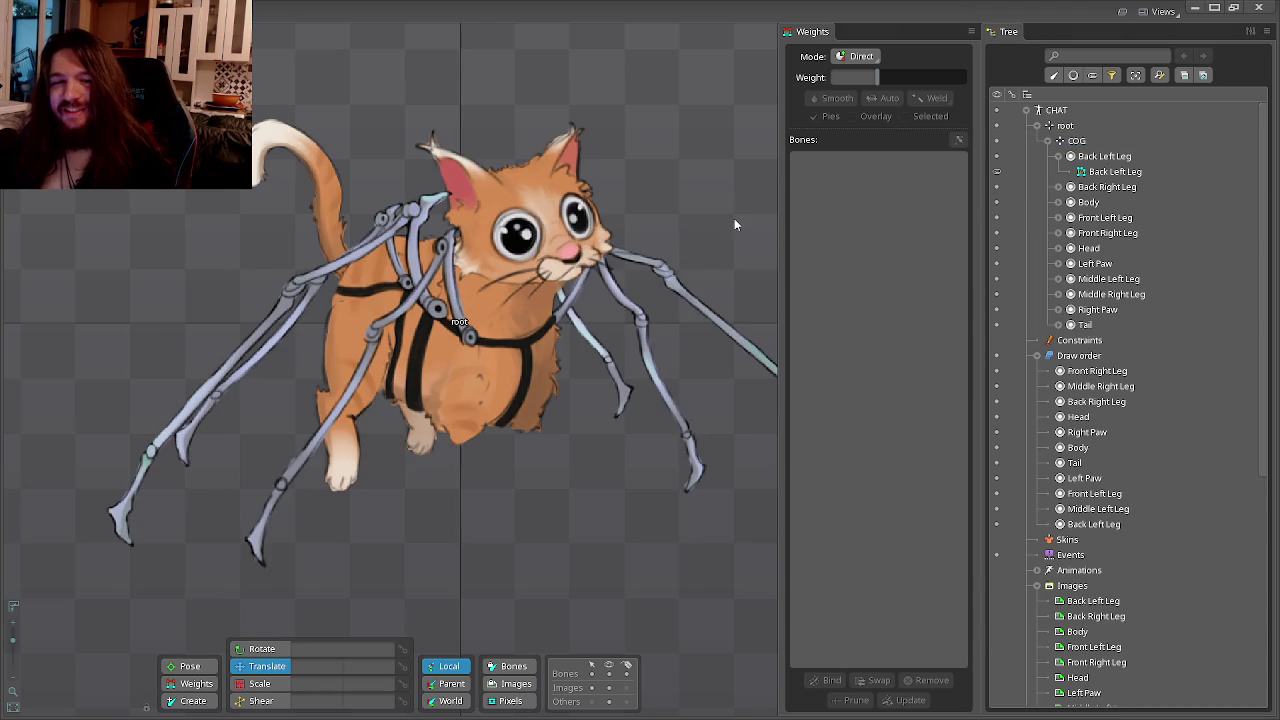
Reselect the Back Left Leg slot and its mesh with the Create tool active.
left_click(1104, 157)
left_click(1132, 175)
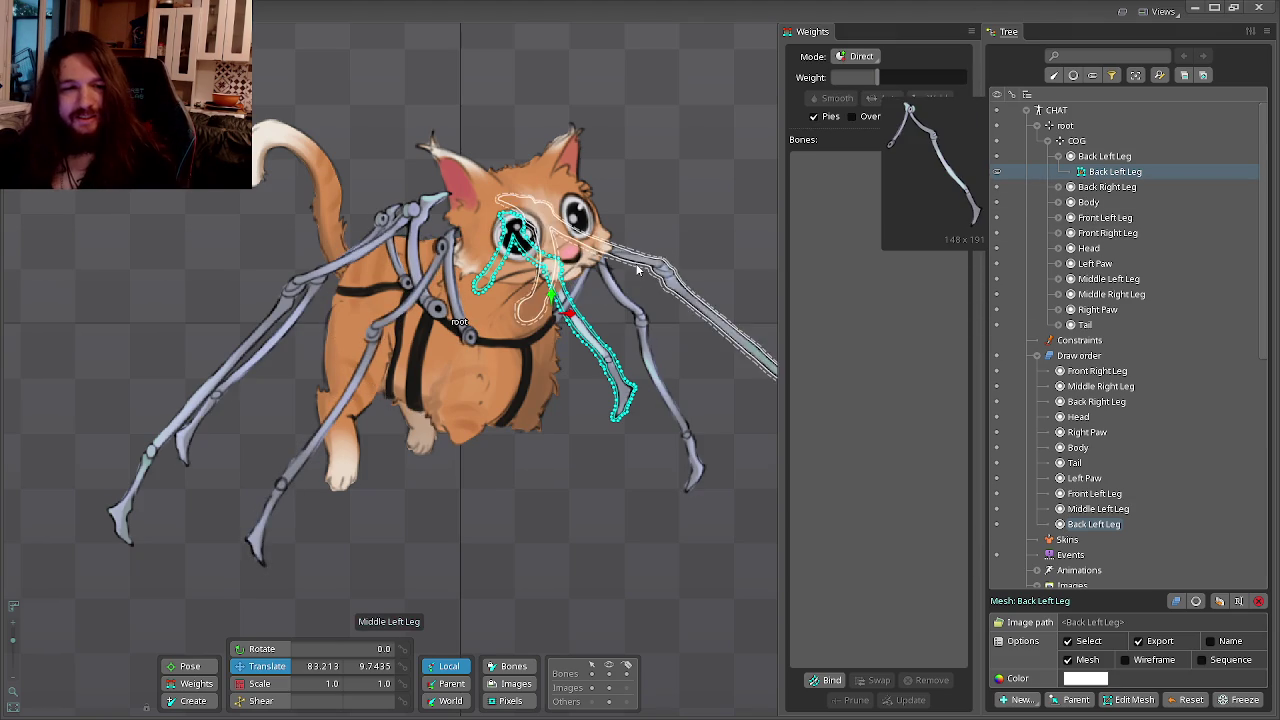
left_click(437, 565)
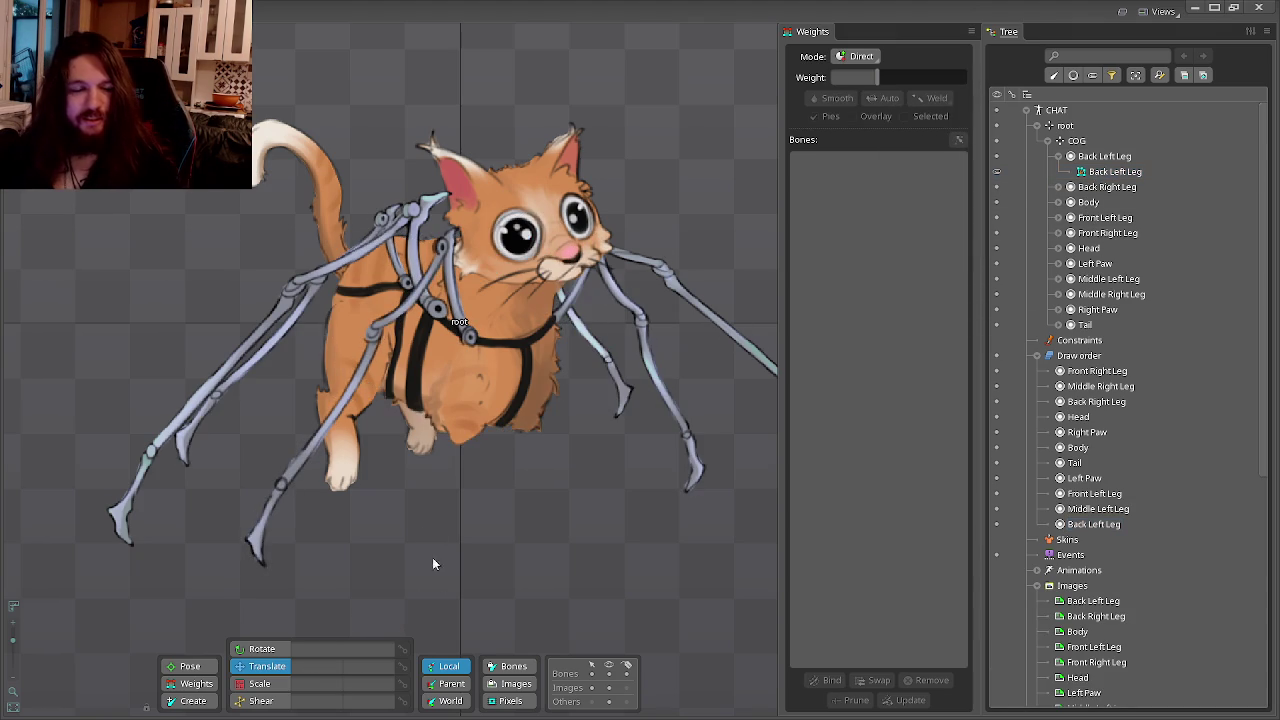
left_click(1082, 160)
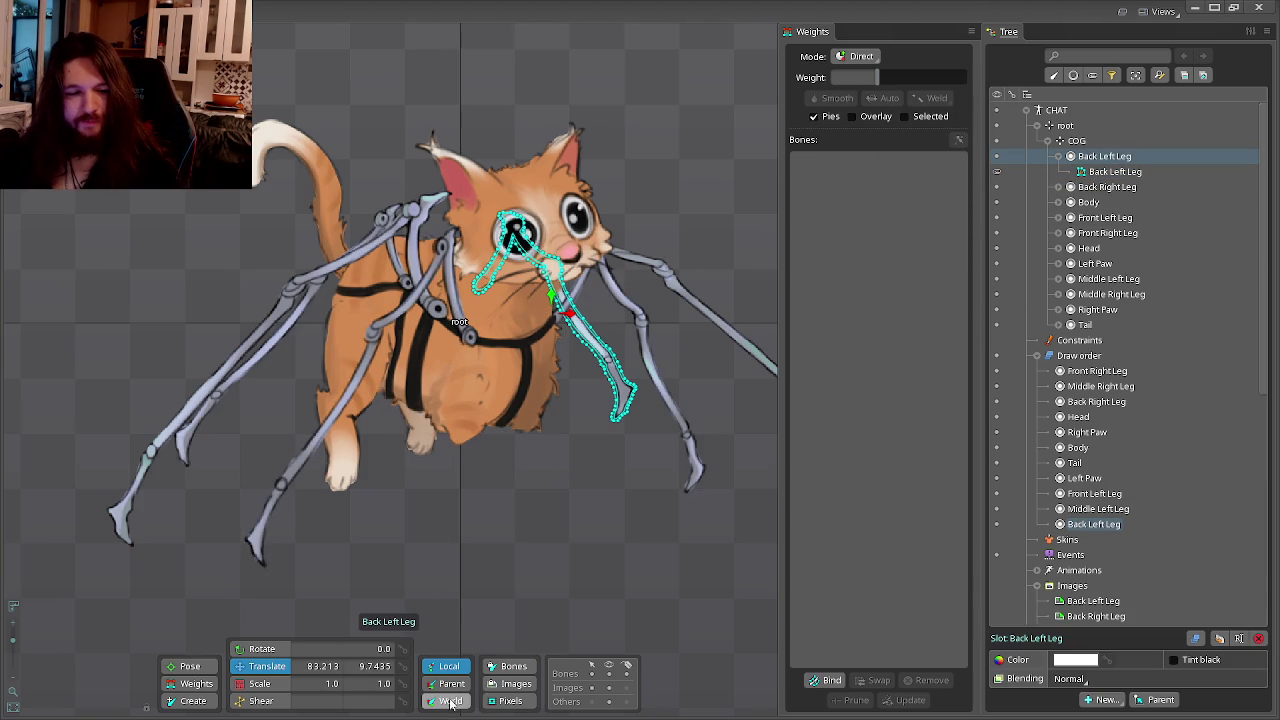
left_click(193, 700)
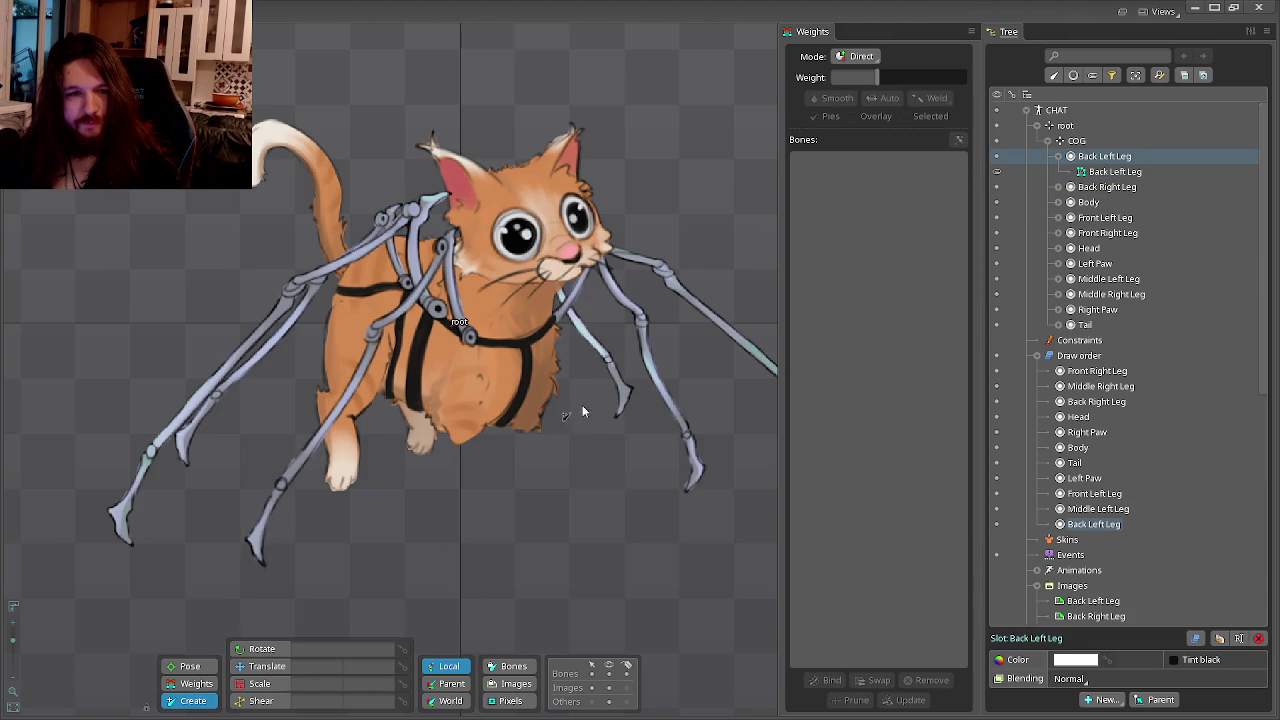
scroll(548, 415, "up", 2)
scroll(552, 400, "up", 1)
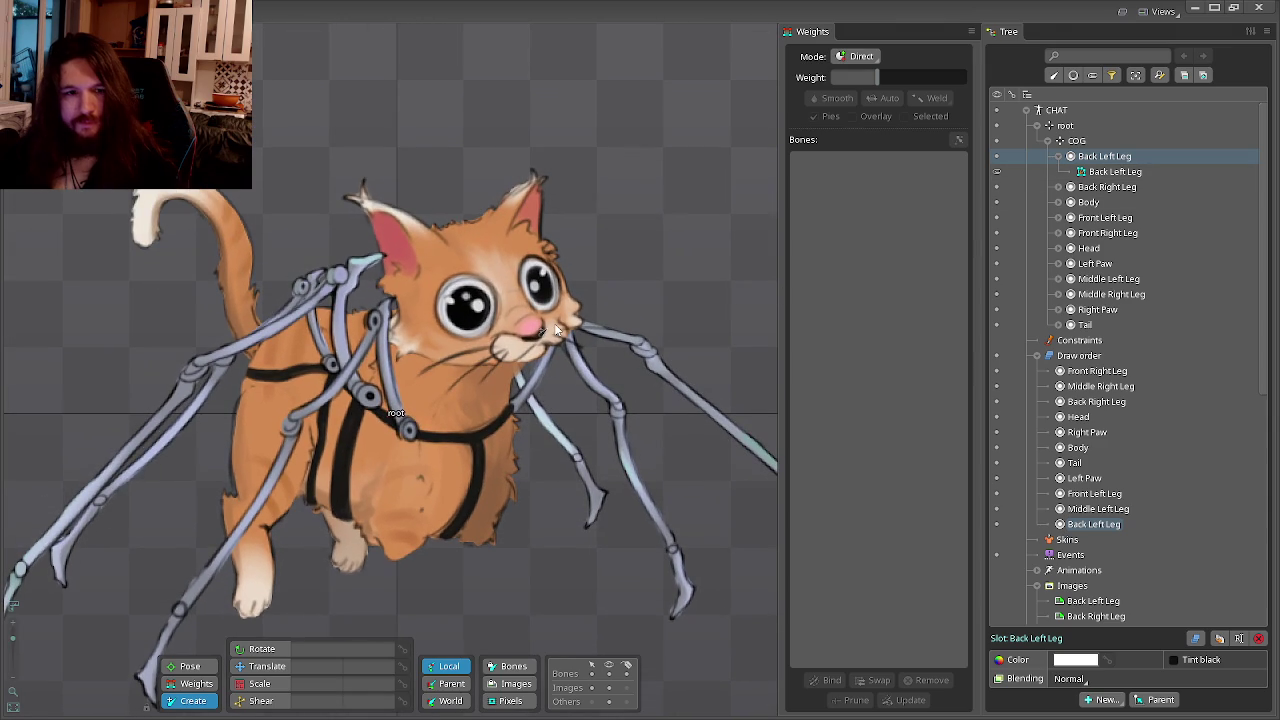
left_click(1115, 171)
scroll(440, 360, "up", 2)
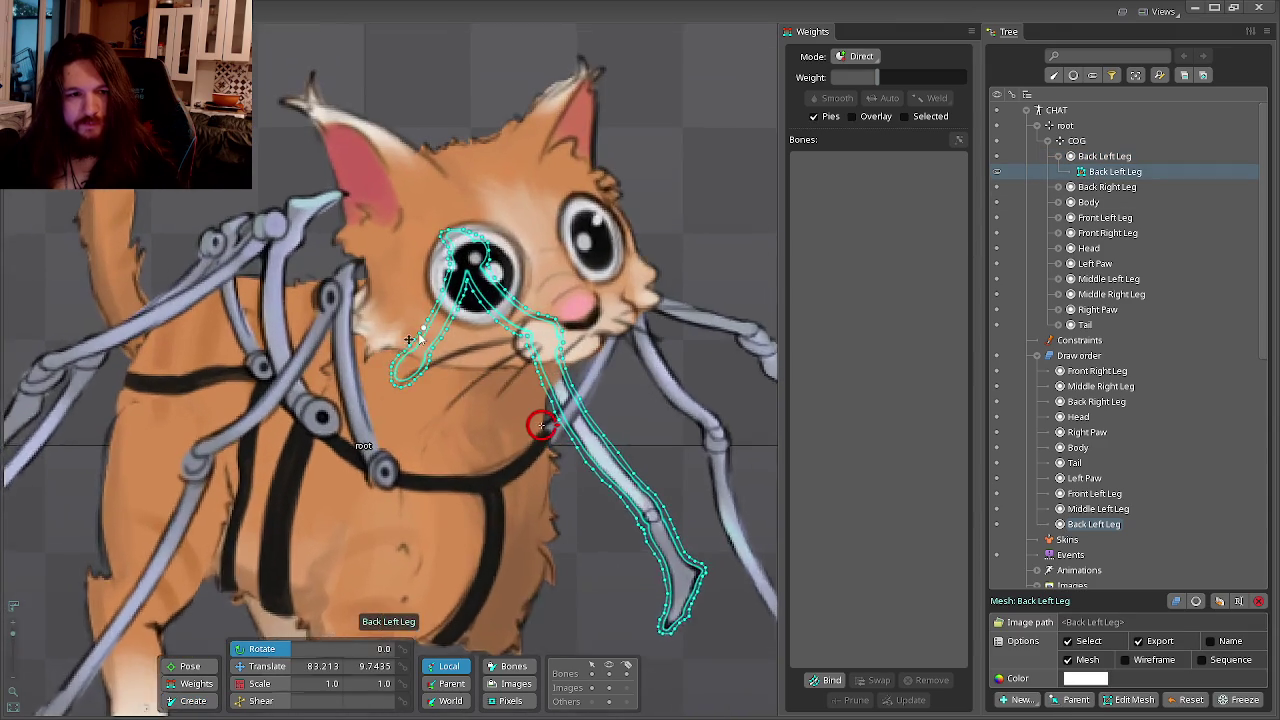
scroll(415, 375, "up", 2)
scroll(1011, 202, "down", 2)
scroll(1011, 202, "up", 2)
Hide the Body and Head artwork and reselect the Back Left Leg slot for bone creation.
left_click(997, 202)
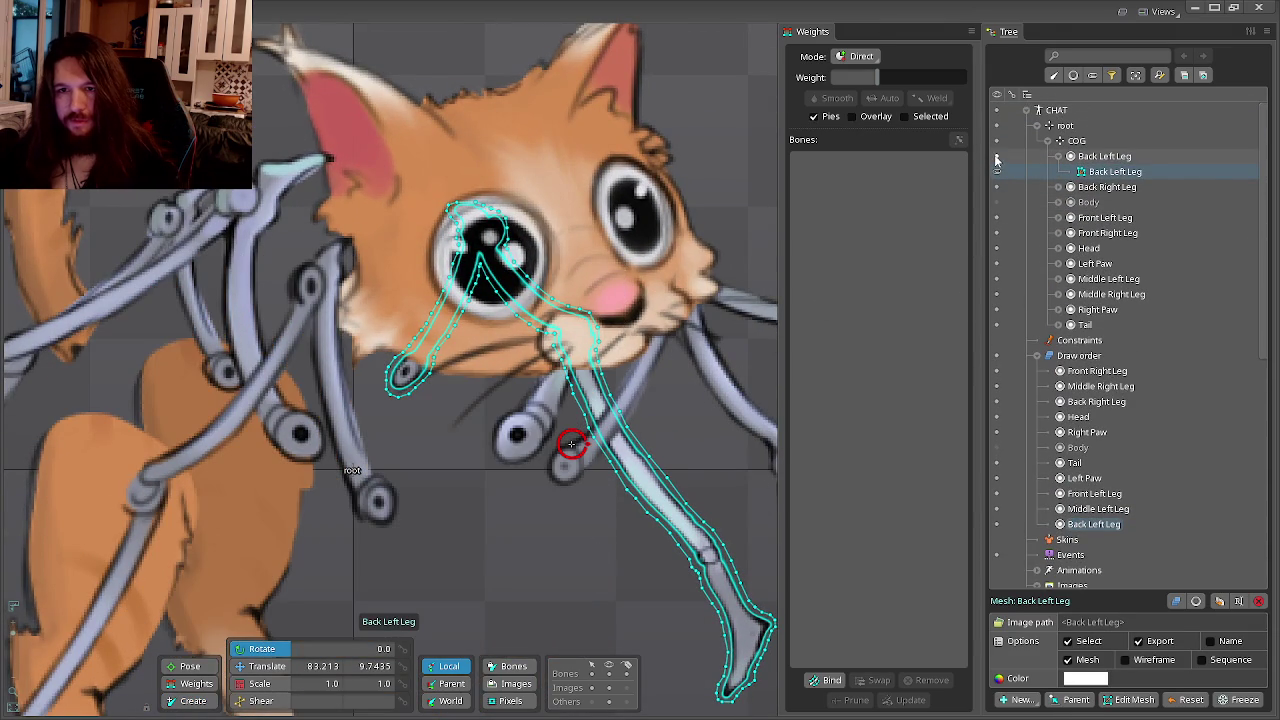
left_click(997, 249)
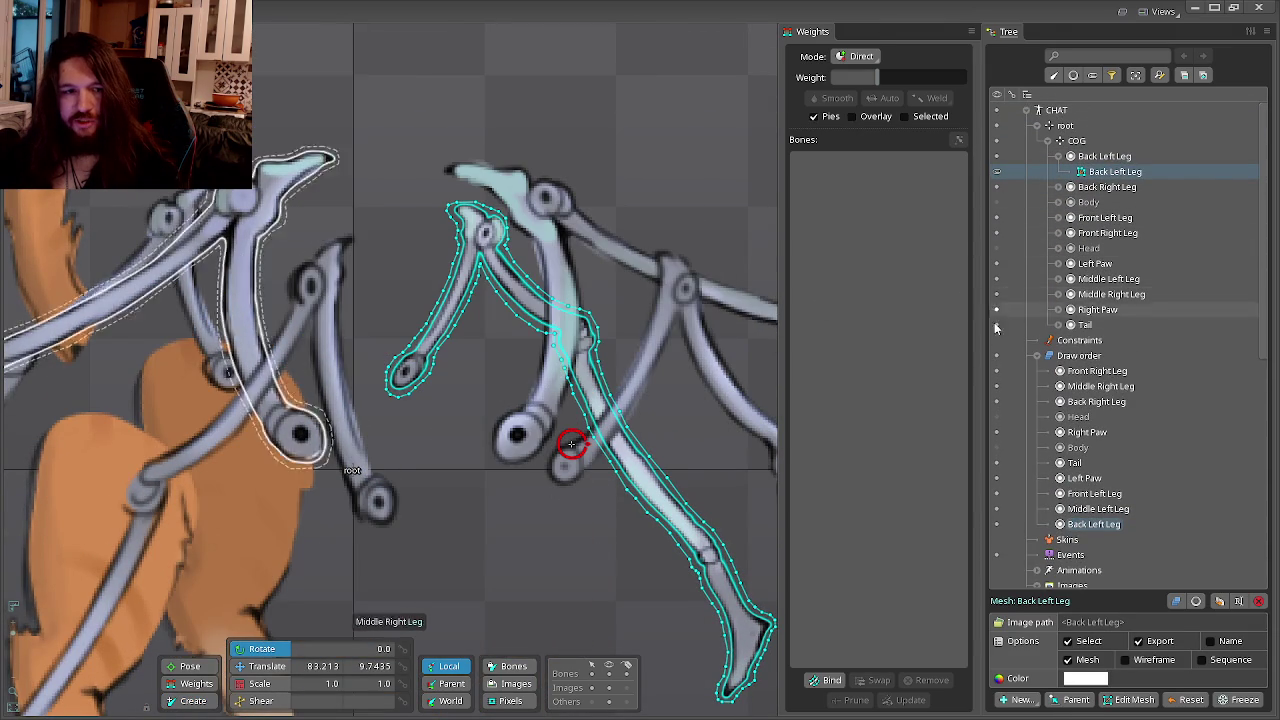
left_click(628, 345)
left_click(1118, 157)
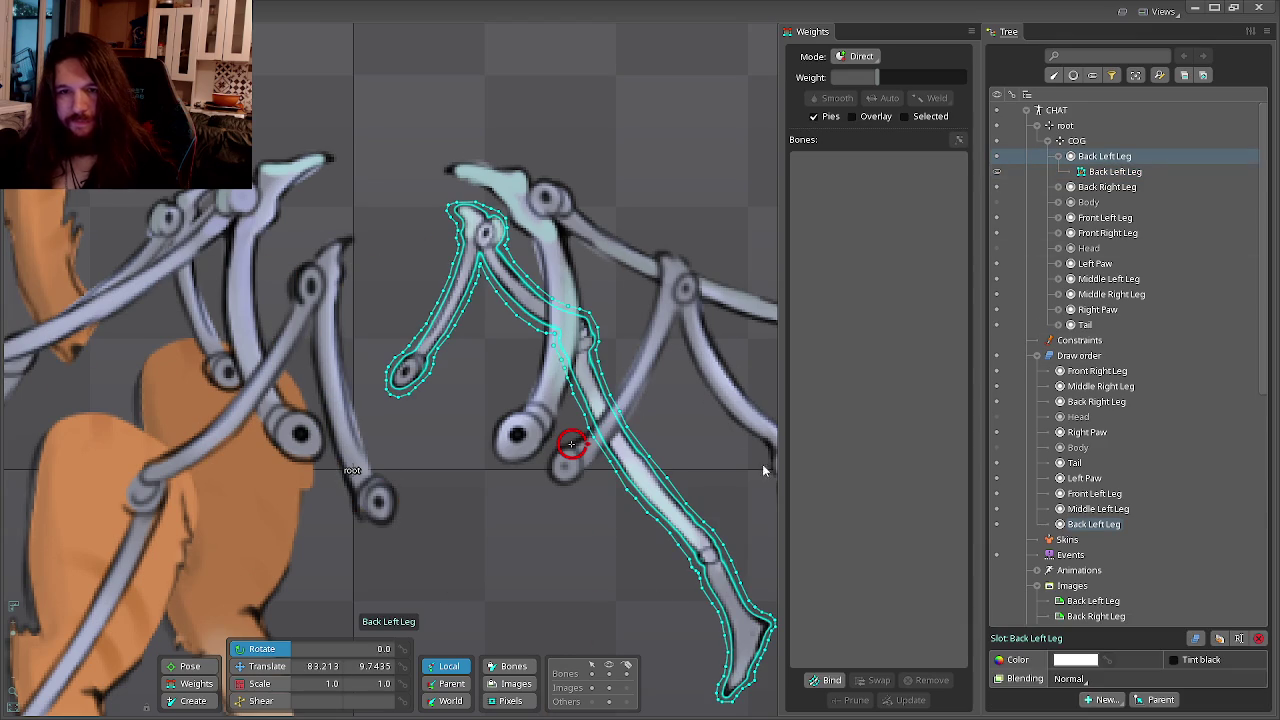
left_click(190, 700)
Try drawing leg bones under COG, then undo and delete the misplaced attempts.
mouse_move(403, 381)
left_mouse_down()
mouse_move(465, 283)
mouse_move(417, 367)
left_mouse_up()
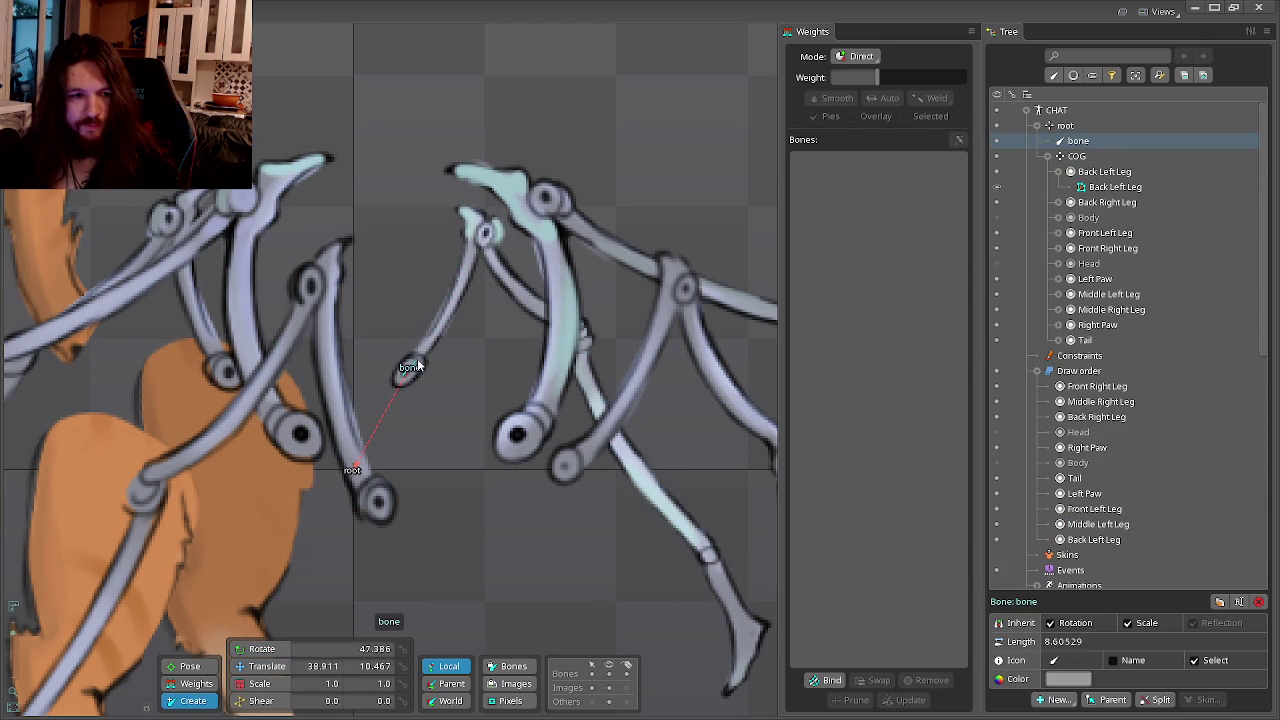
left_click(409, 372)
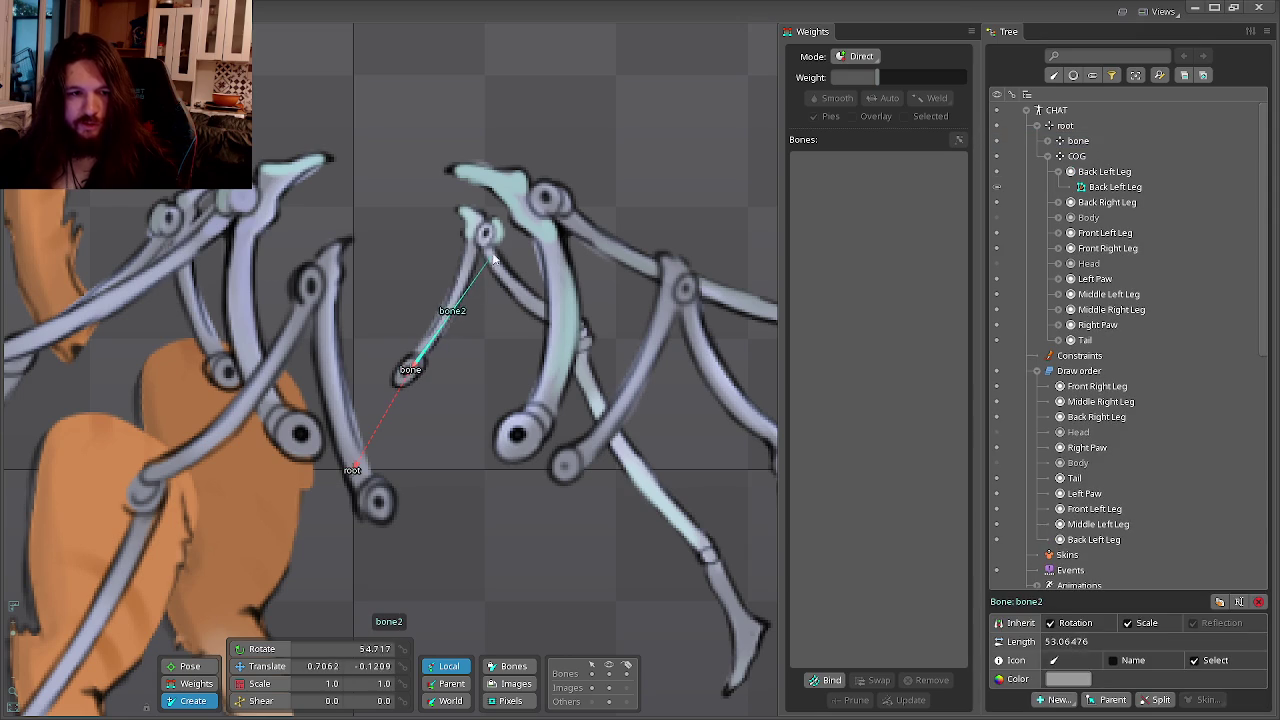
key("Delete")
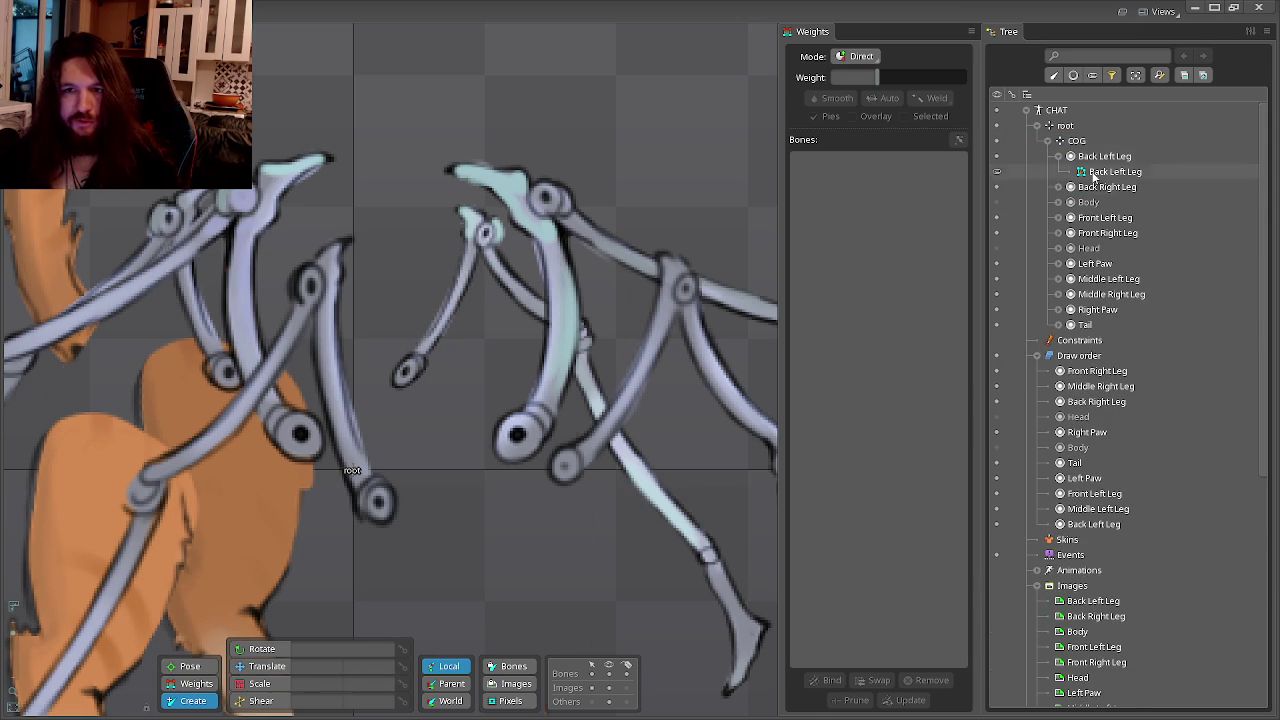
left_click(1078, 141)
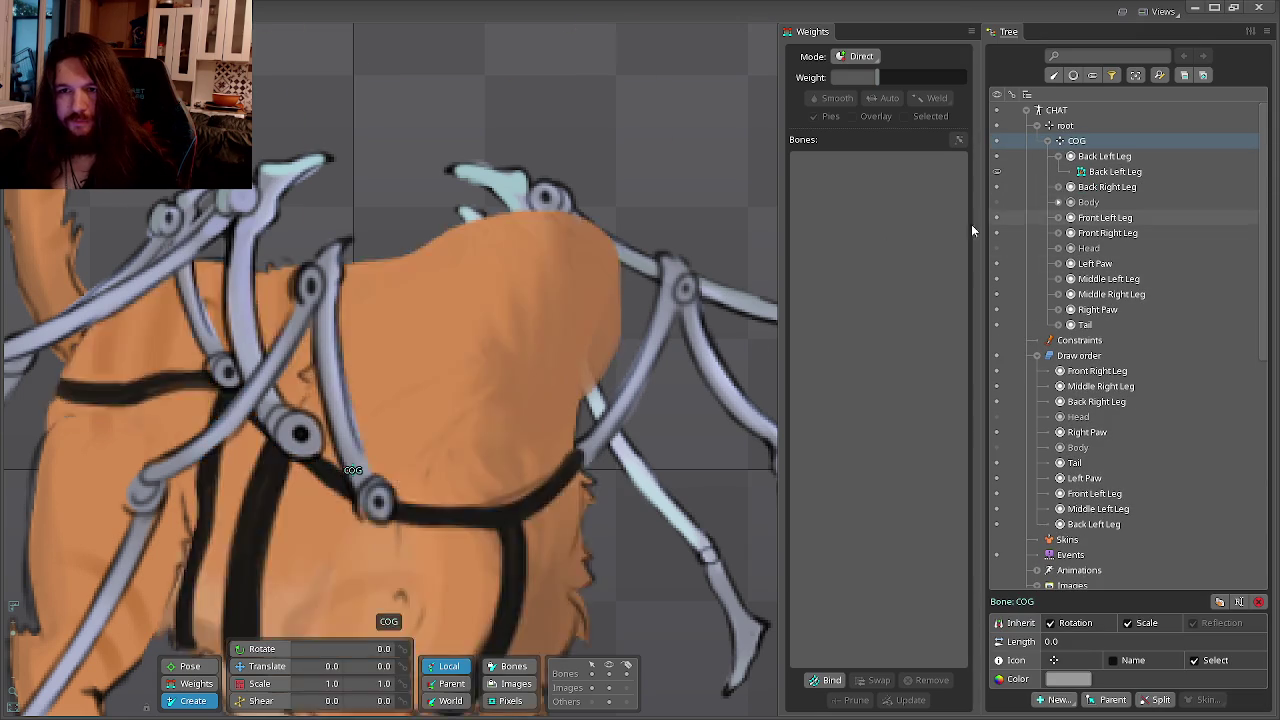
left_click(404, 372)
mouse_move(404, 371)
left_mouse_down()
mouse_move(473, 273)
mouse_move(481, 236)
left_mouse_up()
left_click(481, 232)
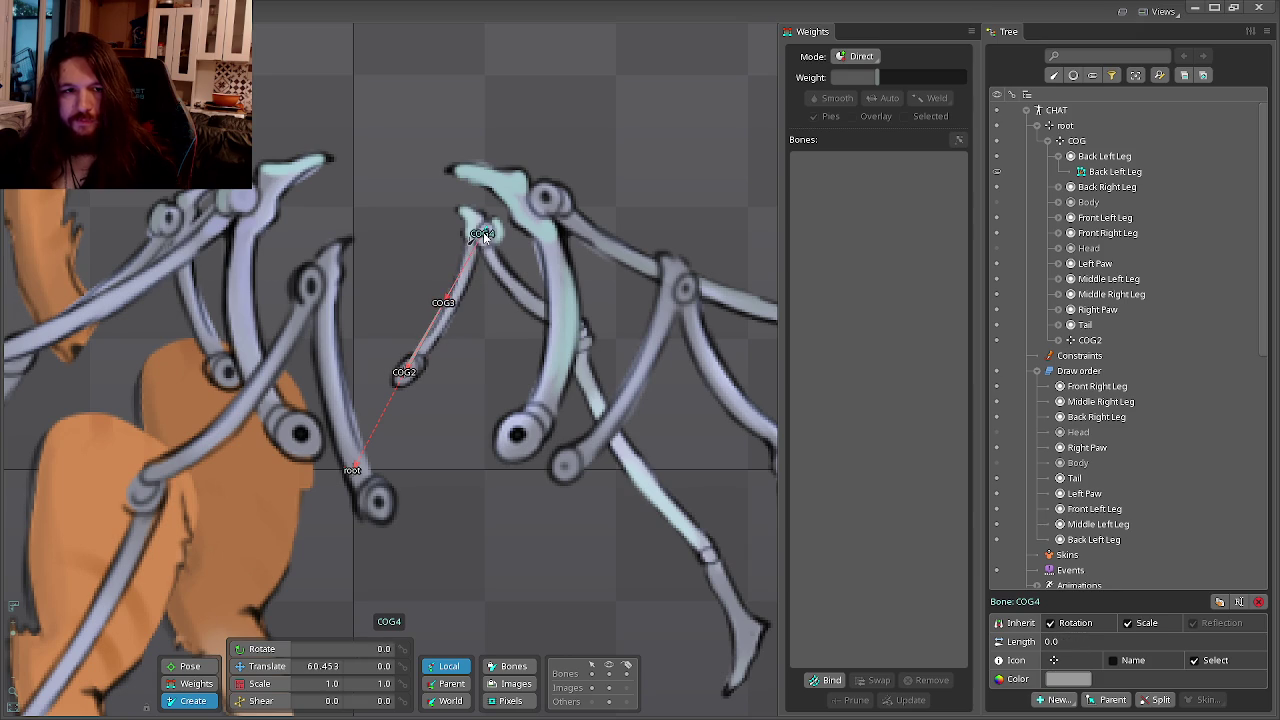
key("ctrl+z")
key("ctrl+z")
key("ctrl+z")
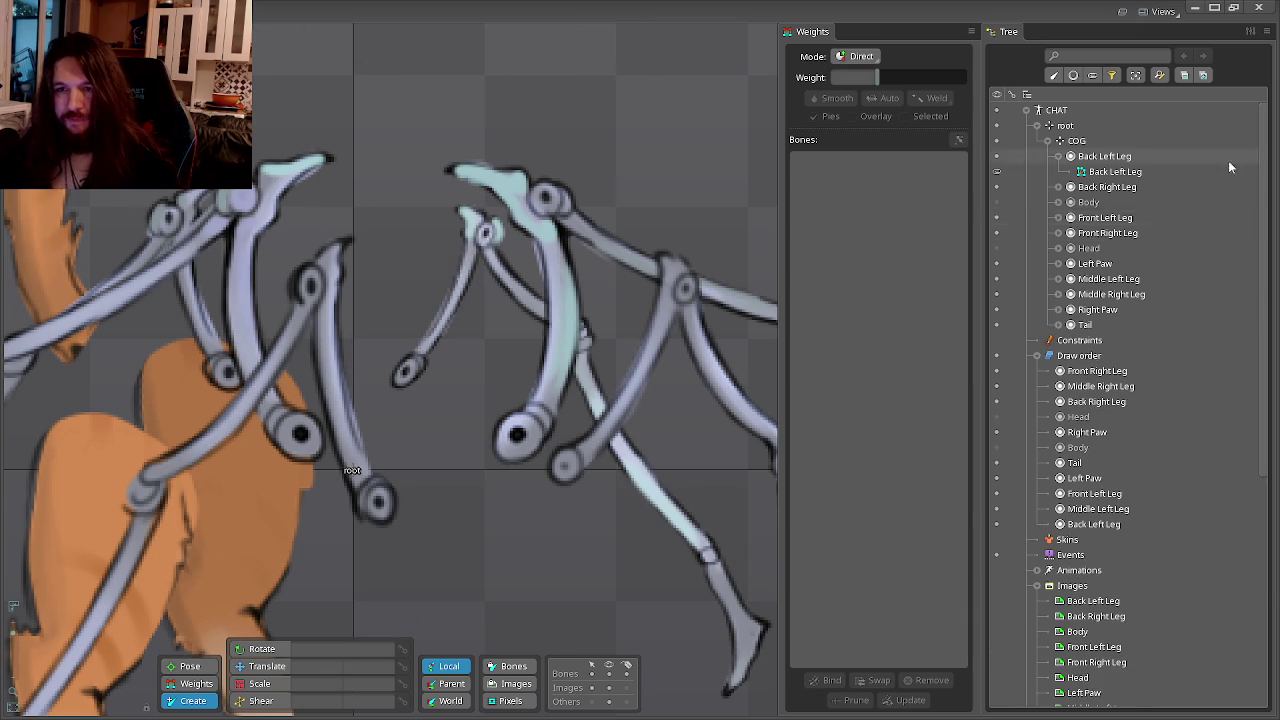
left_click(1100, 142)
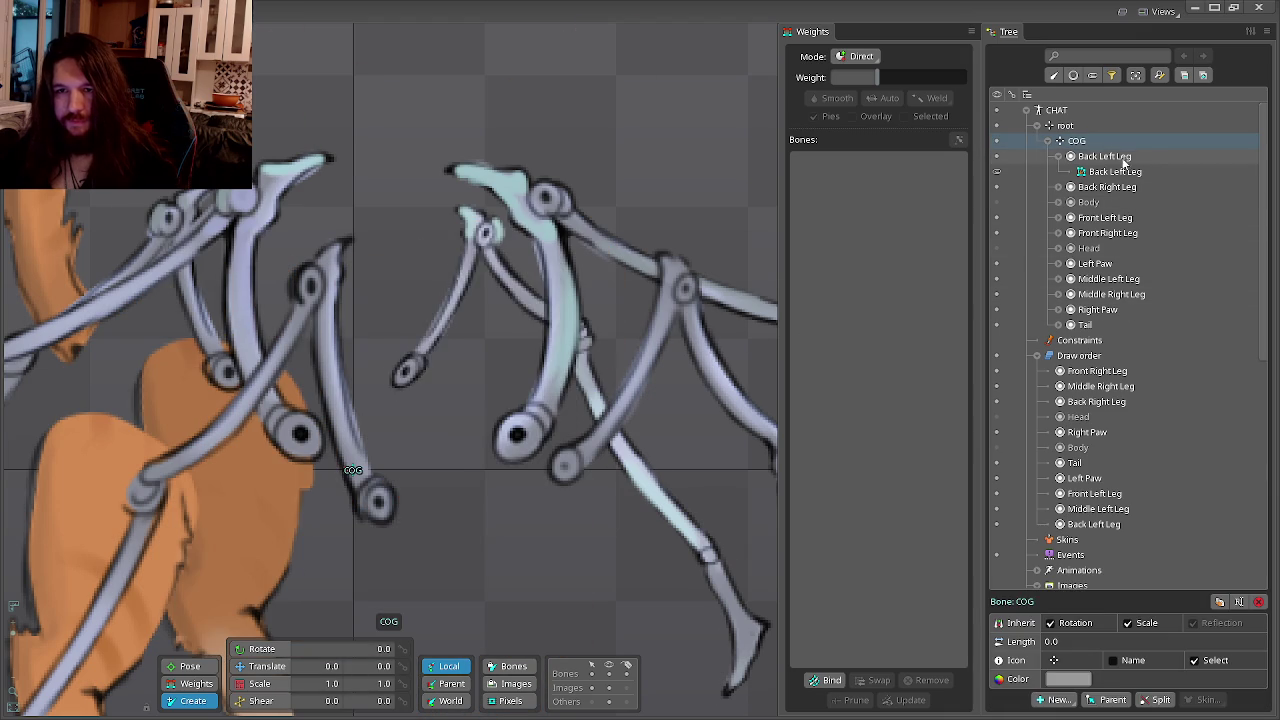
left_click(1105, 157)
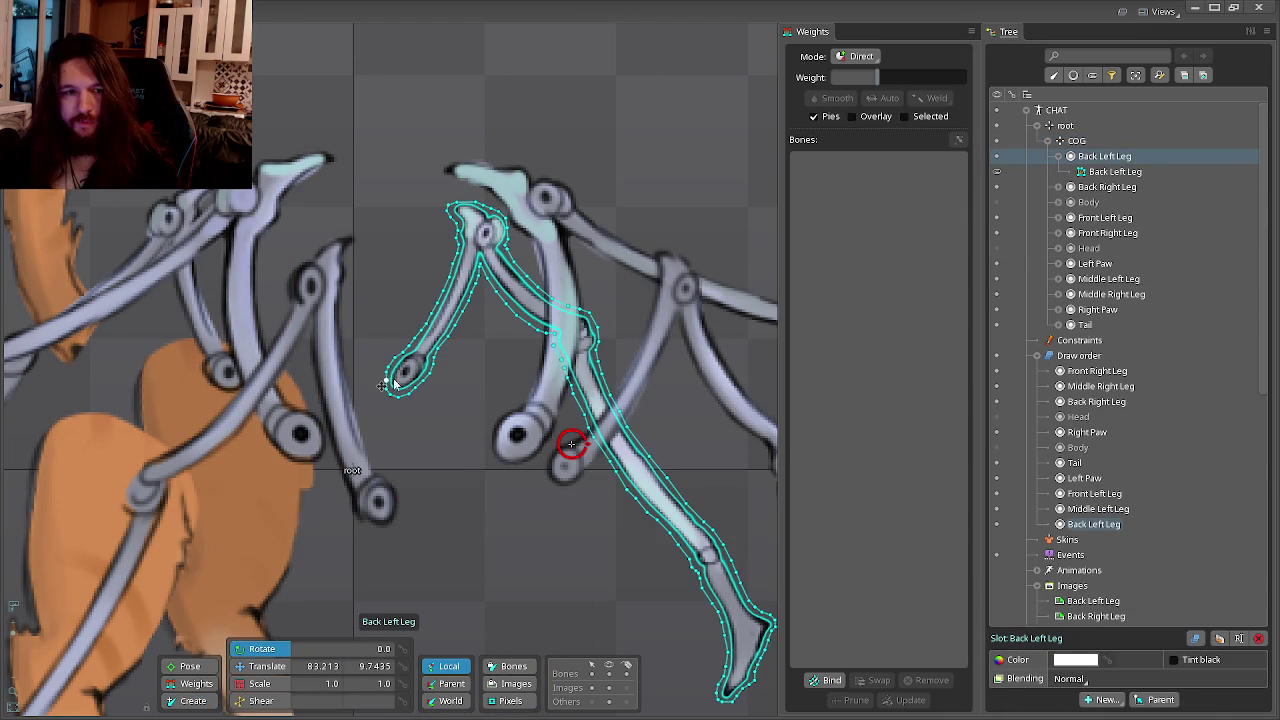
Draw the COG2–COG5 bone chain under COG down the back left leg and expand it.
left_click(193, 700)
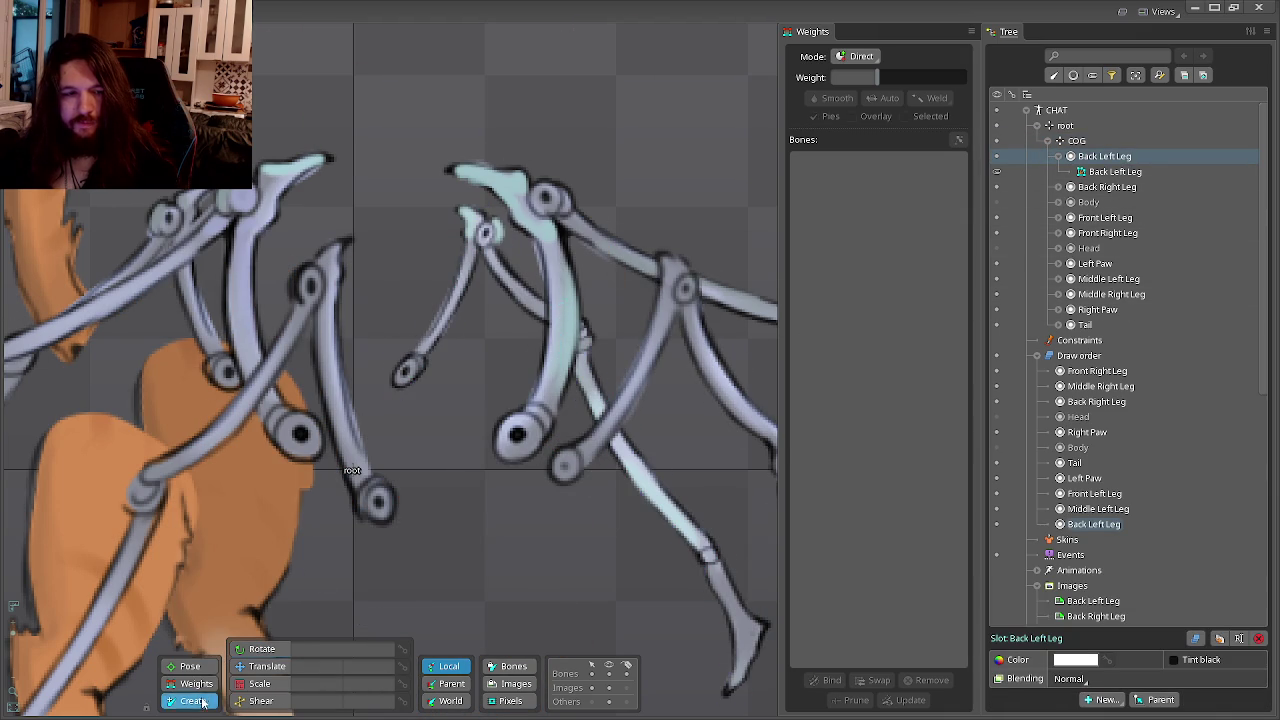
left_click(405, 375)
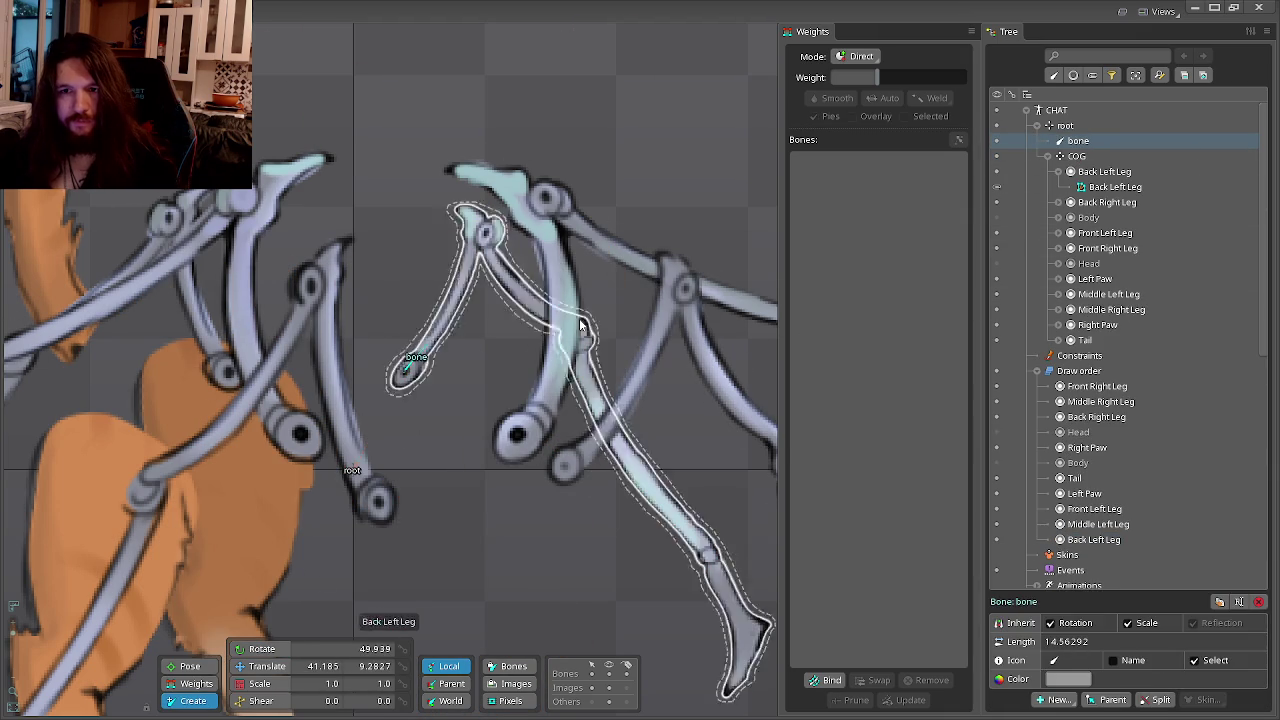
left_click(1076, 141)
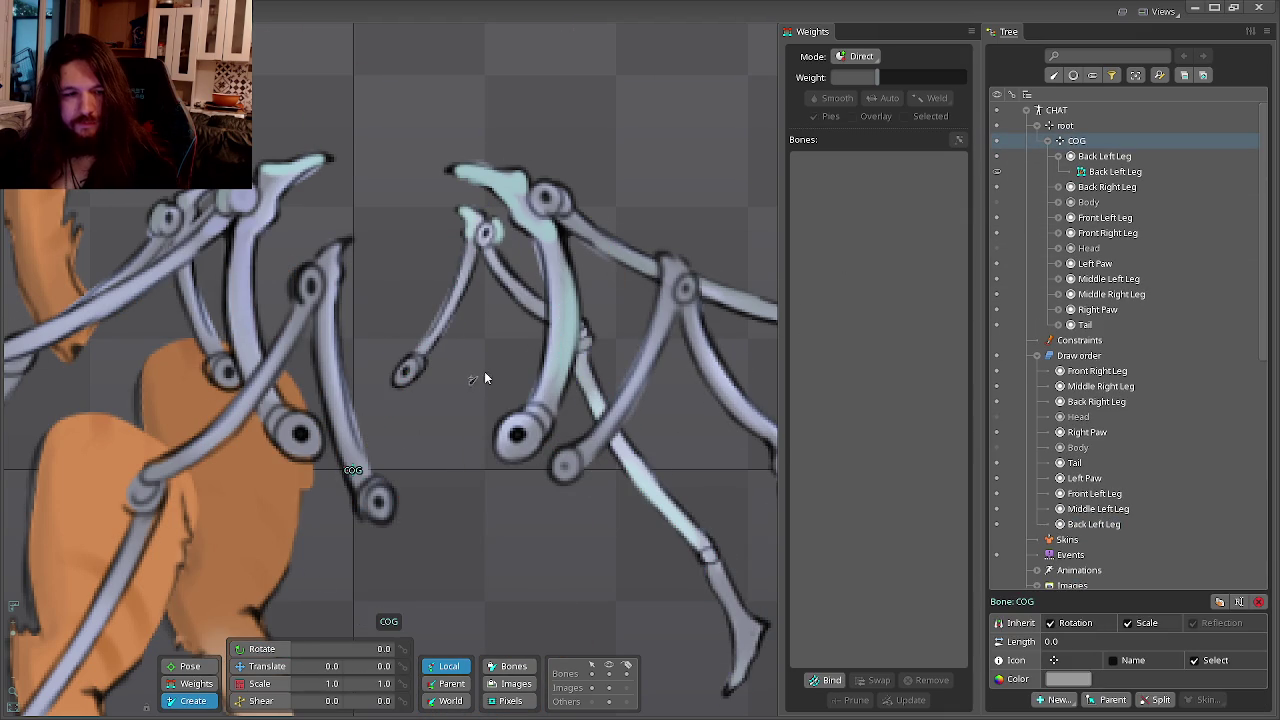
left_click_drag(405, 377, 479, 246)
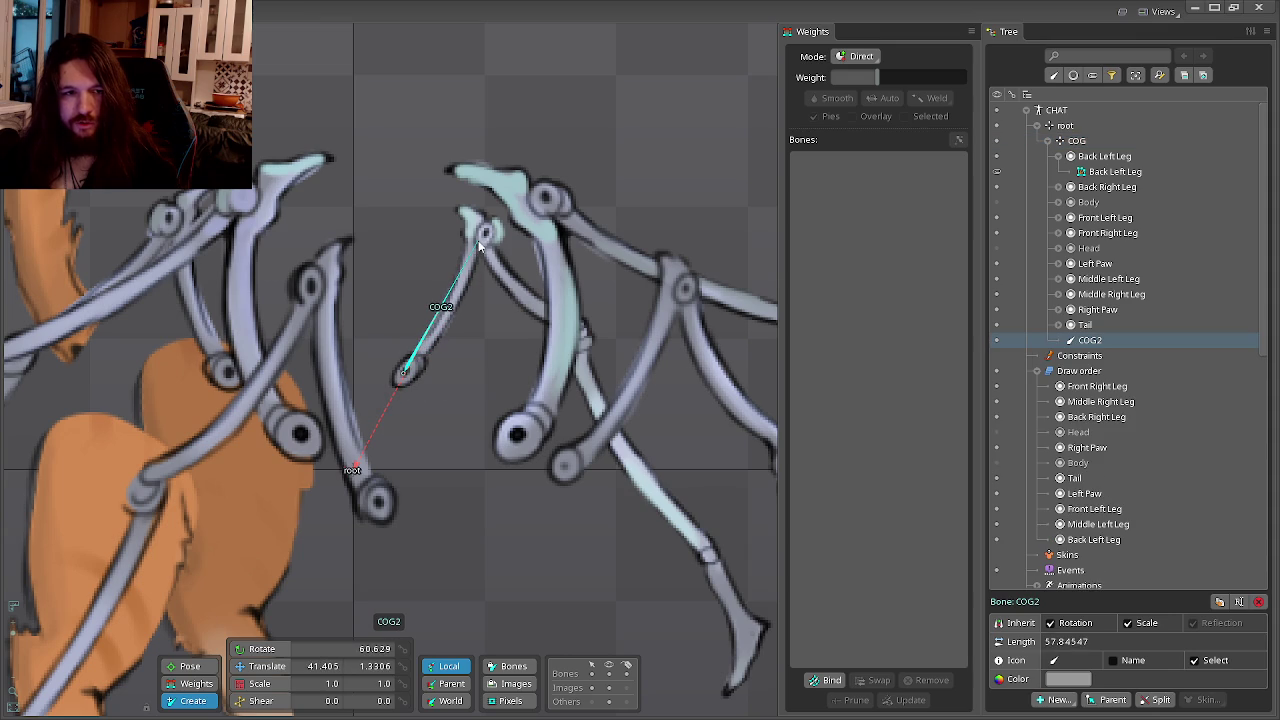
mouse_move(483, 233)
left_mouse_down()
mouse_move(569, 331)
mouse_move(524, 421)
mouse_move(541, 514)
left_mouse_up()
scroll(535, 407, "down", 2)
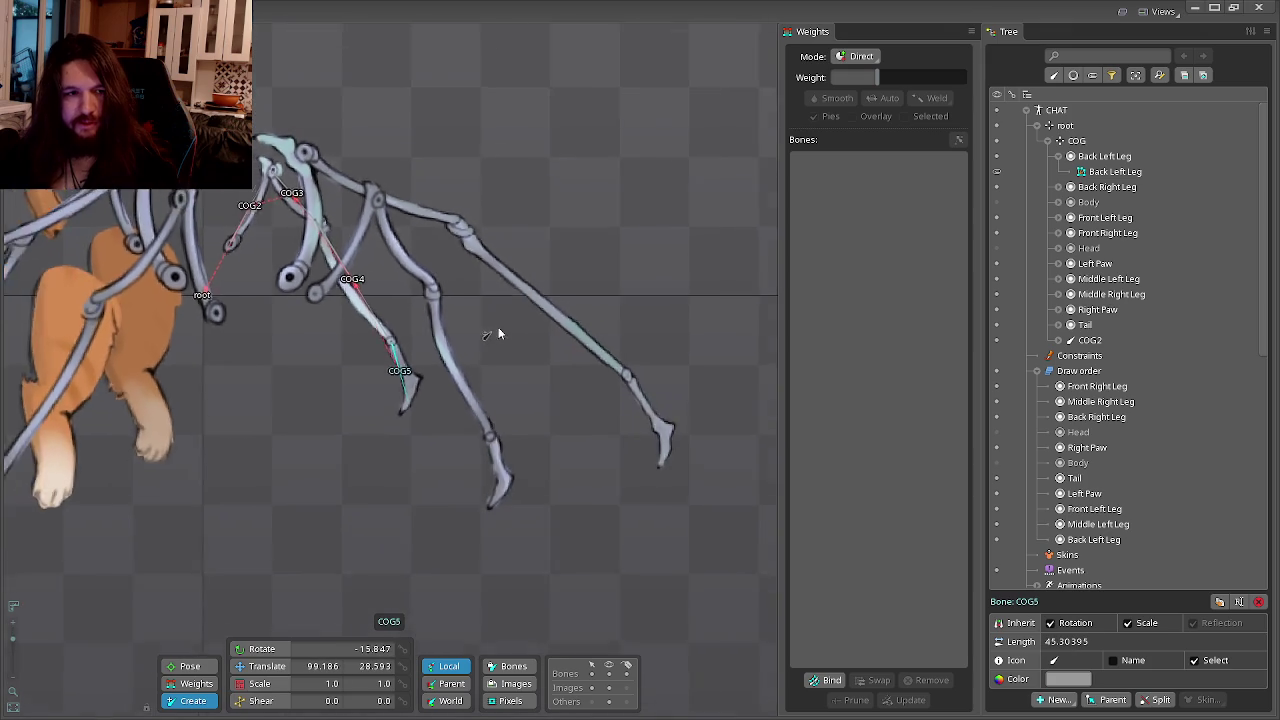
scroll(500, 331, "down", 2)
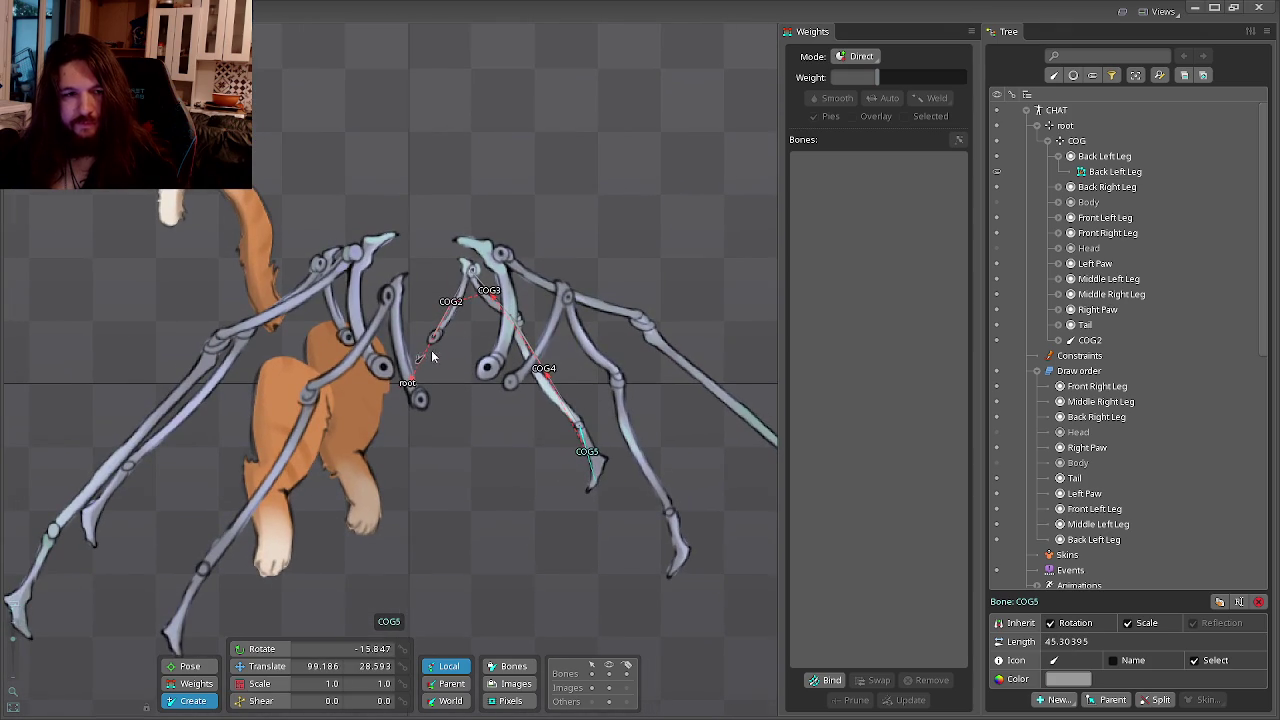
scroll(430, 357, "up", 2)
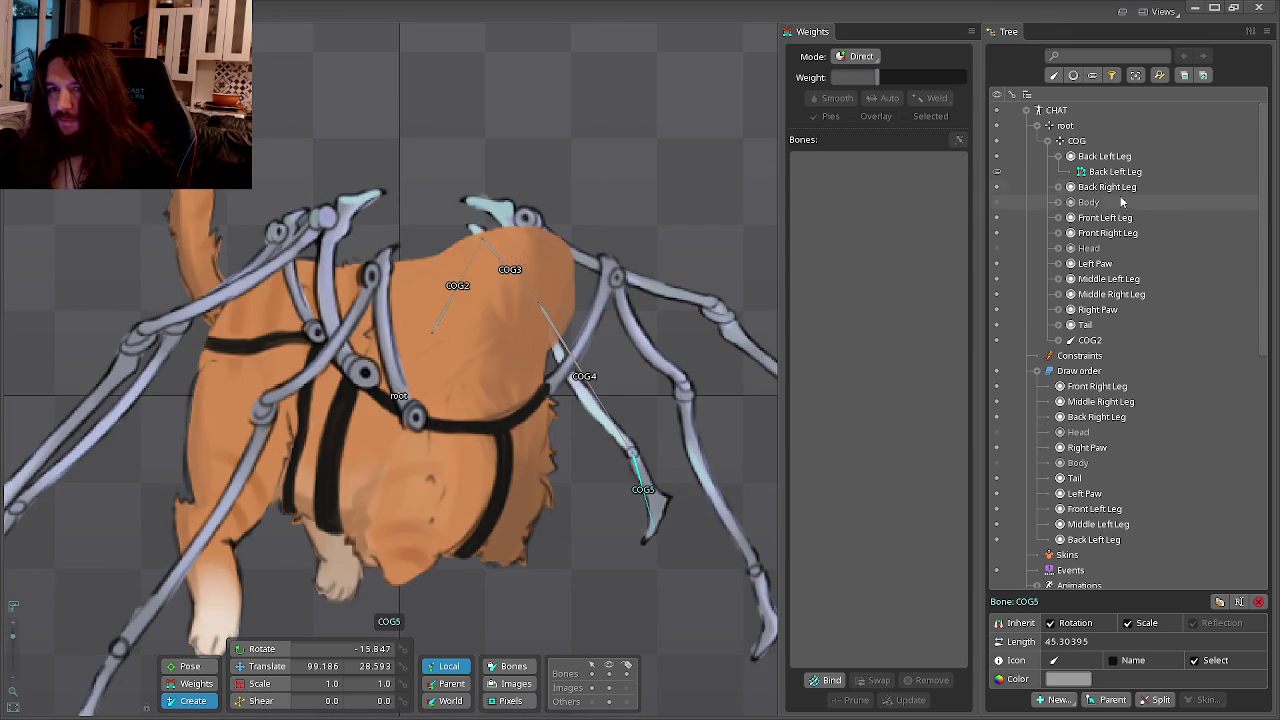
left_click(1092, 342)
left_click(1067, 356)
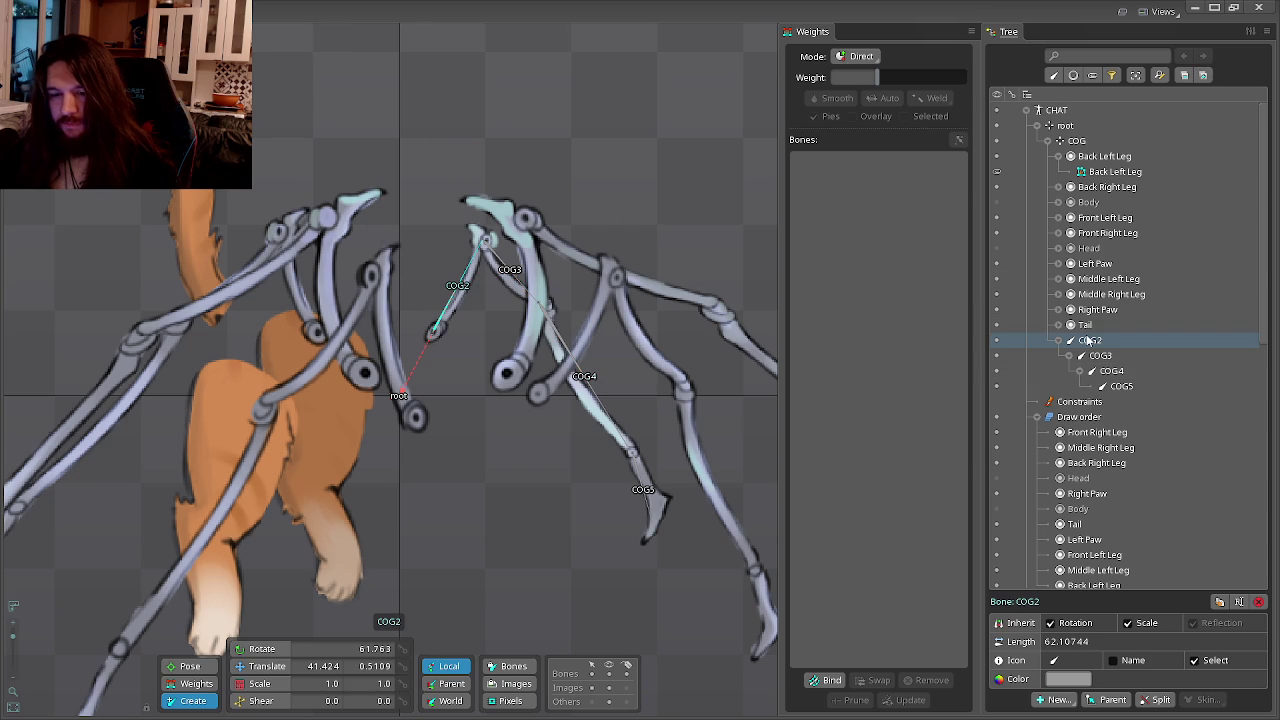
Rename COG2, COG3, COG4 and COG5 to Back Left Leg 1, 2, 3 and 4.
double_click(1089, 342)
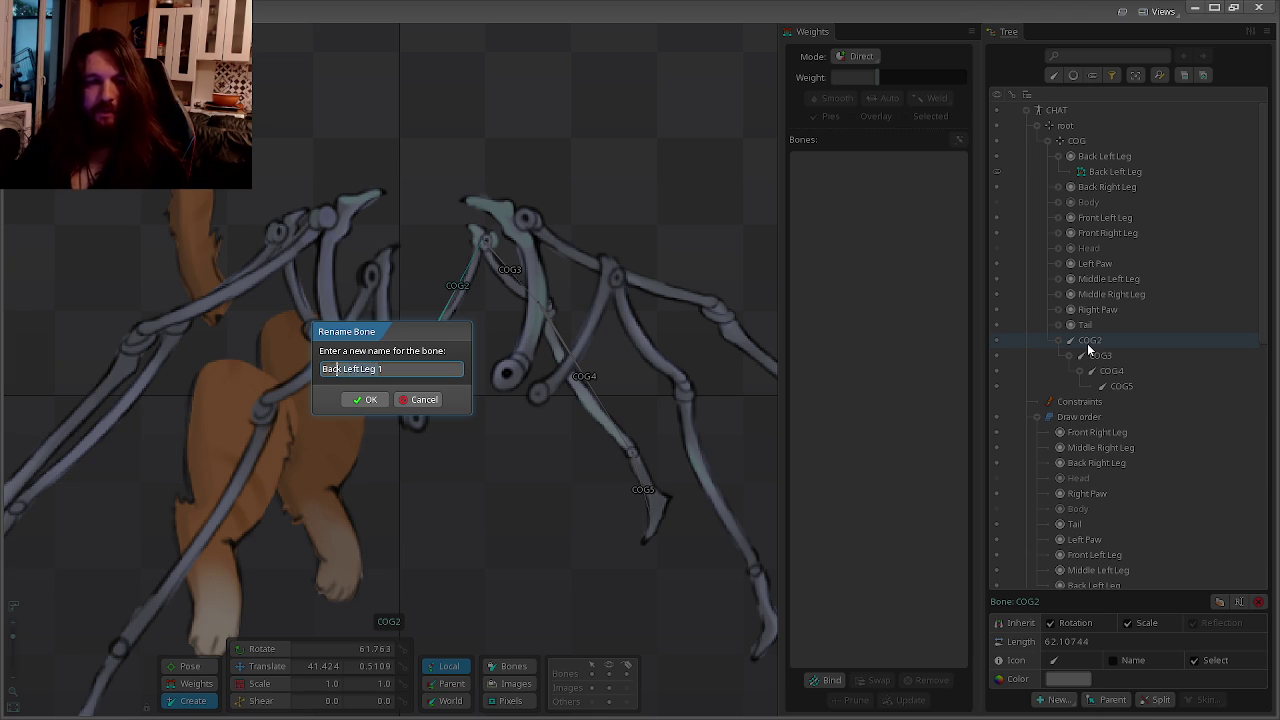
type("Back Left Leg 1")
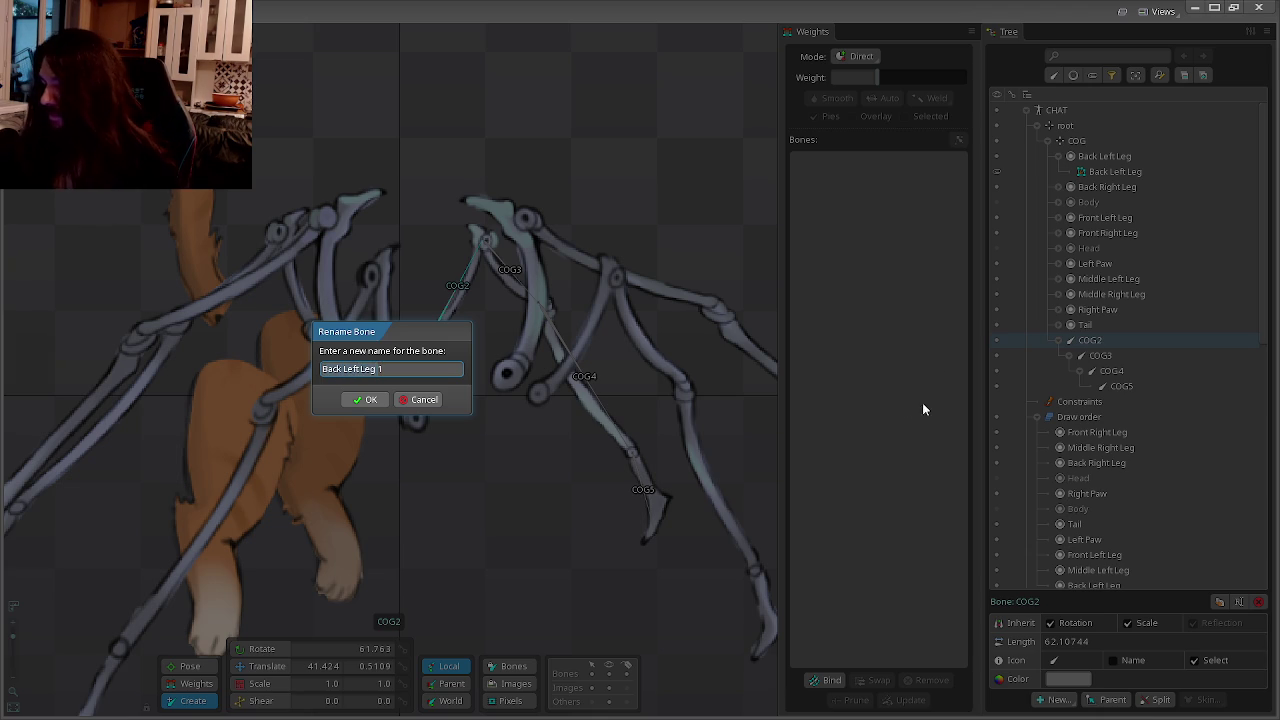
left_click(366, 399)
double_click(1102, 357)
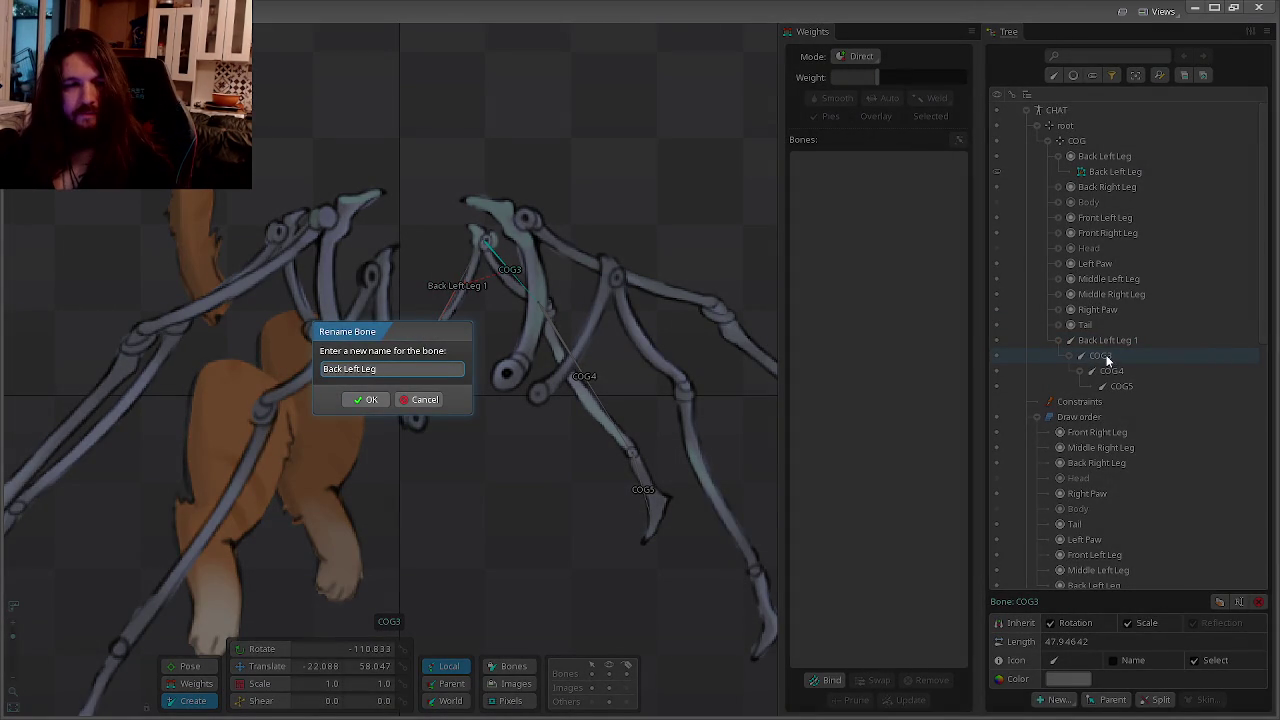
type("2")
left_click(370, 400)
double_click(1090, 371)
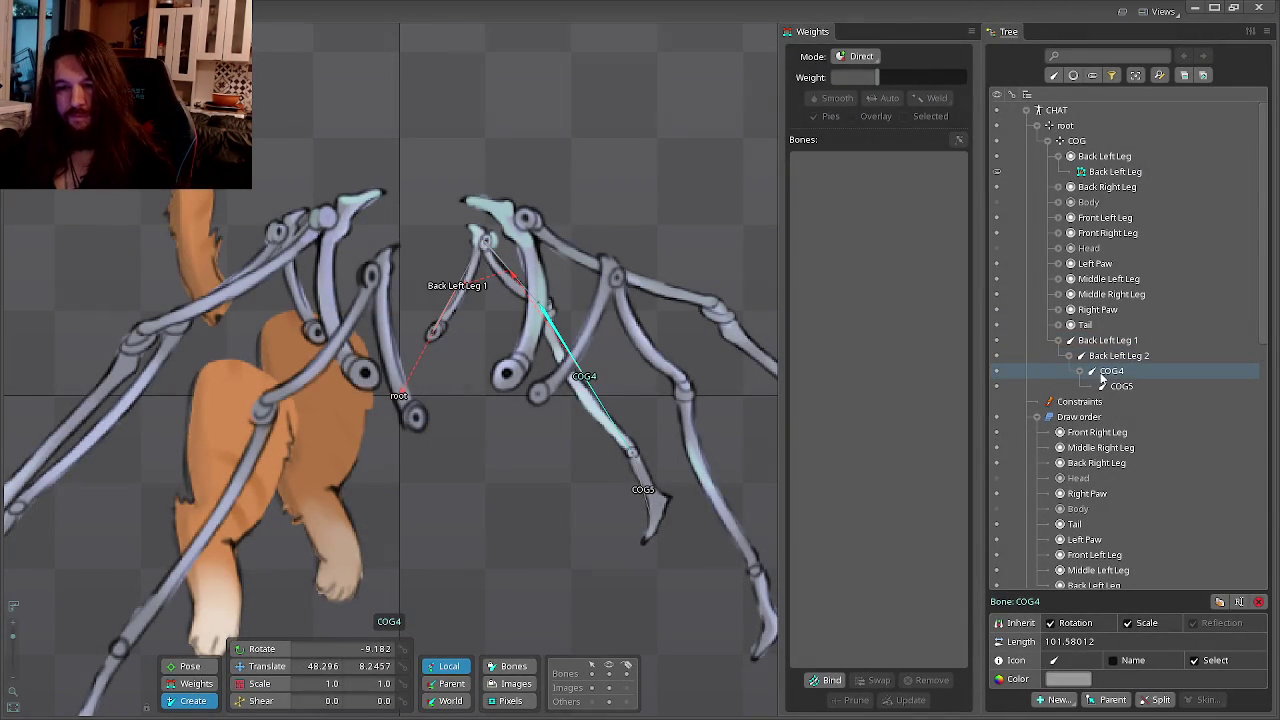
type("Back Left Leg 3")
key("Return")
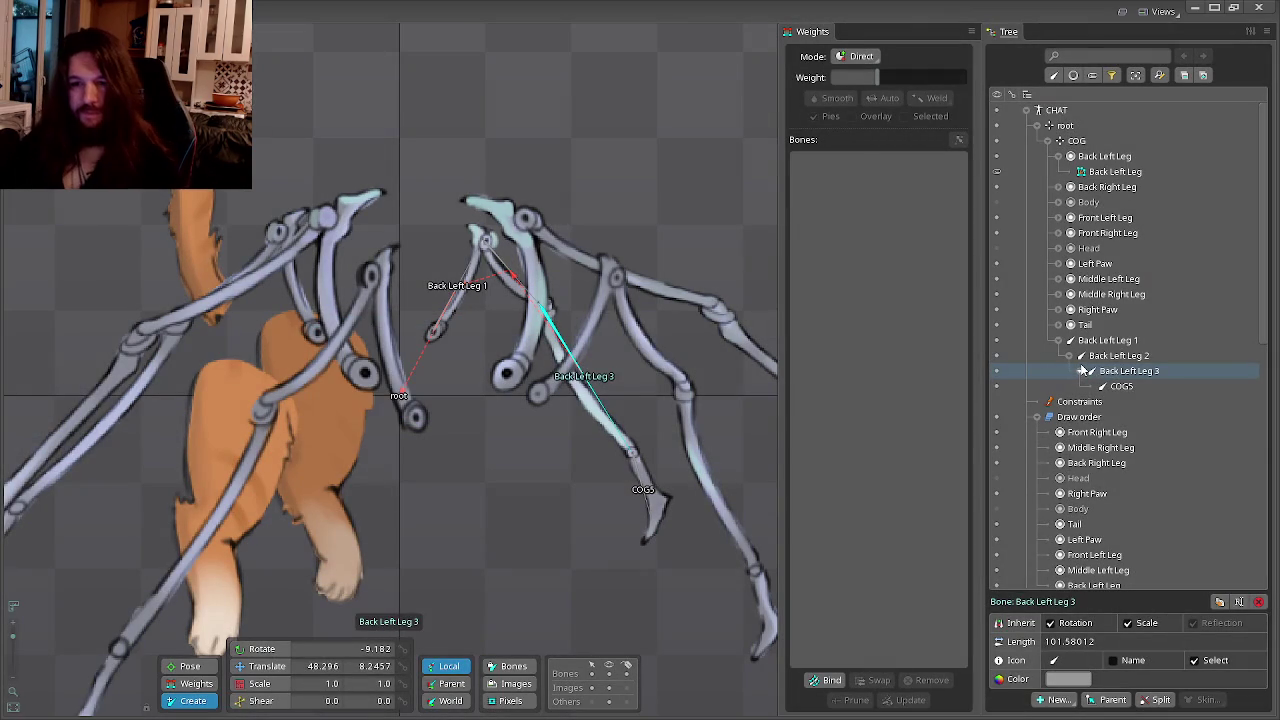
double_click(1131, 388)
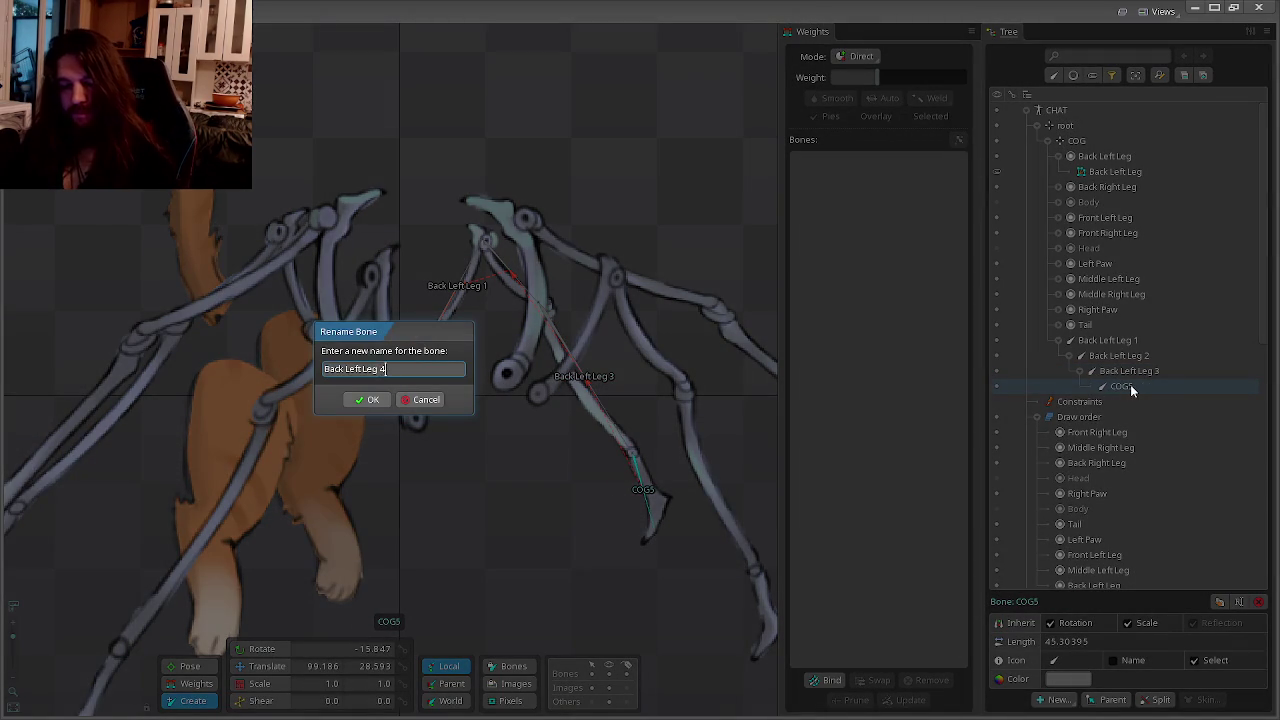
type("4")
key("Return")
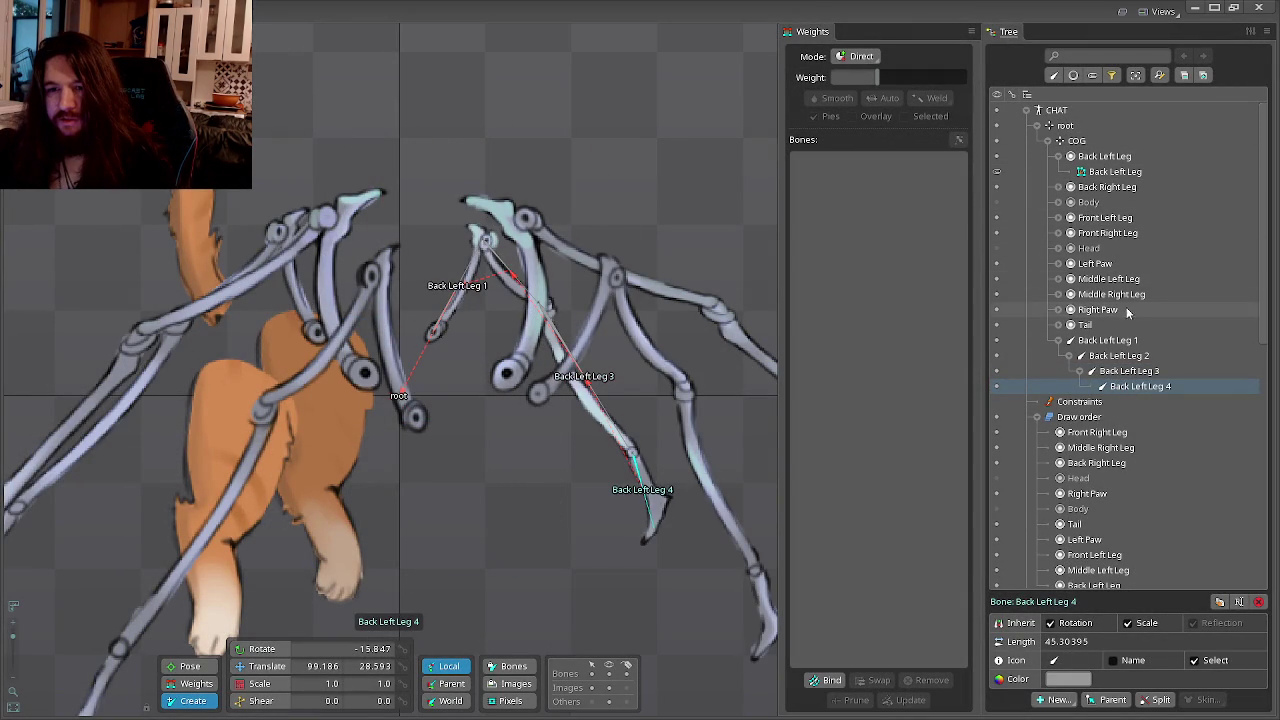
left_click(1090, 157)
Move the Back Left Leg slot under Back Left Leg 4 and bind its mesh to all four leg bones.
mouse_move(1090, 158)
left_mouse_down()
mouse_move(1132, 400)
mouse_move(1147, 398)
left_mouse_up()
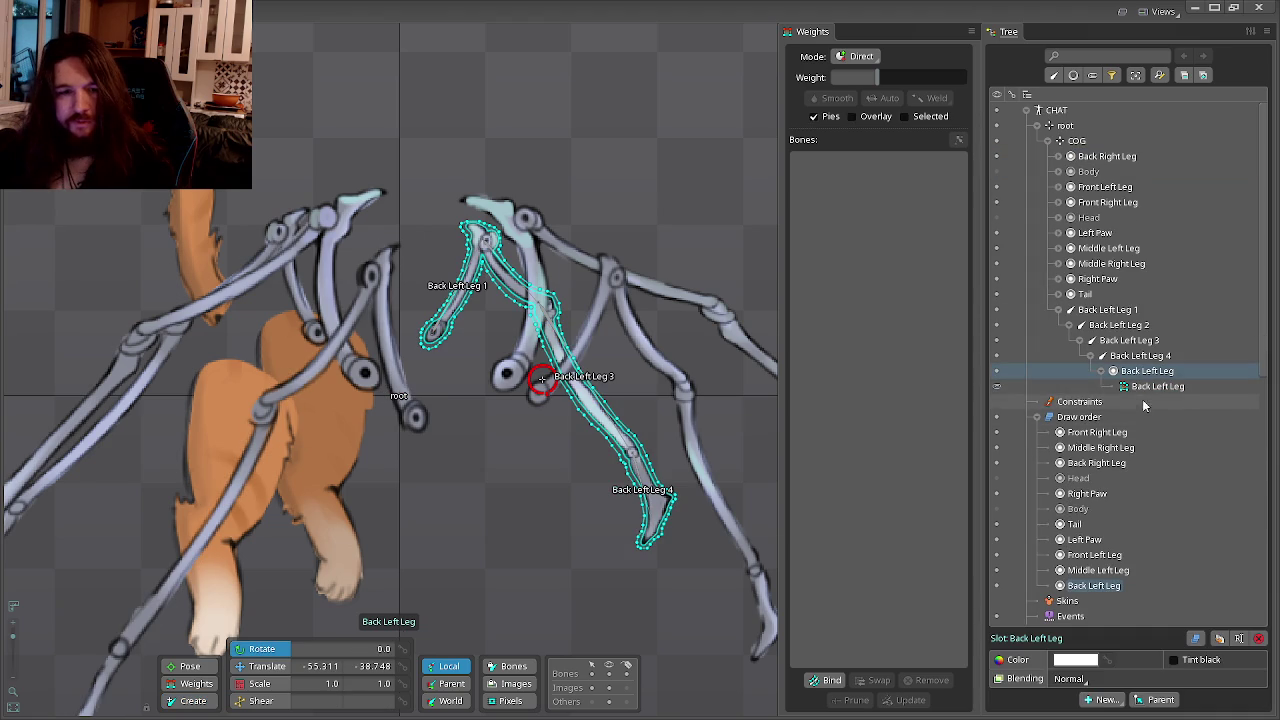
left_click(1146, 393)
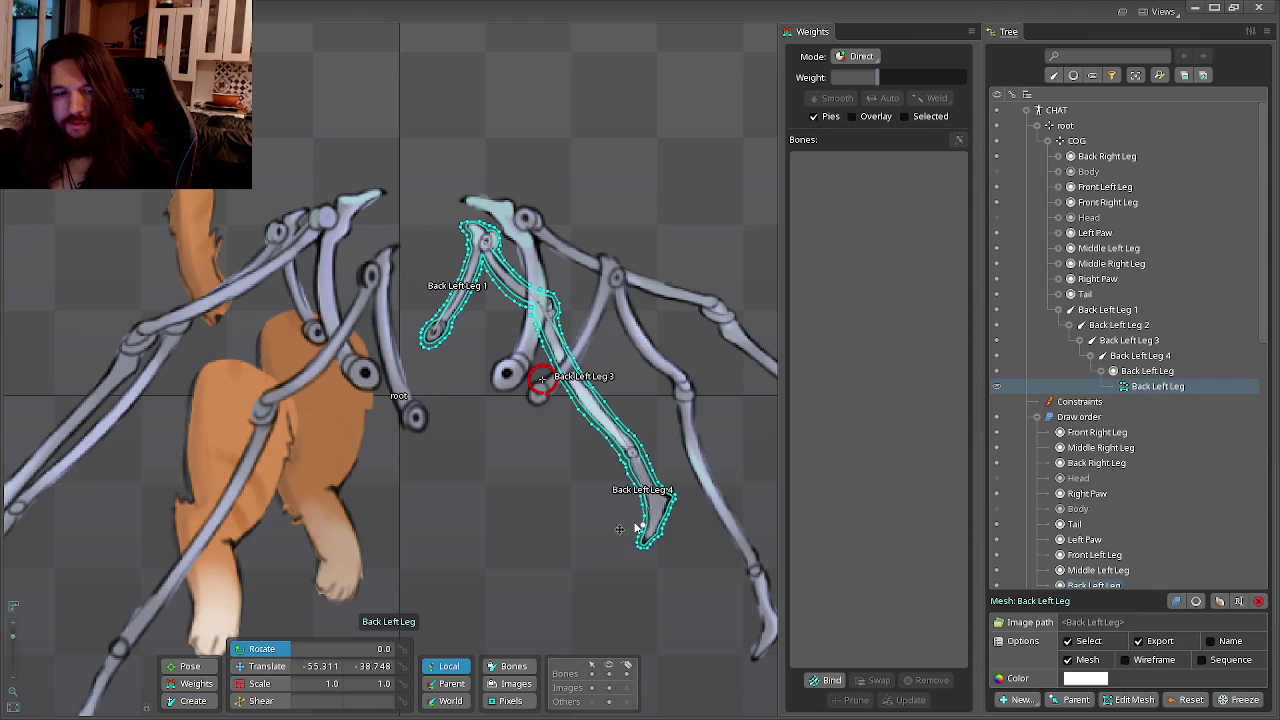
left_click(828, 681)
scroll(430, 320, "up", 1)
scroll(432, 343, "up", 2)
left_click(432, 336)
left_click(530, 240)
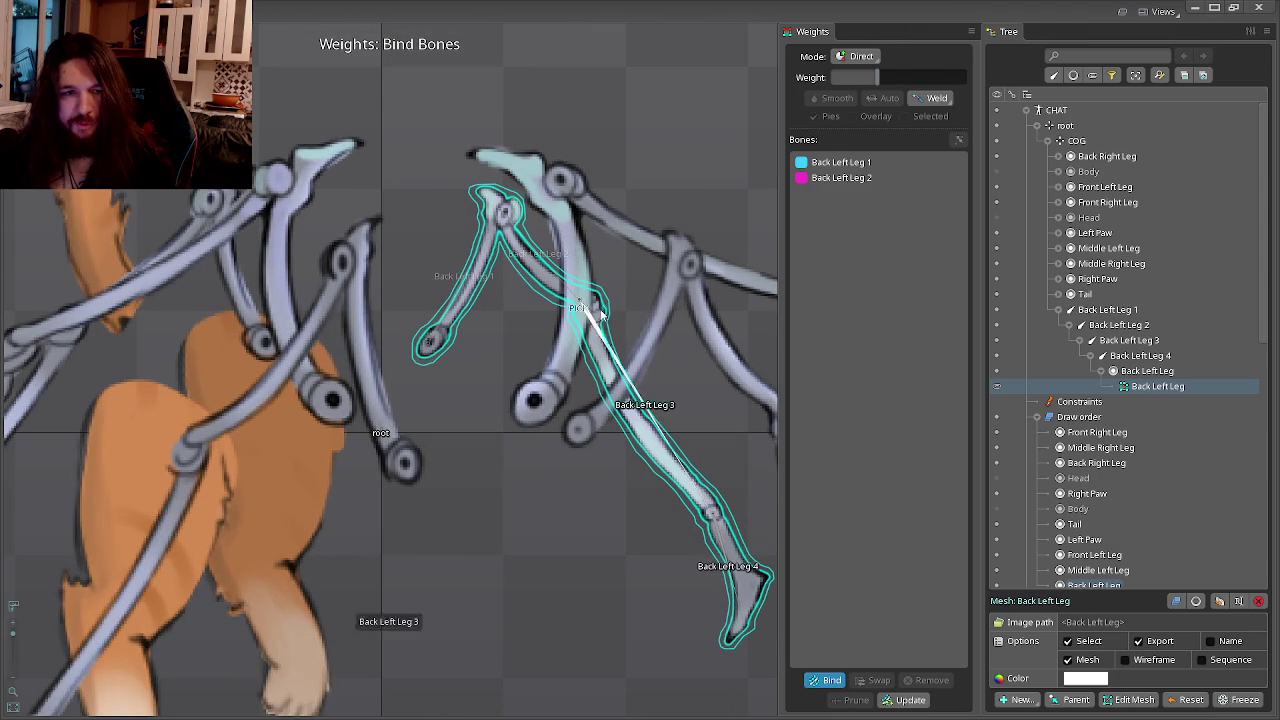
left_click(625, 385)
left_click(718, 521)
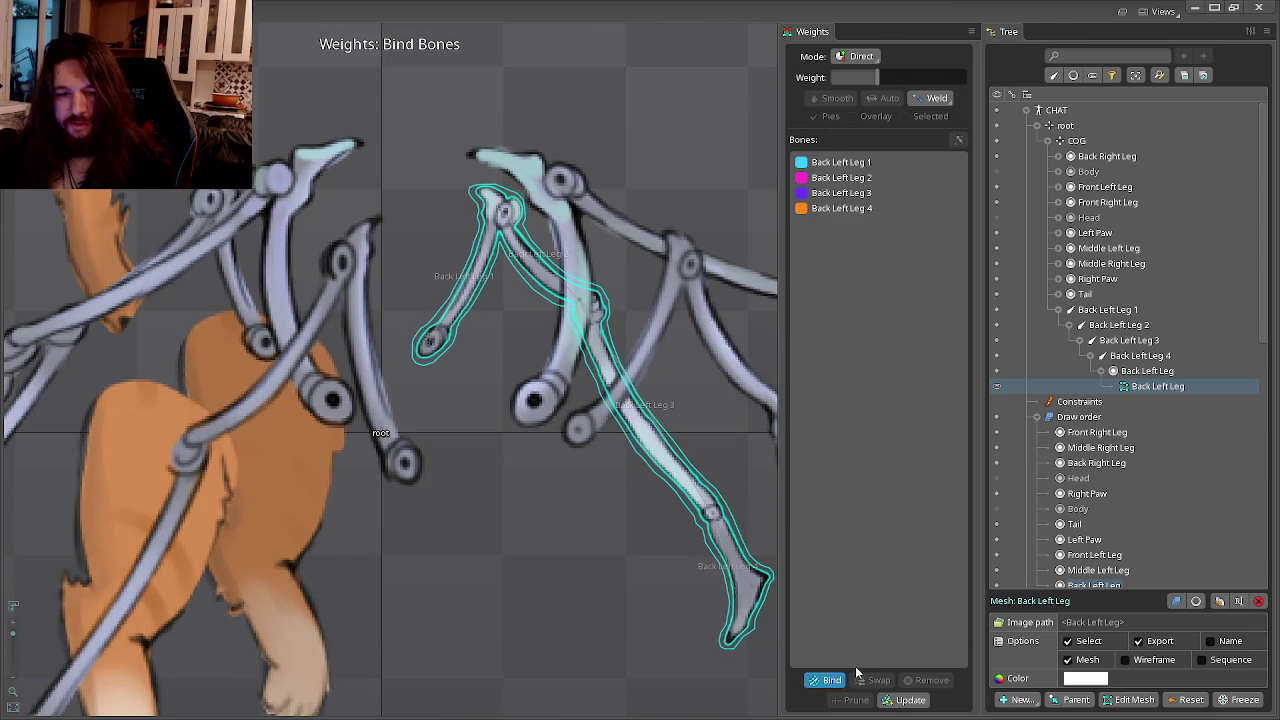
left_click(827, 680)
left_click(185, 685)
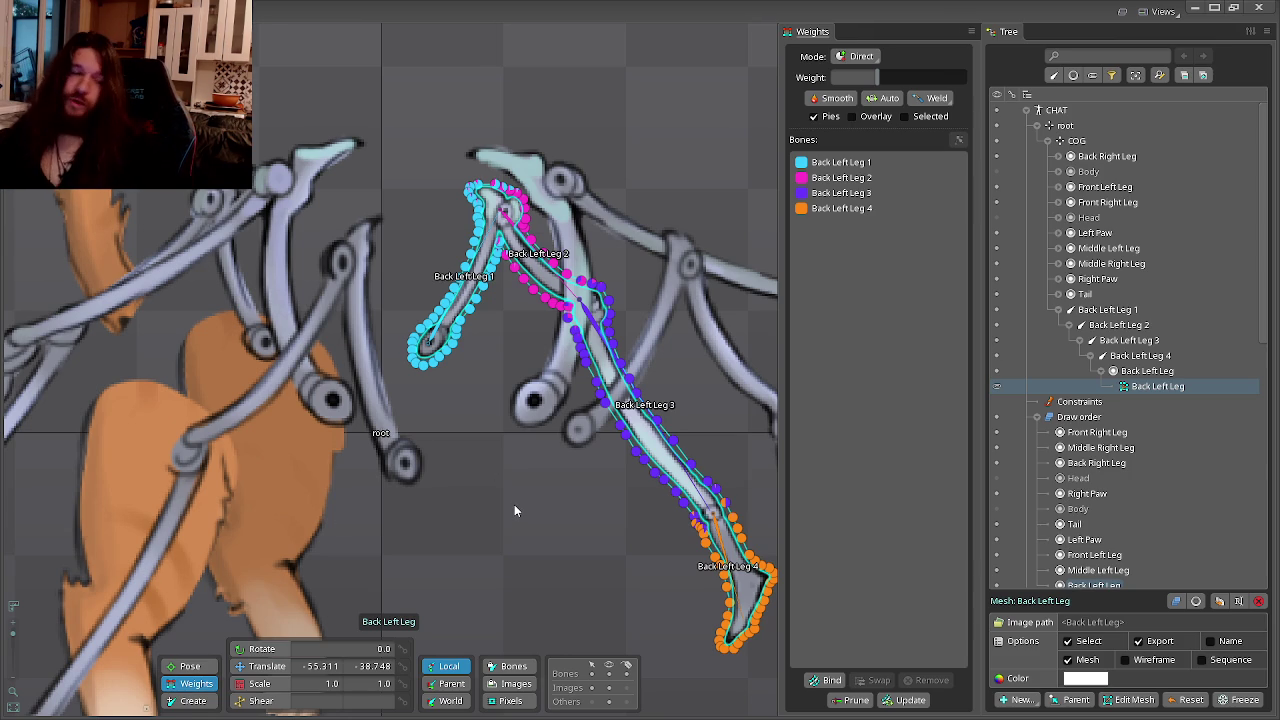
Deselect the leg mesh and switch to Animate mode.
left_click(514, 510)
scroll(207, 270, "down", 2)
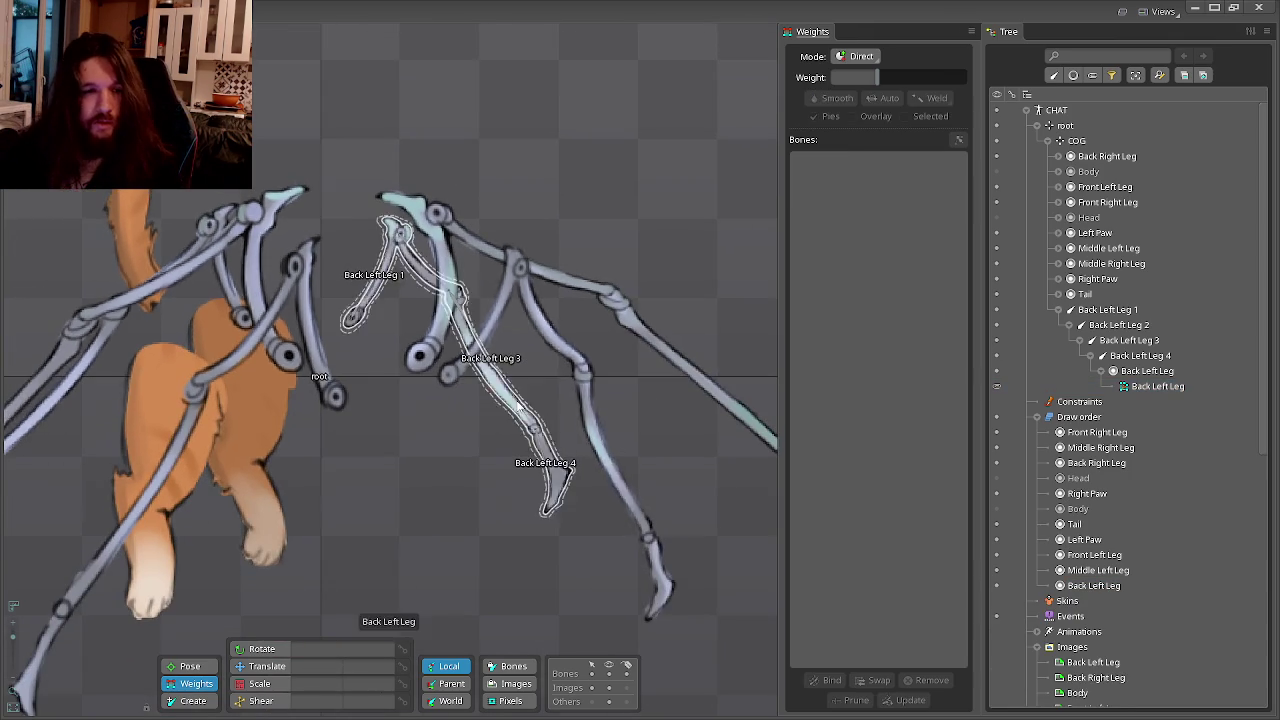
key("Tab")
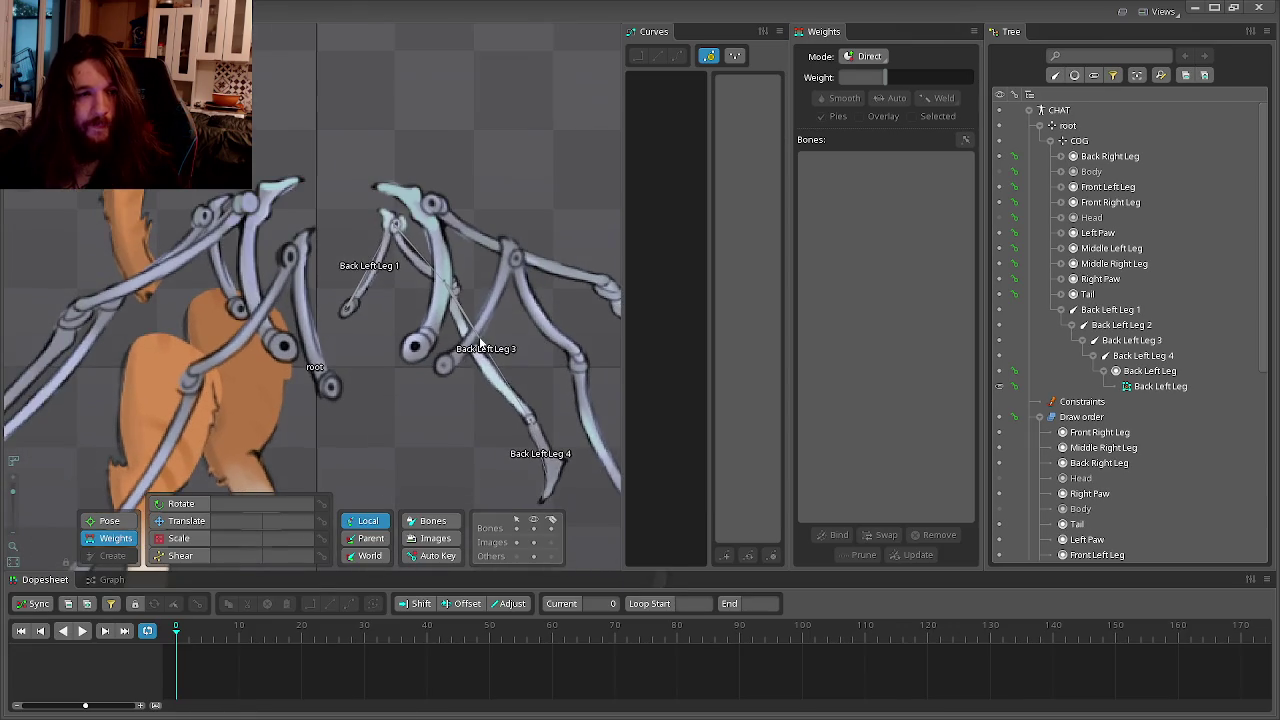